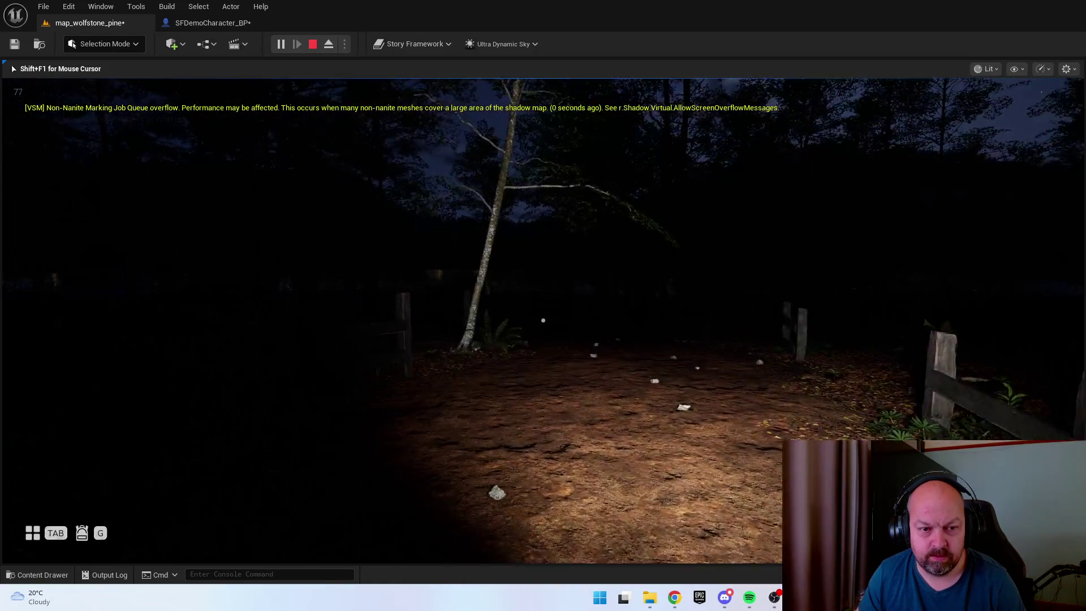
Walk forward through the night forest, then stop the play session
{"action": "key", "text": "w"}
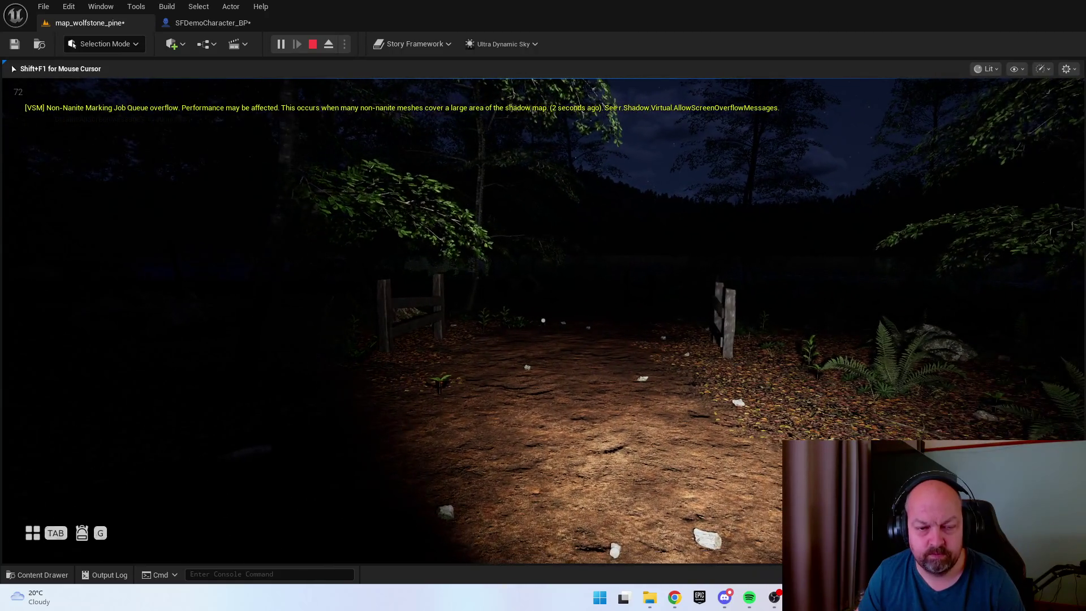
{"action": "key", "text": "Escape"}
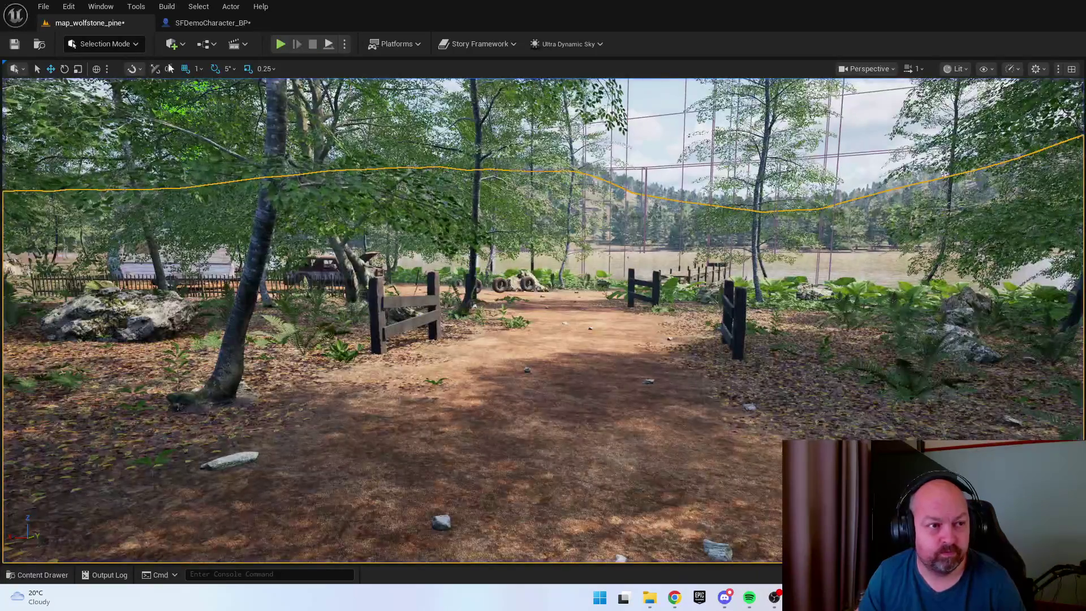
Compile and save SFDemoCharacter_BP, then start a new play session and walk forward
{"action": "left_click", "coordinate": [198, 22]}
{"action": "mouse_move", "coordinate": [498, 396]}
{"action": "left_mouse_down"}
{"action": "mouse_move", "coordinate": [588, 339]}
{"action": "mouse_move", "coordinate": [594, 351]}
{"action": "left_mouse_up"}
{"action": "left_click", "coordinate": [85, 43]}
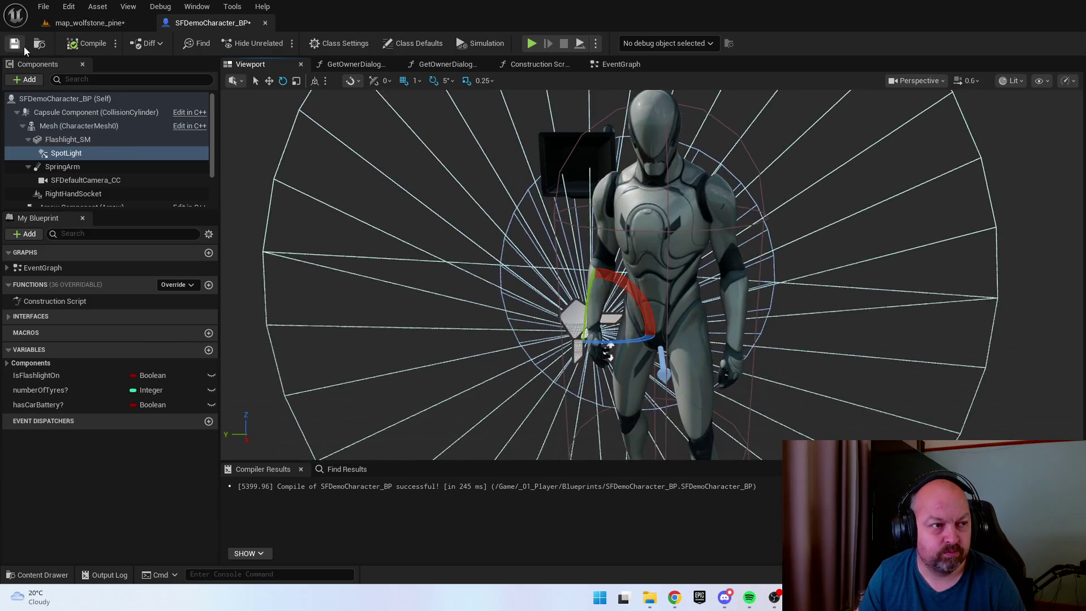
{"action": "left_click", "coordinate": [64, 24]}
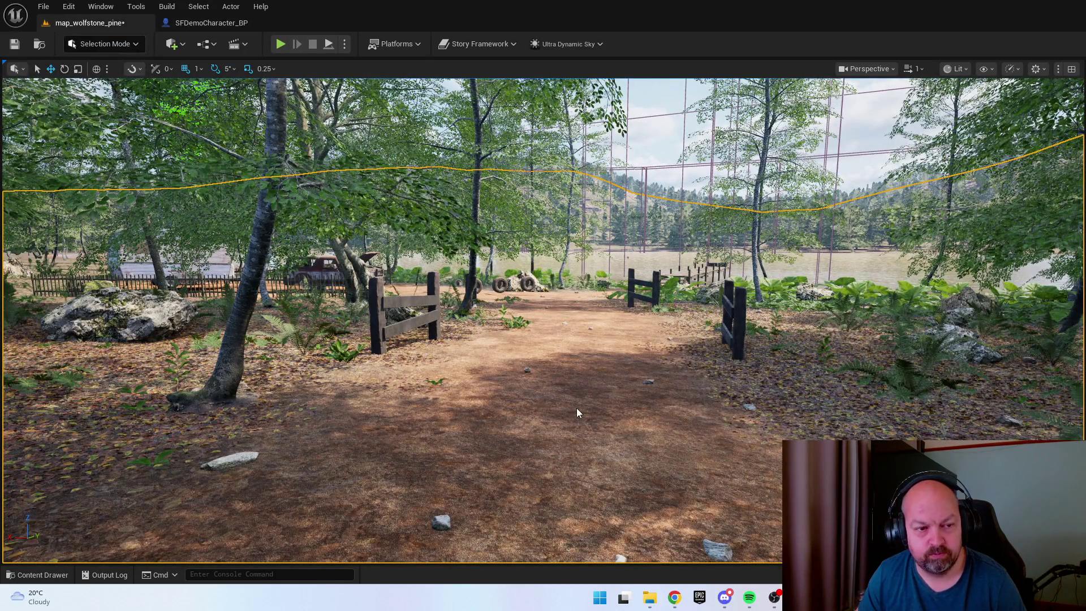
{"action": "key", "text": "alt+p"}
{"action": "key", "text": "w"}
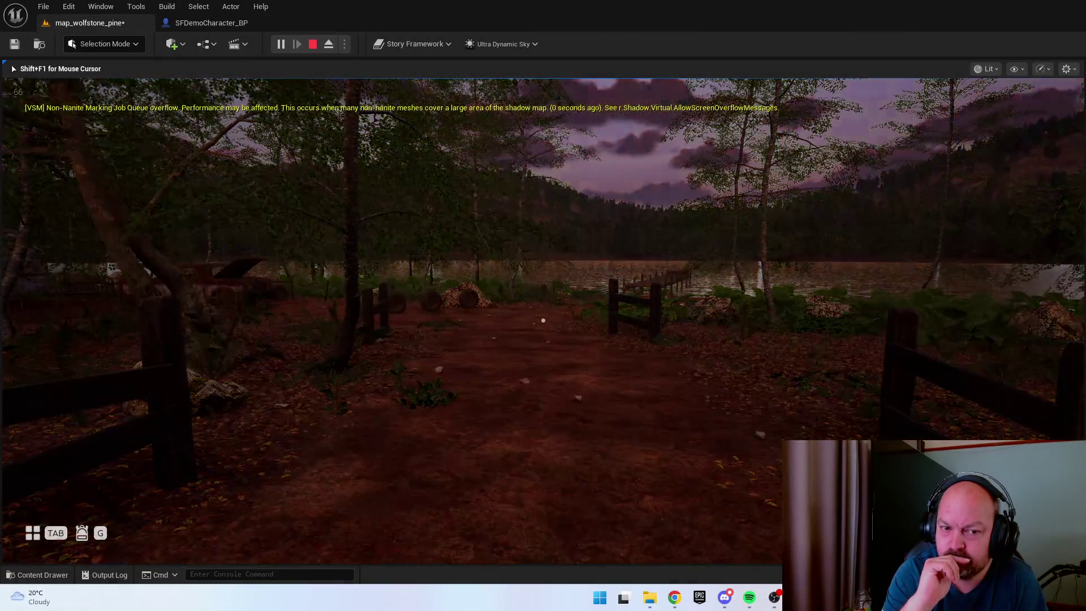
Switch on the flashlight and walk past the logs and rock up to the truck
{"action": "key", "text": "f"}
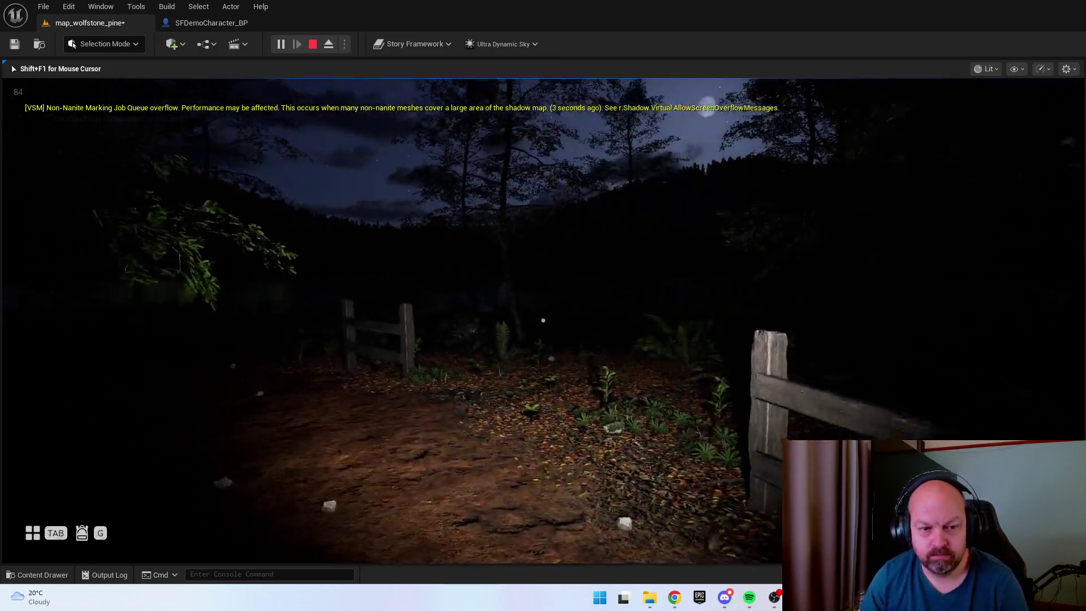
{"action": "key", "text": "w"}
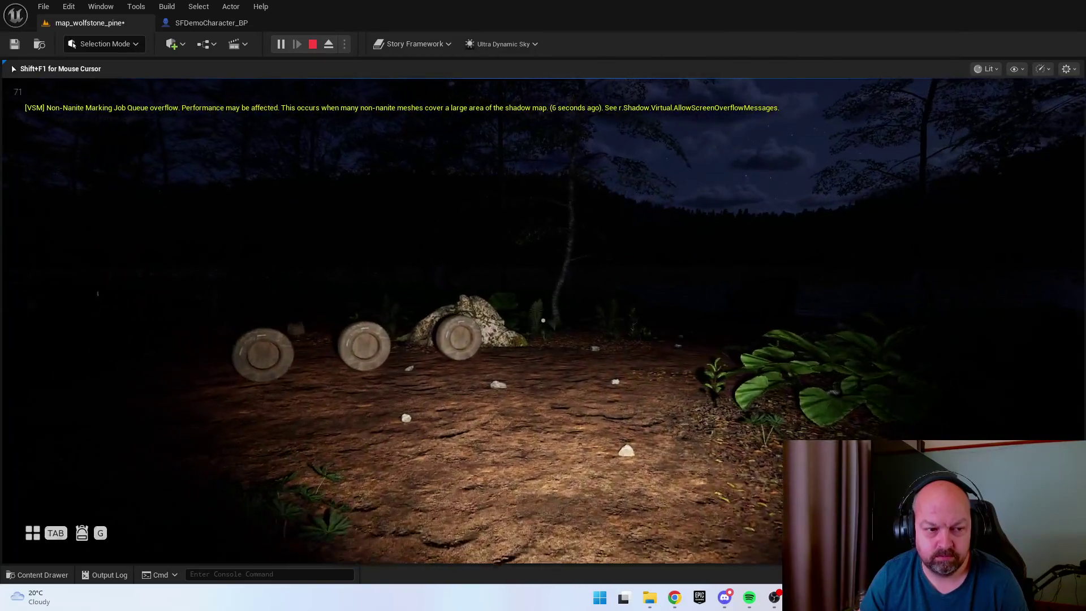
{"action": "key", "text": "w"}
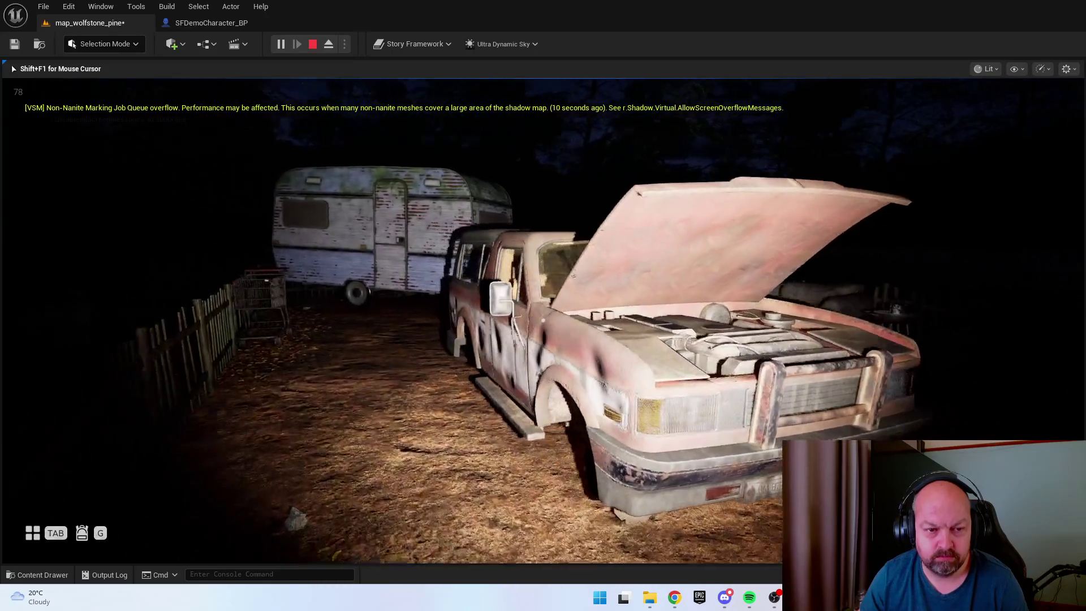
{"action": "key", "text": "w"}
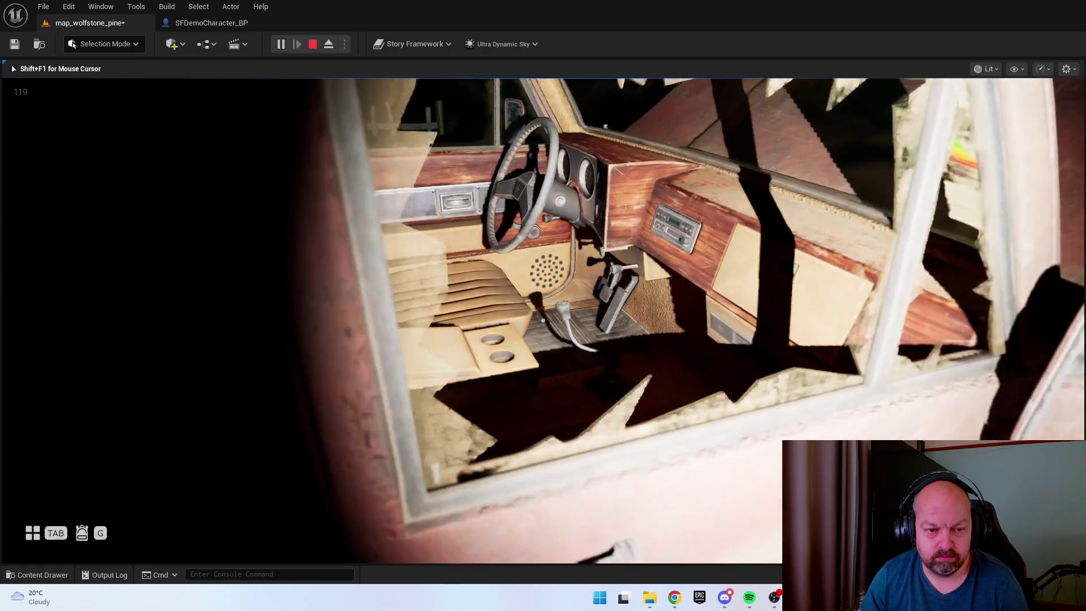
Interact with the truck's front-left wheel, check objectives, and walk to the vehicle battery
{"action": "mouse_move", "coordinate": [542, 305]}
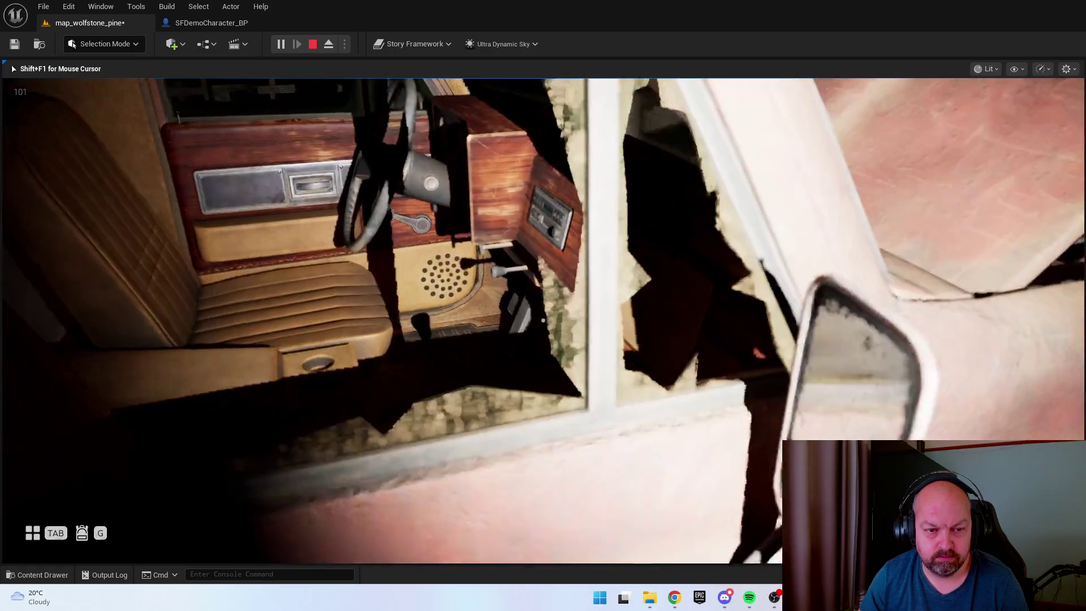
{"action": "key", "text": "e"}
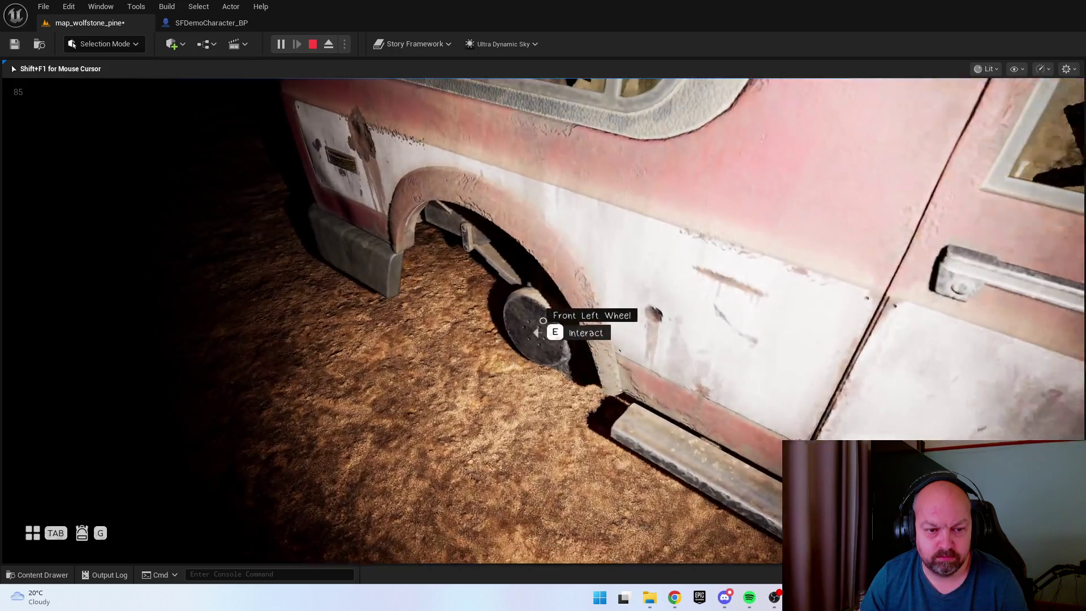
{"action": "key", "text": "e"}
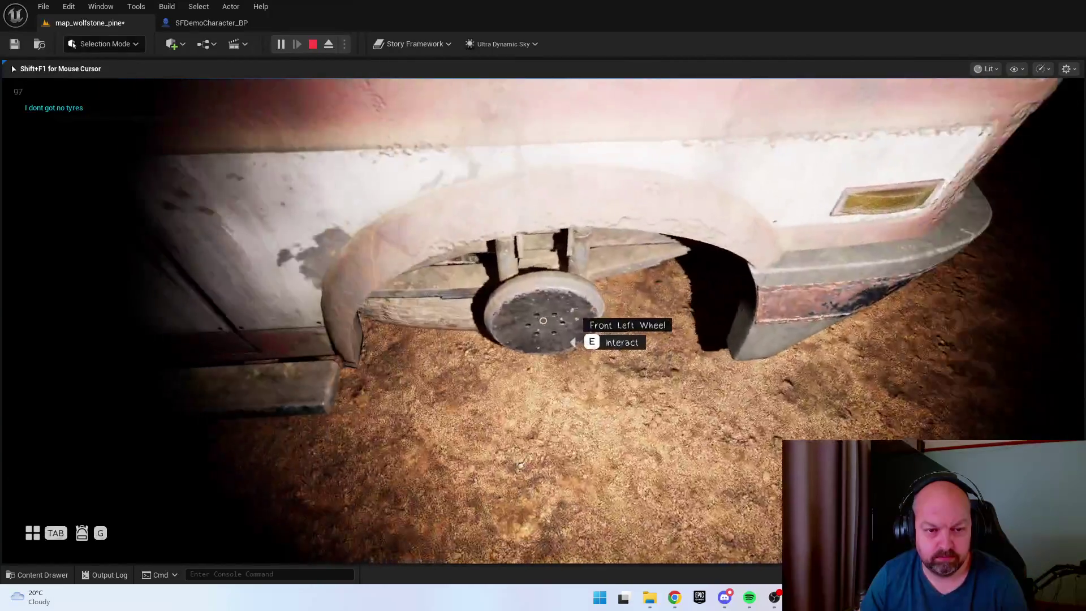
{"action": "key", "text": "Tab"}
{"action": "key", "text": "Tab"}
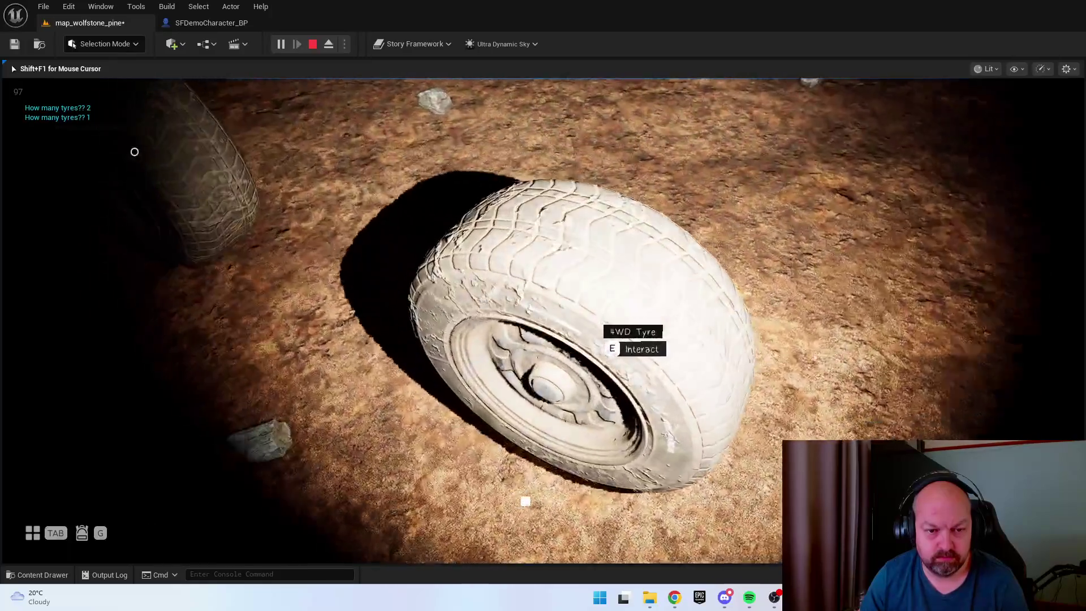
{"action": "mouse_move", "coordinate": [393, 202]}
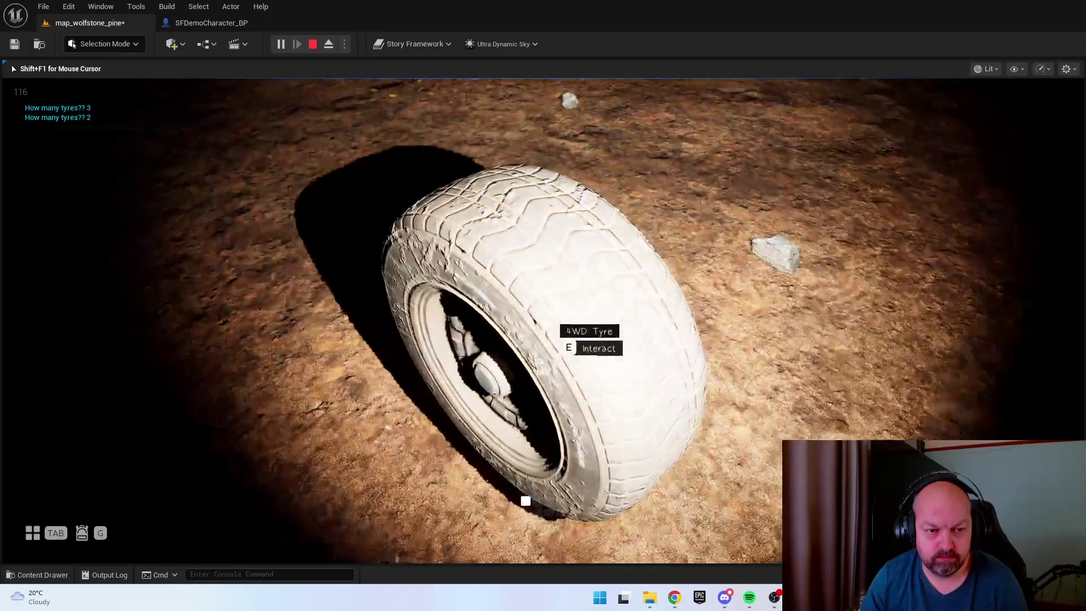
{"action": "key", "text": "w"}
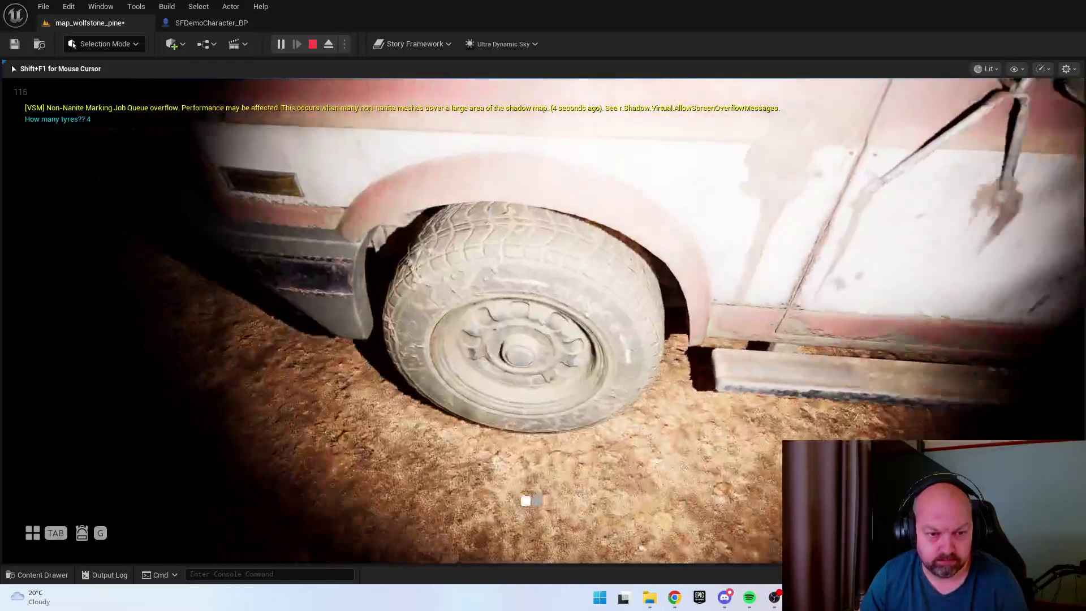
{"action": "mouse_move", "coordinate": [540, 272]}
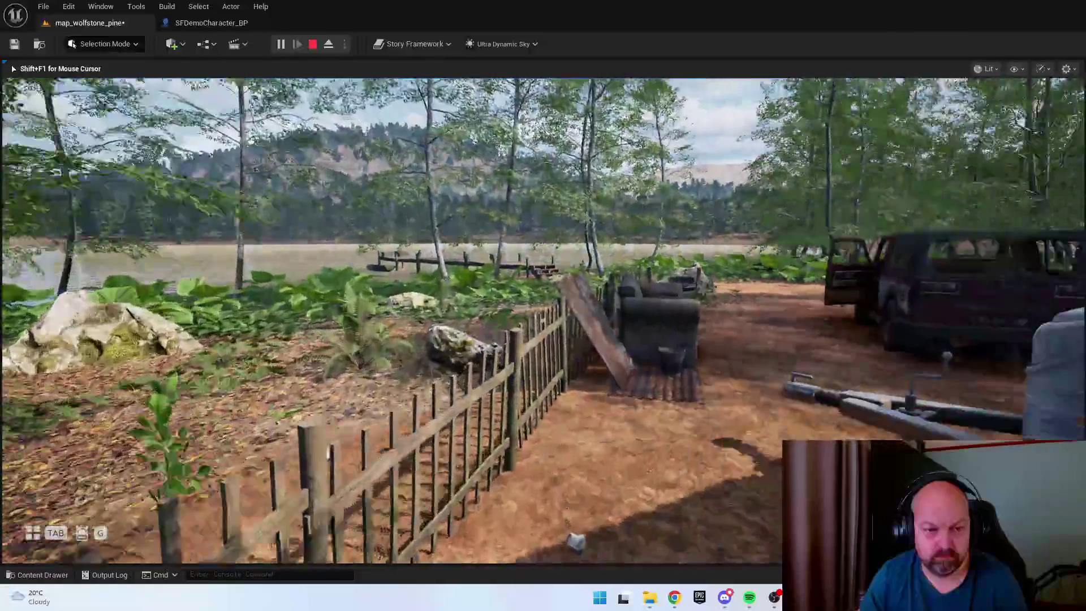
Stop playing, then browse the Safehouse > VOL1 > Meshes > NN meshes and folder tree
{"action": "key", "text": "Escape"}
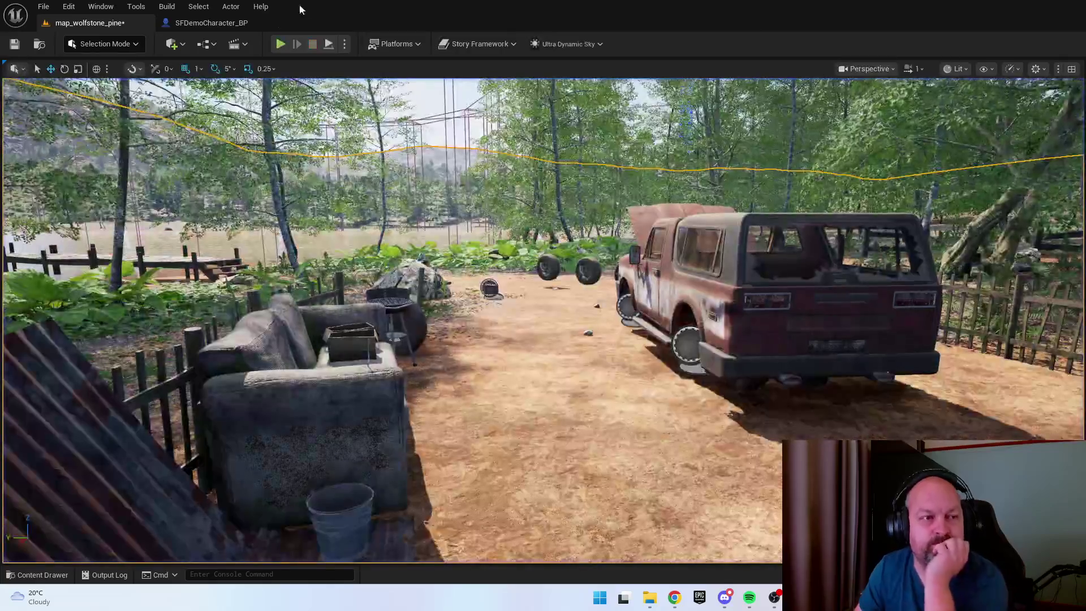
{"action": "key", "text": "ctrl+space"}
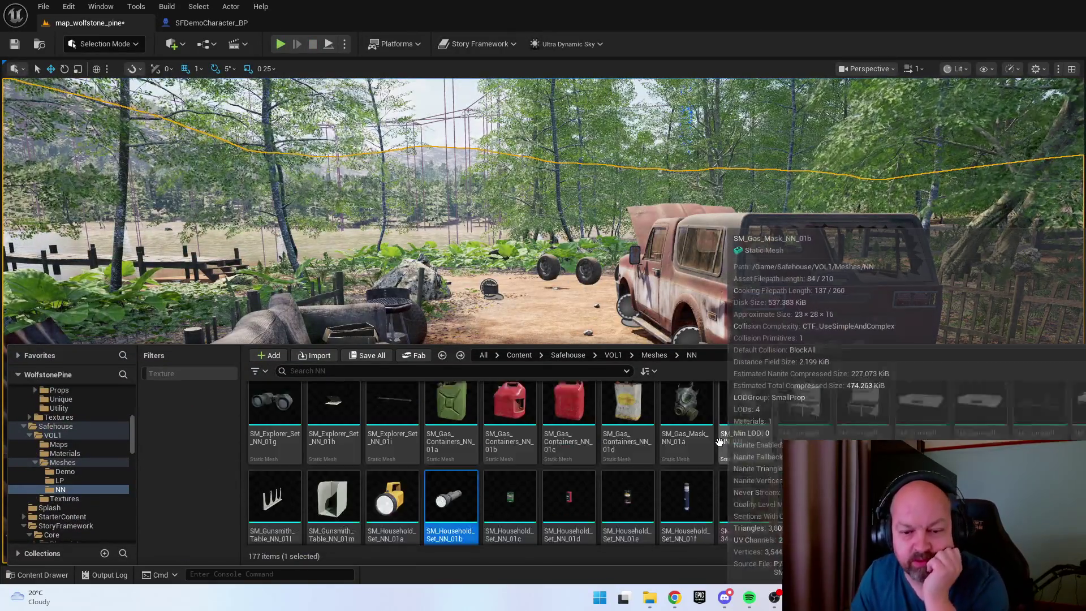
{"action": "scroll", "coordinate": [761, 441], "scroll_direction": "down", "scroll_amount": 5}
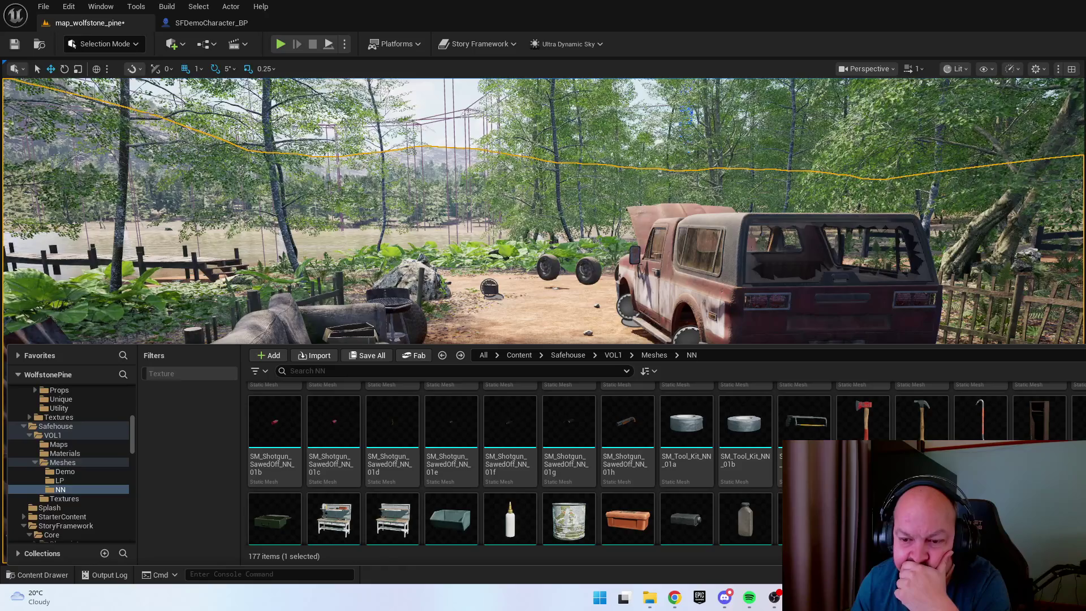
{"action": "scroll", "coordinate": [509, 464], "scroll_direction": "down", "scroll_amount": 1}
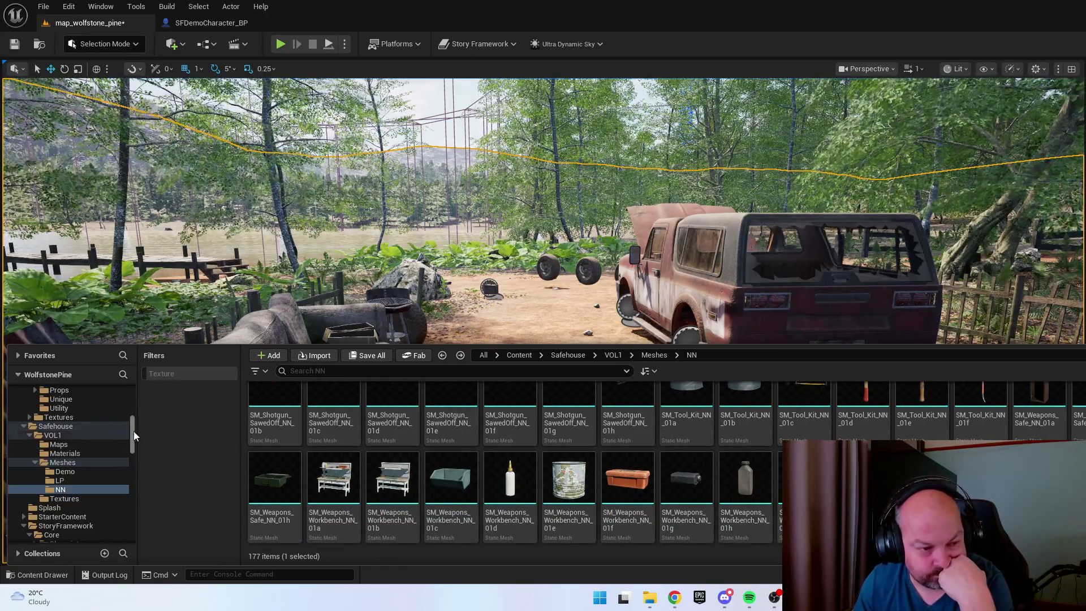
{"action": "scroll", "coordinate": [135, 436], "scroll_direction": "up", "scroll_amount": 5}
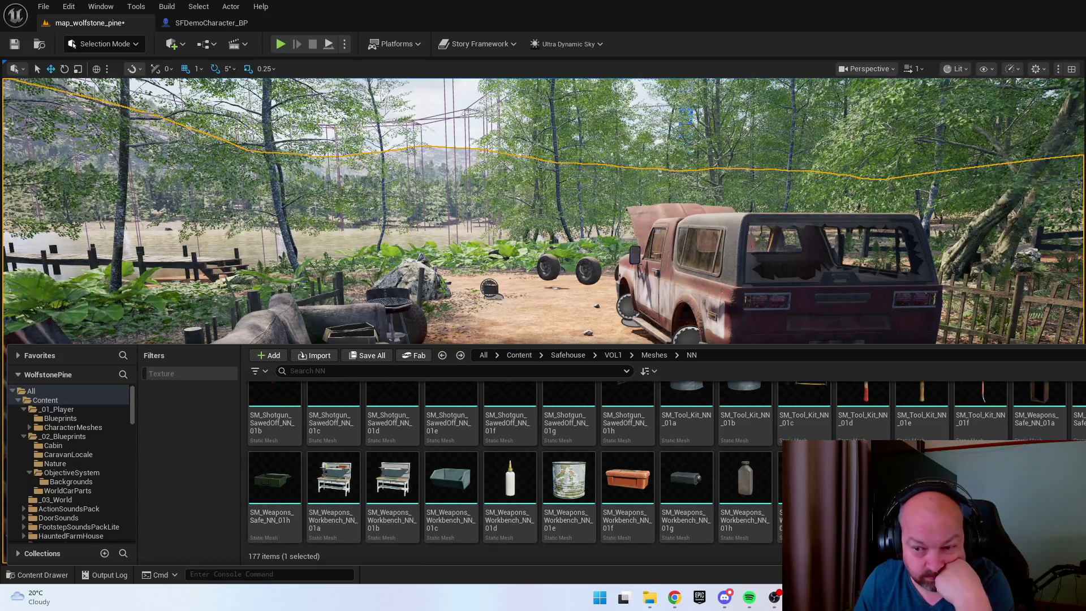
{"action": "scroll", "coordinate": [607, 505], "scroll_direction": "up", "scroll_amount": 1}
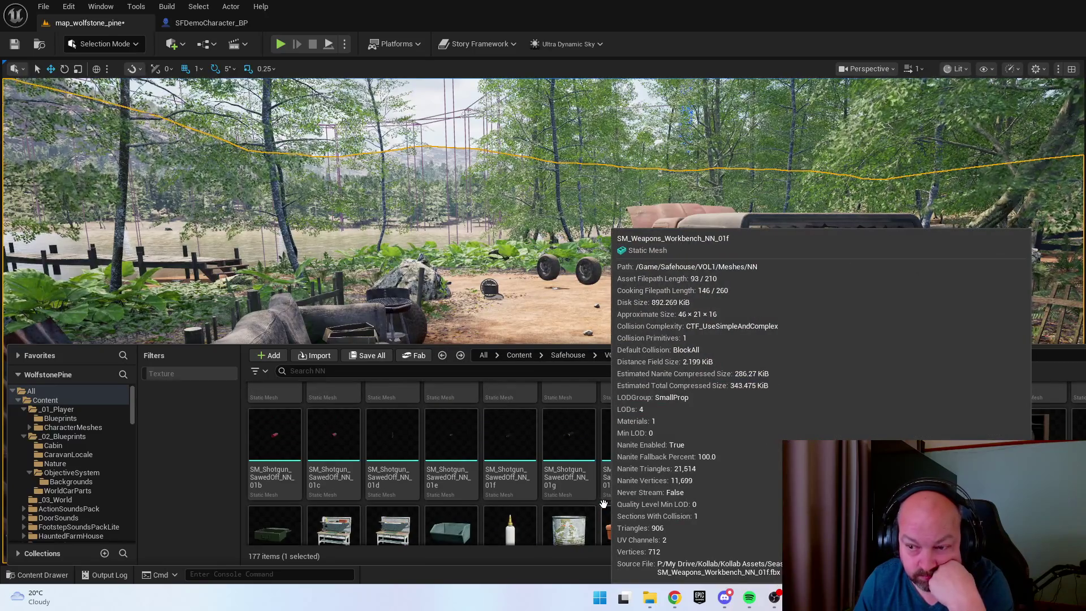
{"action": "scroll", "coordinate": [571, 486], "scroll_direction": "up", "scroll_amount": 2}
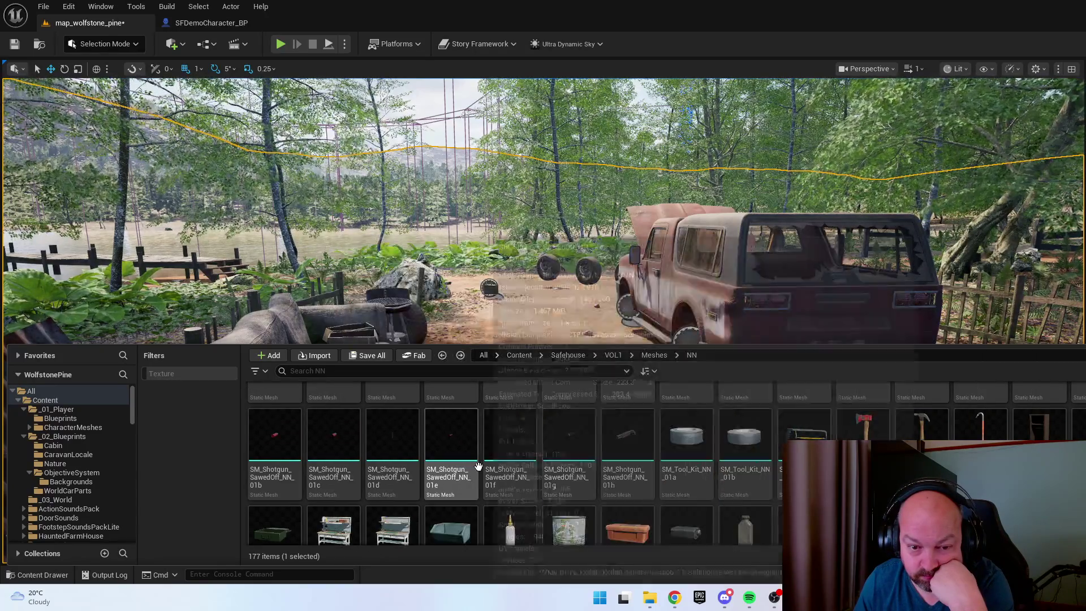
{"action": "scroll", "coordinate": [351, 470], "scroll_direction": "down", "scroll_amount": 3}
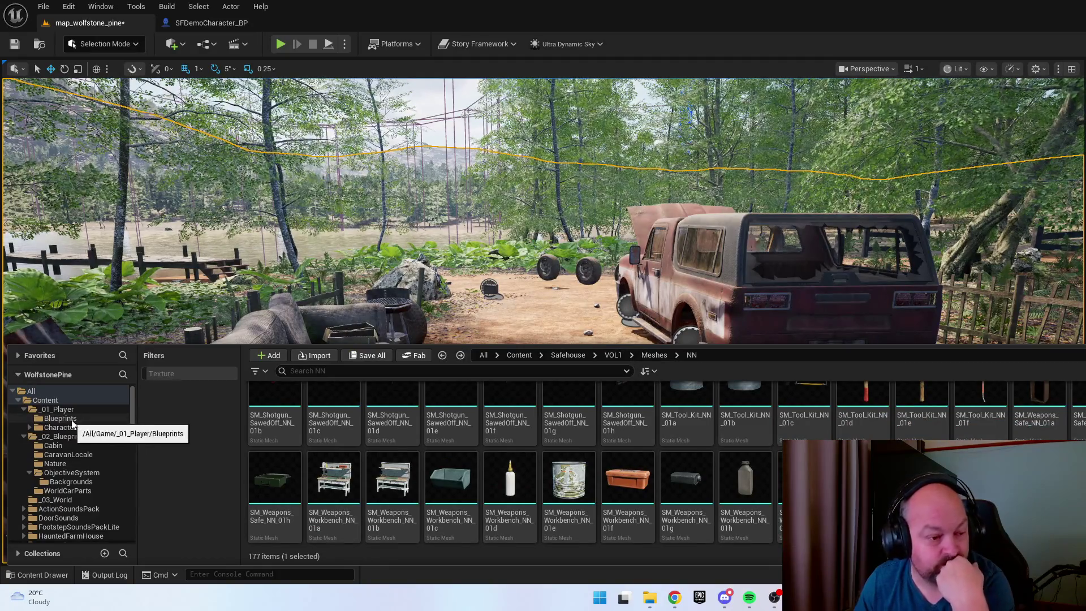
Create an Actor blueprint named BP_Screwdriver in the _02_Blueprints > Nature folder
{"action": "left_click", "coordinate": [81, 463]}
{"action": "right_click", "coordinate": [331, 422]}
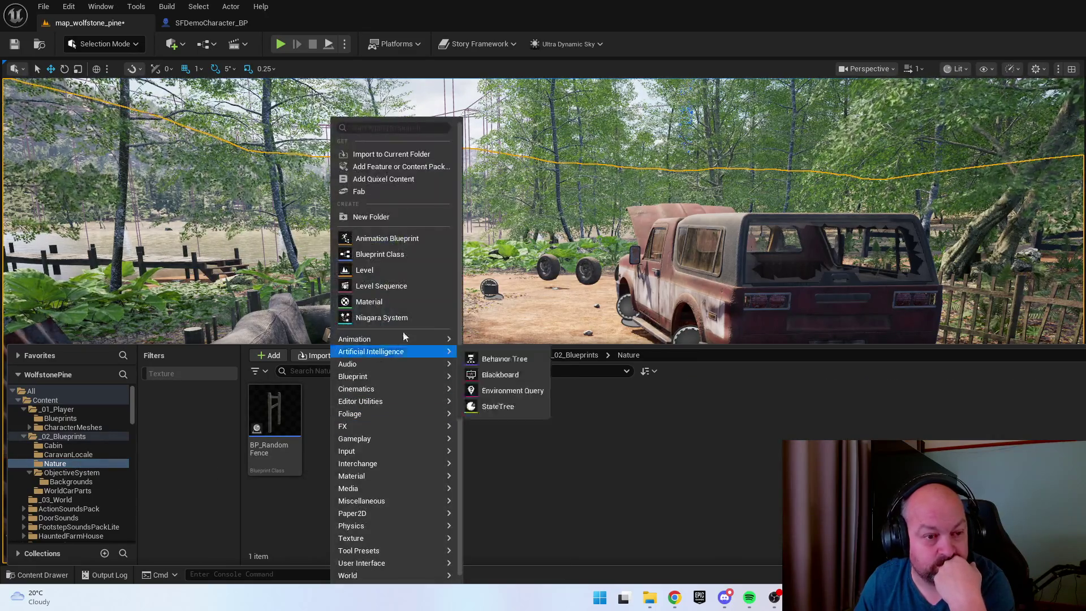
{"action": "left_click", "coordinate": [384, 252]}
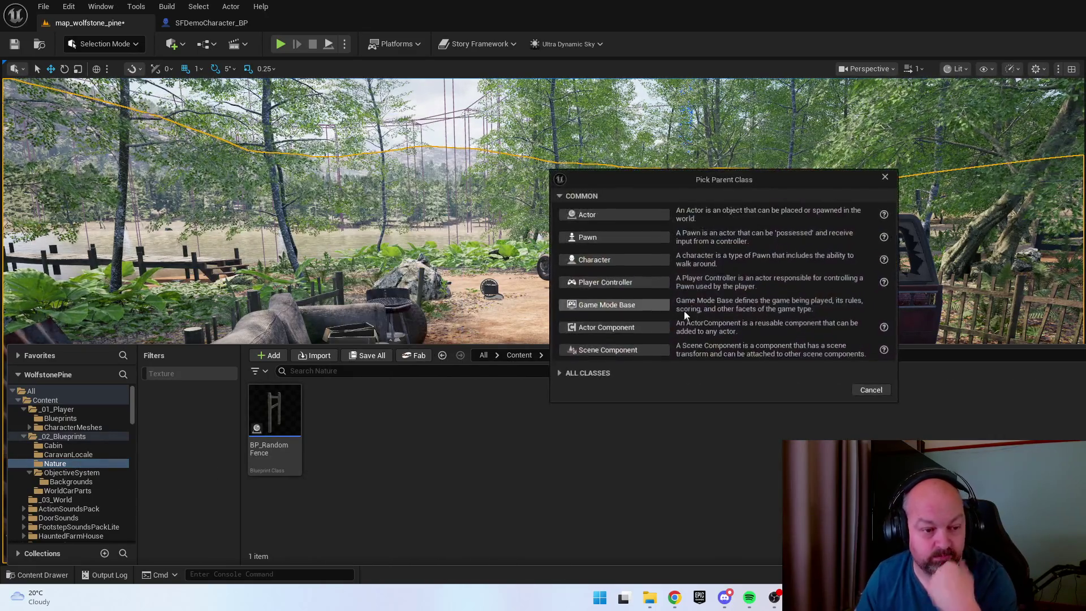
{"action": "left_click", "coordinate": [601, 217]}
{"action": "type", "text": "BP_S"}
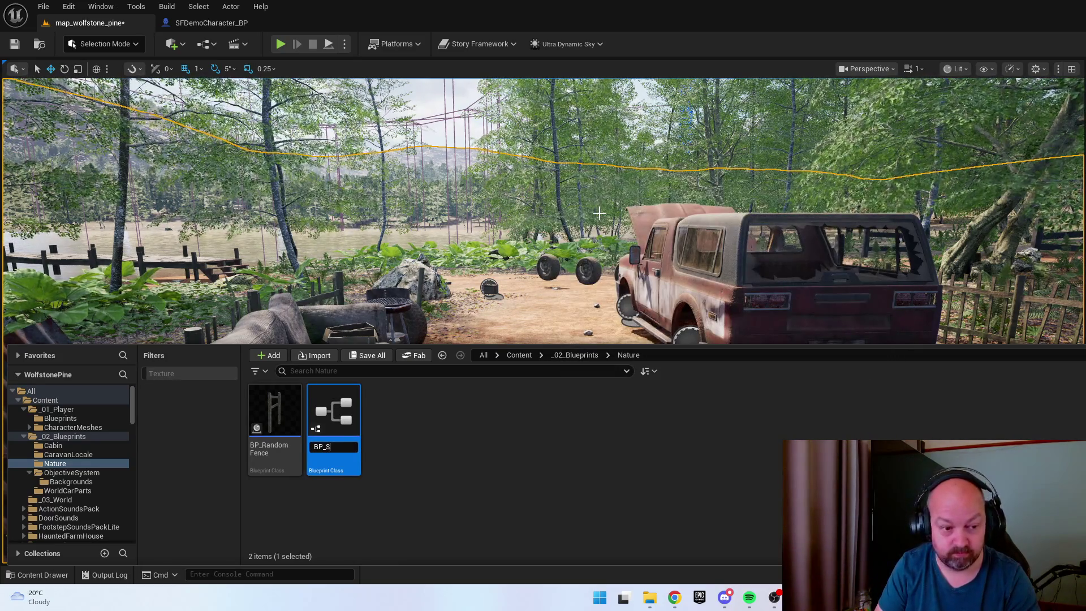
{"action": "type", "text": "crewdriver"}
{"action": "key", "text": "Return"}
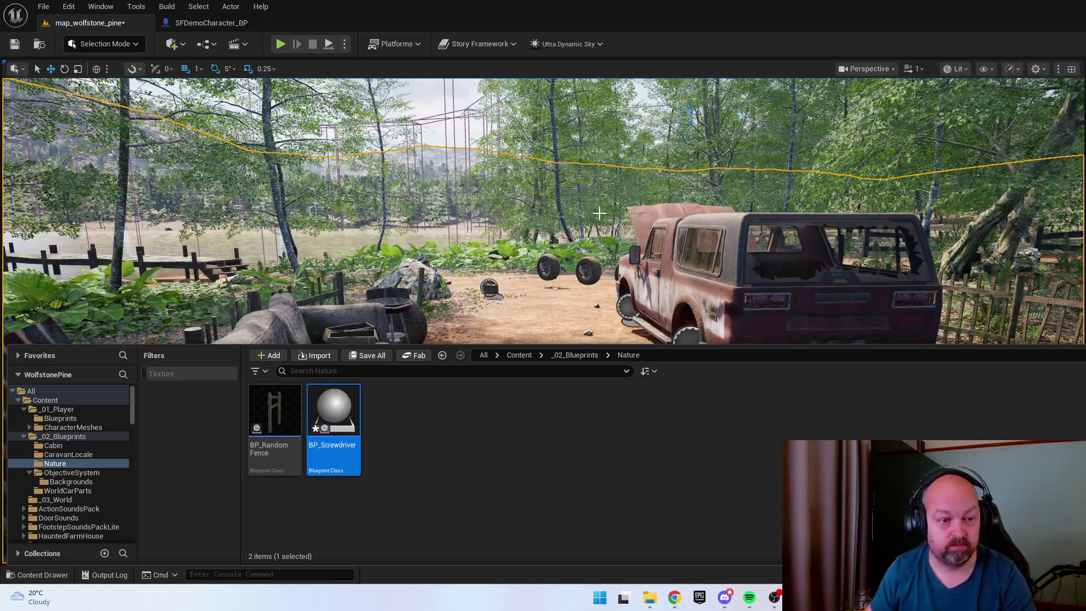
Open BP_Screwdriver and add the SM_Weapons_Workbench_NN_01m screwdriver mesh as a component
{"action": "double_click", "coordinate": [338, 412]}
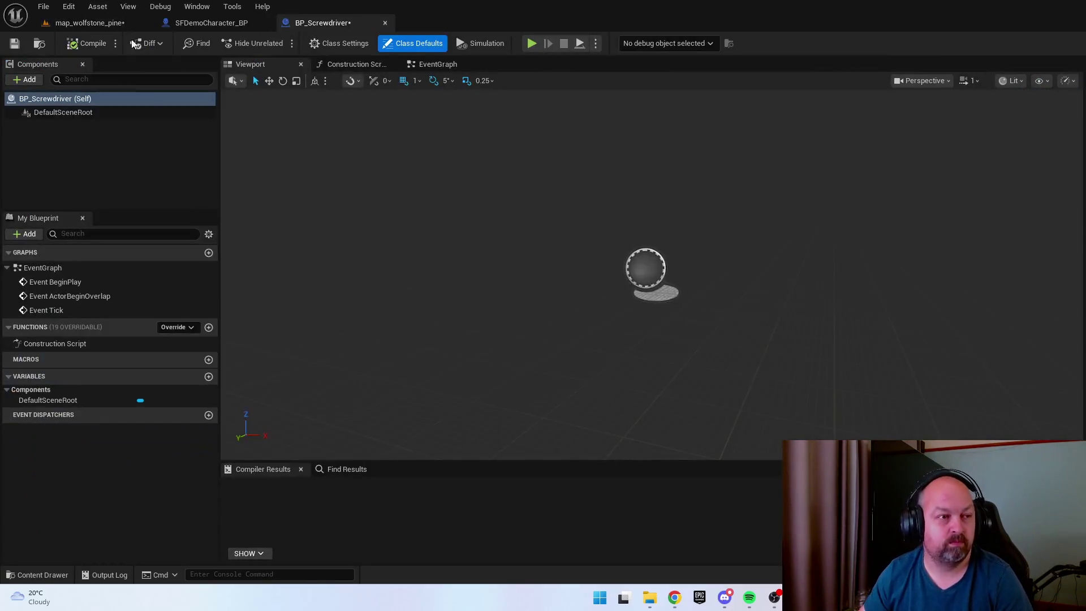
{"action": "key", "text": "ctrl+space"}
{"action": "left_click", "coordinate": [442, 311]}
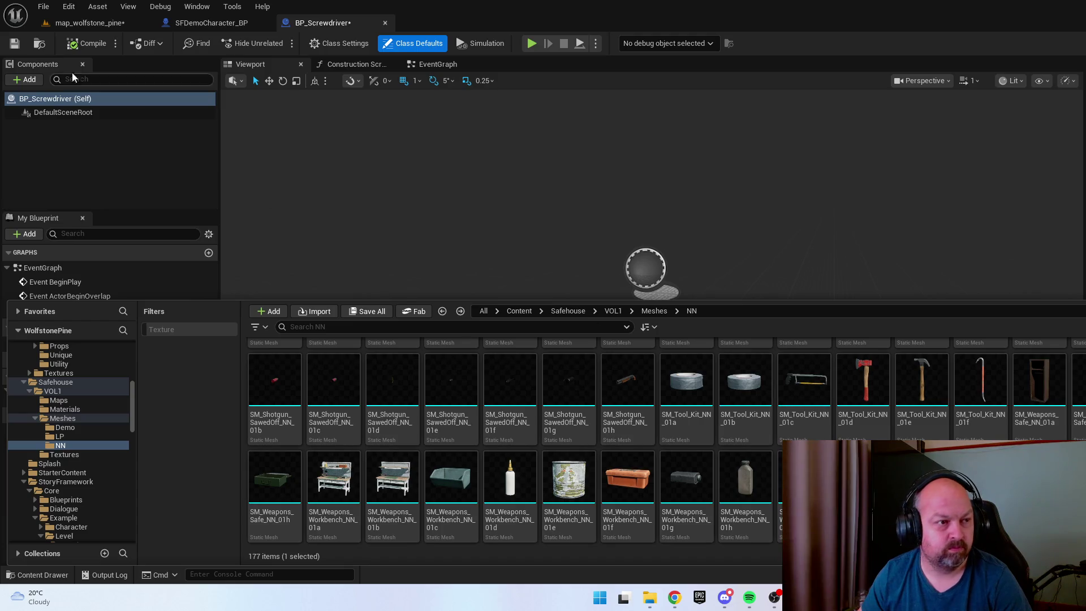
{"action": "left_click", "coordinate": [24, 79]}
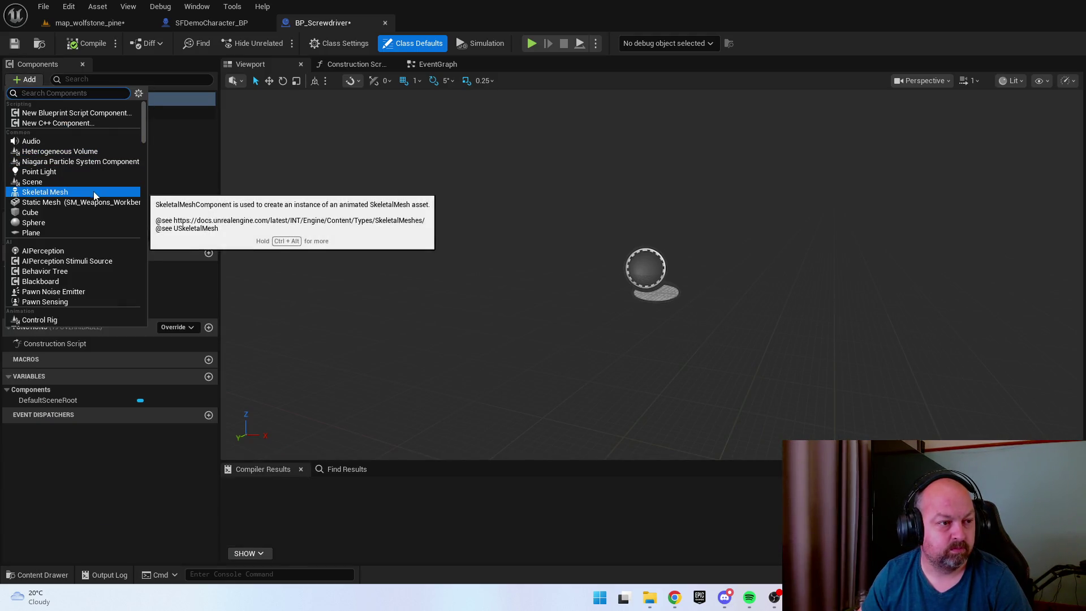
{"action": "left_click", "coordinate": [86, 202]}
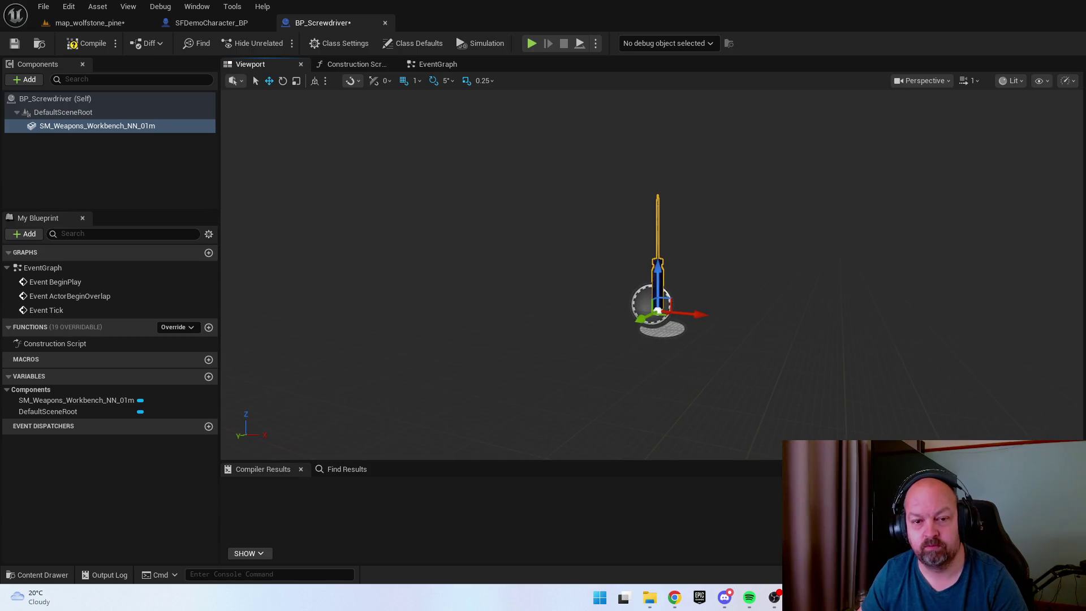
Rotate the screwdriver mesh to lie flat, then compile and save the blueprint
{"action": "key", "text": "f"}
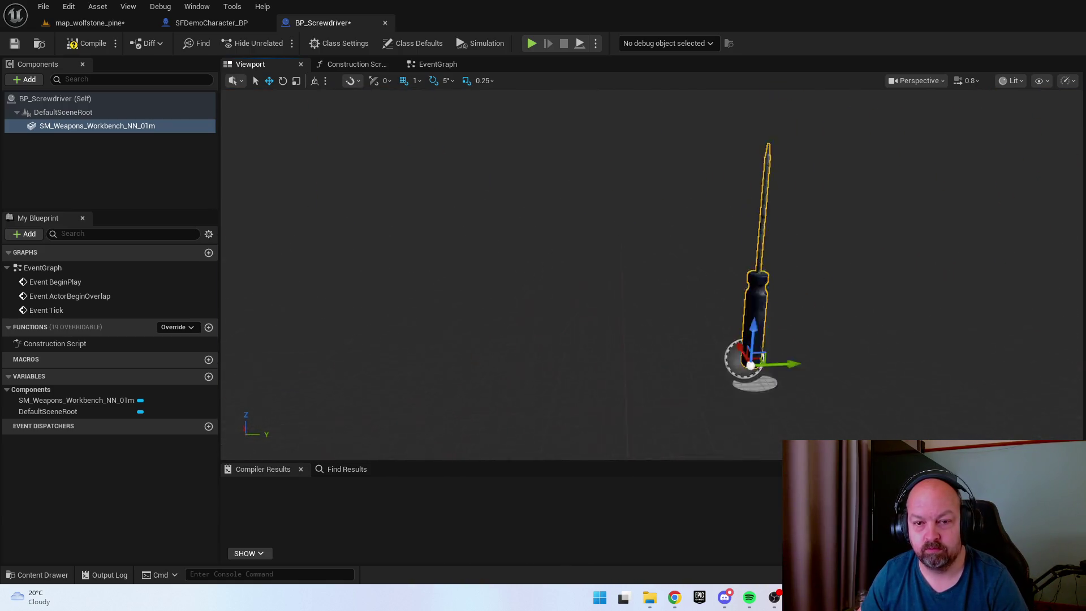
{"action": "key", "text": "e"}
{"action": "left_click_drag", "start_coordinate": [679, 350], "coordinate": [707, 316]}
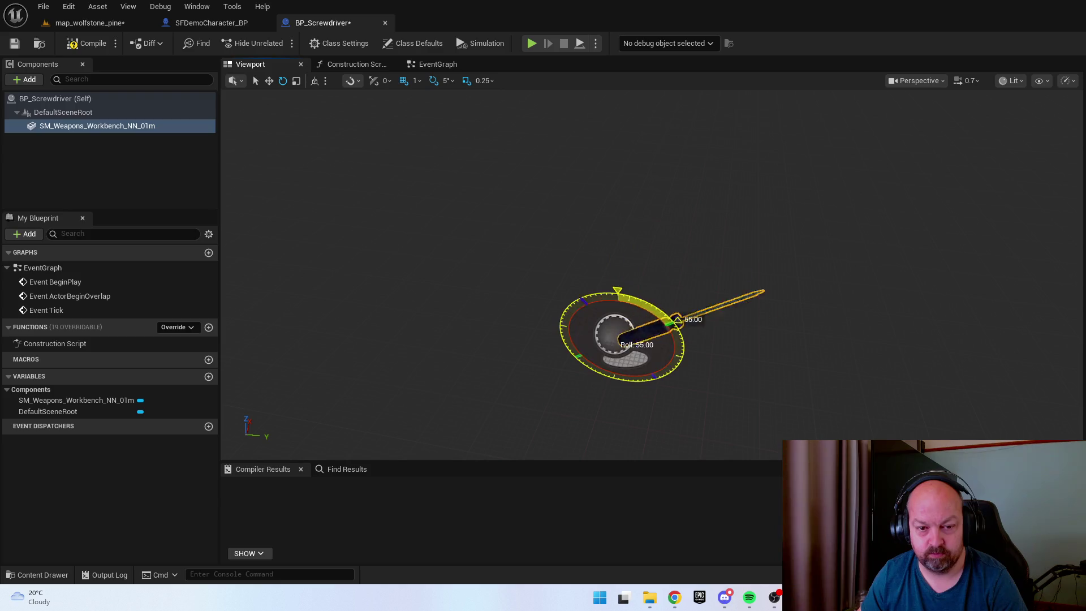
{"action": "mouse_move", "coordinate": [575, 279]}
{"action": "left_mouse_down"}
{"action": "mouse_move", "coordinate": [600, 249]}
{"action": "mouse_move", "coordinate": [594, 271]}
{"action": "mouse_move", "coordinate": [424, 271]}
{"action": "mouse_move", "coordinate": [424, 328]}
{"action": "left_mouse_up"}
{"action": "left_click", "coordinate": [89, 46]}
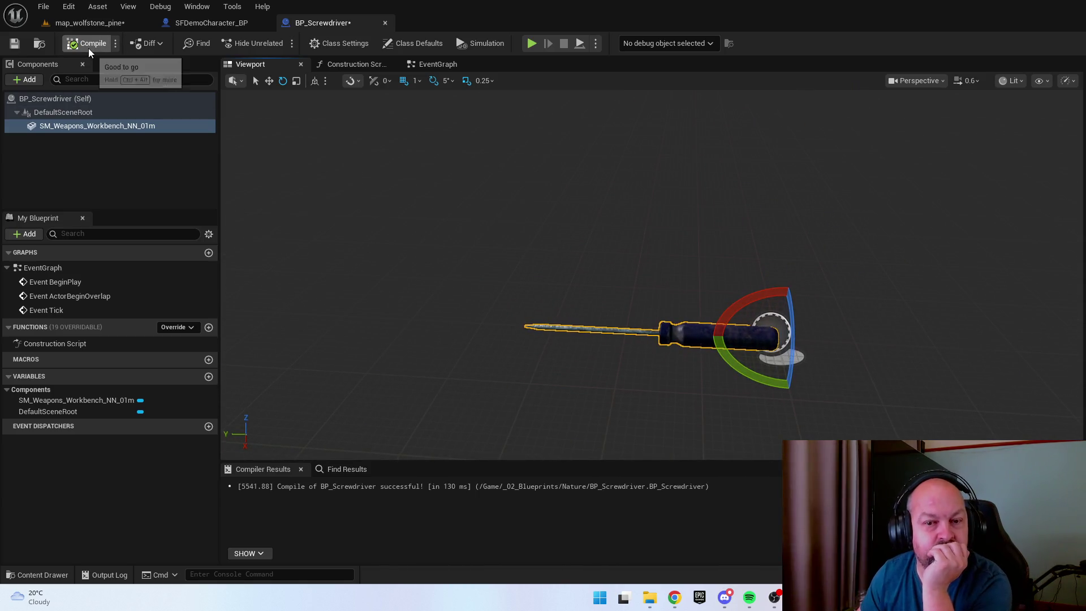
{"action": "left_click", "coordinate": [9, 45]}
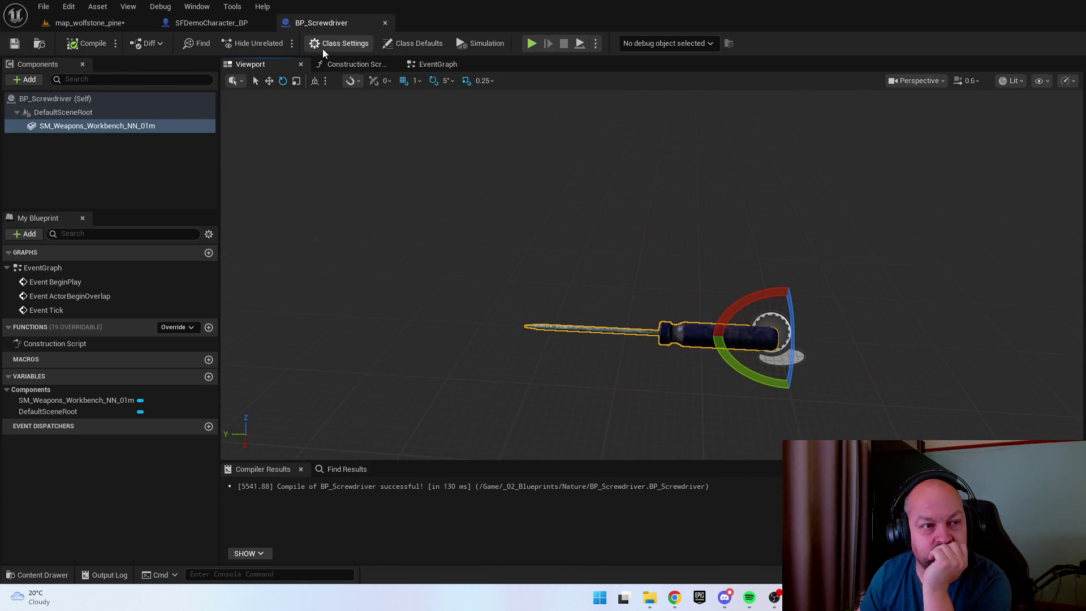
Add the interaction interface in Class Settings, compile, save, and reveal its three functions
{"action": "left_click", "coordinate": [339, 44]}
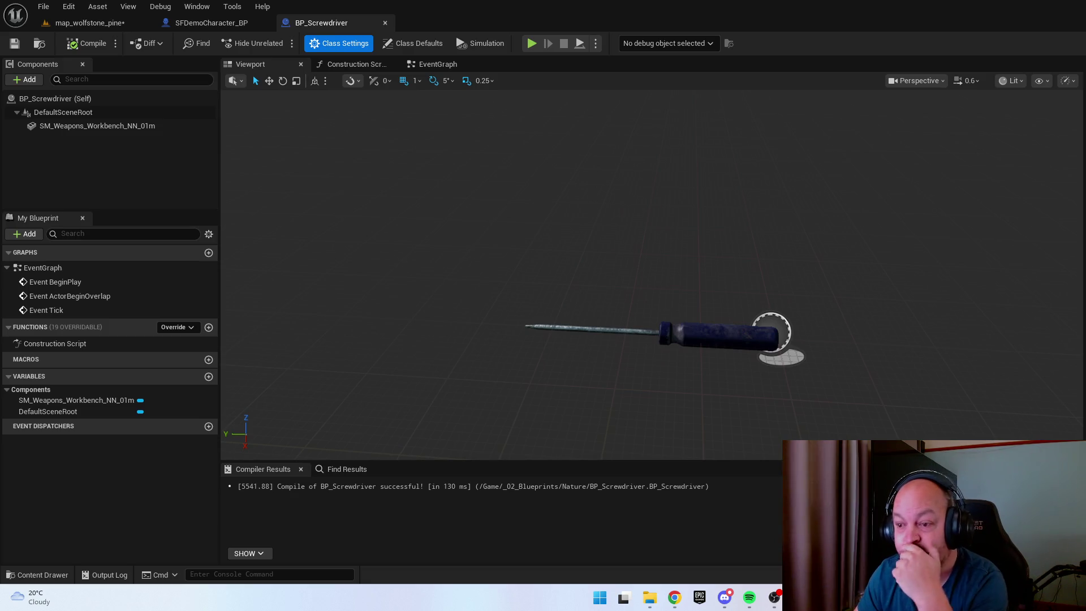
{"action": "left_click", "coordinate": [86, 43]}
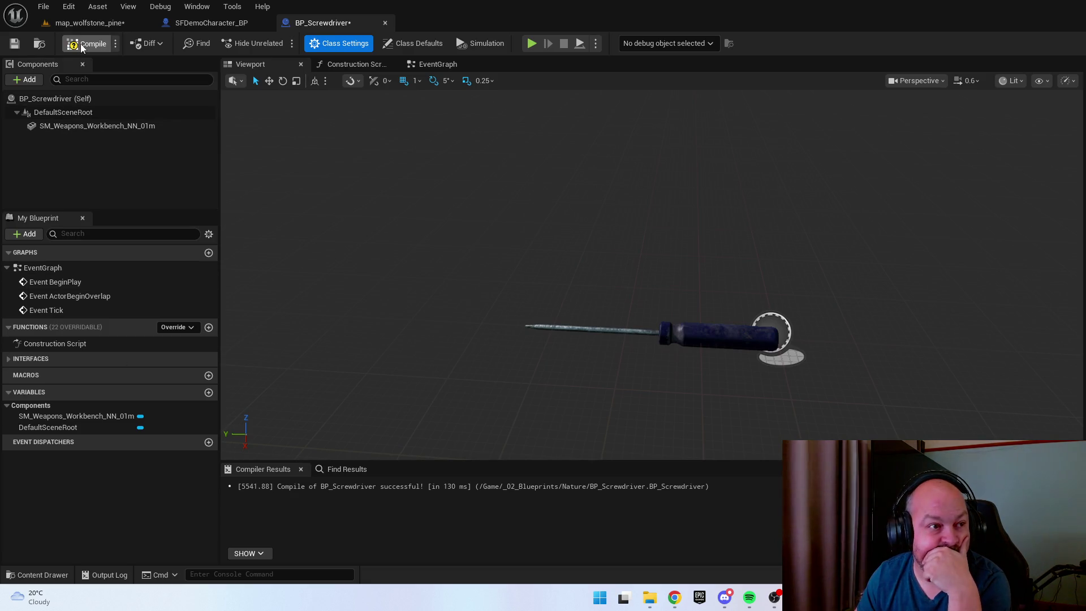
{"action": "left_click", "coordinate": [14, 43]}
{"action": "left_click", "coordinate": [8, 359]}
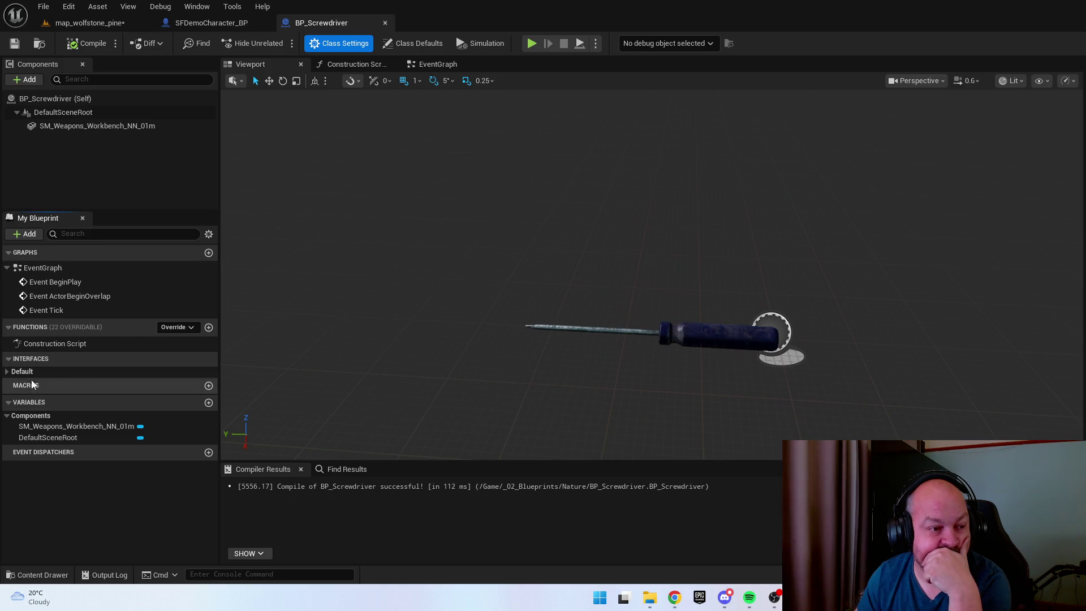
{"action": "left_click", "coordinate": [7, 371]}
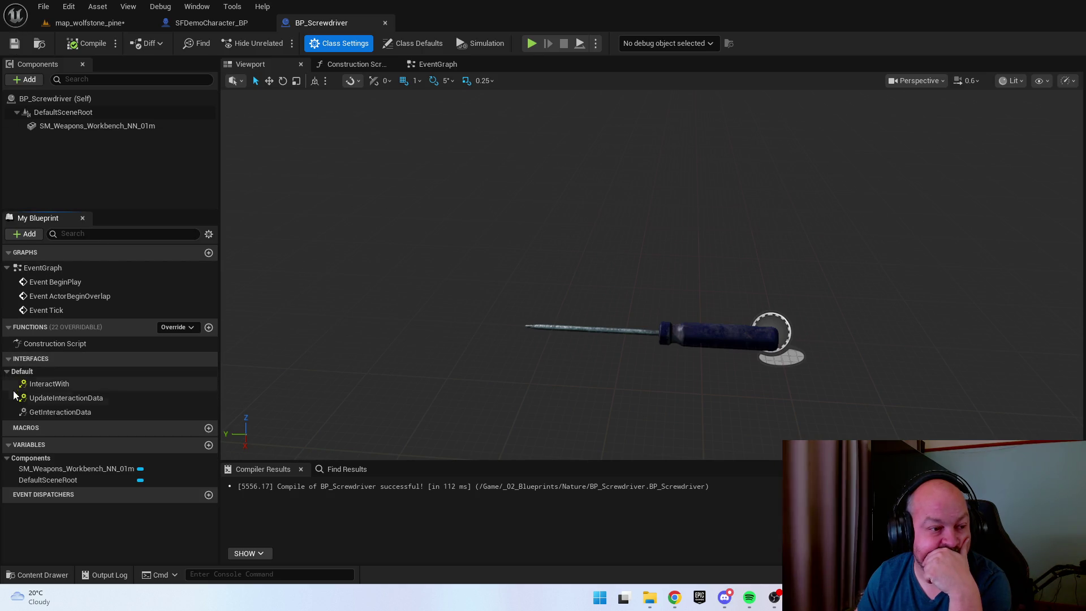
Promote GetInteractionData's Return Node Interaction Data pin to a new variable and compile
{"action": "double_click", "coordinate": [41, 412]}
{"action": "left_click_drag", "start_coordinate": [696, 284], "coordinate": [632, 355]}
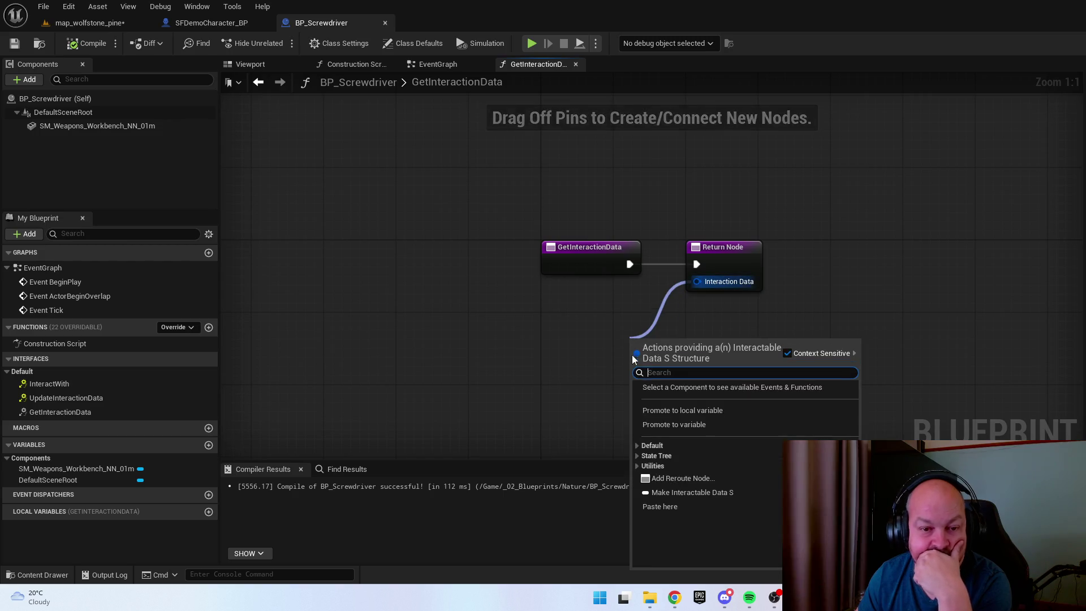
{"action": "left_click", "coordinate": [674, 426]}
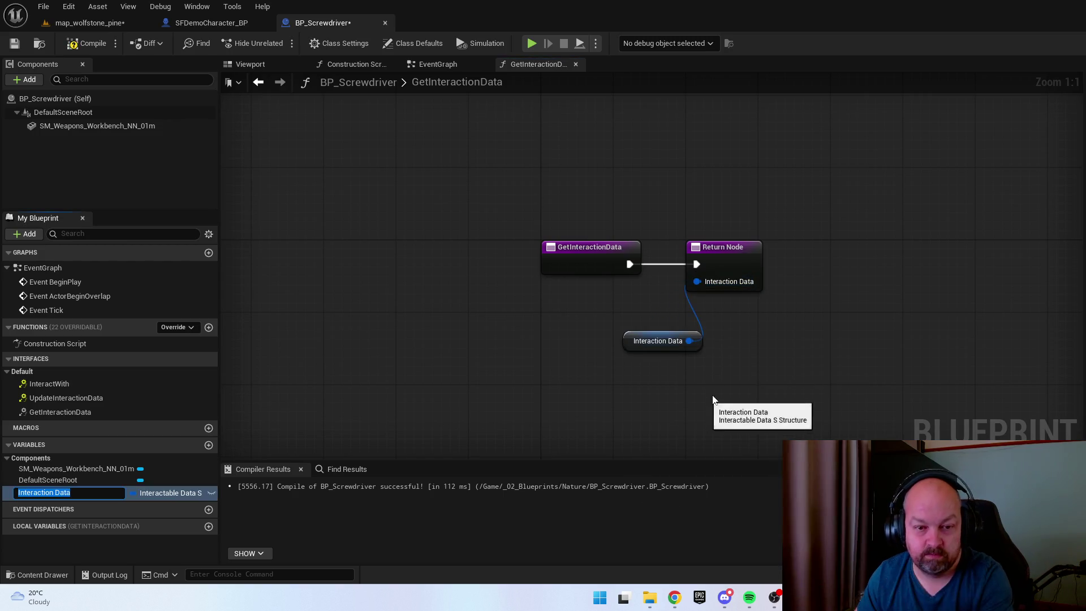
{"action": "left_click", "coordinate": [88, 43]}
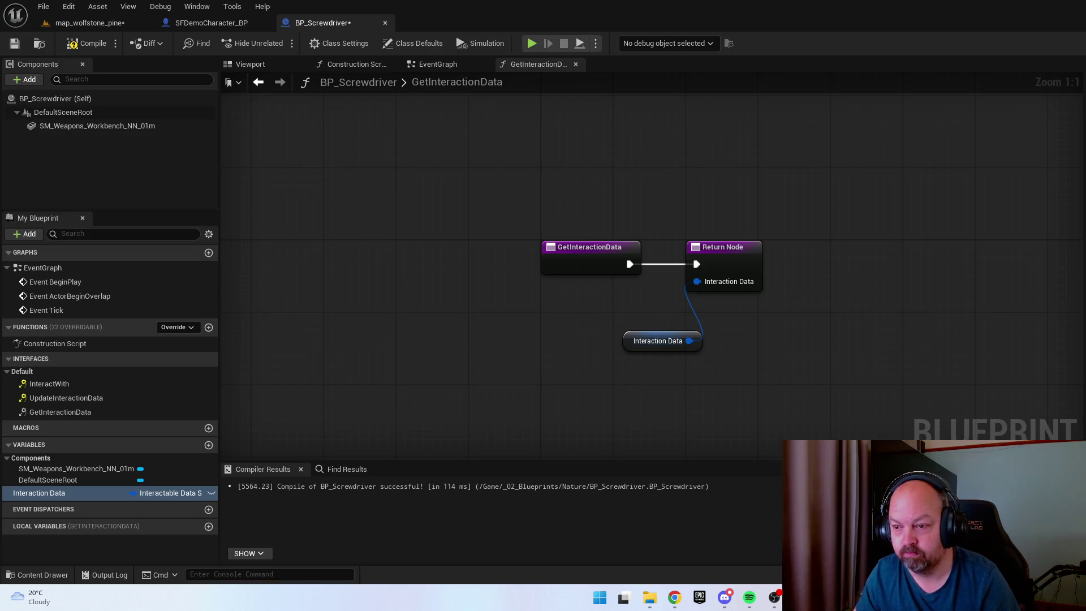
{"action": "key", "text": "ctrl+space"}
{"action": "left_click", "coordinate": [1012, 260]}
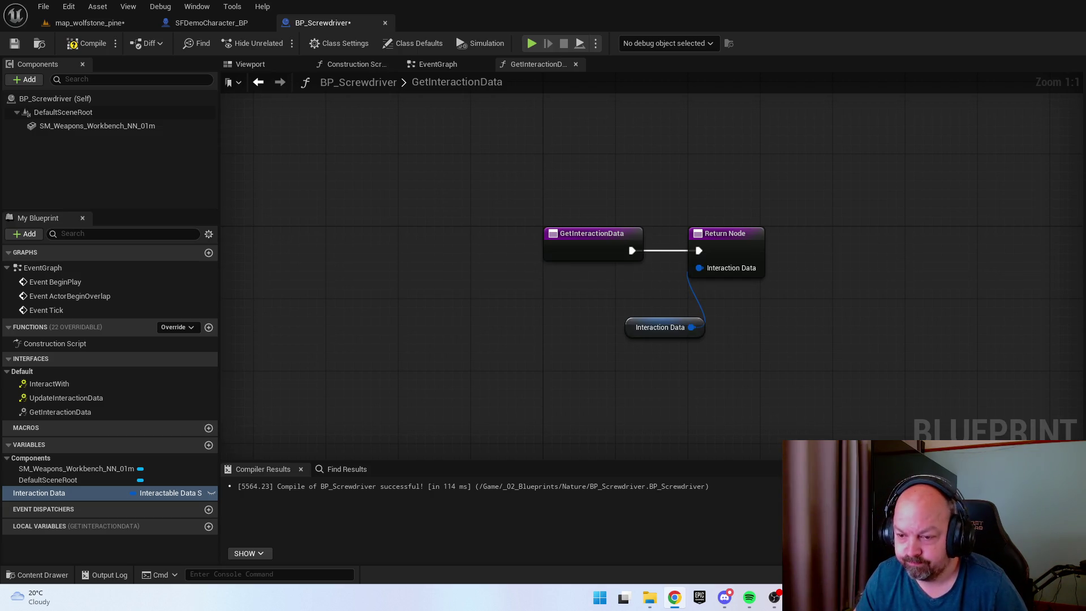
{"action": "left_click_drag", "start_coordinate": [918, 315], "coordinate": [871, 290]}
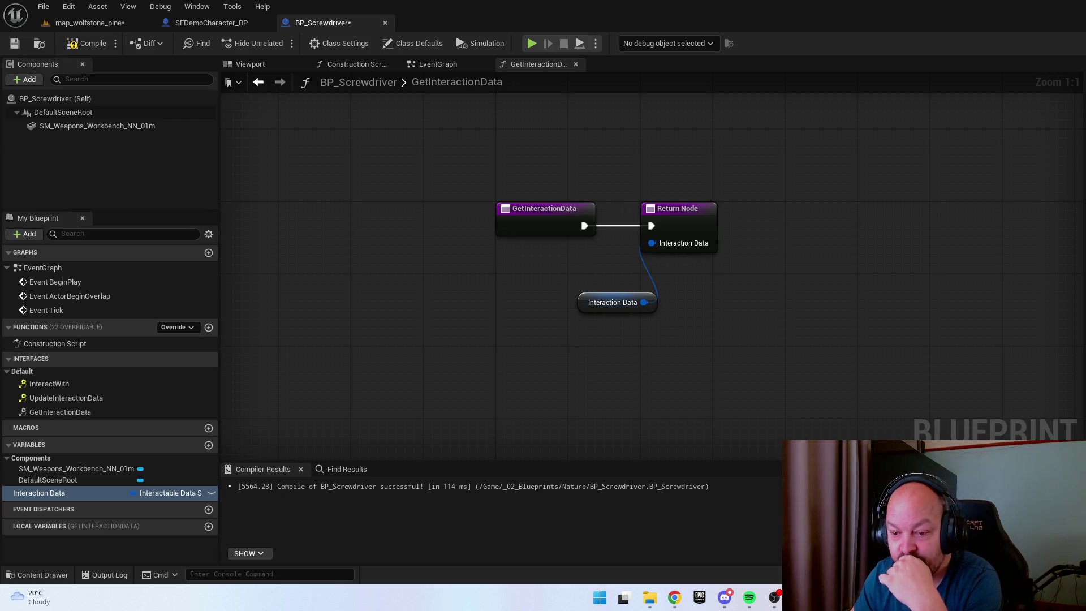
{"action": "left_click", "coordinate": [80, 46]}
Save BP_Screwdriver and place an instance on map_wolfstone_pine's dirt clearing near the tyre
{"action": "left_click", "coordinate": [21, 46]}
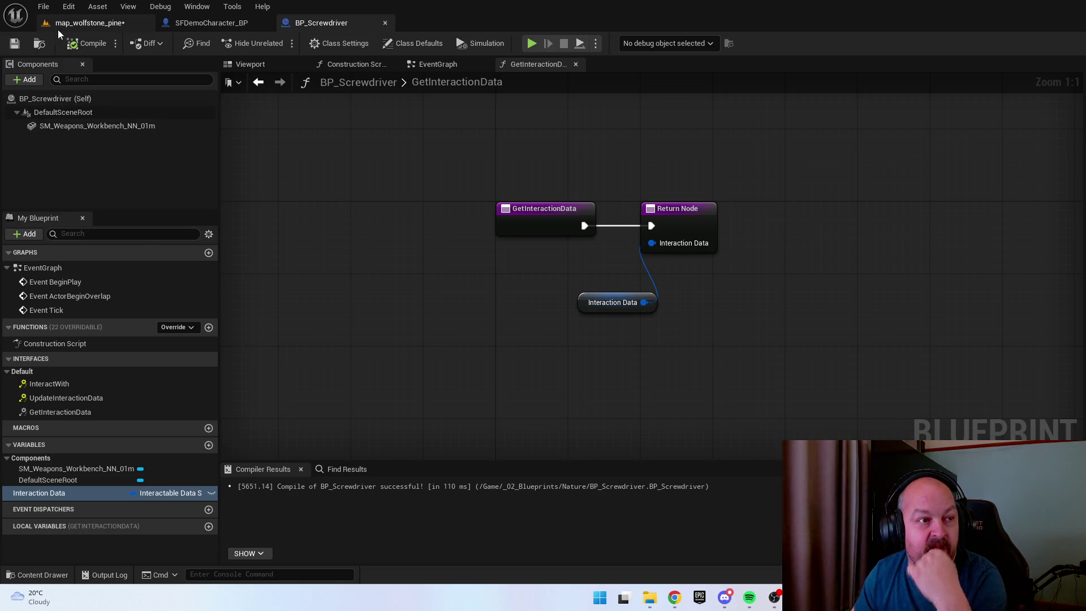
{"action": "left_click", "coordinate": [60, 23]}
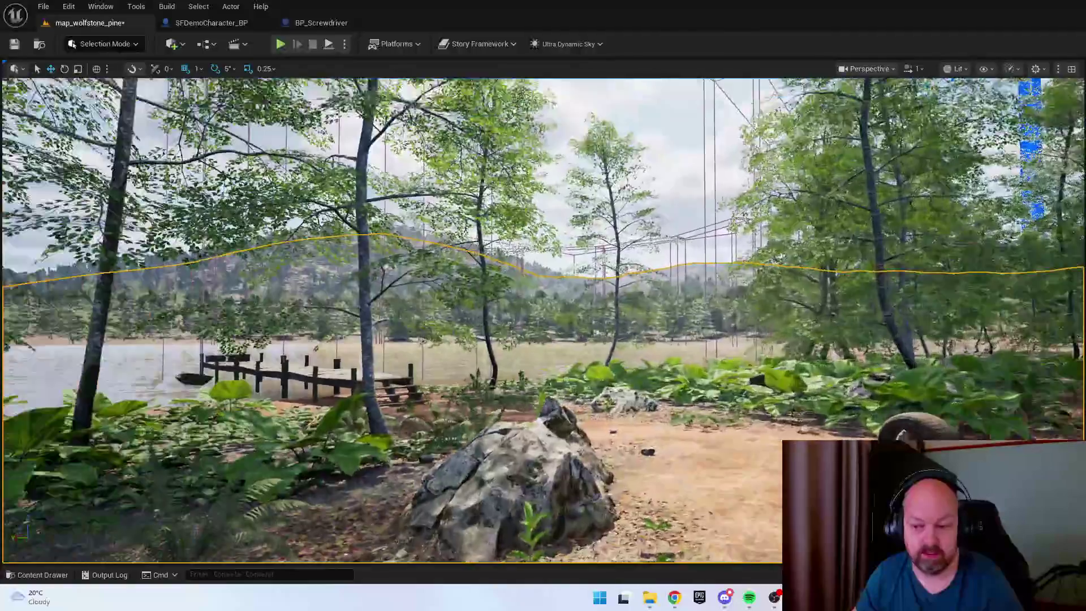
{"action": "key", "text": "ctrl+space"}
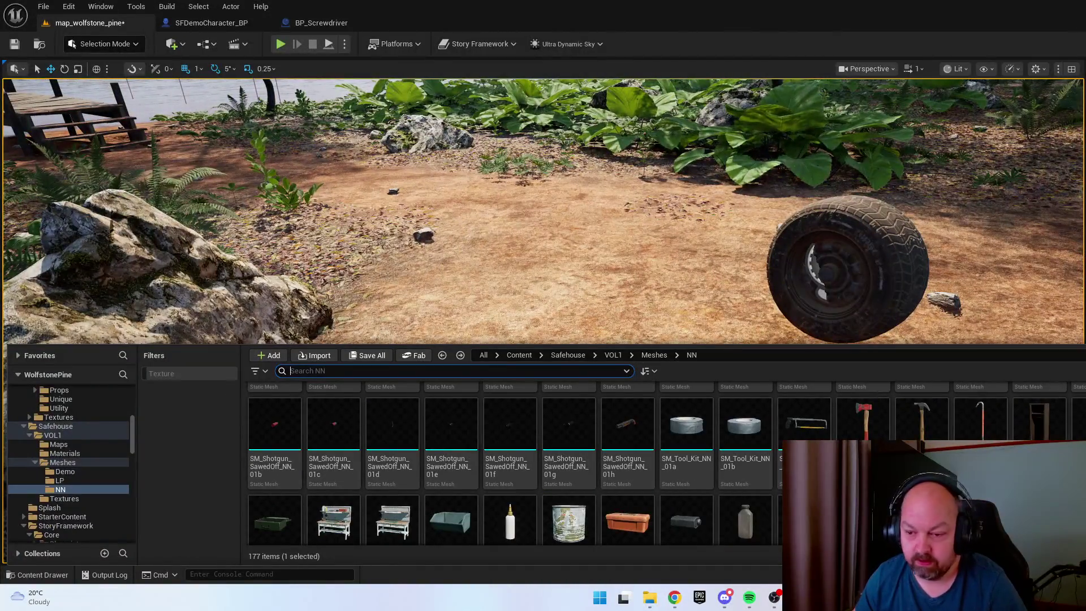
{"action": "key", "text": "alt+Left"}
{"action": "key", "text": "alt+Right"}
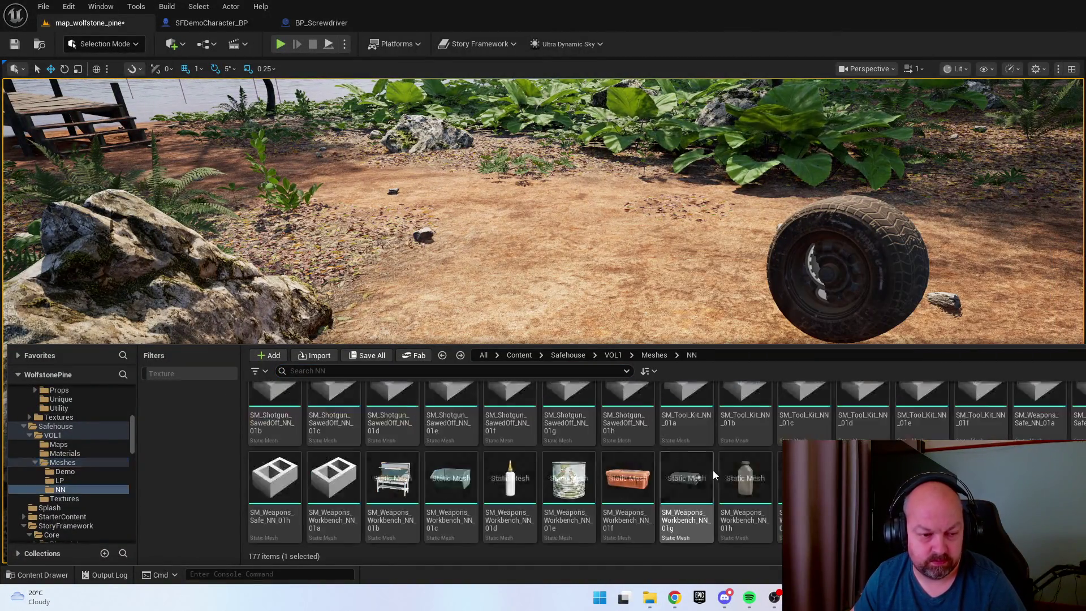
{"action": "key", "text": "alt+Left"}
{"action": "mouse_move", "coordinate": [333, 447]}
{"action": "left_mouse_down"}
{"action": "mouse_move", "coordinate": [555, 384]}
{"action": "mouse_move", "coordinate": [553, 270]}
{"action": "left_mouse_up"}
{"action": "right_click", "coordinate": [659, 488]}
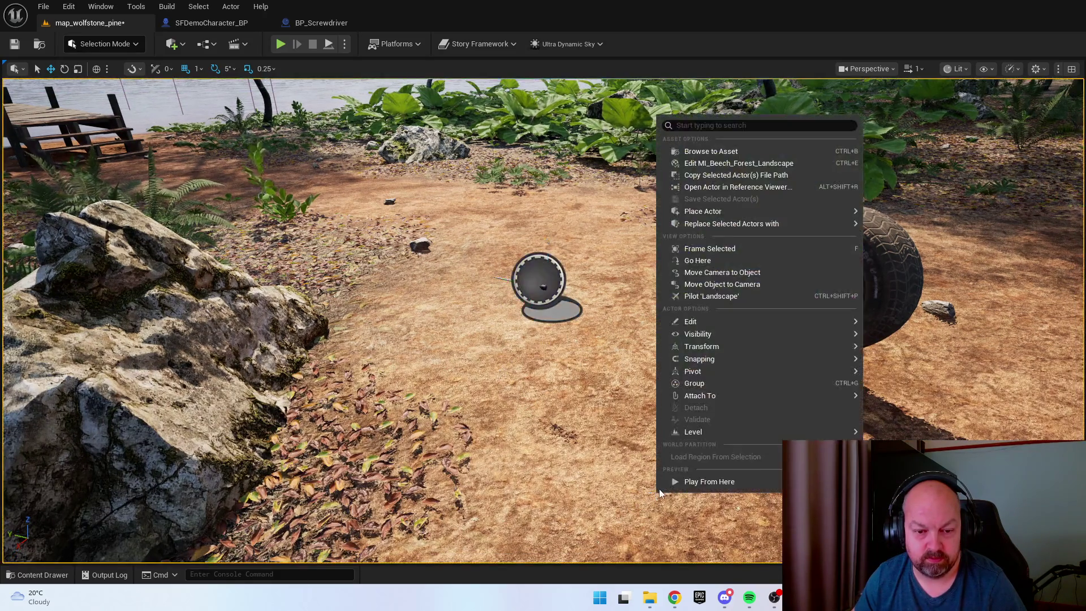
{"action": "key", "text": "Escape"}
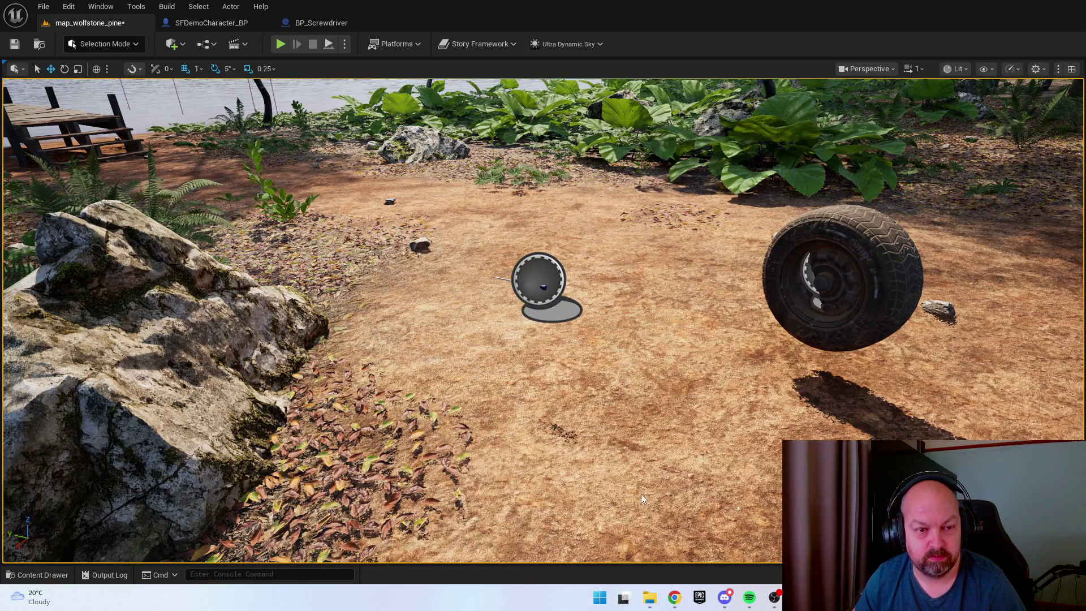
Start a play session and pick up the placed screwdriver
{"action": "key", "text": "alt+p"}
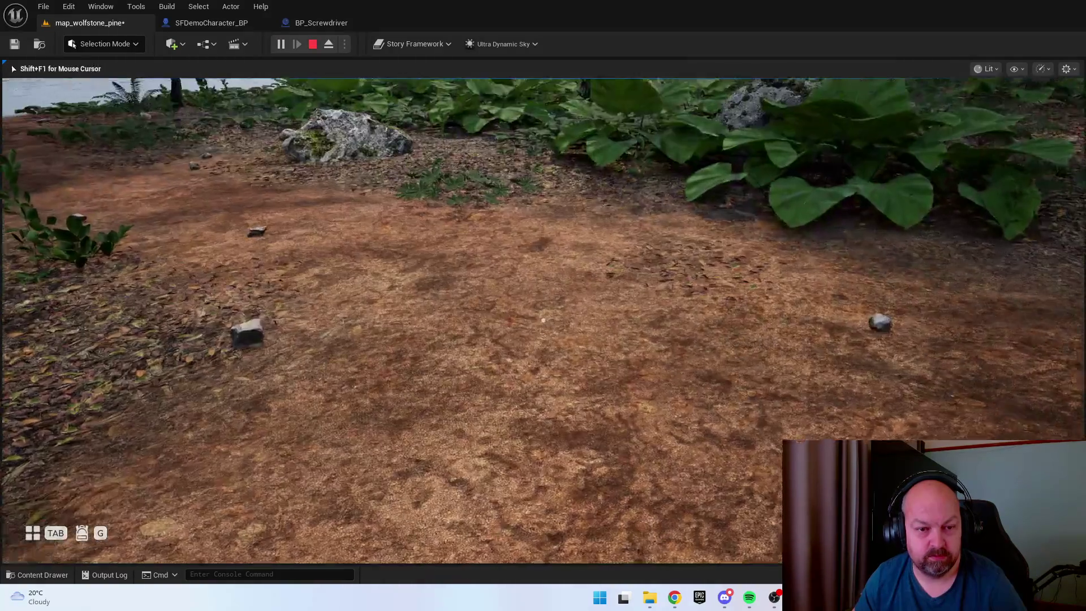
{"action": "mouse_move", "coordinate": [543, 321]}
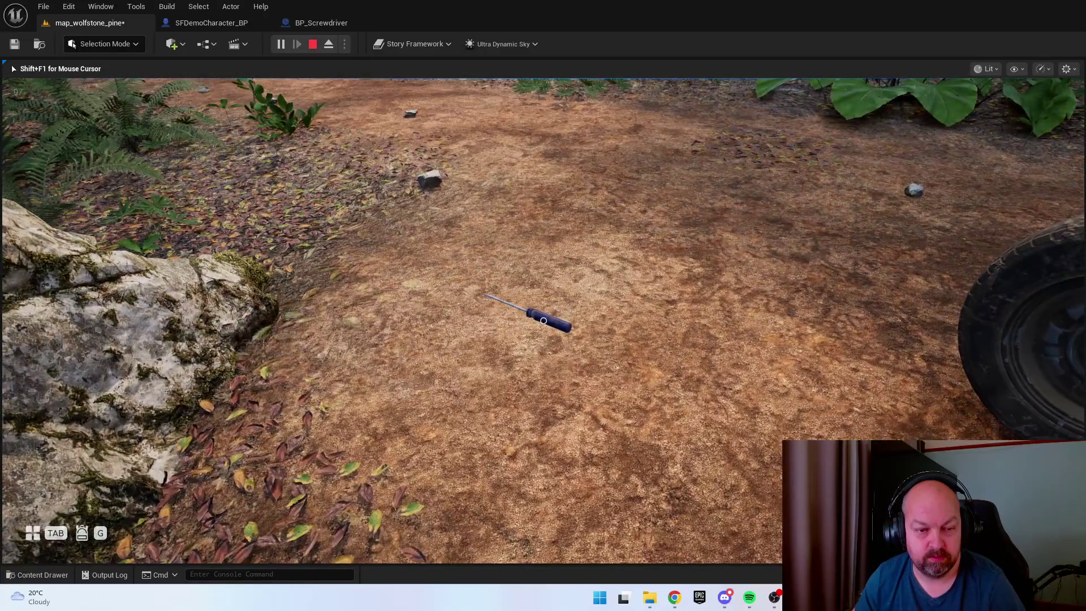
{"action": "key", "text": "e"}
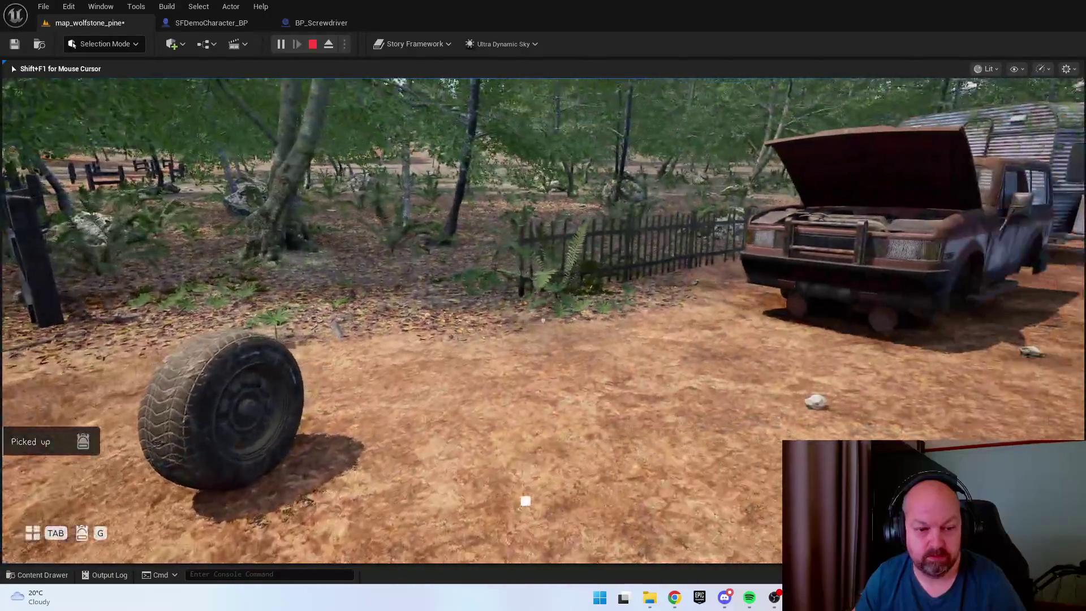
Browse the Inventory, Journal and Objectives menu pages, then drop the held screwdriver
{"action": "key", "text": "Tab"}
{"action": "key", "text": "d"}
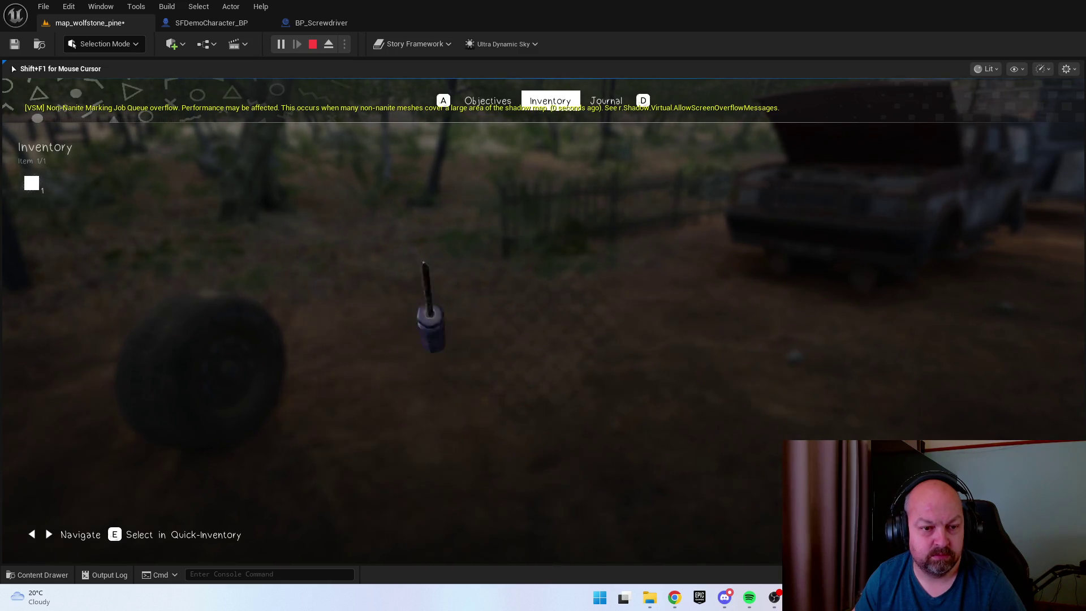
{"action": "key", "text": "d"}
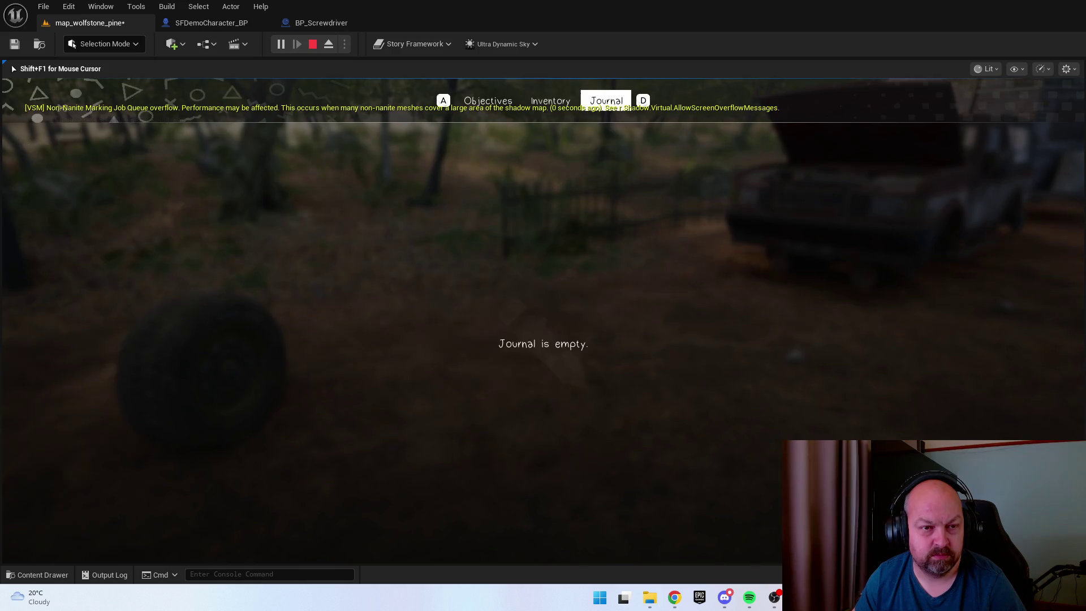
{"action": "key", "text": "a"}
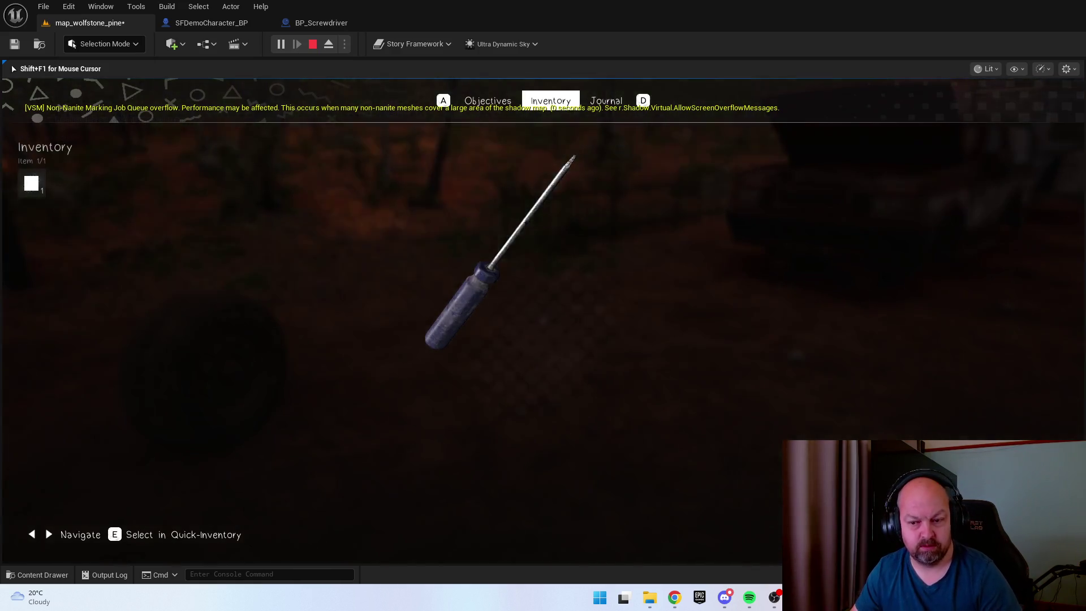
{"action": "key", "text": "Tab"}
{"action": "key", "text": "Tab"}
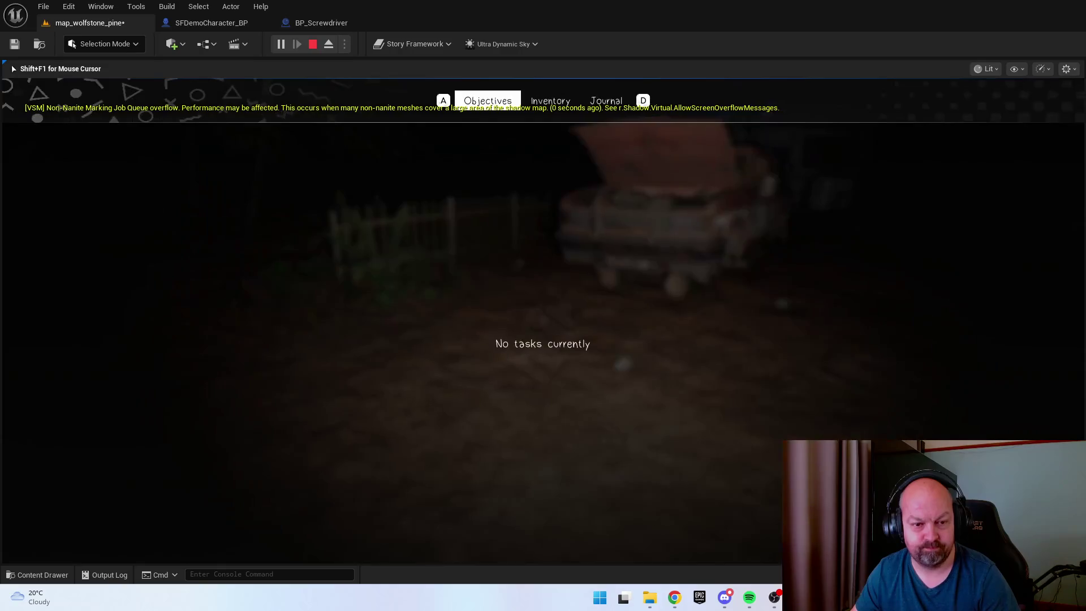
{"action": "key", "text": "Tab"}
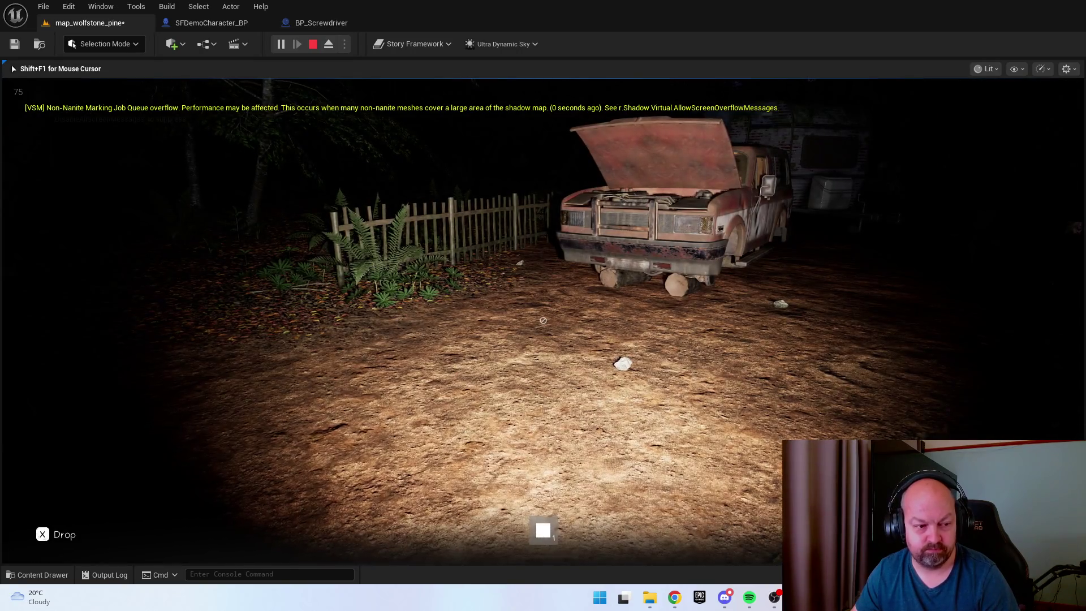
{"action": "key", "text": "x"}
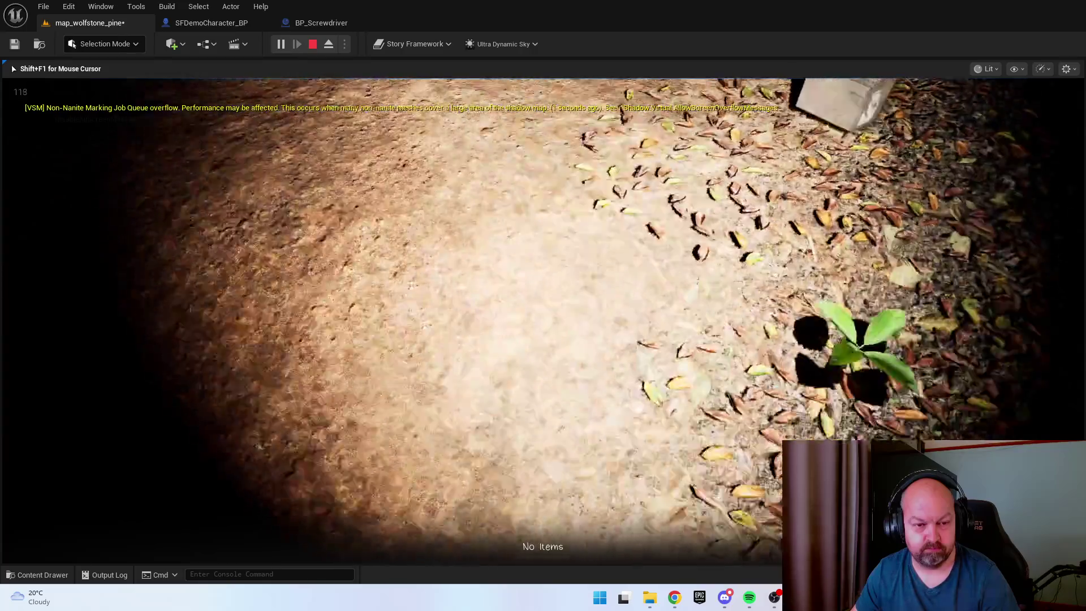
Stop playing, check the SFDemoCharacter_BP and BP_Screwdriver blueprints, then play from a level spot
{"action": "key", "text": "Escape"}
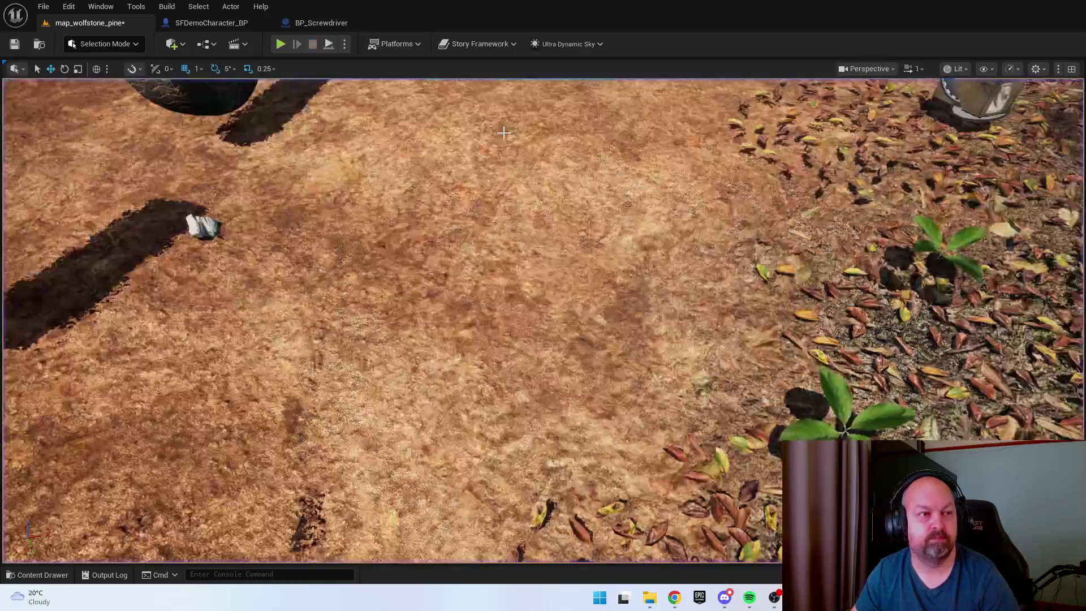
{"action": "left_click", "coordinate": [226, 24]}
{"action": "left_click", "coordinate": [309, 25]}
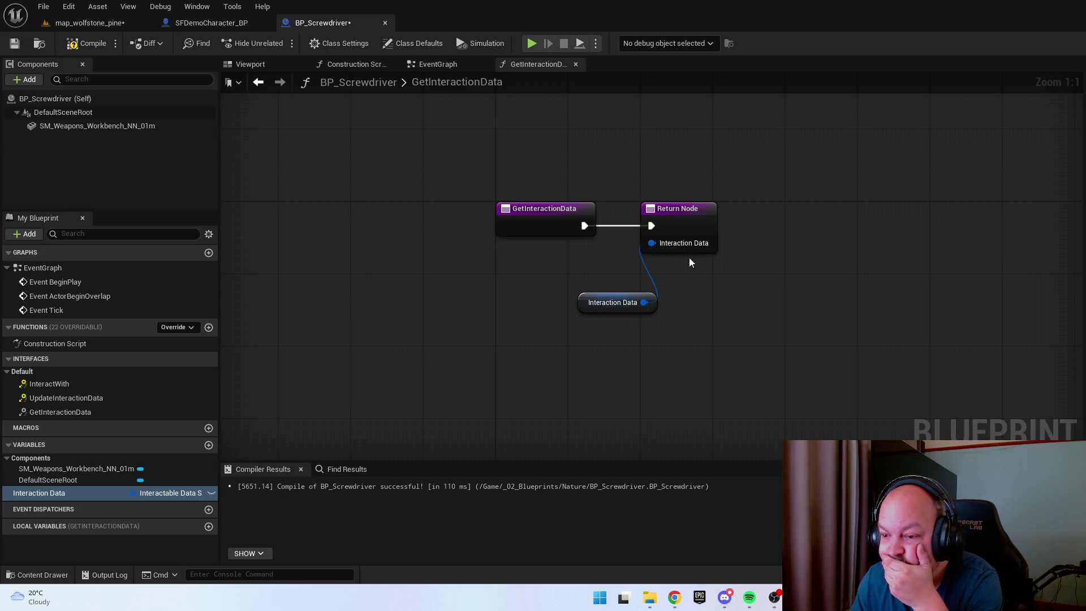
{"action": "left_click", "coordinate": [64, 23]}
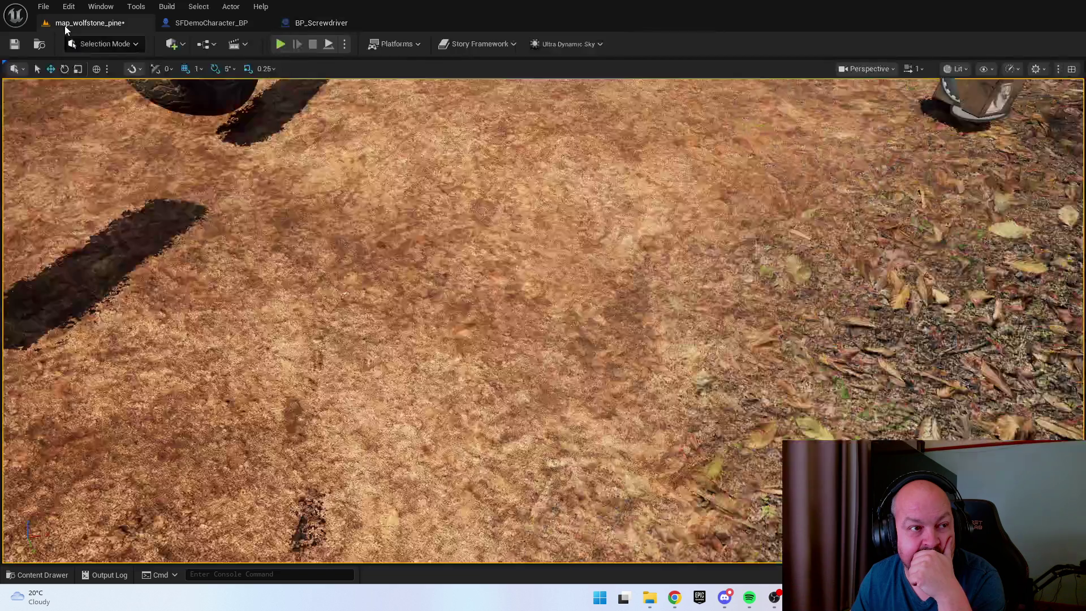
{"action": "right_click", "coordinate": [594, 207]}
{"action": "left_click", "coordinate": [699, 573]}
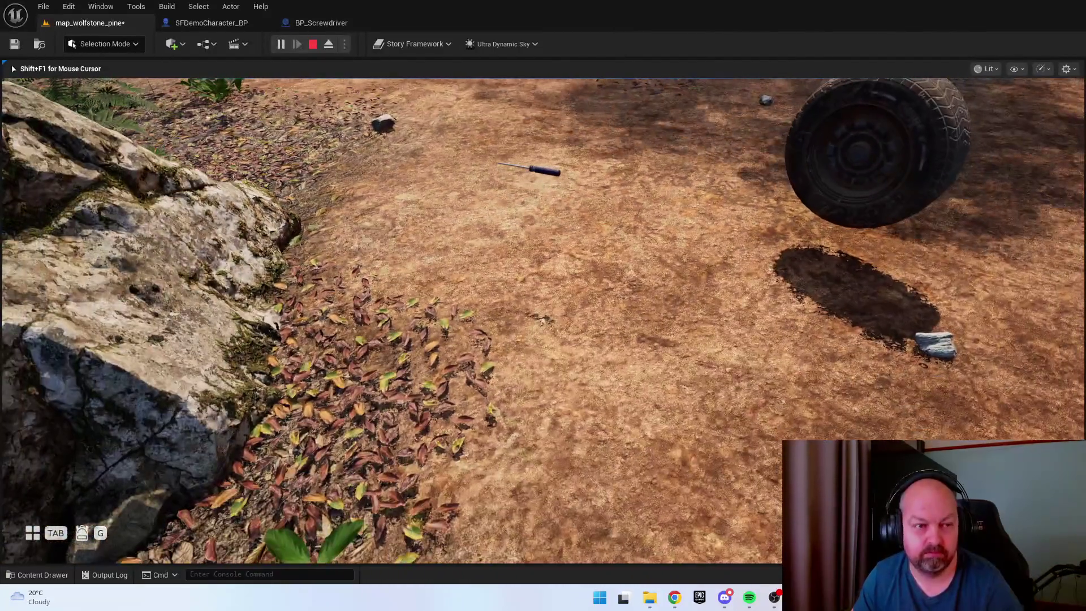
Stop play, then add an SFInteractionWidget_SC component to BP_Screwdriver, compile and save
{"action": "key", "text": "Escape"}
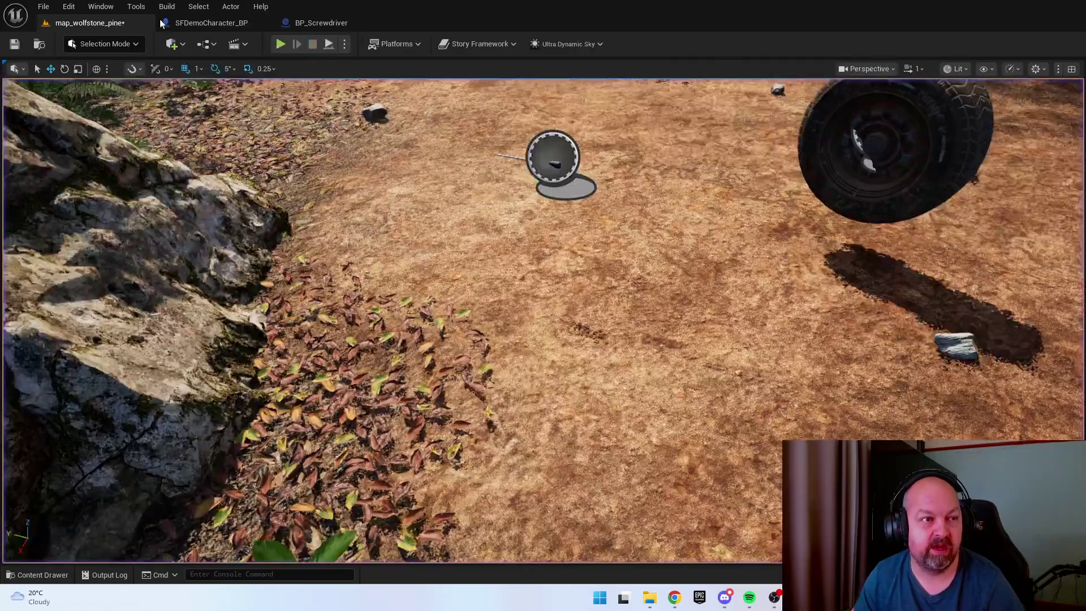
{"action": "left_click", "coordinate": [320, 23]}
{"action": "left_click", "coordinate": [33, 83]}
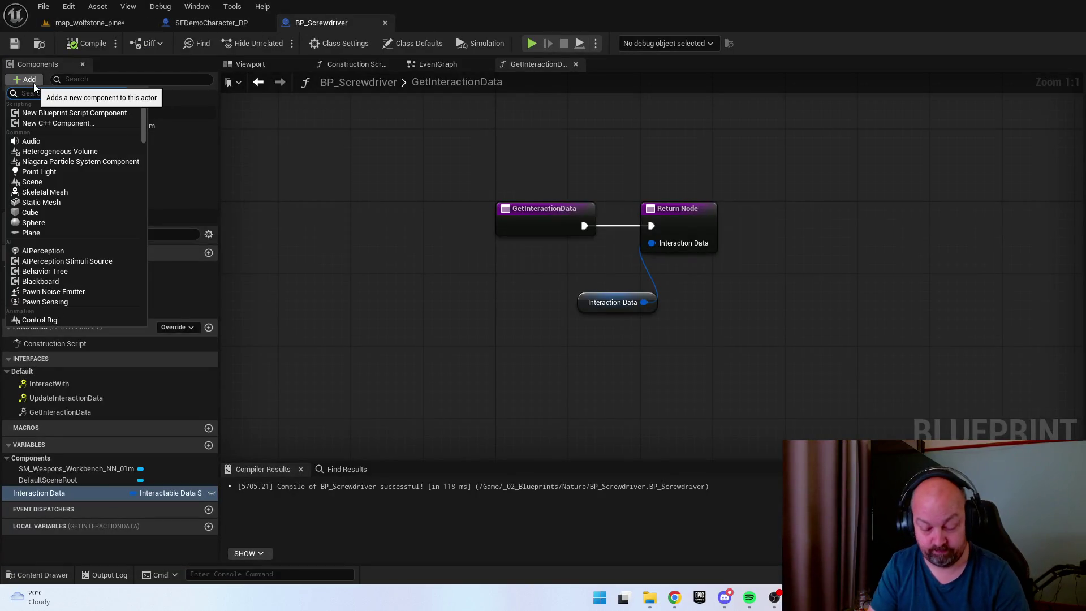
{"action": "type", "text": "interaction"}
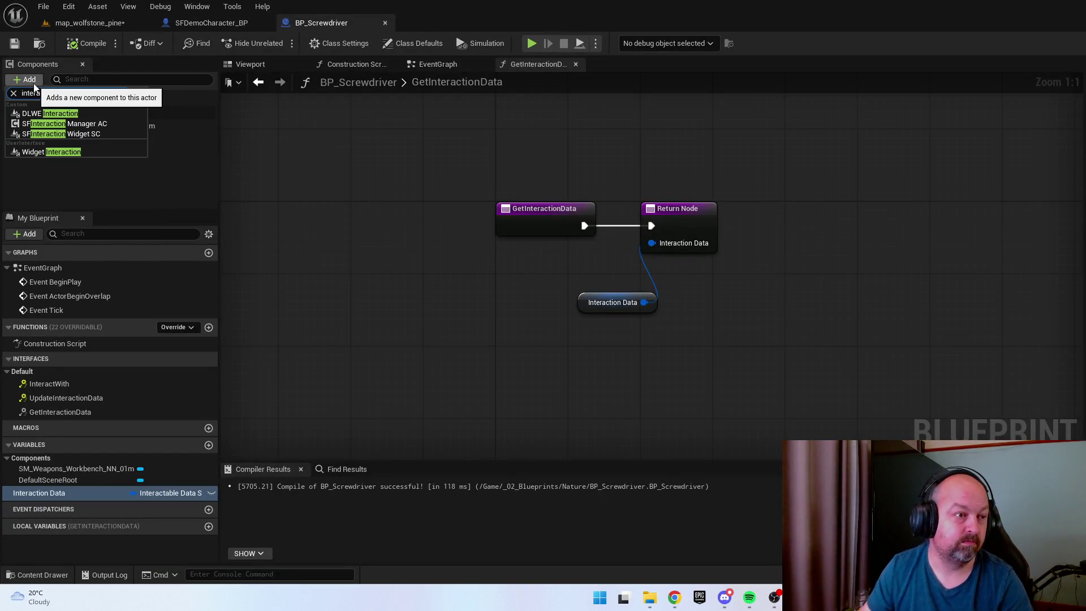
{"action": "left_click", "coordinate": [85, 133]}
{"action": "left_click", "coordinate": [90, 43]}
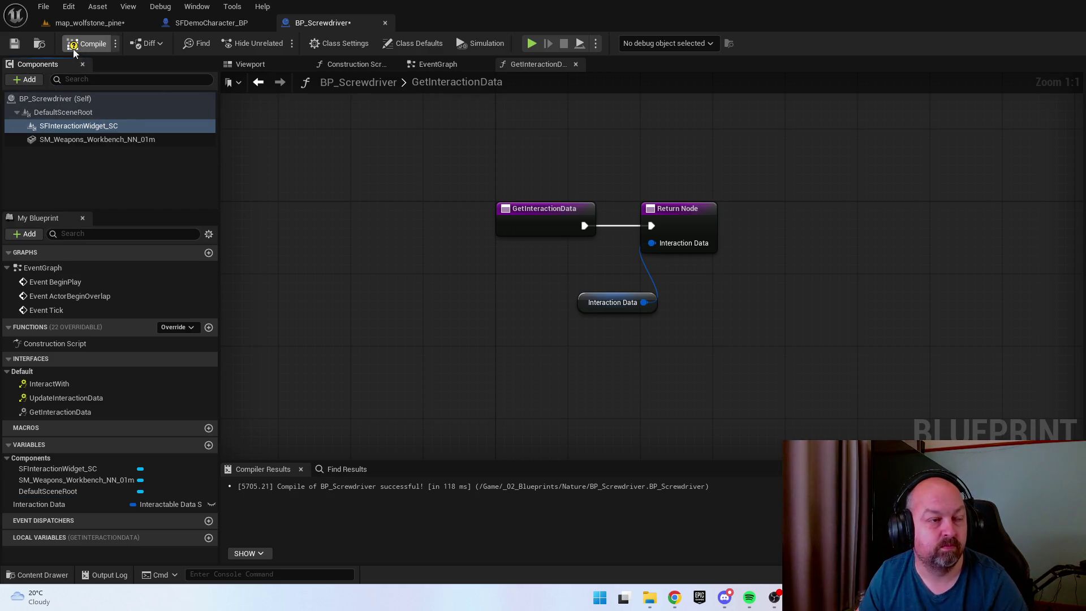
{"action": "left_click", "coordinate": [14, 43]}
Play from a spot in the level, pick up the screwdriver, and confirm it in the Inventory
{"action": "left_click", "coordinate": [139, 24]}
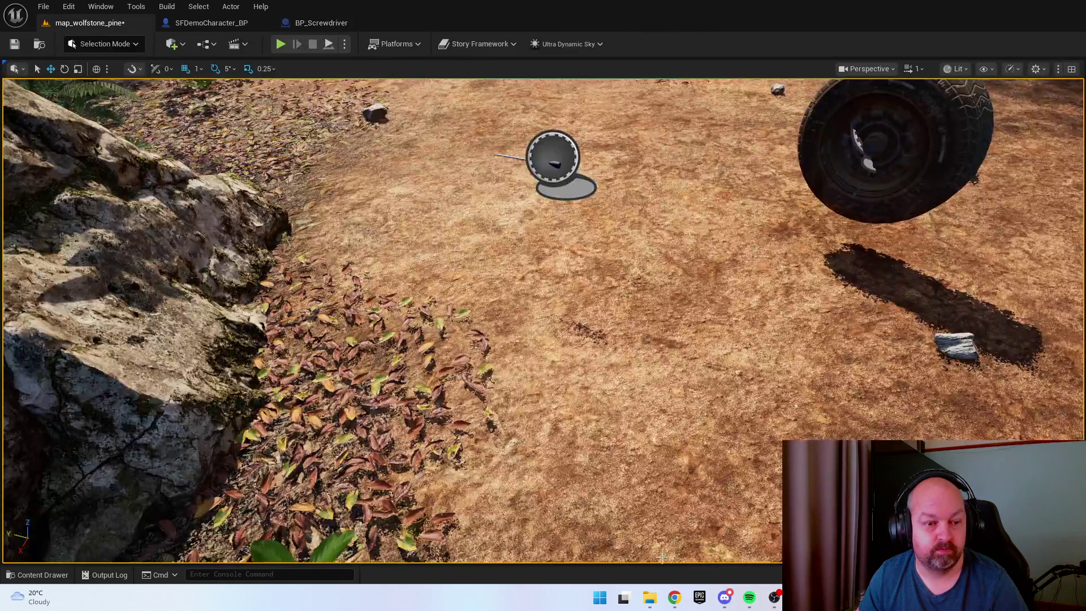
{"action": "right_click", "coordinate": [682, 491]}
{"action": "left_click", "coordinate": [735, 482]}
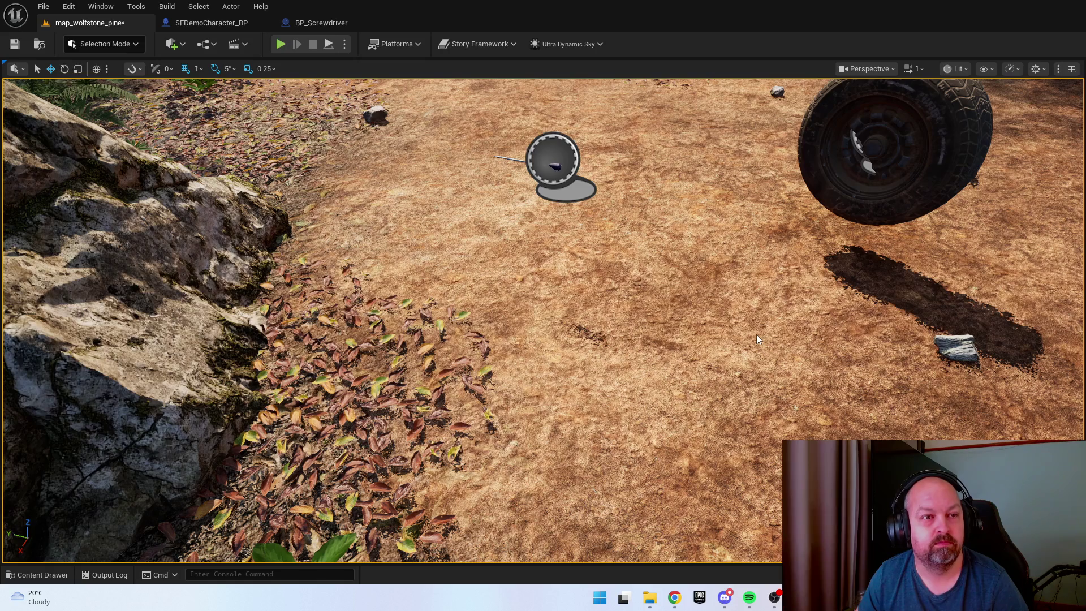
{"action": "key", "text": "w"}
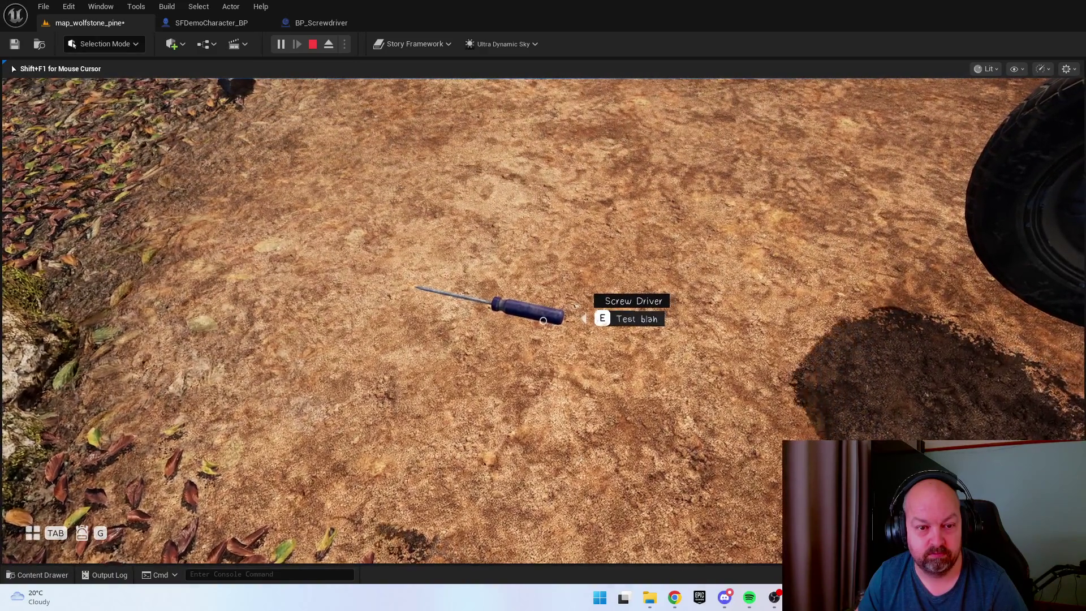
{"action": "key", "text": "e"}
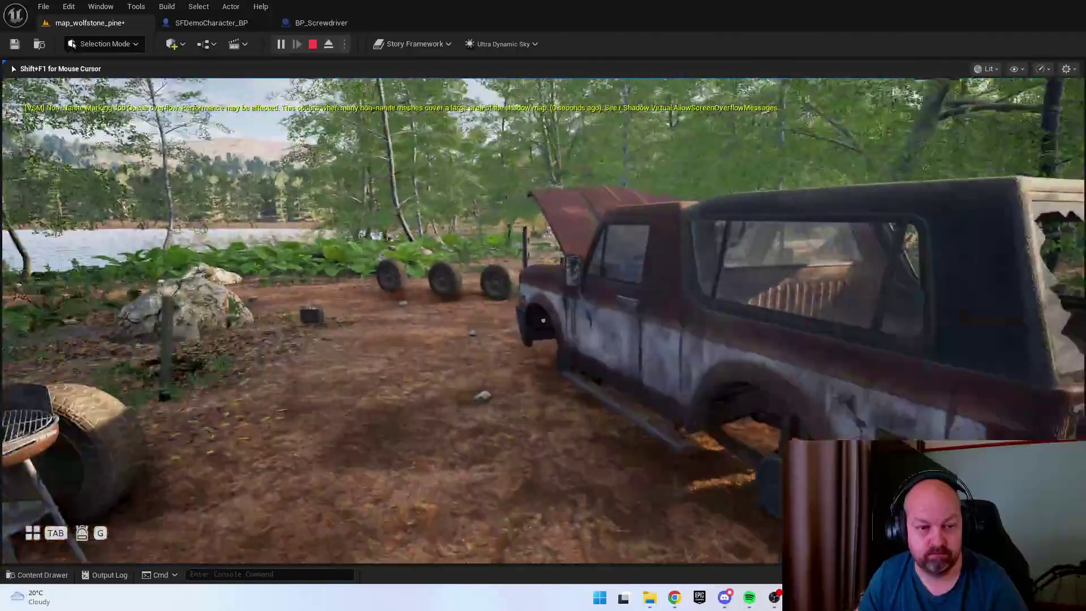
{"action": "key", "text": "Tab"}
{"action": "key", "text": "d"}
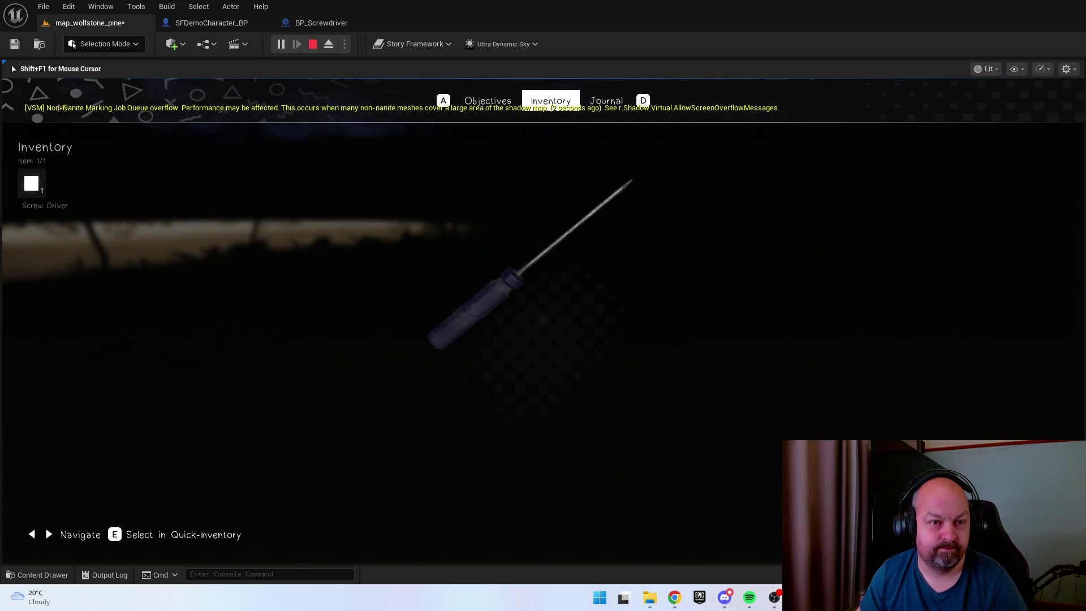
{"action": "key", "text": "Tab"}
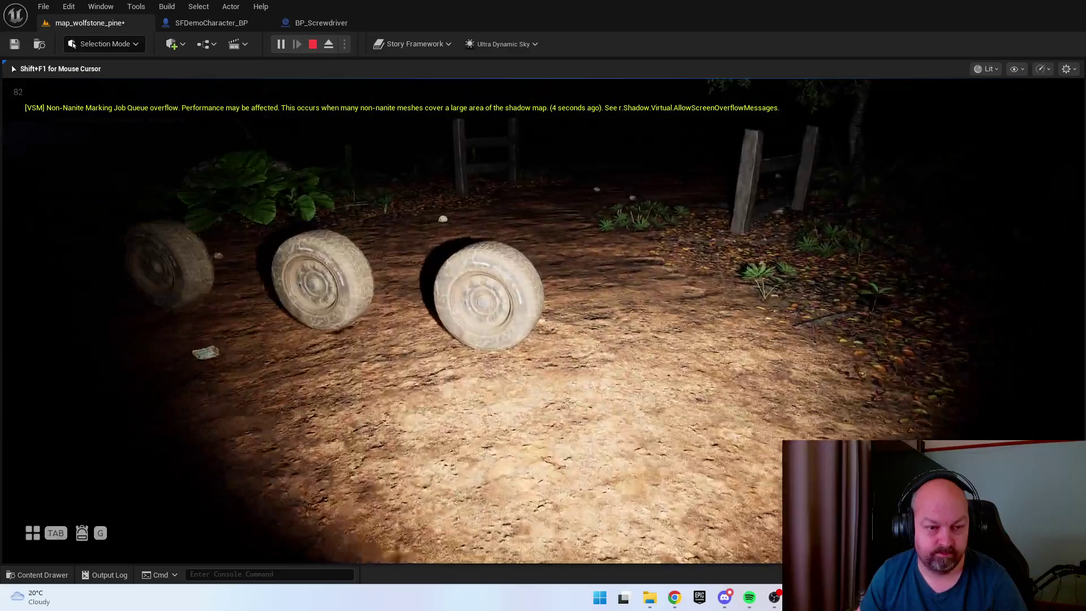
Walk to the vehicle tyres and pick them up
{"action": "key", "text": "e"}
{"action": "key", "text": "e"}
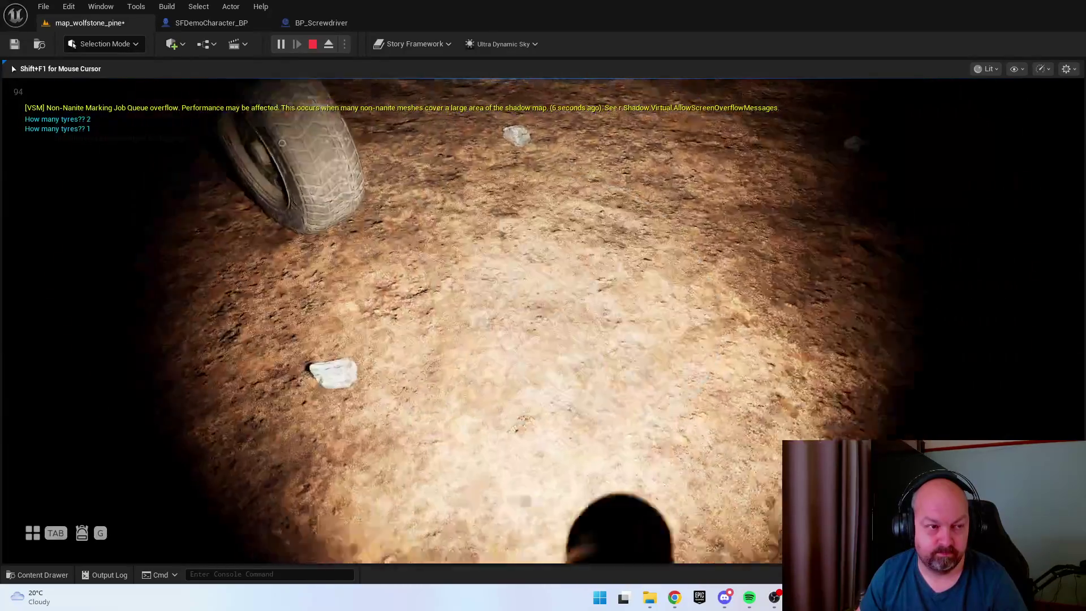
{"action": "key", "text": "e"}
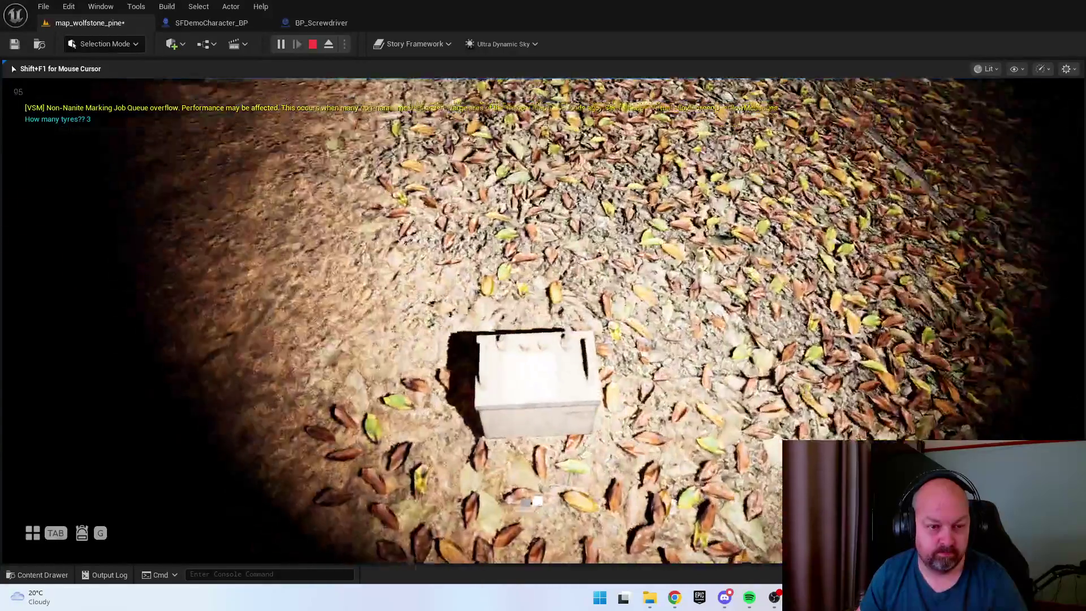
{"action": "key", "text": "e"}
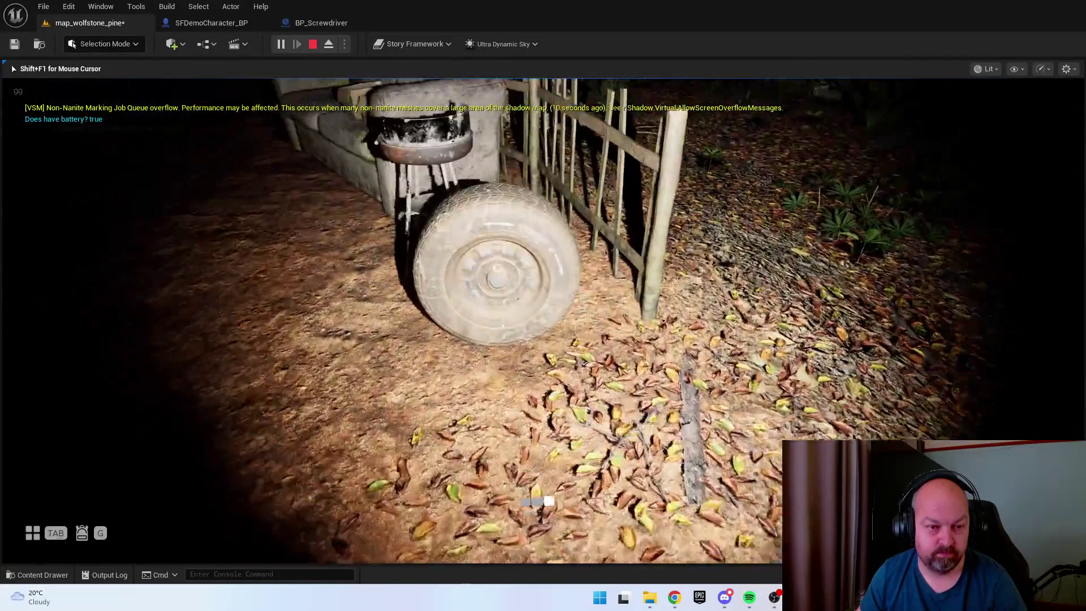
{"action": "key", "text": "e"}
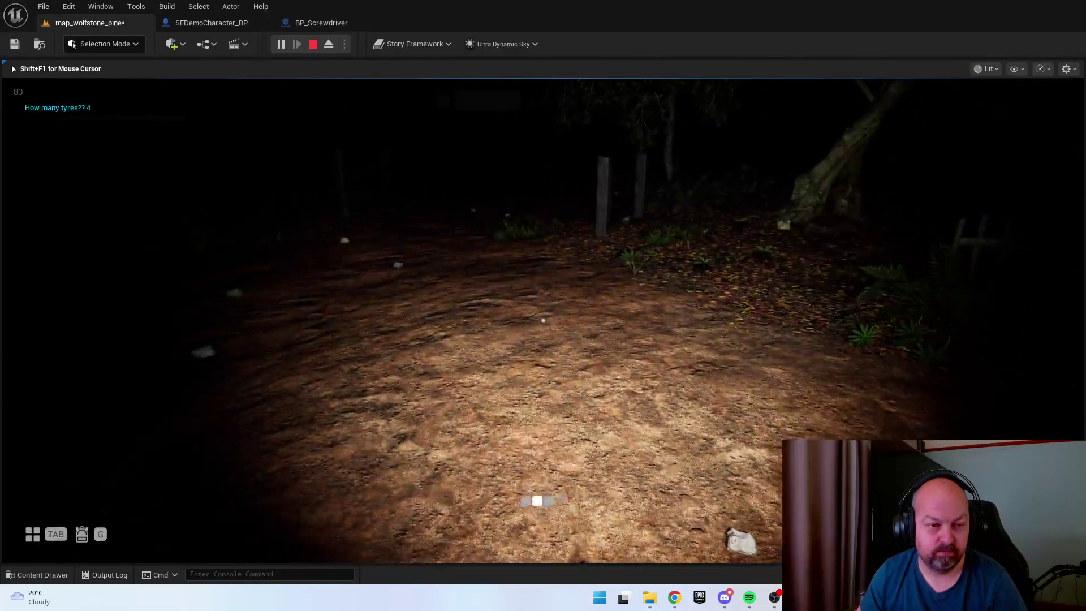
Review the Inventory items Screw Driver, Vehicle Tyre and Vehicle Battery, then close it
{"action": "key", "text": "Tab"}
{"action": "key", "text": "d"}
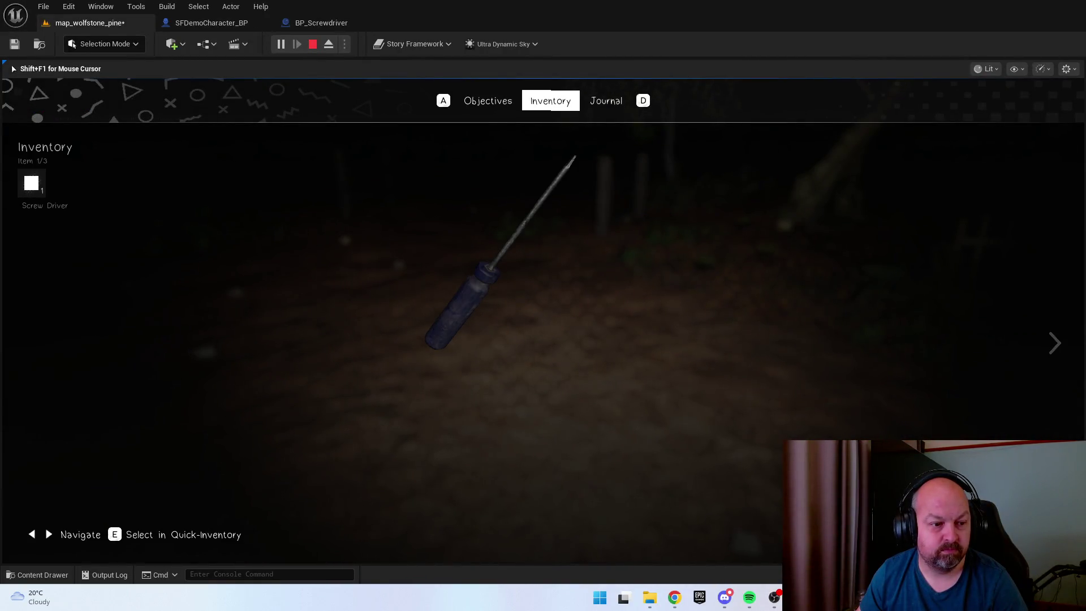
{"action": "key", "text": "d"}
{"action": "key", "text": "a"}
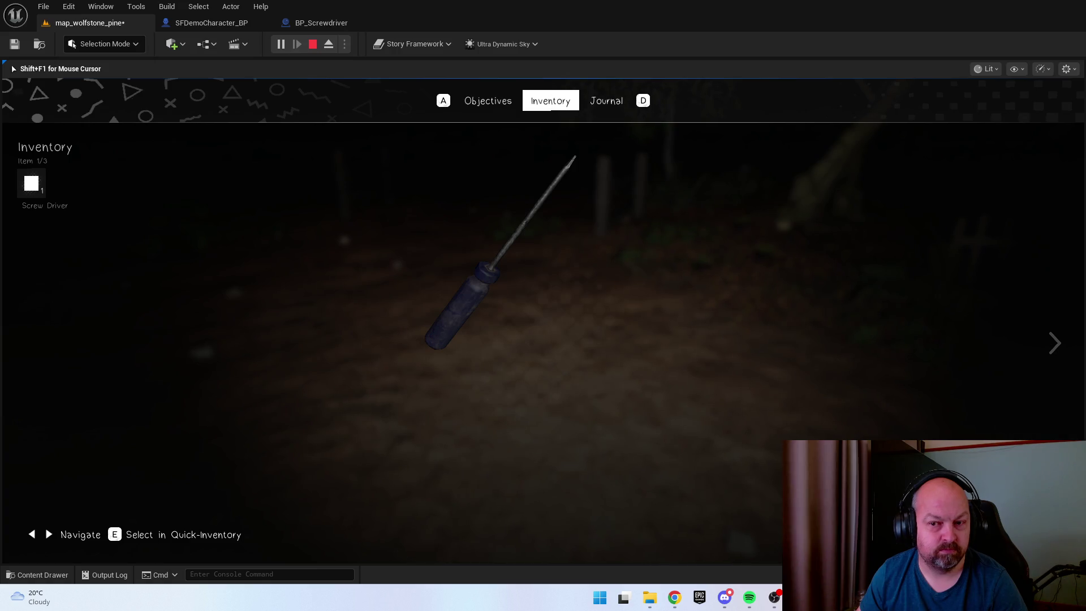
{"action": "key", "text": "Right"}
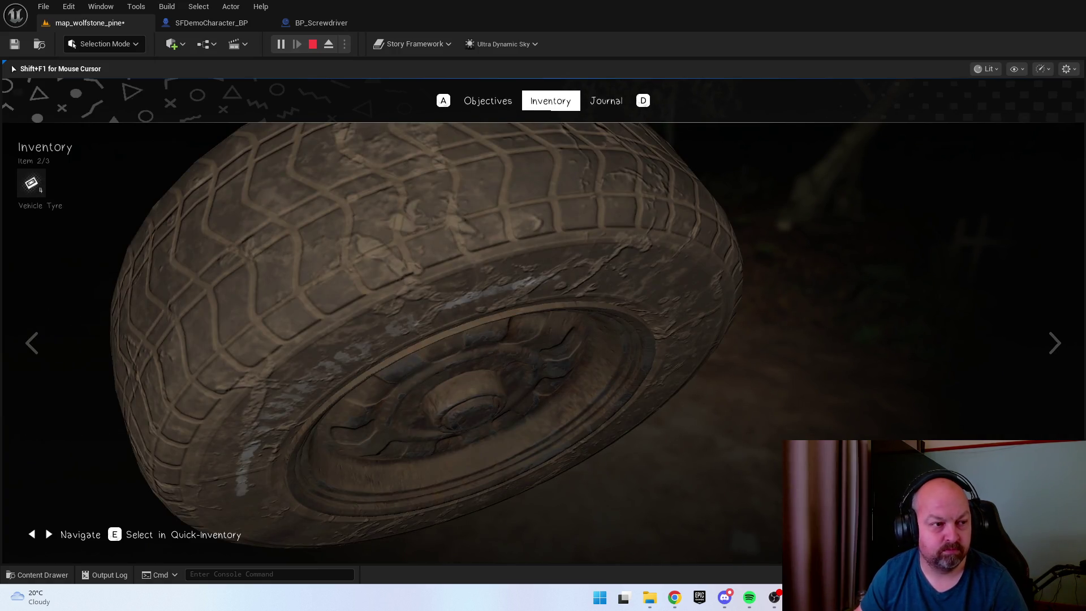
{"action": "key", "text": "Right"}
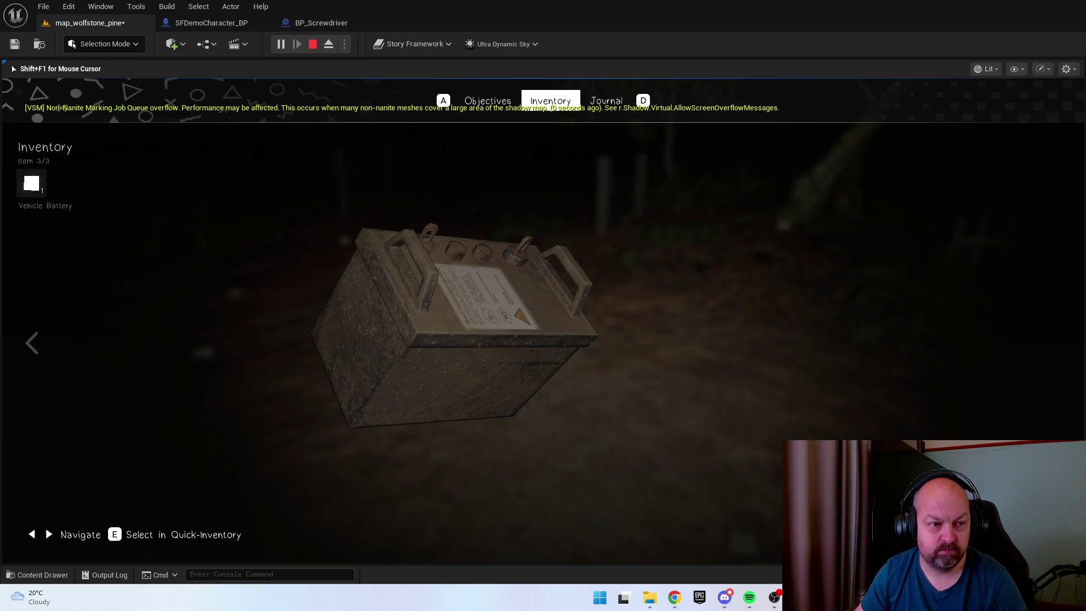
{"action": "key", "text": "Left"}
{"action": "key", "text": "Left"}
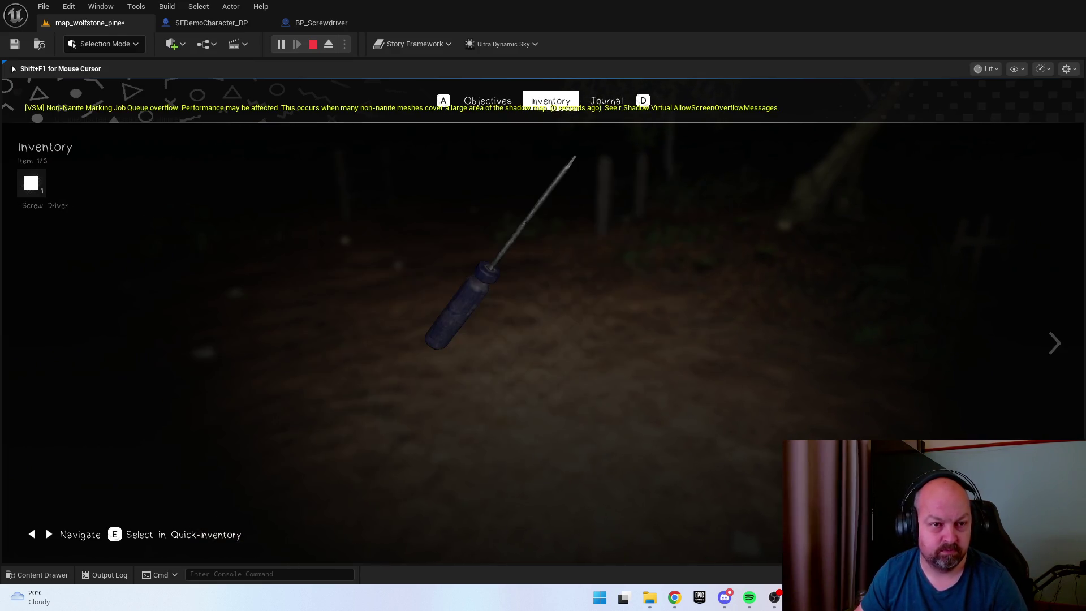
{"action": "key", "text": "Tab"}
{"action": "scroll", "coordinate": [543, 320], "scroll_direction": "down", "scroll_amount": 1}
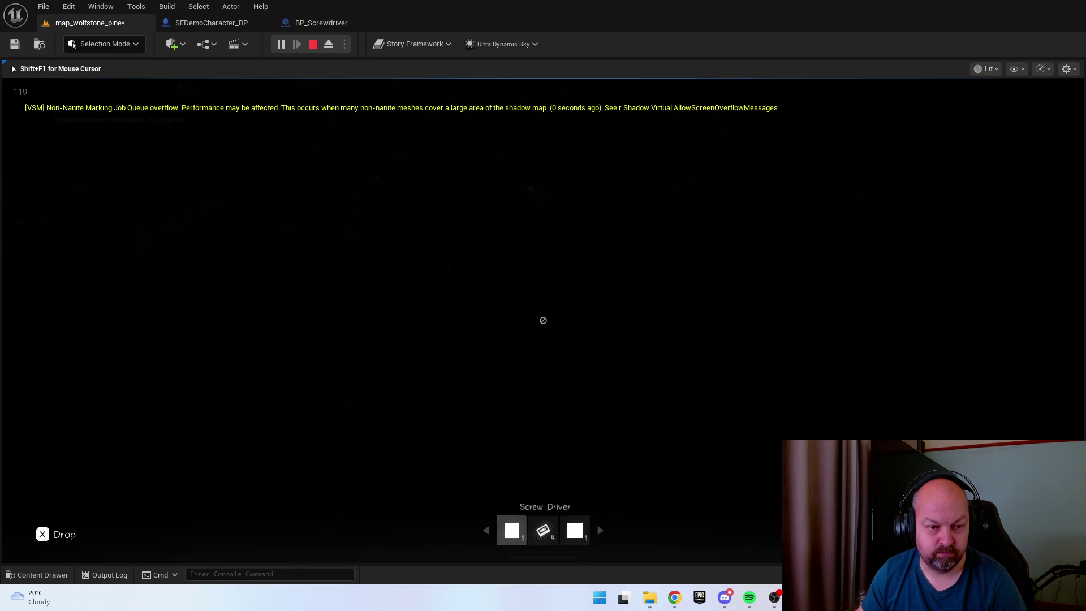
{"action": "scroll", "coordinate": [543, 320], "scroll_direction": "down", "scroll_amount": 2}
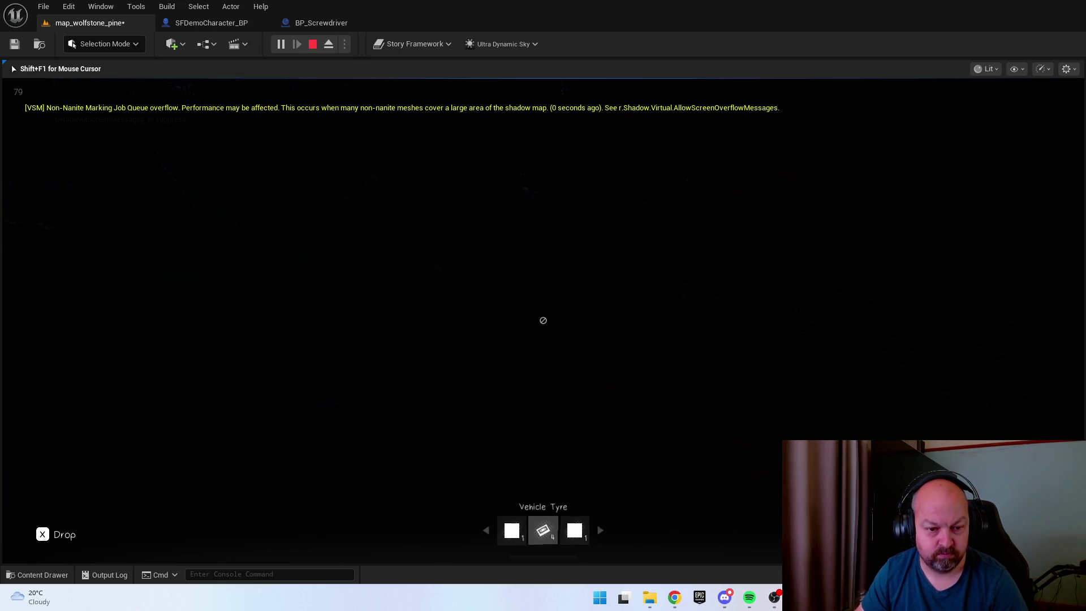
{"action": "scroll", "coordinate": [543, 320], "scroll_direction": "up", "scroll_amount": 2}
{"action": "scroll", "coordinate": [543, 320], "scroll_direction": "down", "scroll_amount": 2}
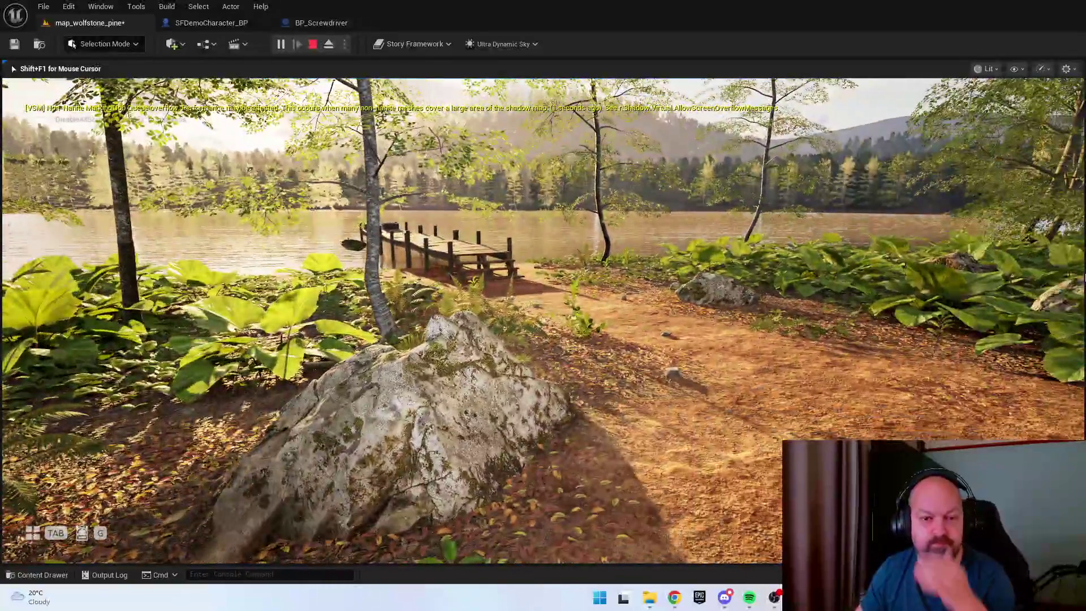
Stop play, recompile BP_Screwdriver with its Interaction Data getter, and return to map_wolfstone_pine
{"action": "key", "text": "Escape"}
{"action": "left_click", "coordinate": [729, 419]}
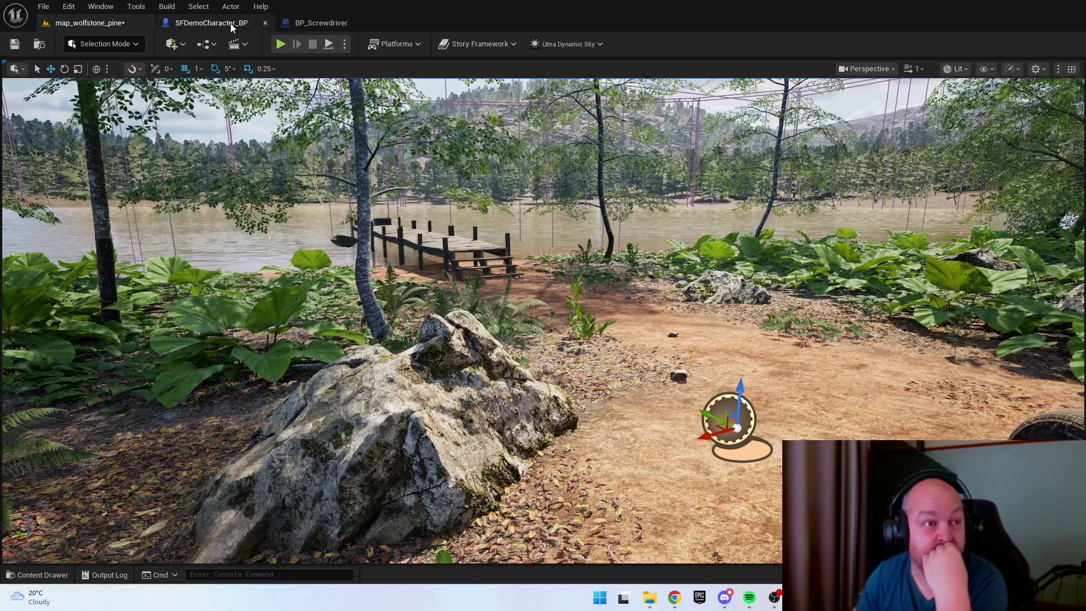
{"action": "left_click", "coordinate": [327, 24]}
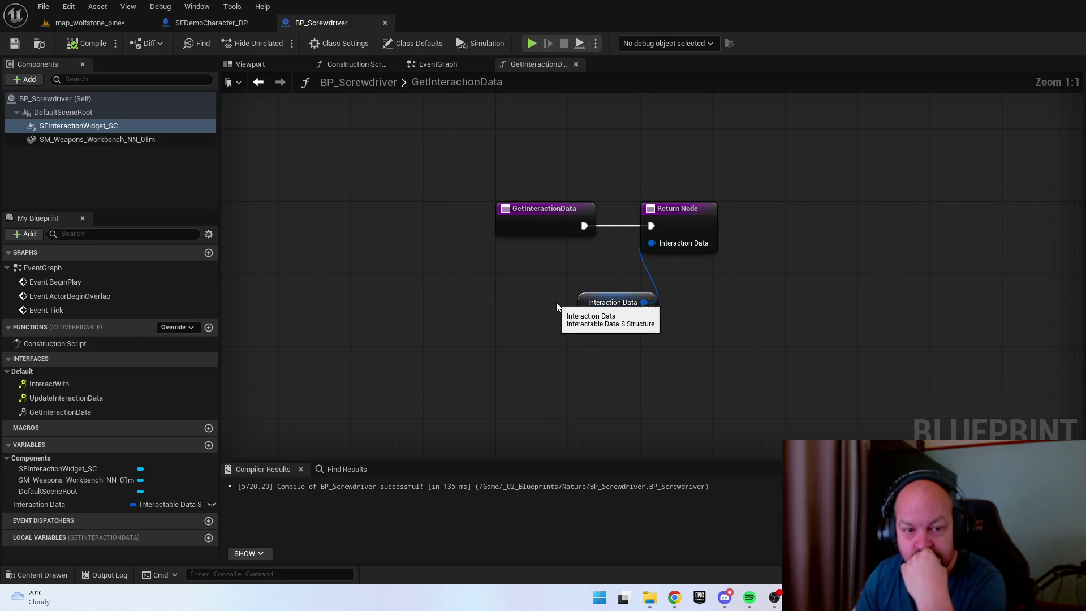
{"action": "left_click", "coordinate": [588, 310]}
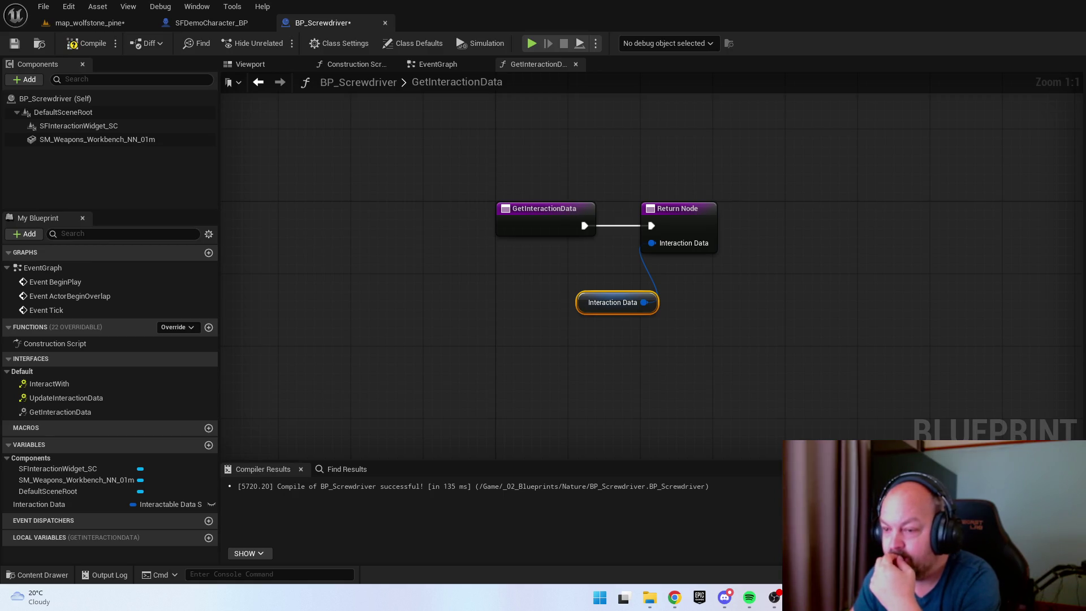
{"action": "left_click", "coordinate": [86, 43]}
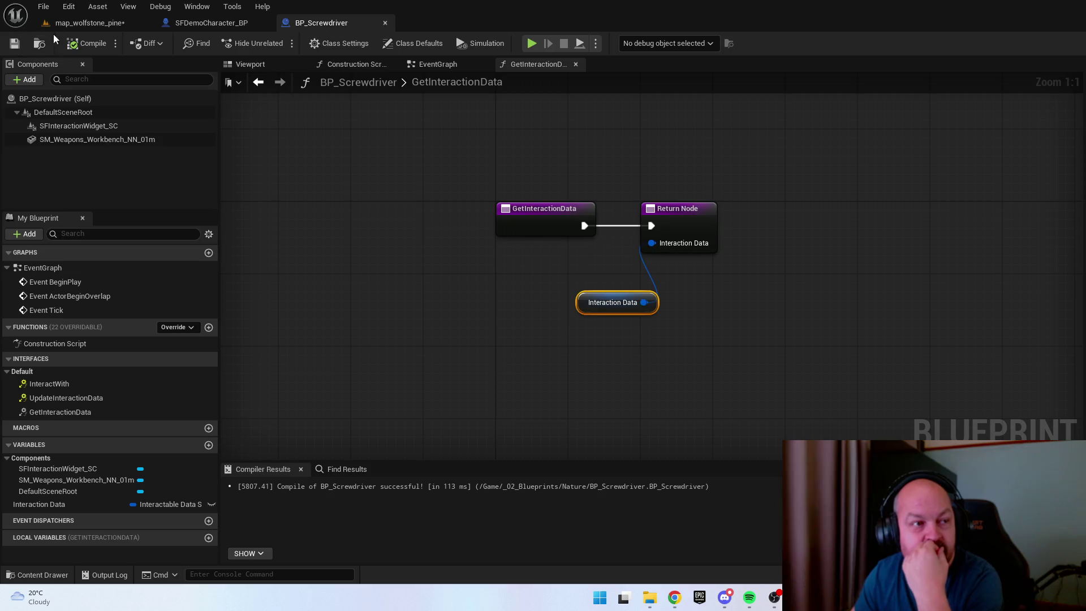
{"action": "left_click", "coordinate": [85, 23]}
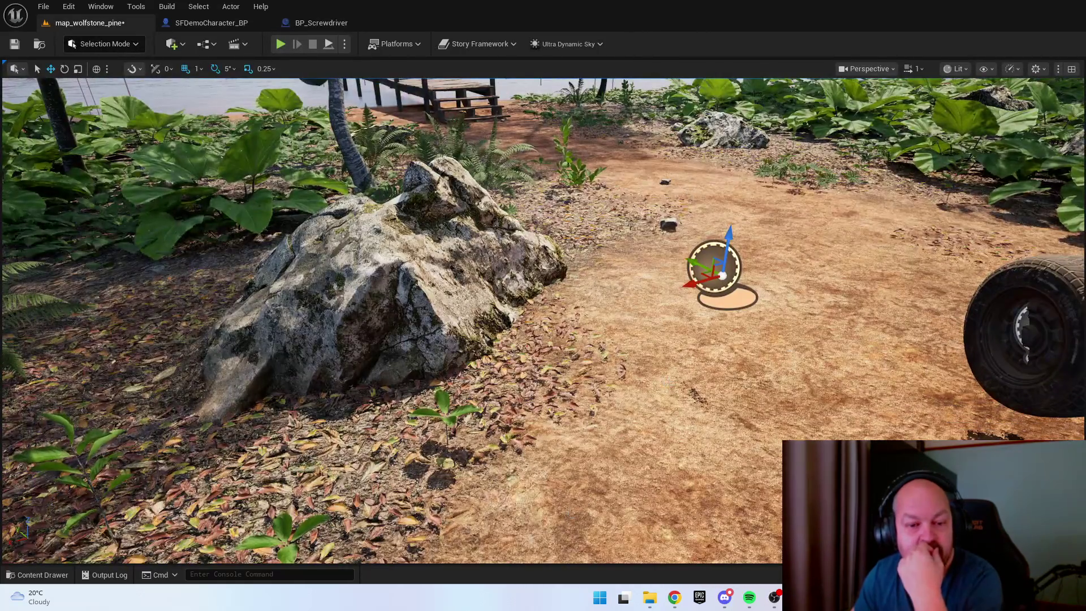
Play the level, pick up the screwdriver, then stop and select the front tyre
{"action": "left_click", "coordinate": [582, 511]}
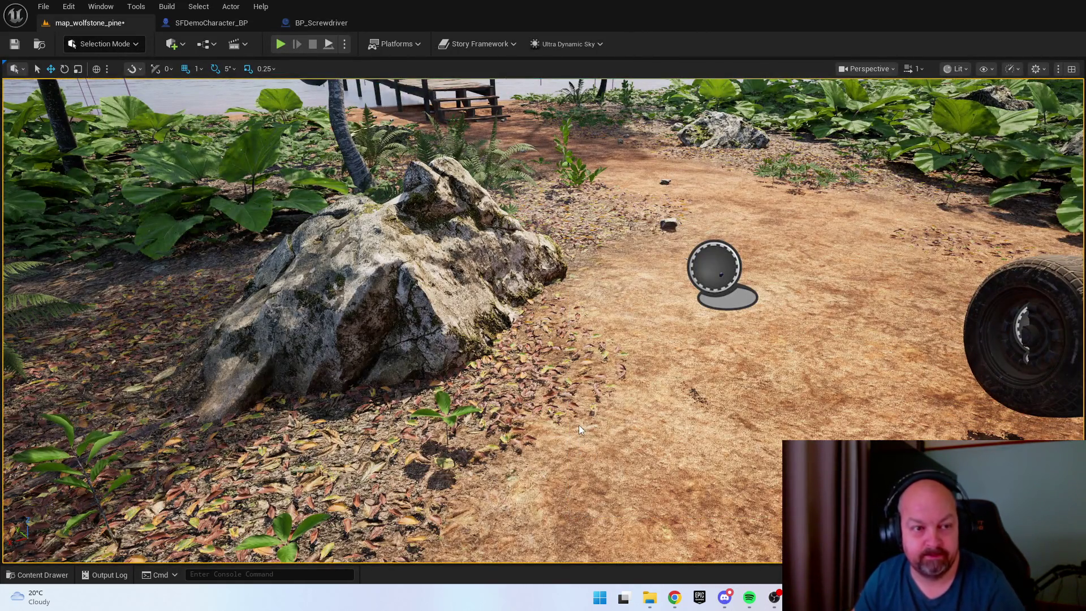
{"action": "key", "text": "alt+p"}
{"action": "key", "text": "w"}
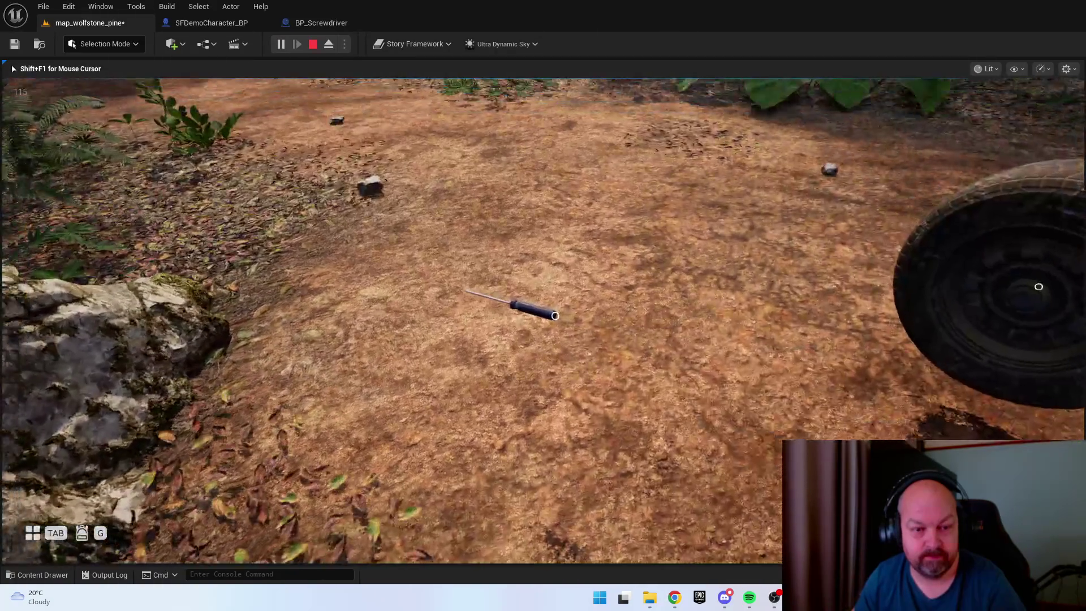
{"action": "key", "text": "w"}
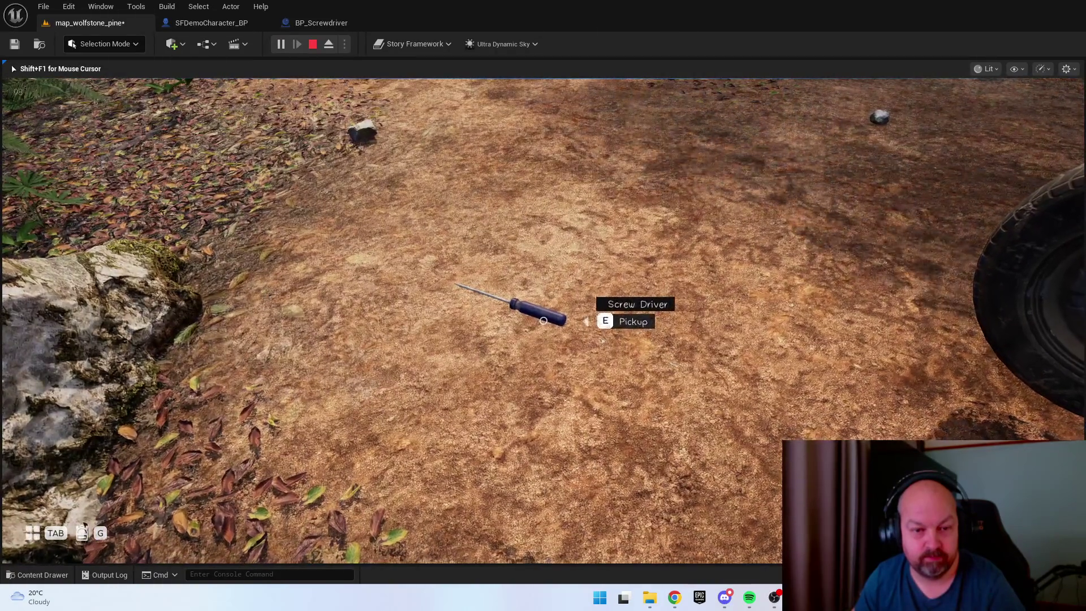
{"action": "key", "text": "e"}
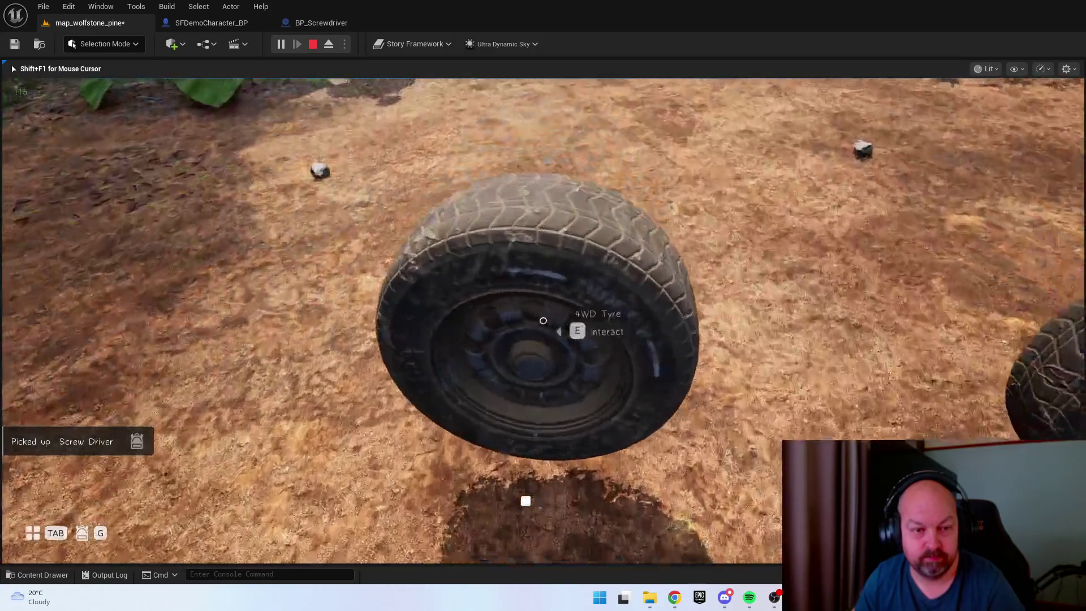
{"action": "key", "text": "s"}
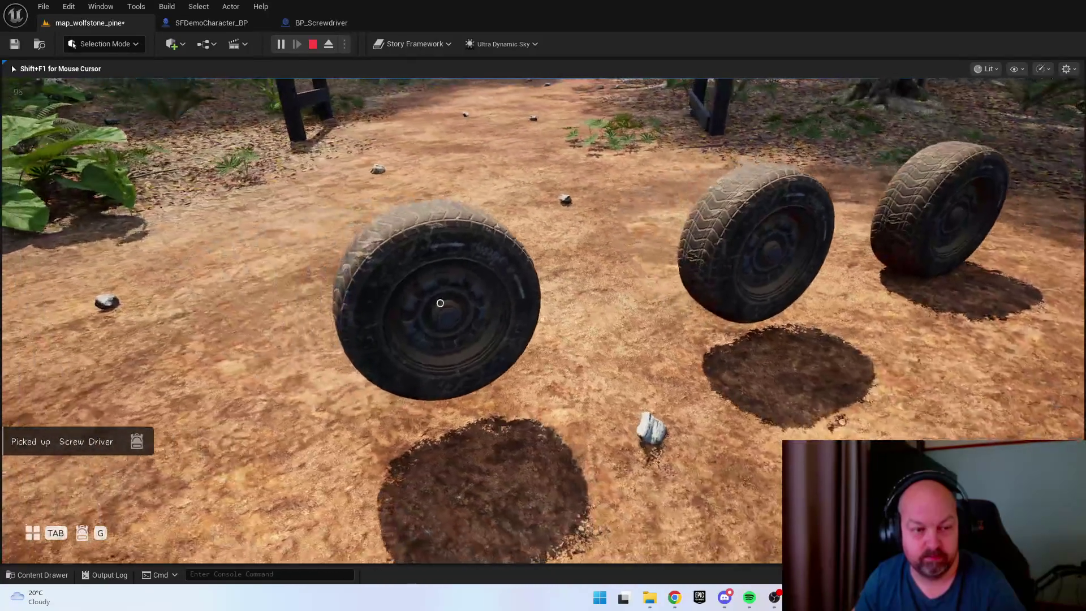
{"action": "key", "text": "Escape"}
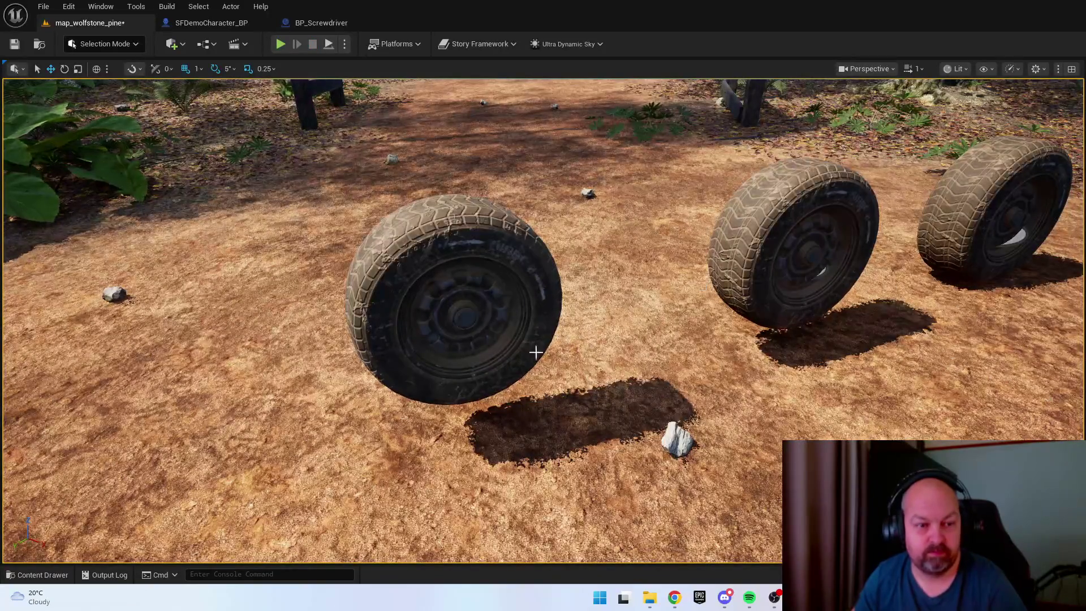
{"action": "left_click", "coordinate": [460, 278]}
Modify the Interactable Data variable in BP_WORLD_4WD_Wheel, compile, and return to the level
{"action": "double_click", "coordinate": [459, 282]}
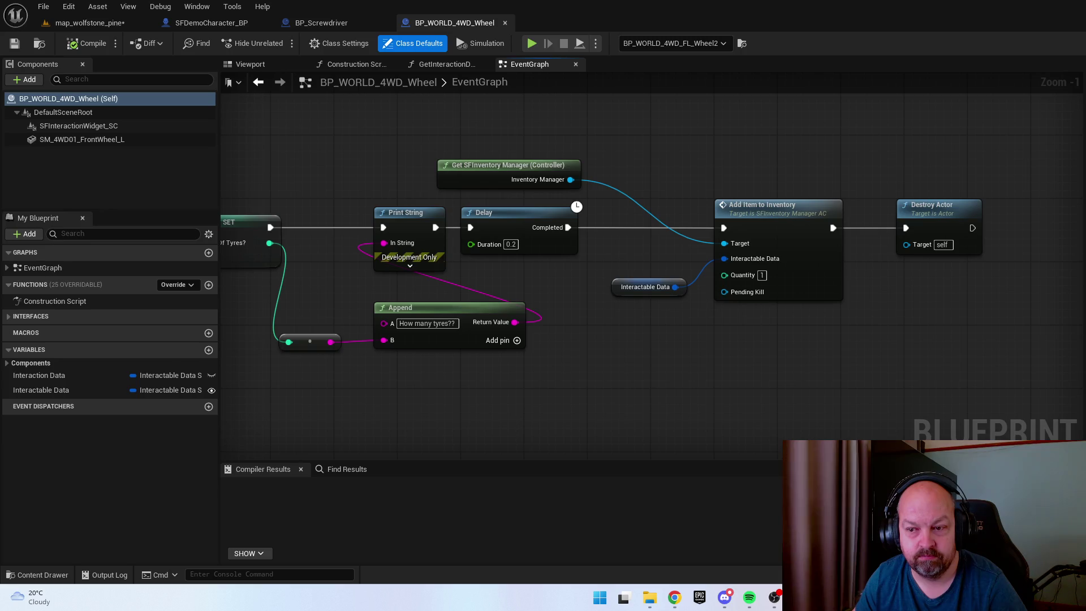
{"action": "left_click", "coordinate": [55, 390]}
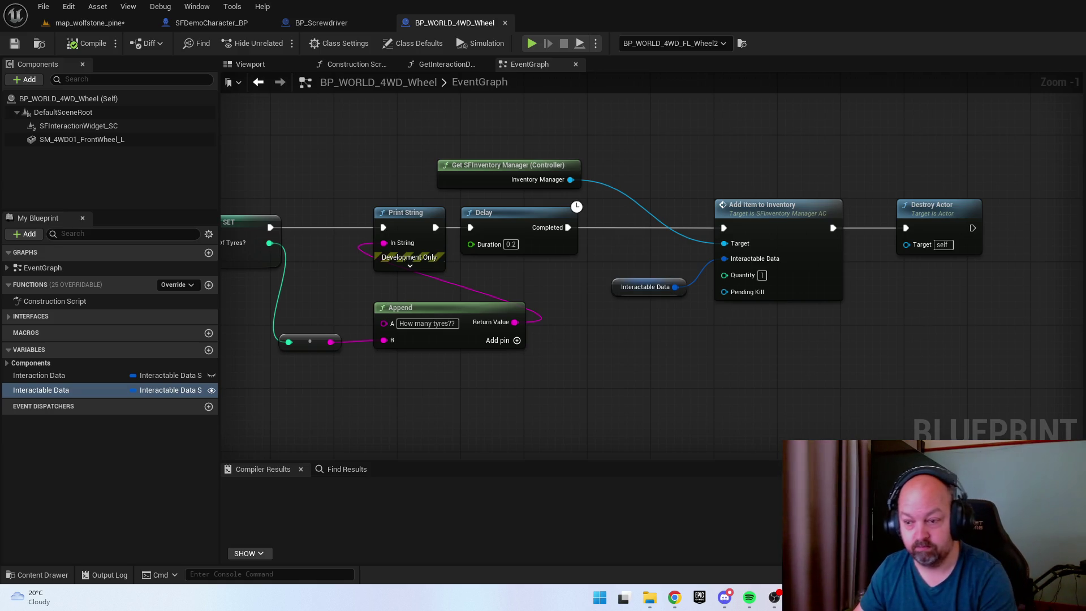
{"action": "left_click", "coordinate": [380, 243]}
{"action": "left_click", "coordinate": [89, 47]}
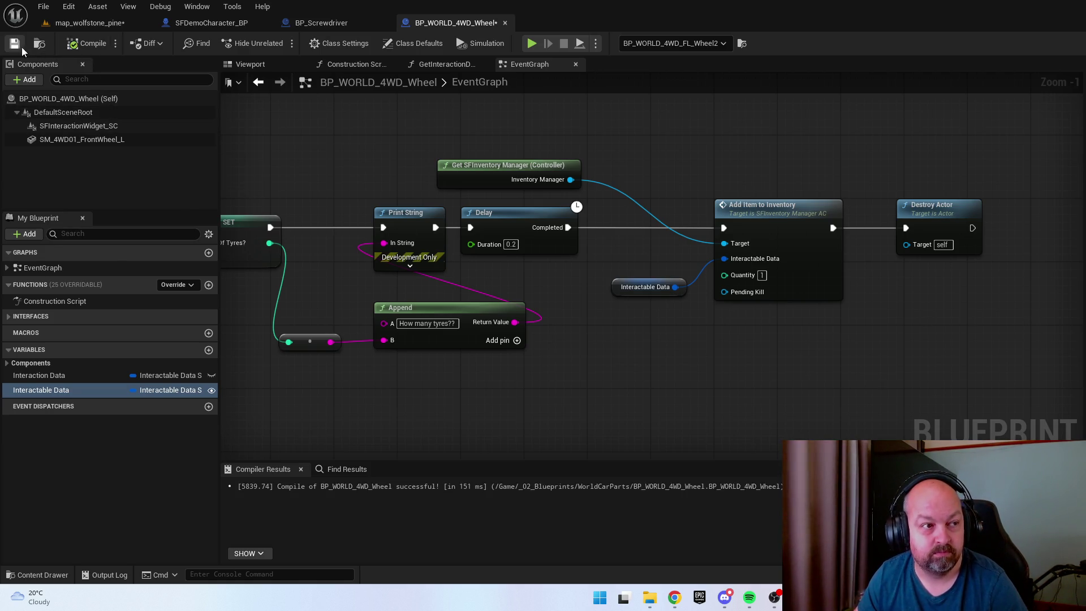
{"action": "left_click", "coordinate": [65, 23]}
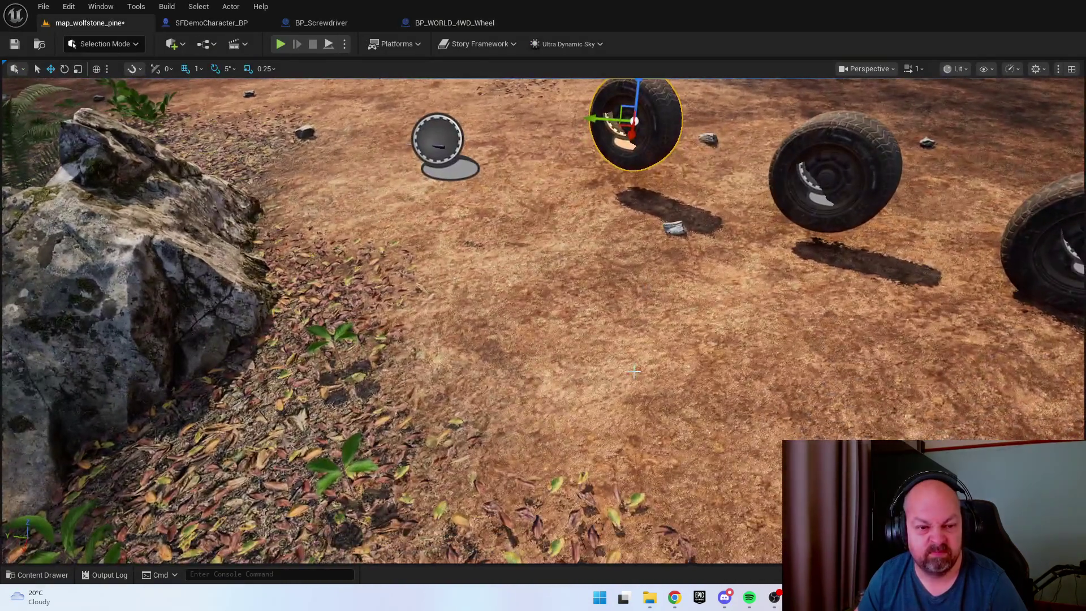
Play the level and look at a tyre to see the '4WD Tyre' interact prompt
{"action": "right_click", "coordinate": [610, 379]}
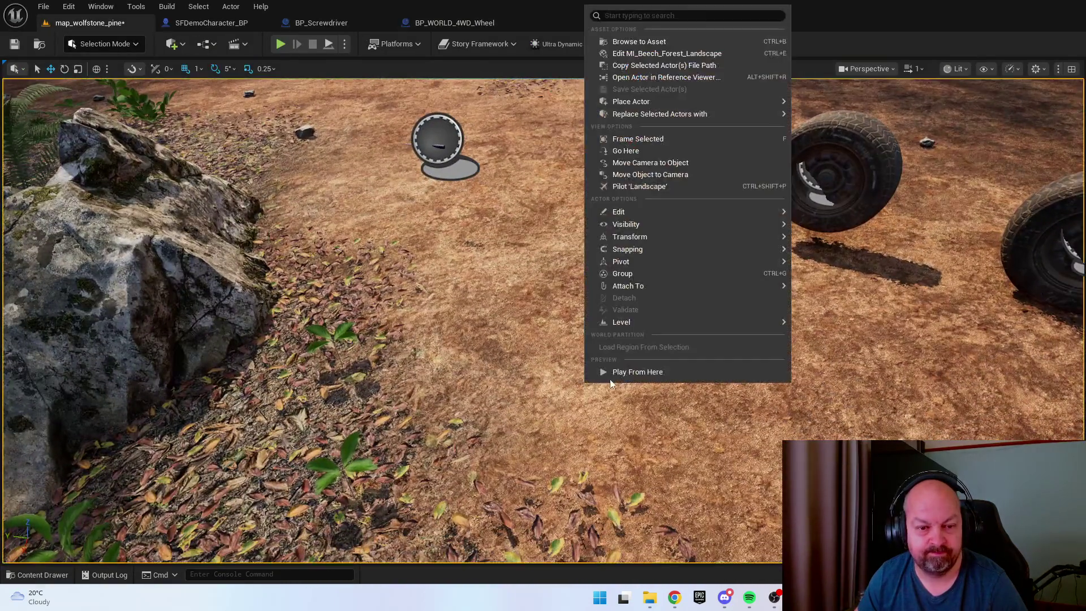
{"action": "left_click", "coordinate": [613, 374]}
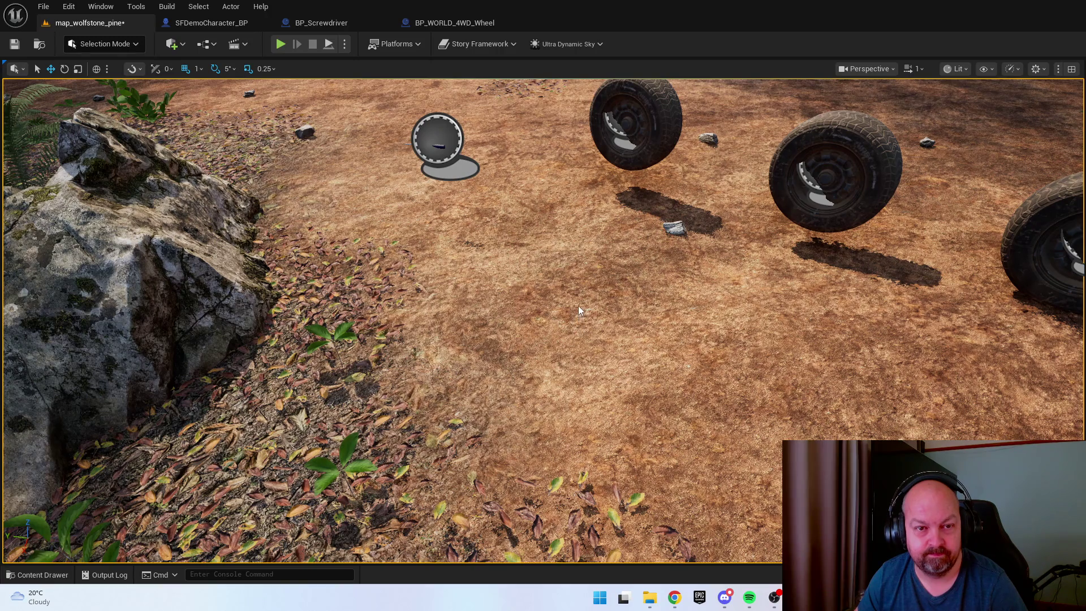
{"action": "key", "text": "alt+p"}
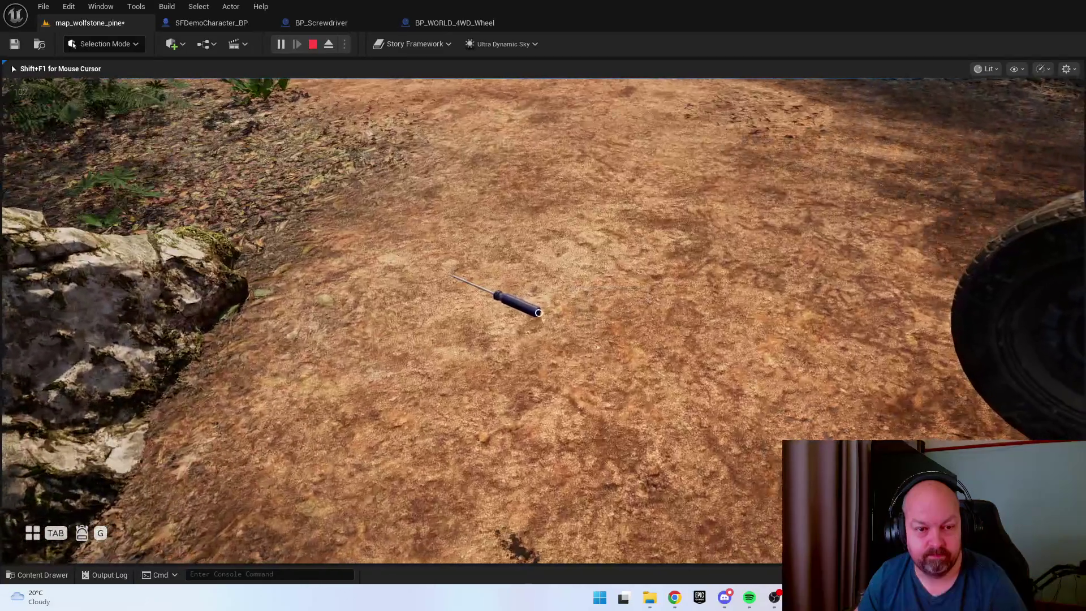
{"action": "mouse_move", "coordinate": [543, 321]}
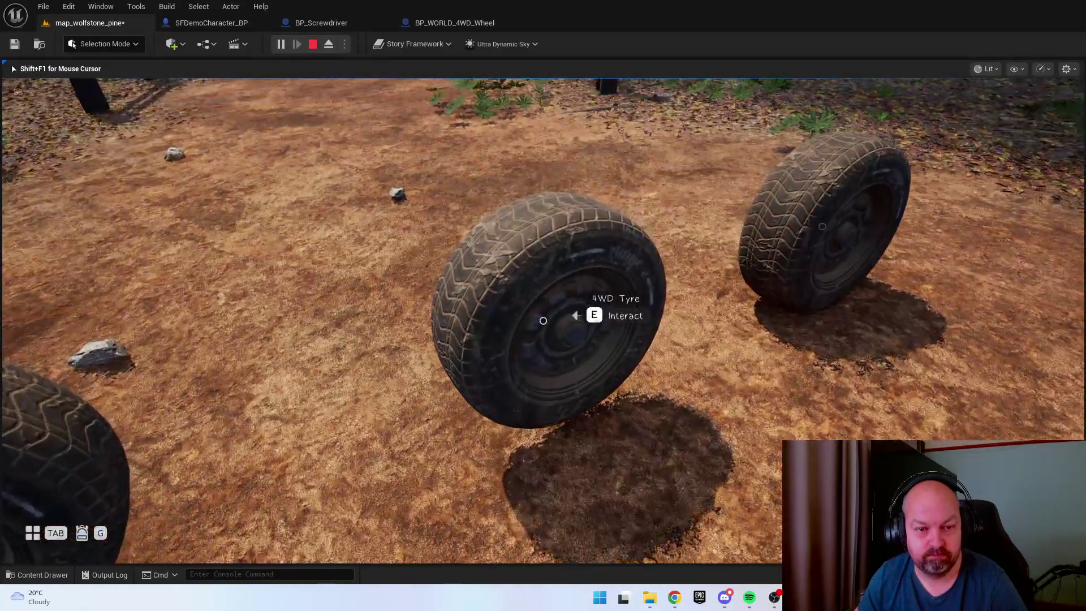
{"action": "key", "text": "shift+F1"}
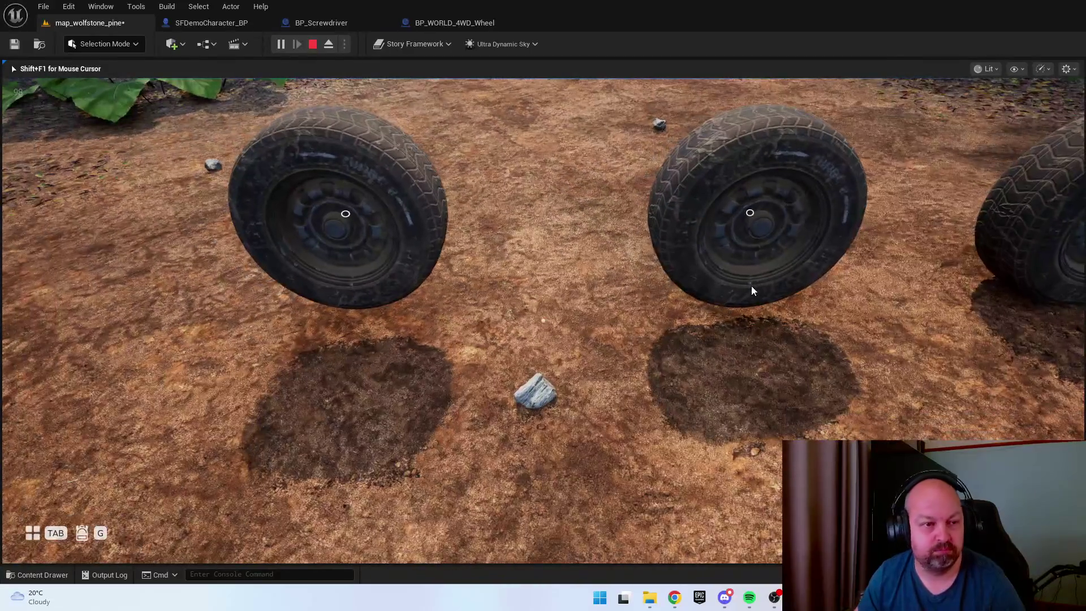
Select Interaction Data in BP_WORLD_4WD_Wheel, recompile it, and go back to map_wolfstone_pine
{"action": "left_click", "coordinate": [475, 22]}
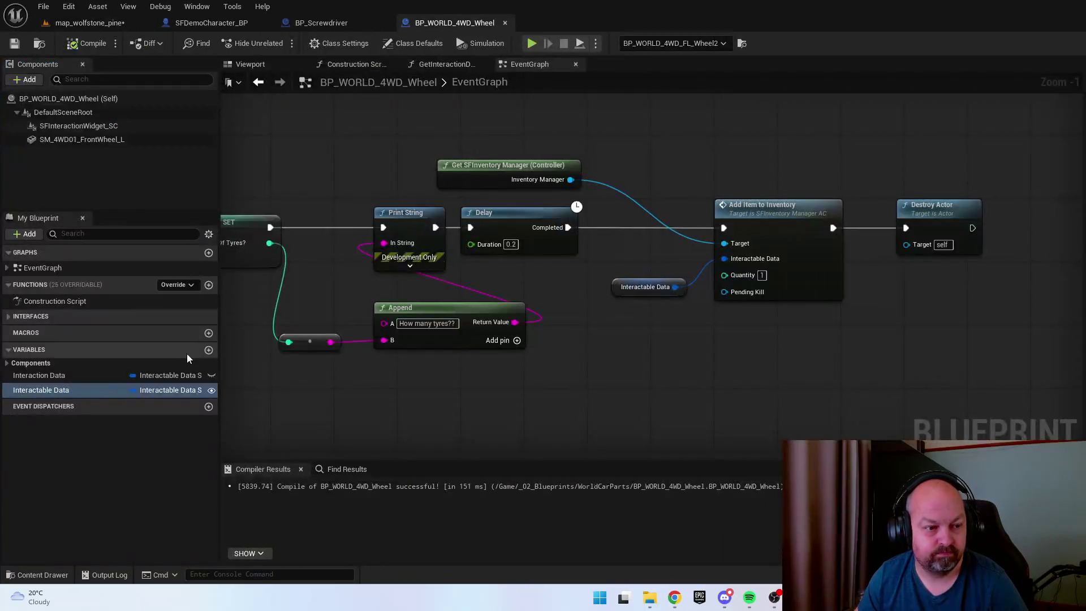
{"action": "left_click", "coordinate": [73, 375]}
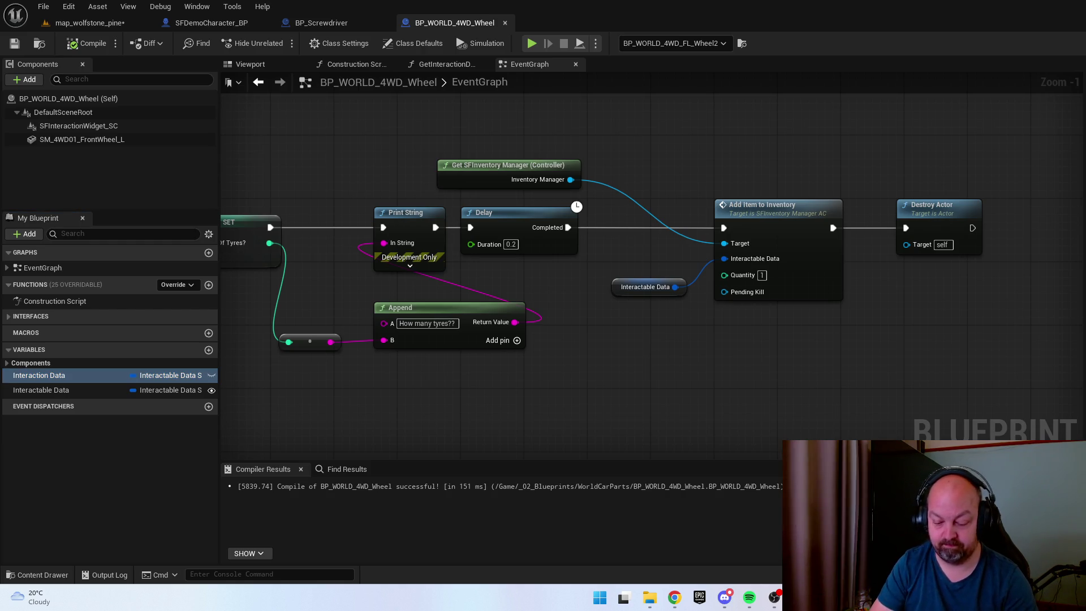
{"action": "left_click", "coordinate": [82, 49]}
{"action": "left_click", "coordinate": [68, 6]}
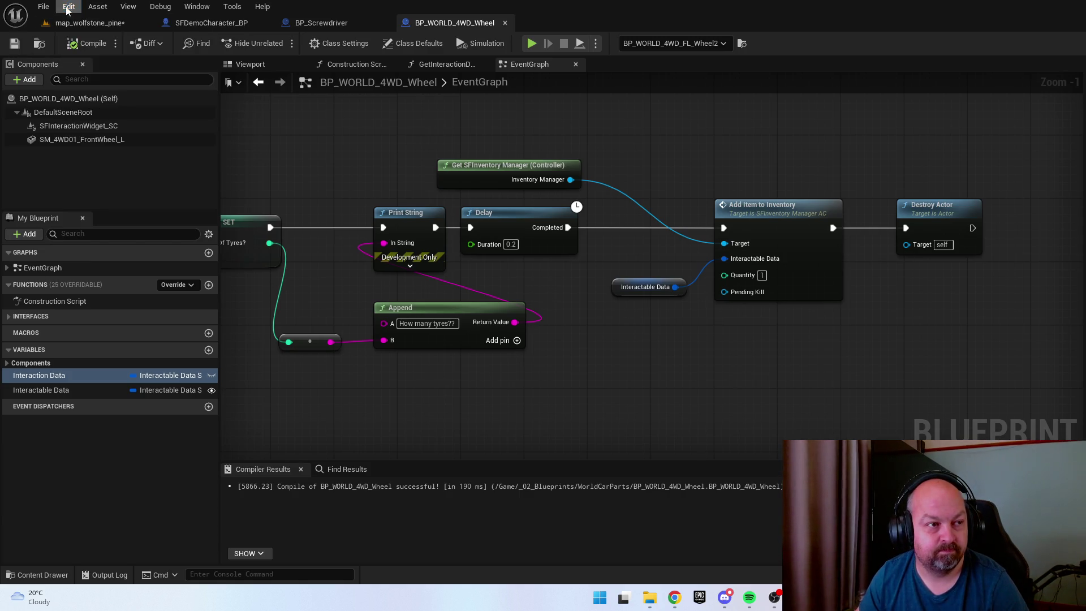
{"action": "left_click", "coordinate": [85, 23]}
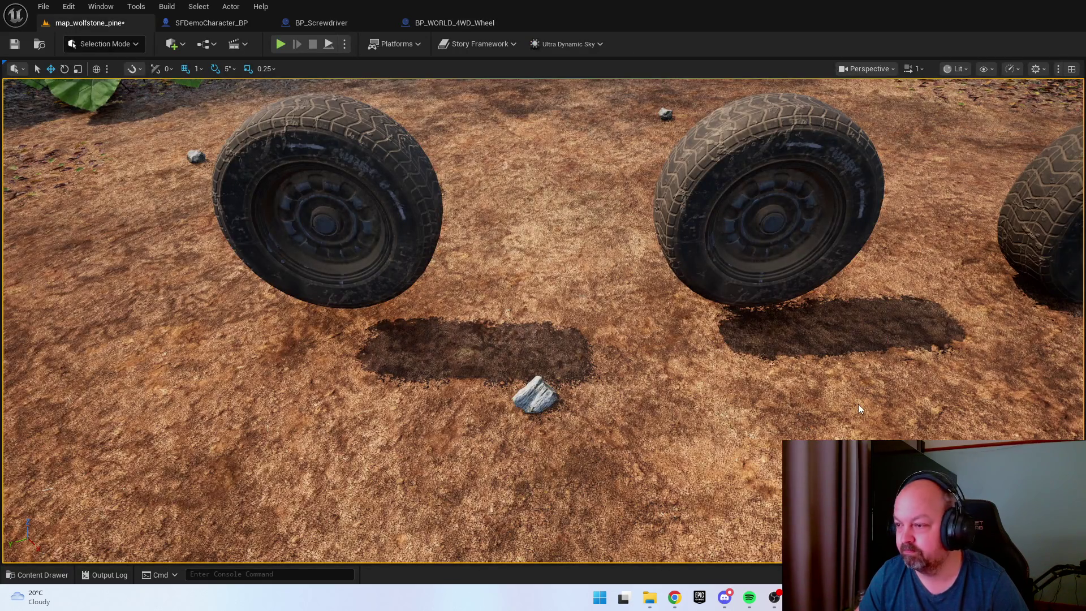
Play the level, collect a tyre, the screwdriver and the battery, walk to the truck engine, then stop
{"action": "key", "text": "alt+p"}
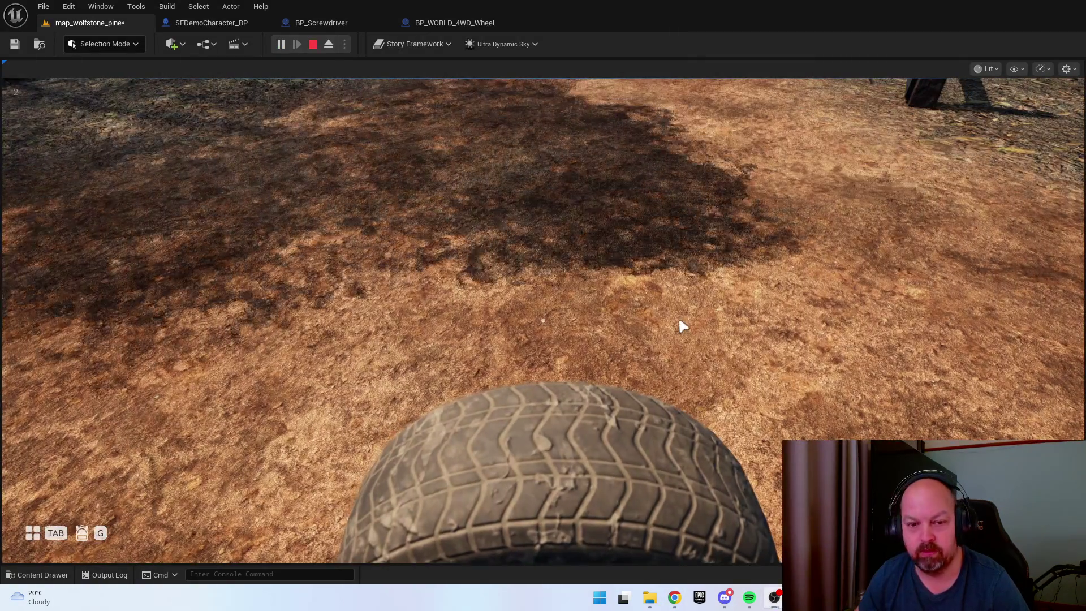
{"action": "left_click", "coordinate": [677, 316]}
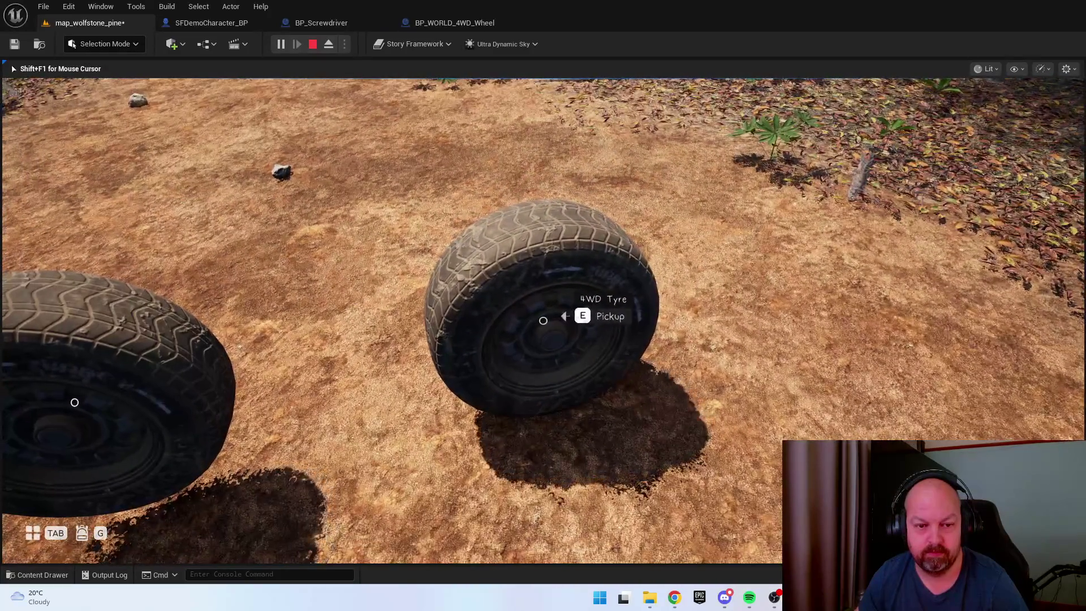
{"action": "key", "text": "e"}
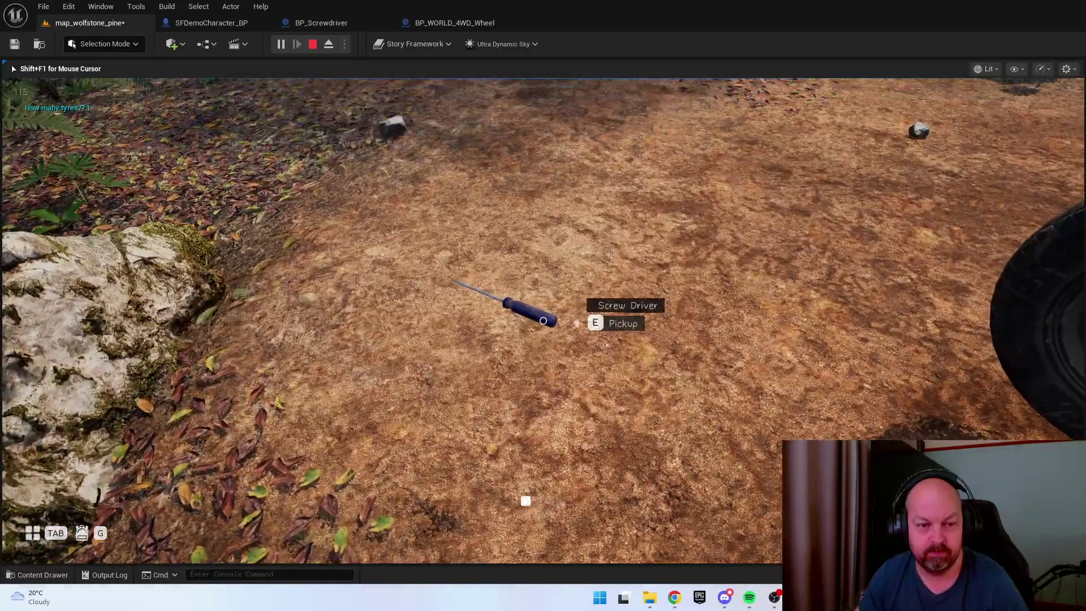
{"action": "key", "text": "e"}
{"action": "key", "text": "e"}
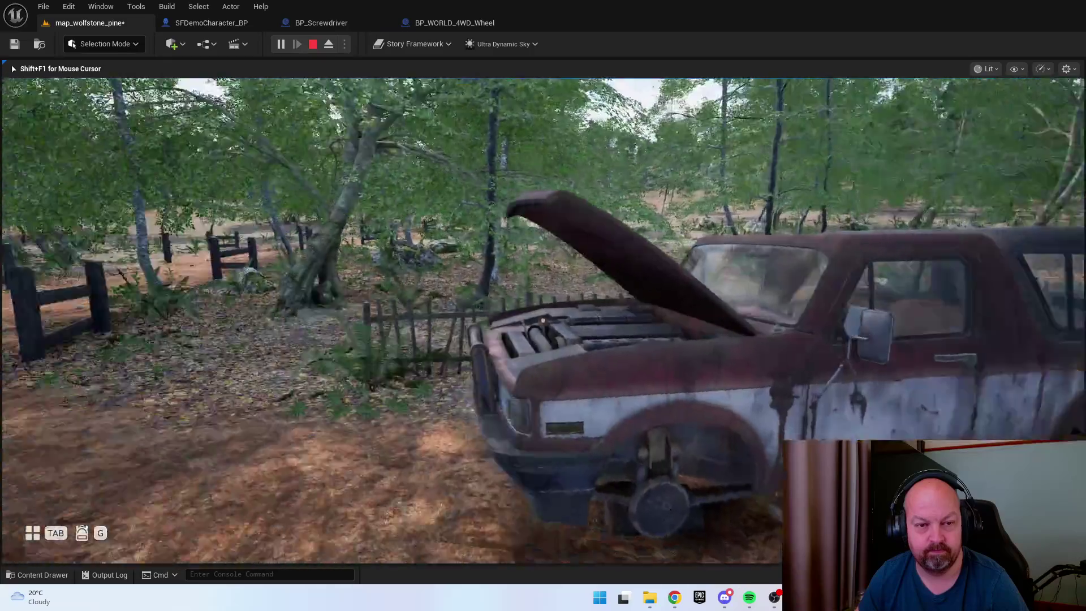
{"action": "scroll", "coordinate": [542, 320], "scroll_direction": "down", "scroll_amount": 1}
{"action": "key", "text": "x"}
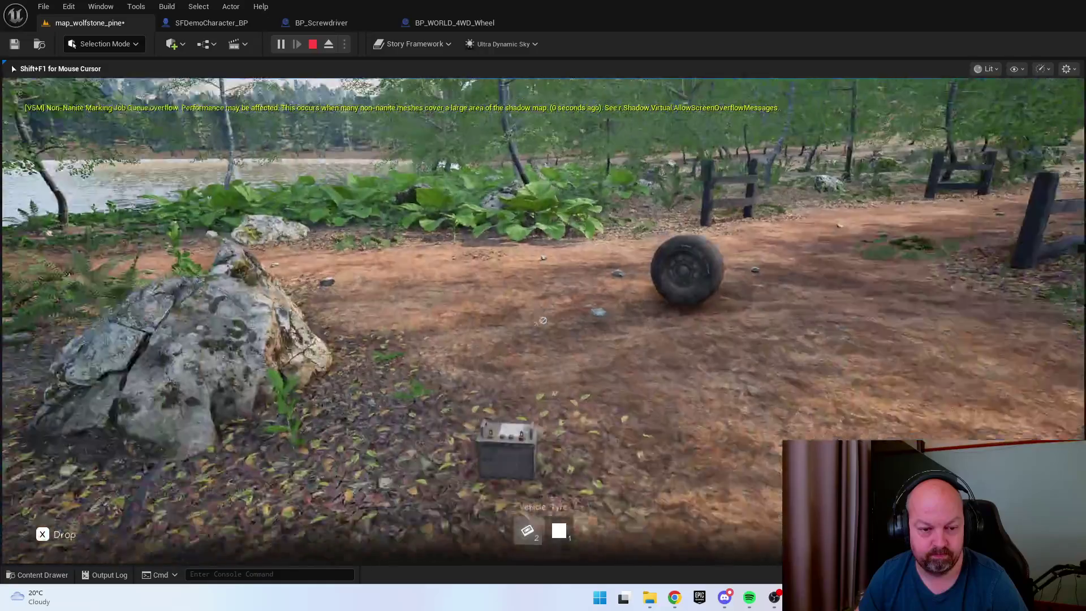
{"action": "key", "text": "e"}
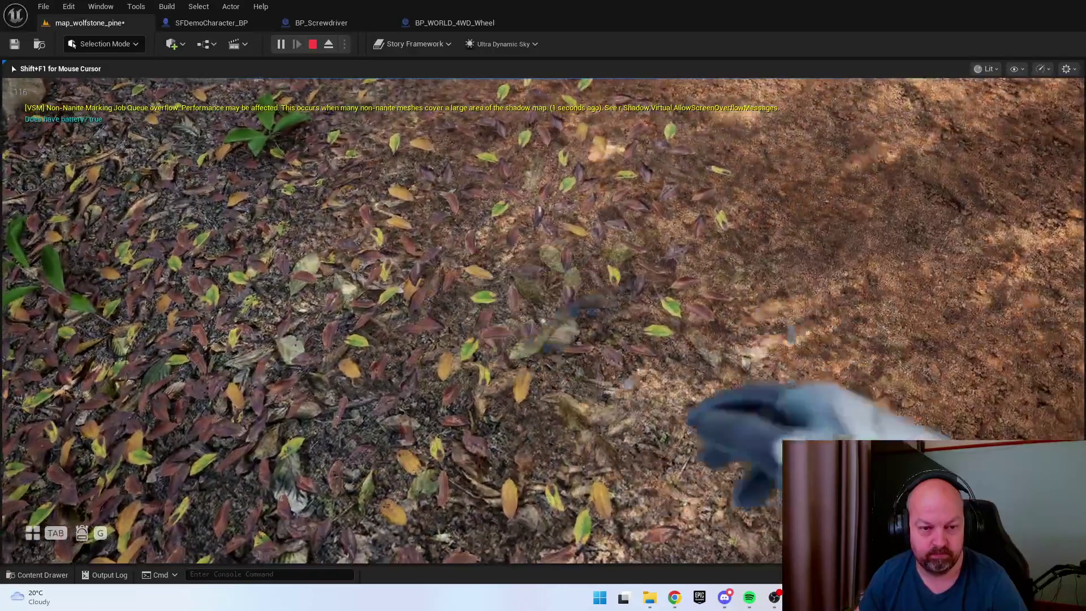
{"action": "key", "text": "w"}
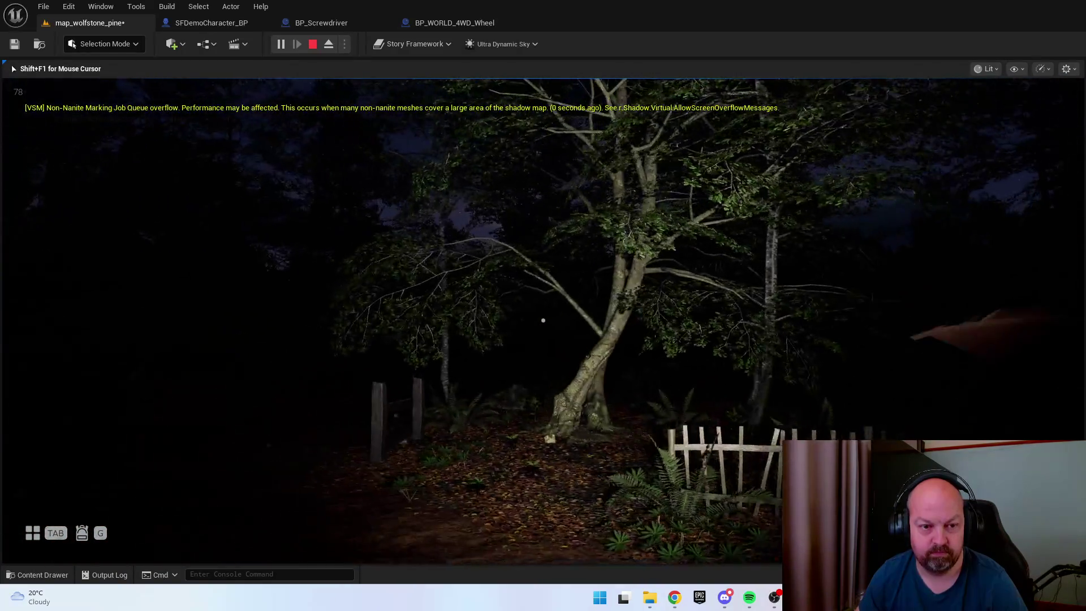
{"action": "key", "text": "shift+F1"}
{"action": "key", "text": "Escape"}
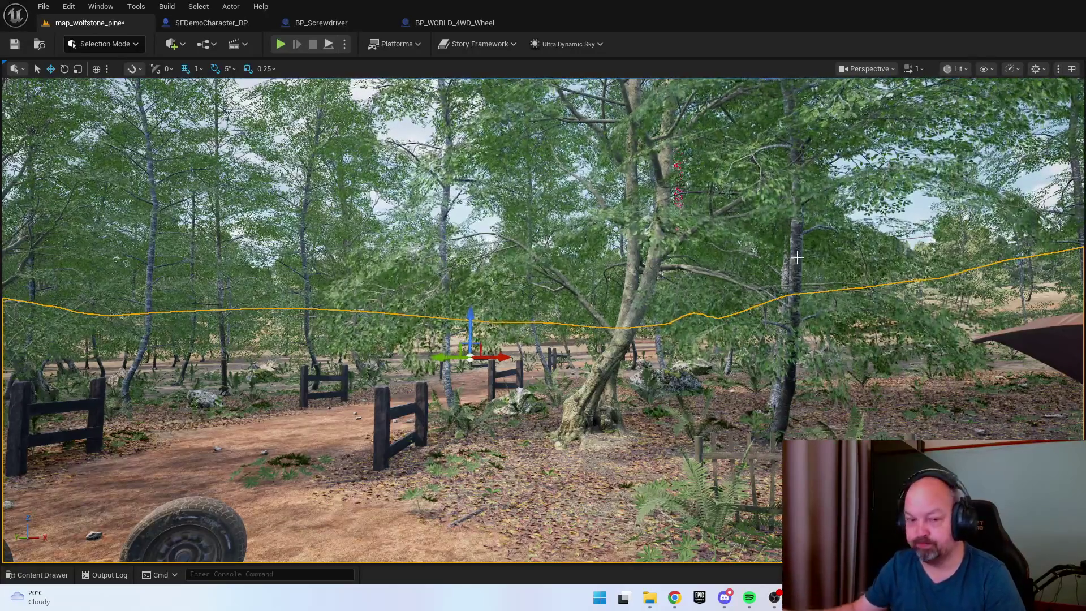
{"action": "key", "text": "ctrl+space"}
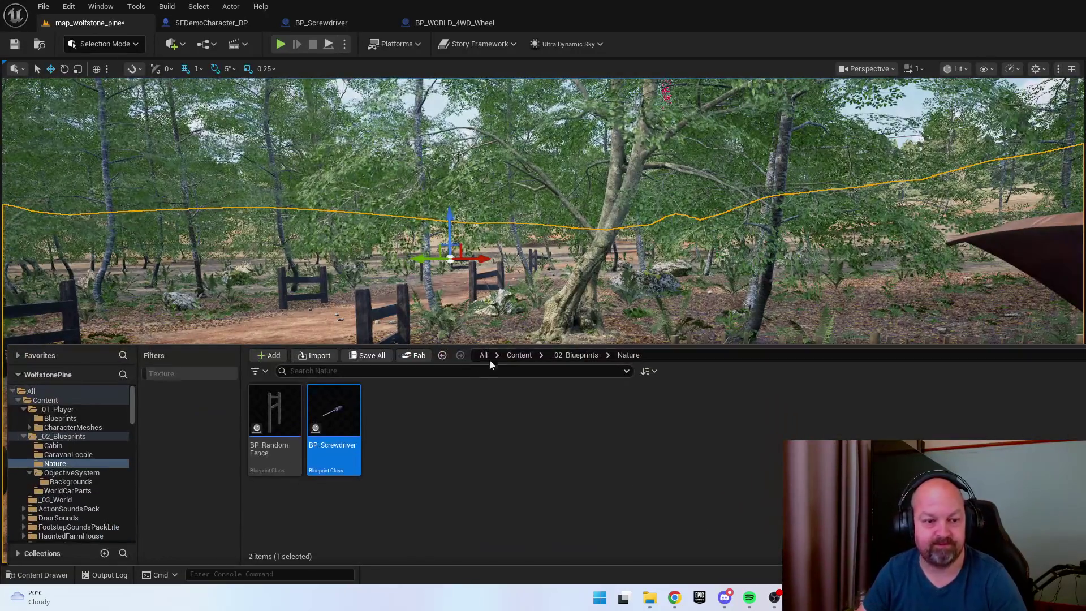
{"action": "left_click", "coordinate": [343, 372]}
{"action": "type", "text": "light"}
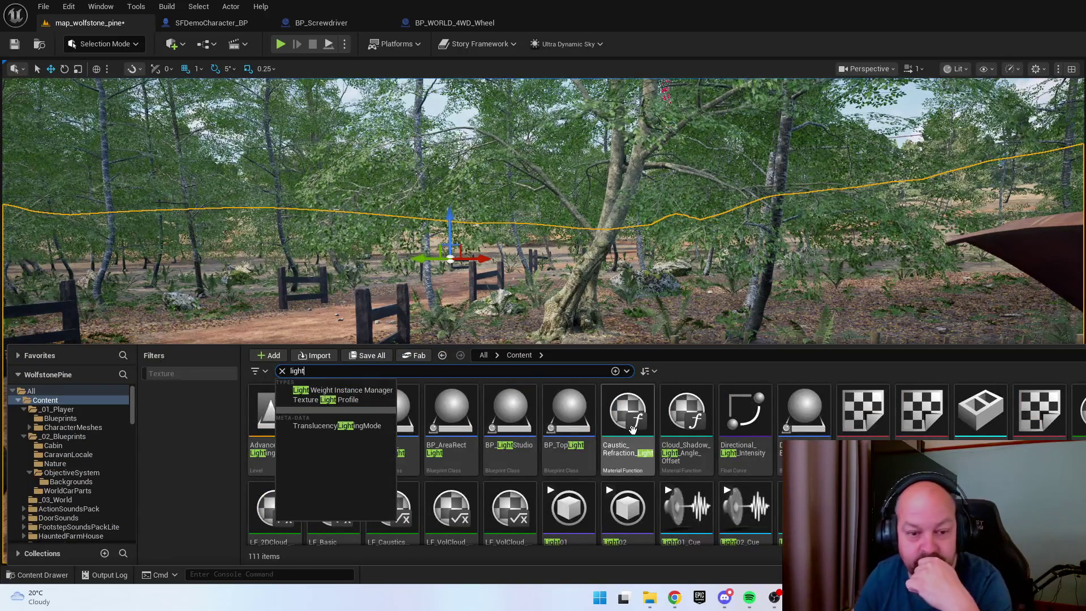
{"action": "key", "text": "Return"}
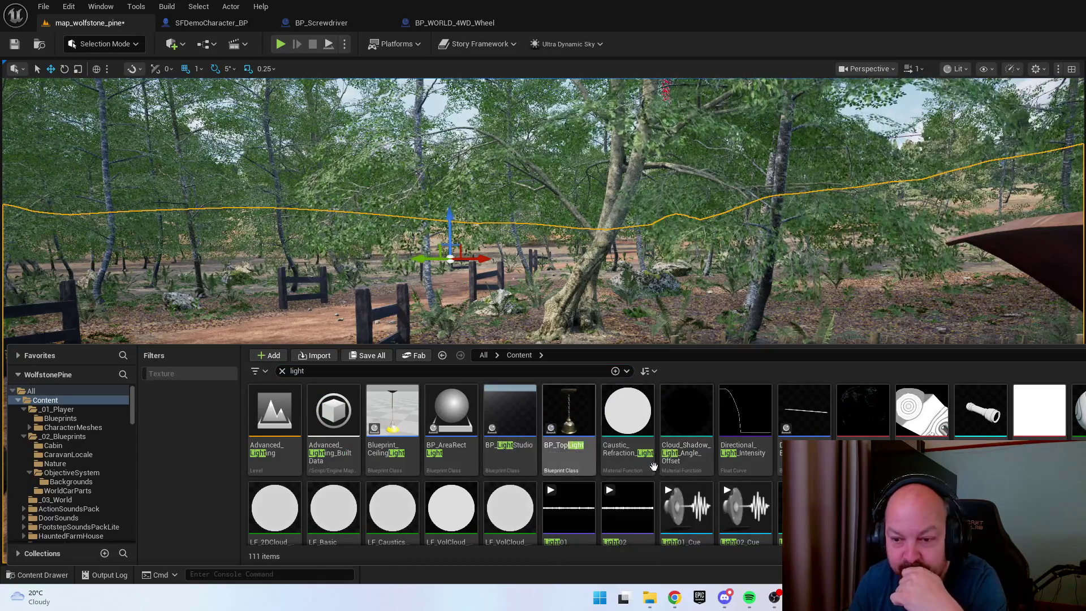
{"action": "scroll", "coordinate": [740, 430], "scroll_direction": "down", "scroll_amount": 3}
{"action": "scroll", "coordinate": [905, 407], "scroll_direction": "down", "scroll_amount": 10}
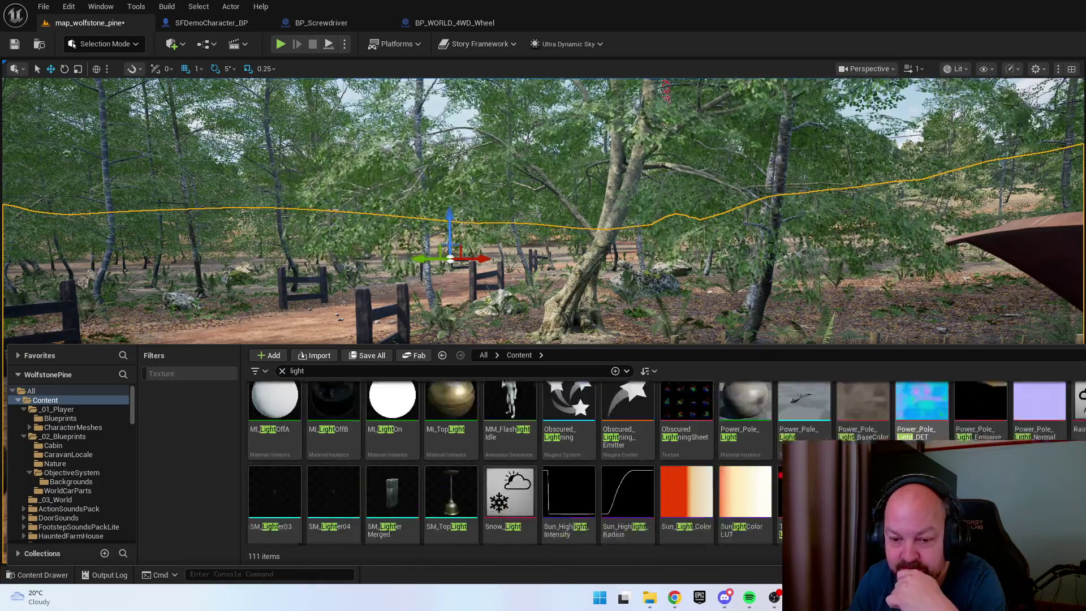
{"action": "scroll", "coordinate": [667, 463], "scroll_direction": "up", "scroll_amount": 2}
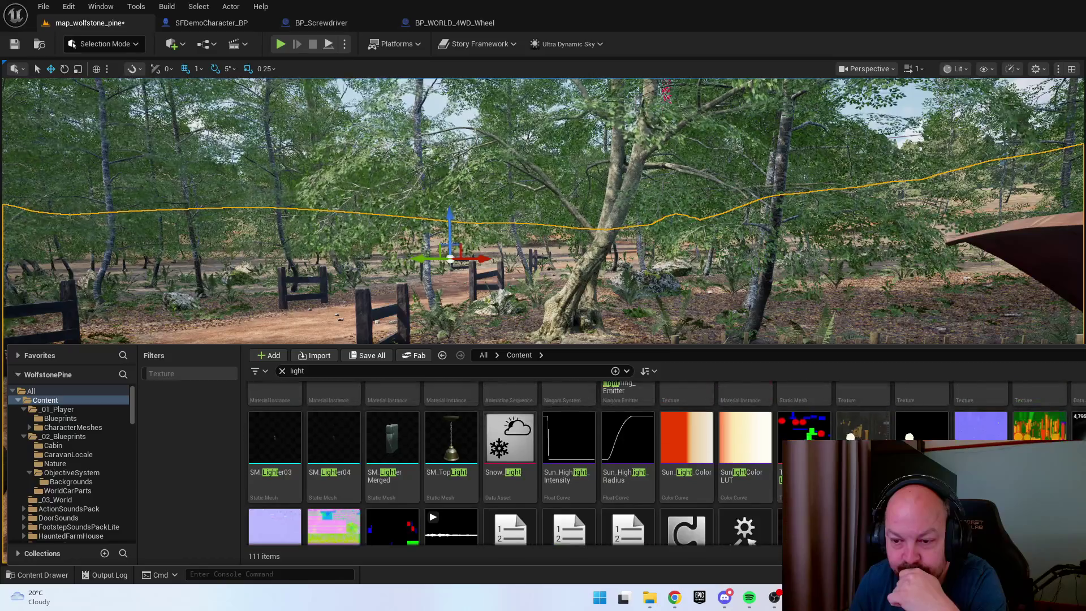
{"action": "scroll", "coordinate": [516, 463], "scroll_direction": "down", "scroll_amount": 1}
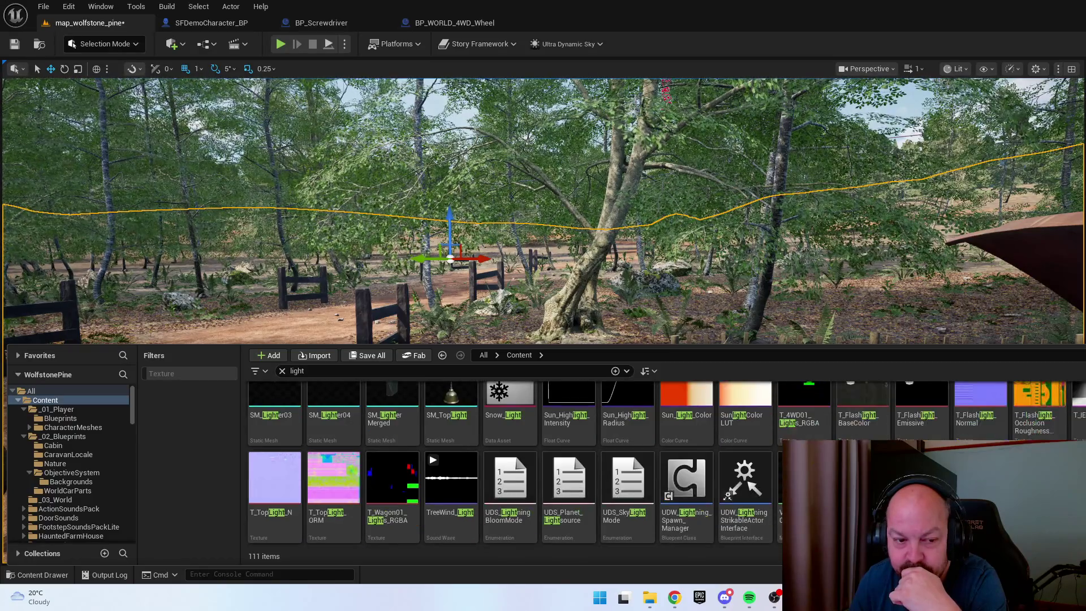
{"action": "scroll", "coordinate": [513, 463], "scroll_direction": "up", "scroll_amount": 5}
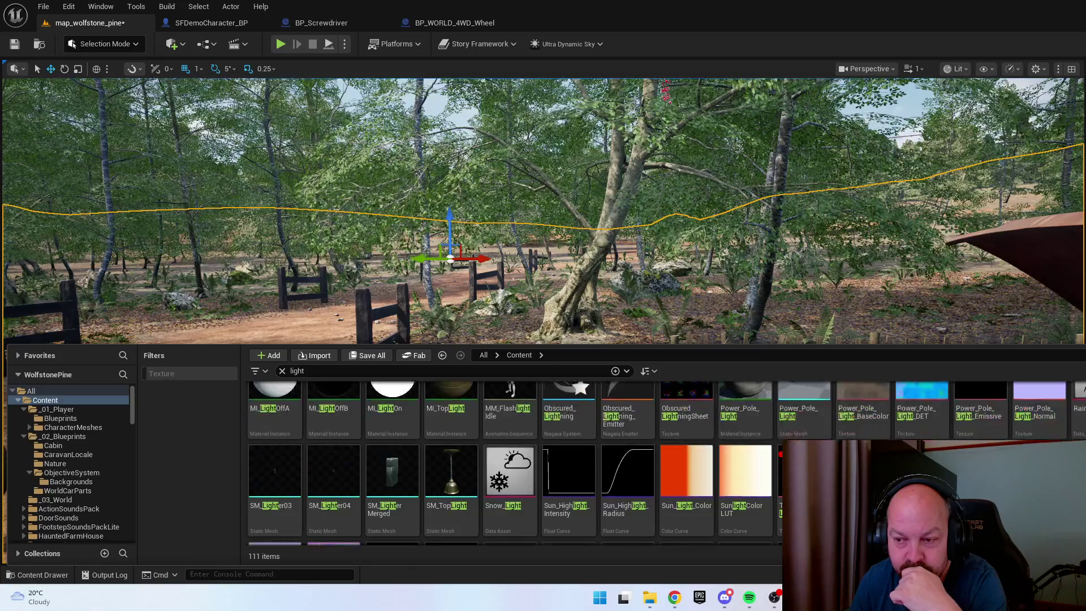
{"action": "scroll", "coordinate": [509, 452], "scroll_direction": "up", "scroll_amount": 5}
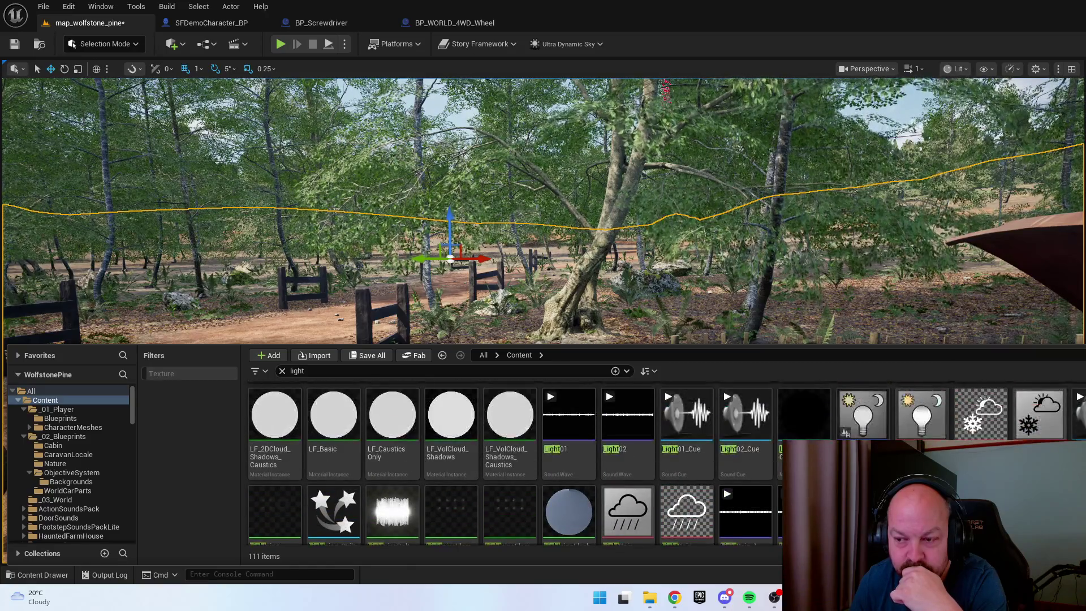
{"action": "scroll", "coordinate": [509, 452], "scroll_direction": "up", "scroll_amount": 2}
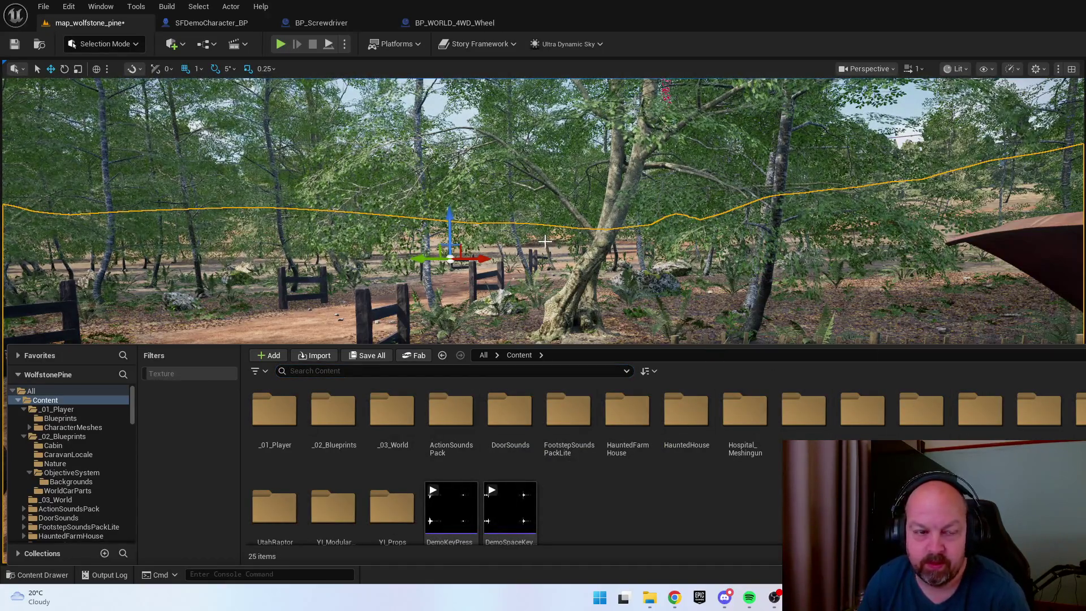
{"action": "mouse_move", "coordinate": [545, 241]}
{"action": "left_mouse_down"}
{"action": "mouse_move", "coordinate": [497, 248]}
{"action": "mouse_move", "coordinate": [566, 317]}
{"action": "mouse_move", "coordinate": [613, 334]}
{"action": "mouse_move", "coordinate": [576, 300]}
{"action": "mouse_move", "coordinate": [543, 306]}
{"action": "left_mouse_up"}
Fly the camera over the pine forest and river, then bring up the Content Drawer
{"action": "scroll", "coordinate": [526, 266], "scroll_direction": "up", "scroll_amount": 2}
{"action": "scroll", "coordinate": [588, 322], "scroll_direction": "up", "scroll_amount": 1}
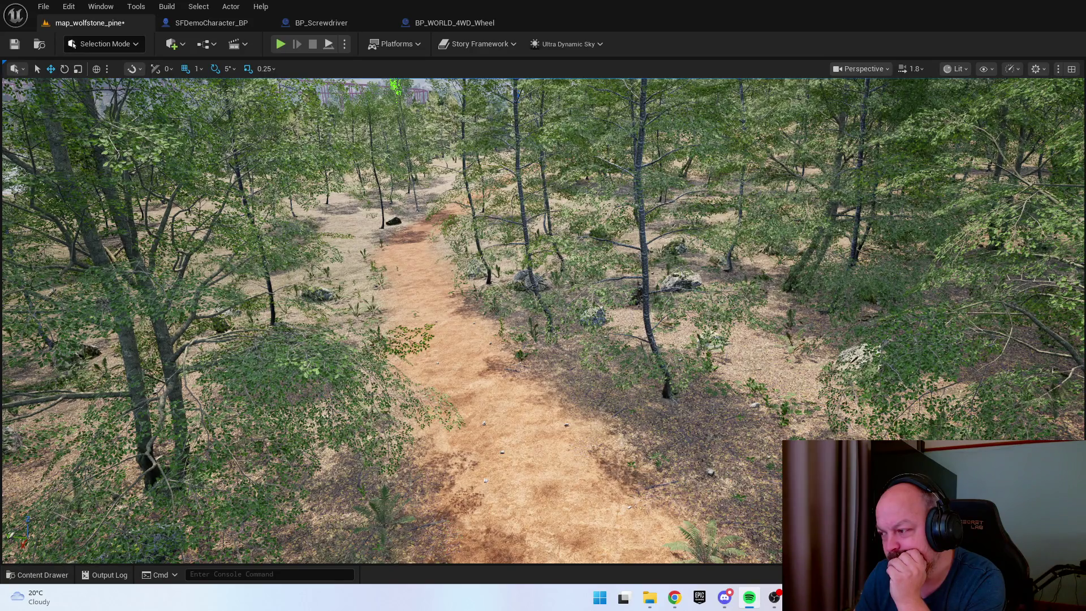
{"action": "mouse_move", "coordinate": [615, 362]}
{"action": "left_mouse_down"}
{"action": "mouse_move", "coordinate": [615, 300]}
{"action": "mouse_move", "coordinate": [615, 374]}
{"action": "left_mouse_up"}
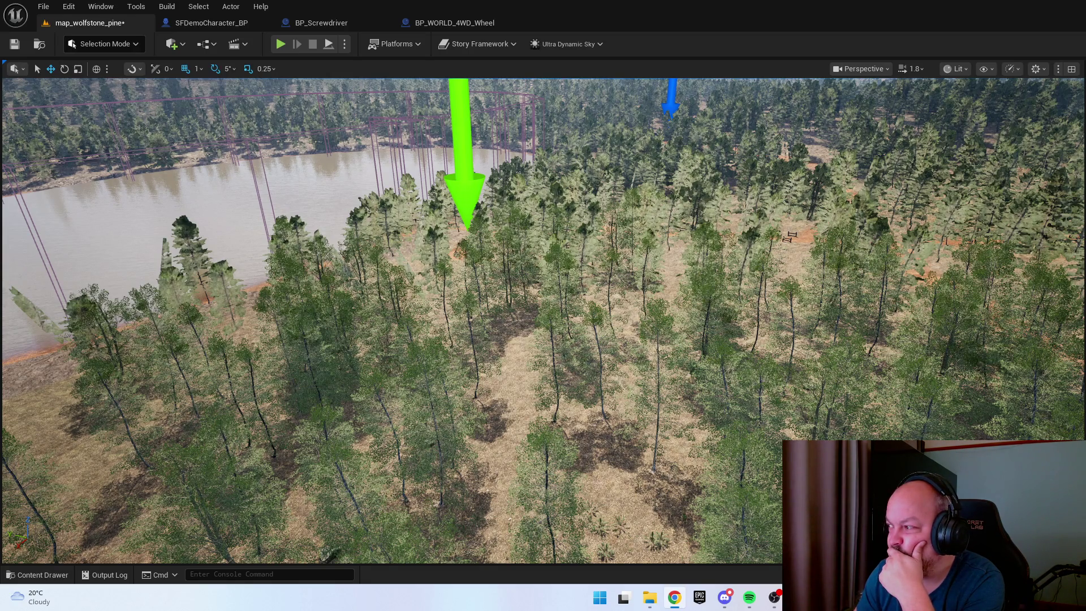
{"action": "key", "text": "ctrl+space"}
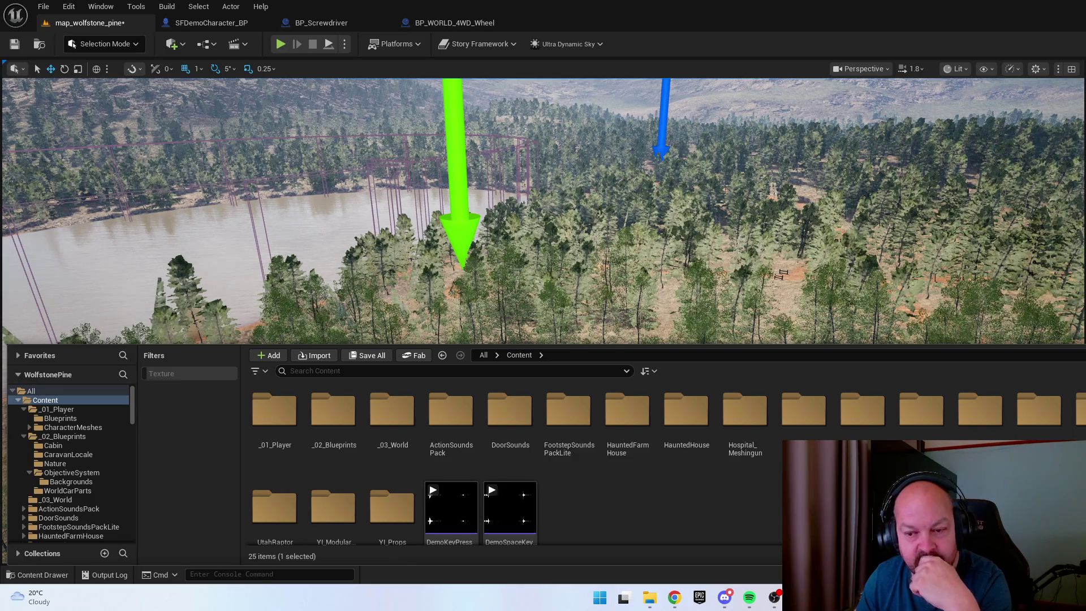
Search the StoryFramework folder for 'Popup' and open the PopupMaster_W widget blueprint
{"action": "key", "text": "alt+Left"}
{"action": "double_click", "coordinate": [451, 410]}
{"action": "key", "text": "alt+Left"}
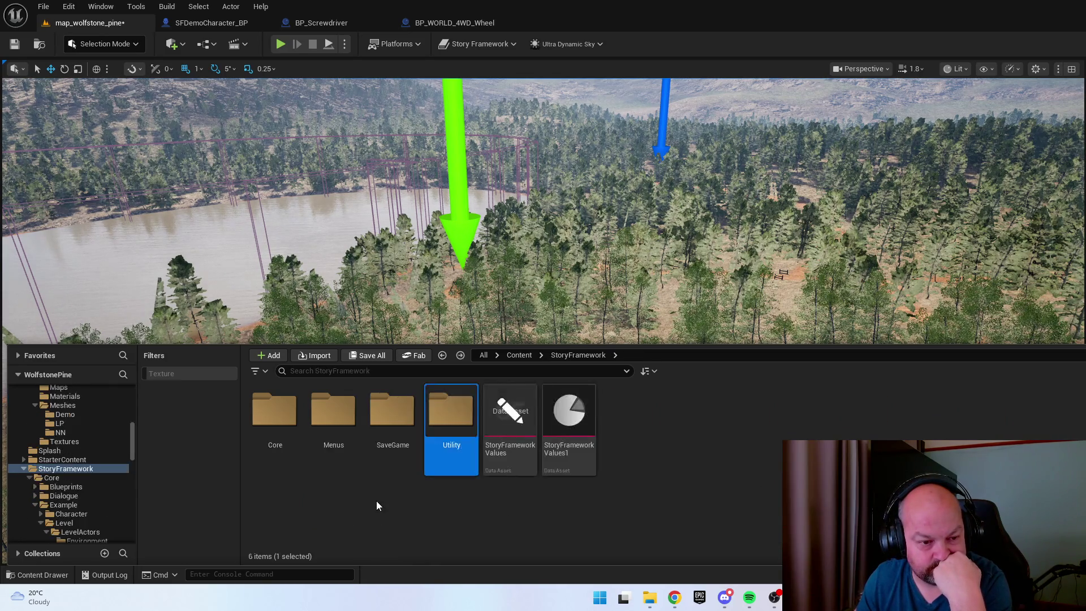
{"action": "left_click", "coordinate": [336, 370]}
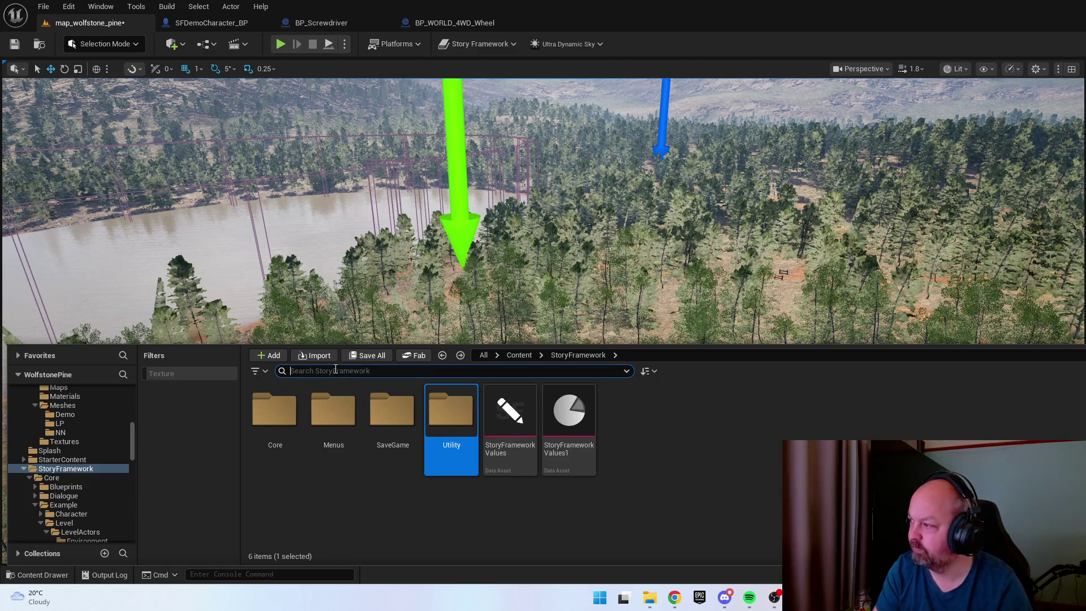
{"action": "type", "text": "Popup"}
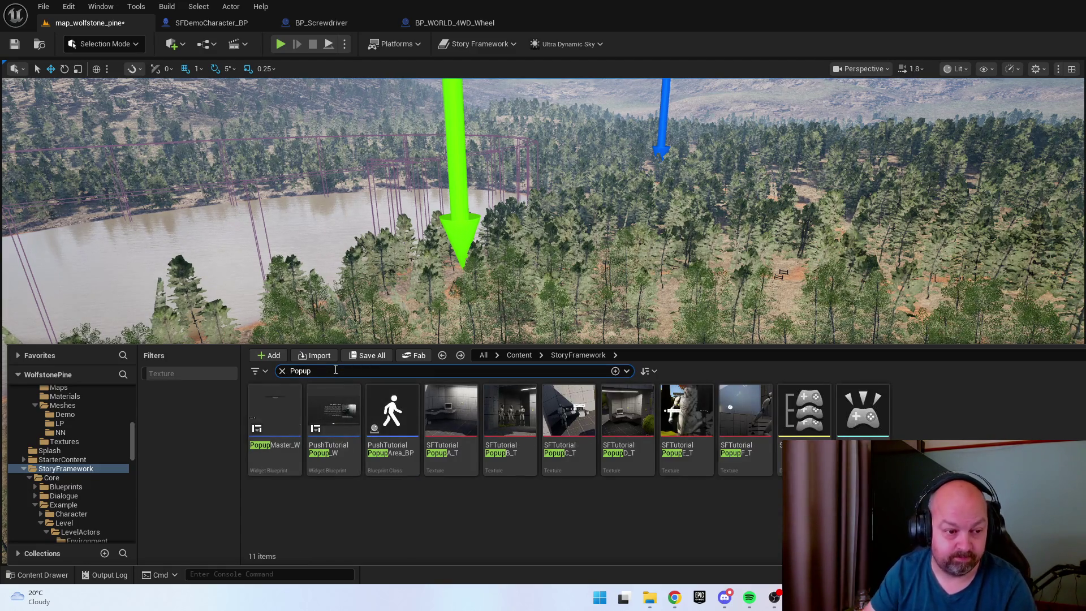
{"action": "double_click", "coordinate": [282, 398]}
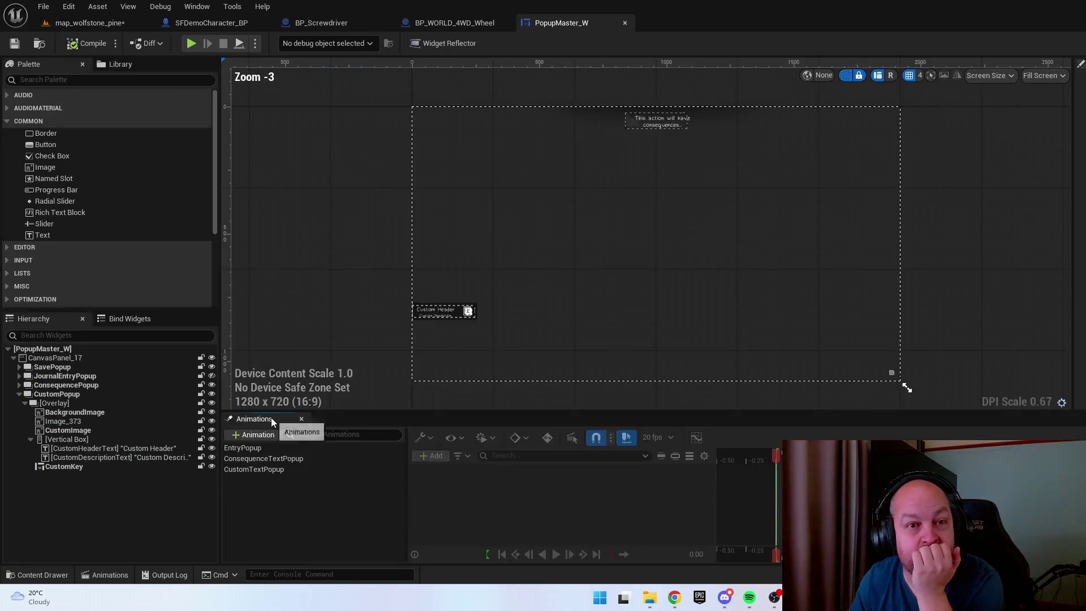
Zoom into the designer canvas and select the popup's Custom Header text
{"action": "scroll", "coordinate": [365, 315], "scroll_direction": "up", "scroll_amount": 8}
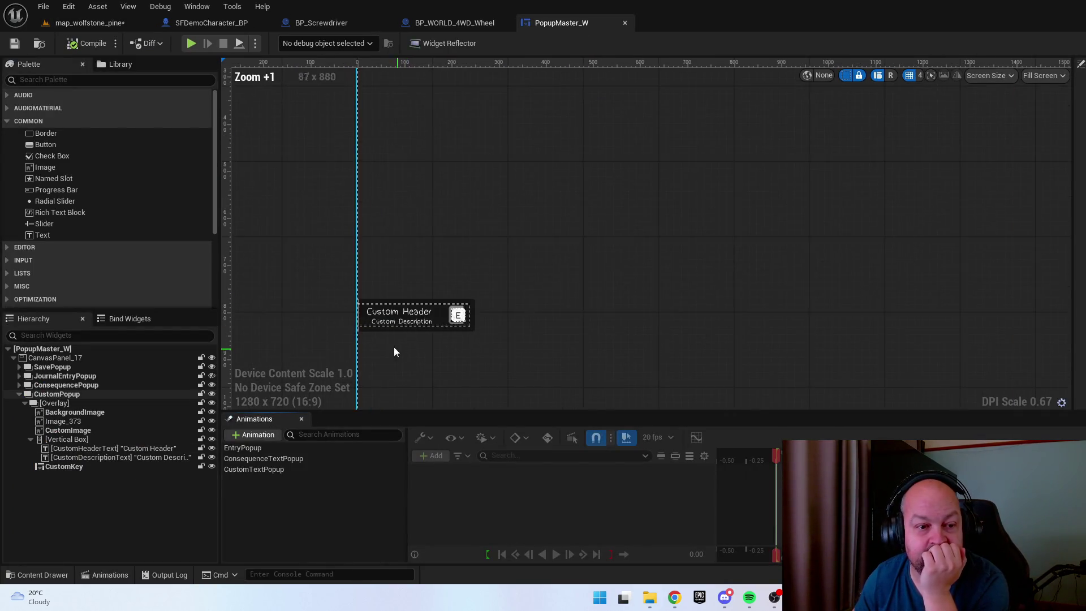
{"action": "scroll", "coordinate": [364, 314], "scroll_direction": "up", "scroll_amount": 4}
{"action": "left_click", "coordinate": [410, 301]}
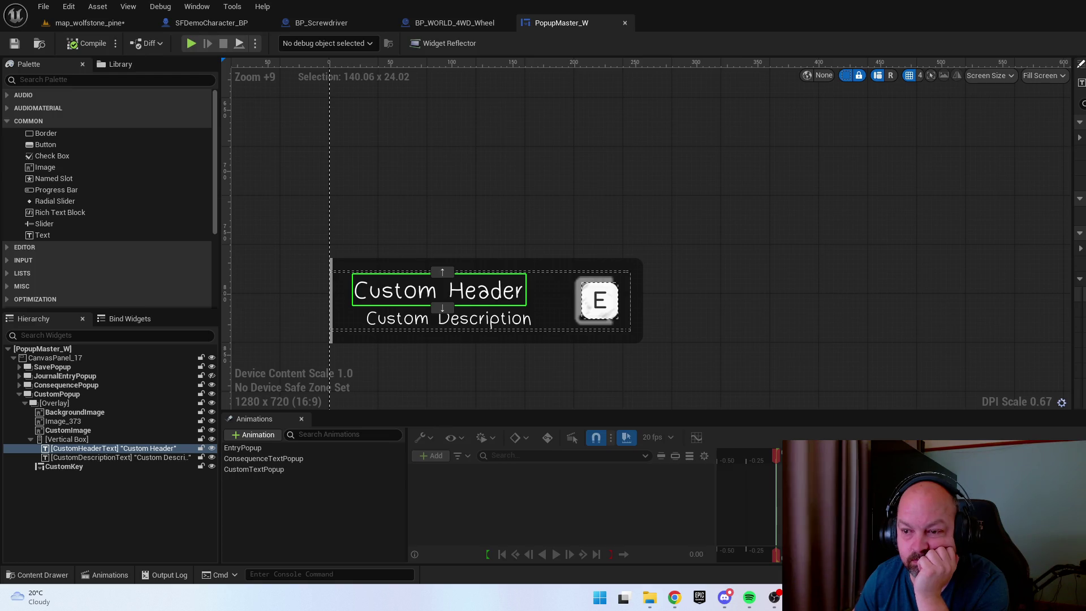
Undo and redo font edits on the Custom Header and Custom Description to compare default and handwritten fonts
{"action": "left_click_drag", "start_coordinate": [761, 315], "coordinate": [778, 281]}
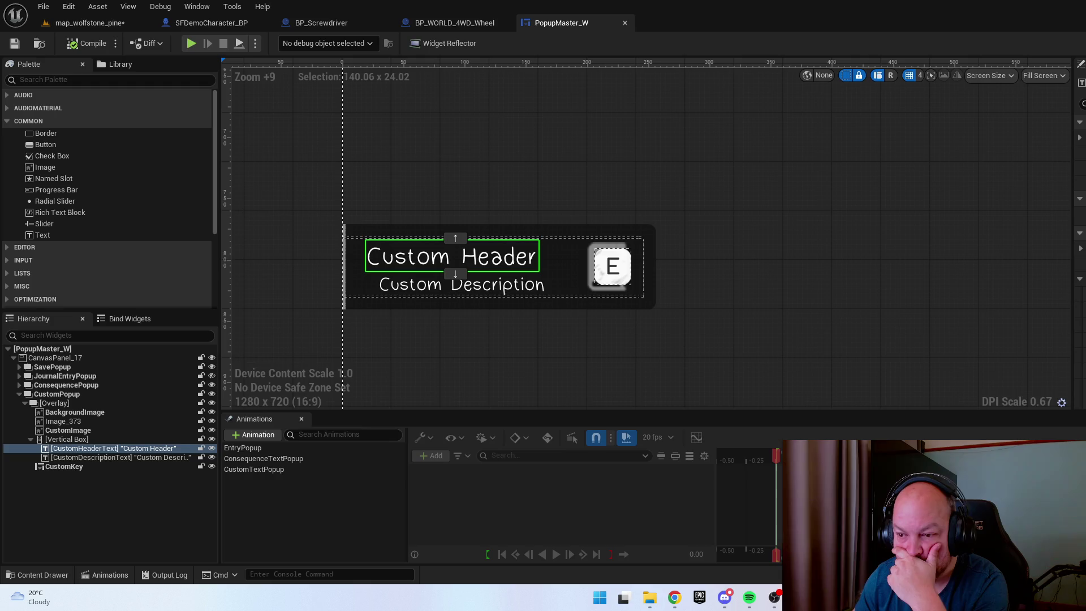
{"action": "key", "text": "ctrl+z"}
{"action": "key", "text": "ctrl+z"}
{"action": "key", "text": "ctrl+z"}
{"action": "key", "text": "ctrl+z"}
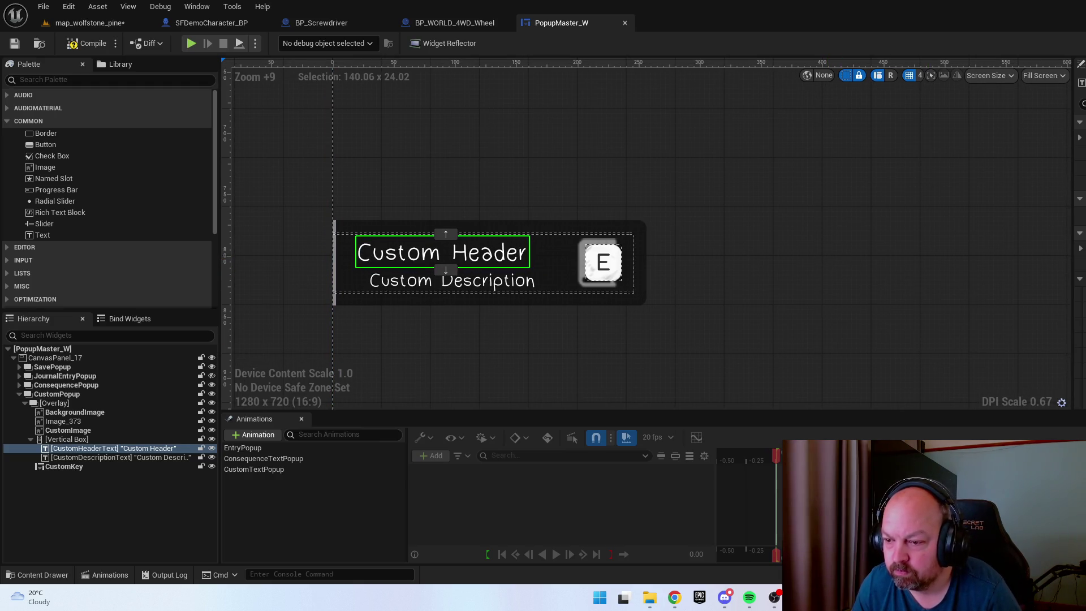
{"action": "key", "text": "ctrl+z"}
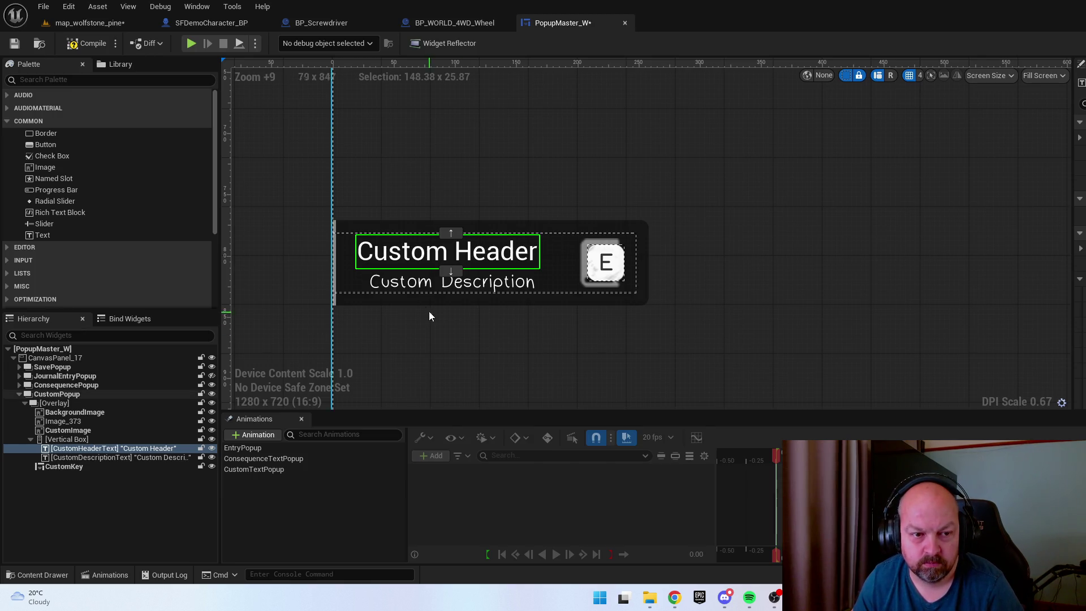
{"action": "left_click", "coordinate": [406, 284]}
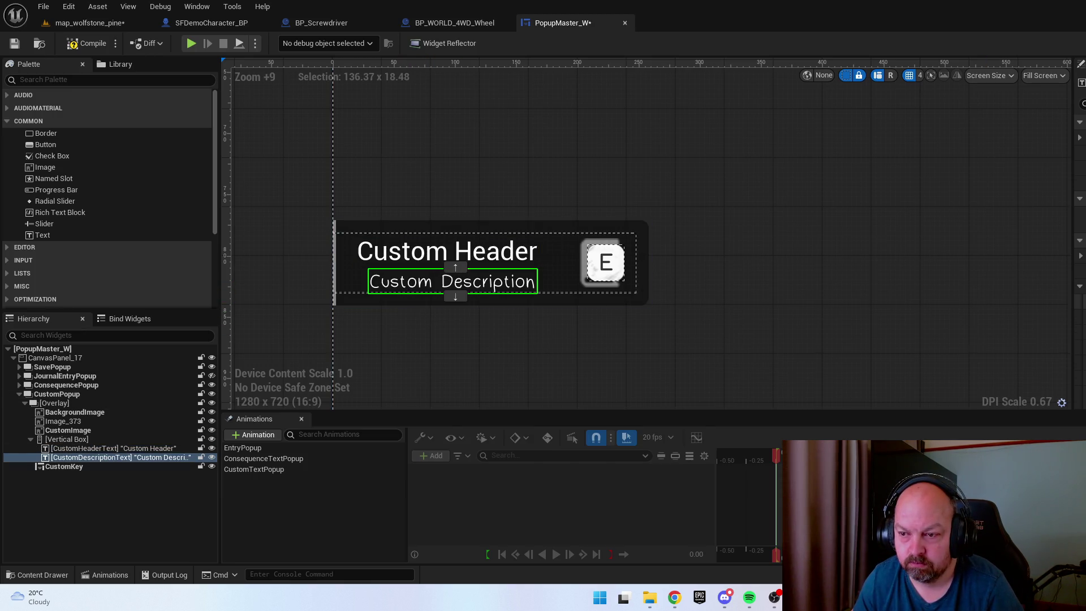
{"action": "key", "text": "ctrl+z"}
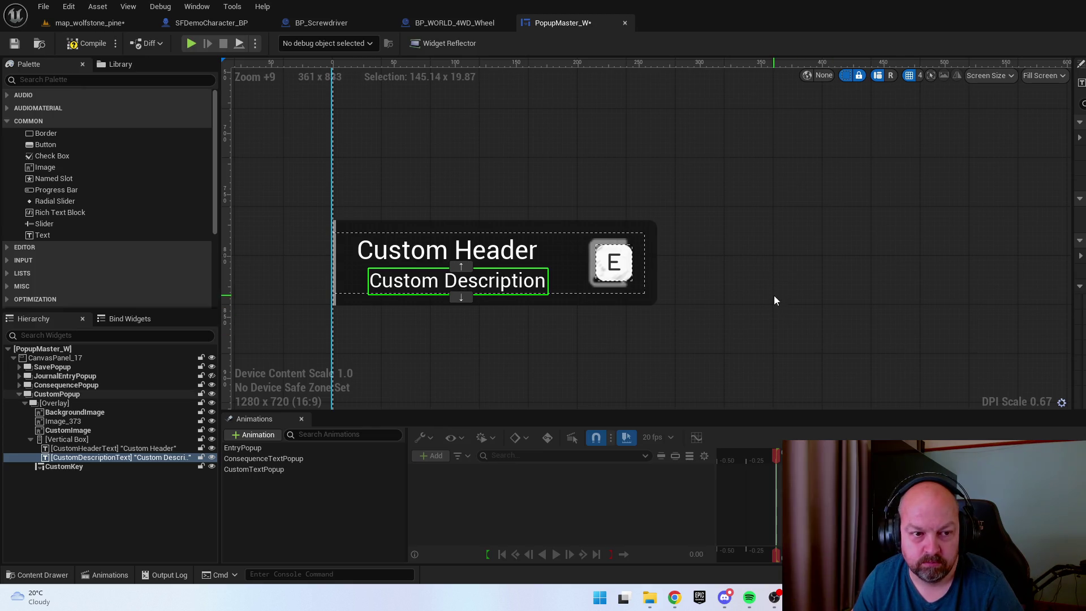
{"action": "left_click_drag", "start_coordinate": [778, 167], "coordinate": [778, 178]}
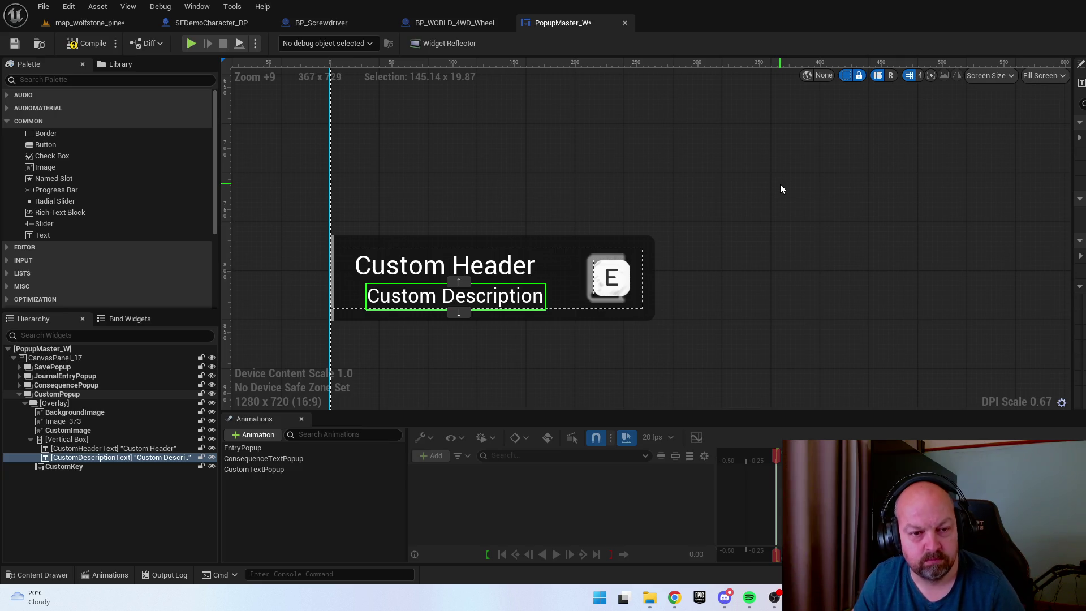
{"action": "key", "text": "ctrl+y"}
{"action": "key", "text": "ctrl+y"}
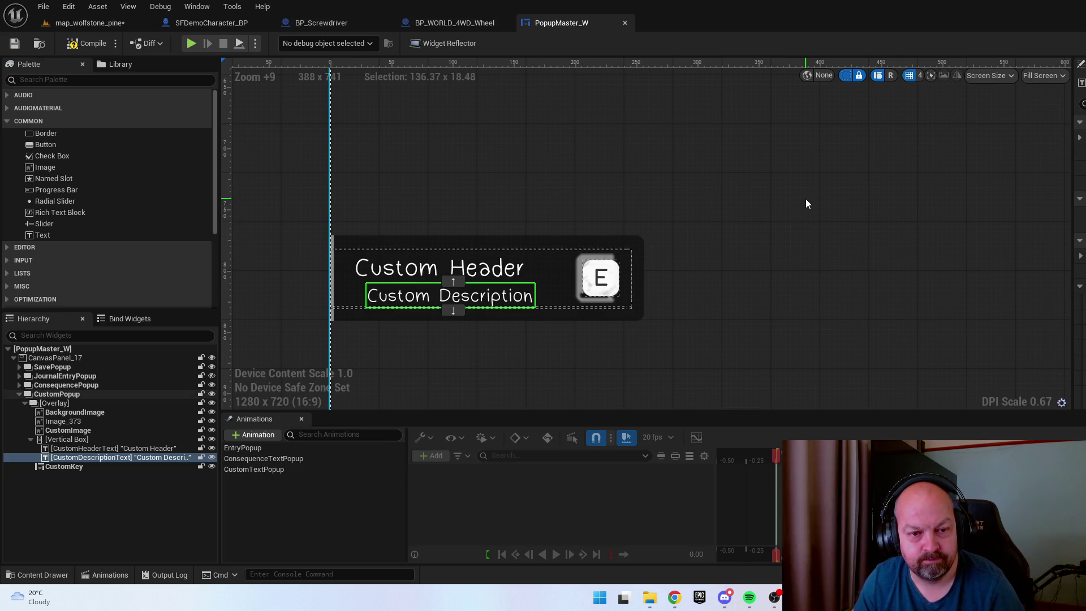
Revert the Custom Header to the plain sans font and undo the description's last change
{"action": "left_click", "coordinate": [493, 272]}
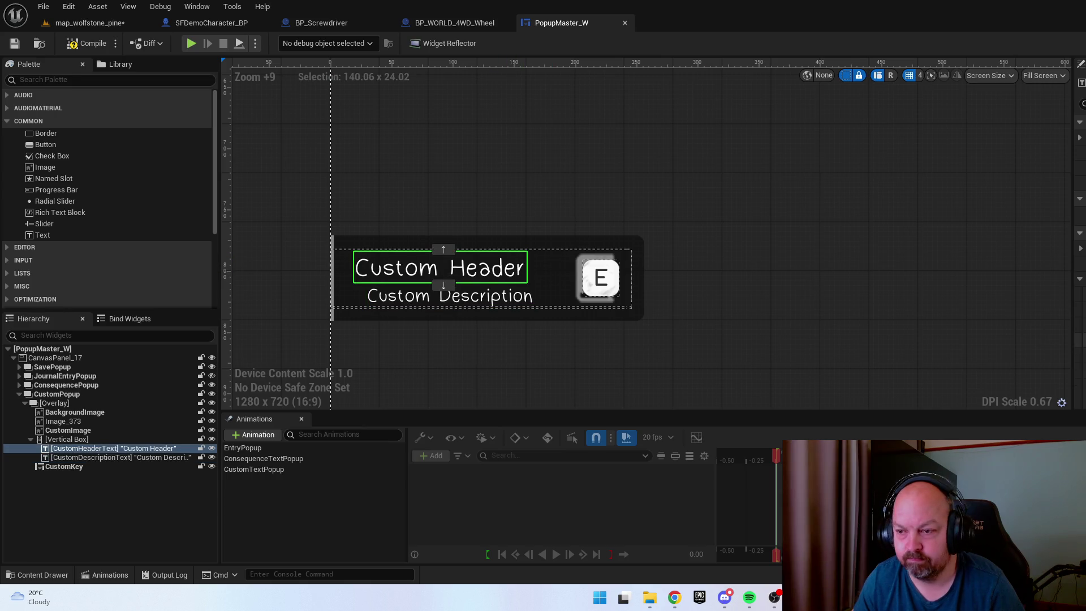
{"action": "key", "text": "ctrl+z"}
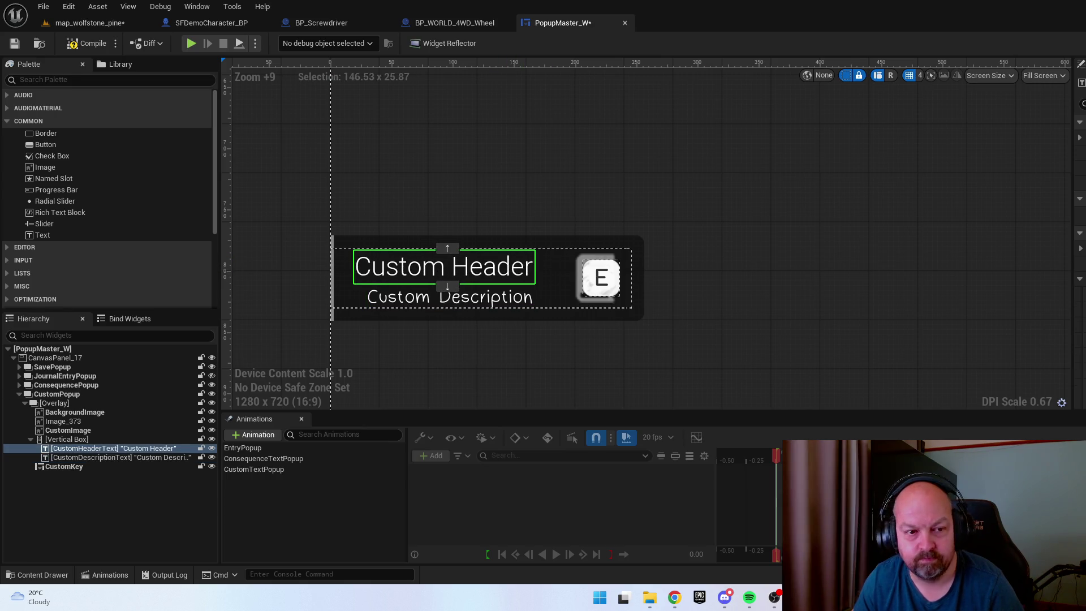
{"action": "left_click_drag", "start_coordinate": [895, 277], "coordinate": [943, 224]}
{"action": "key", "text": "ctrl+y"}
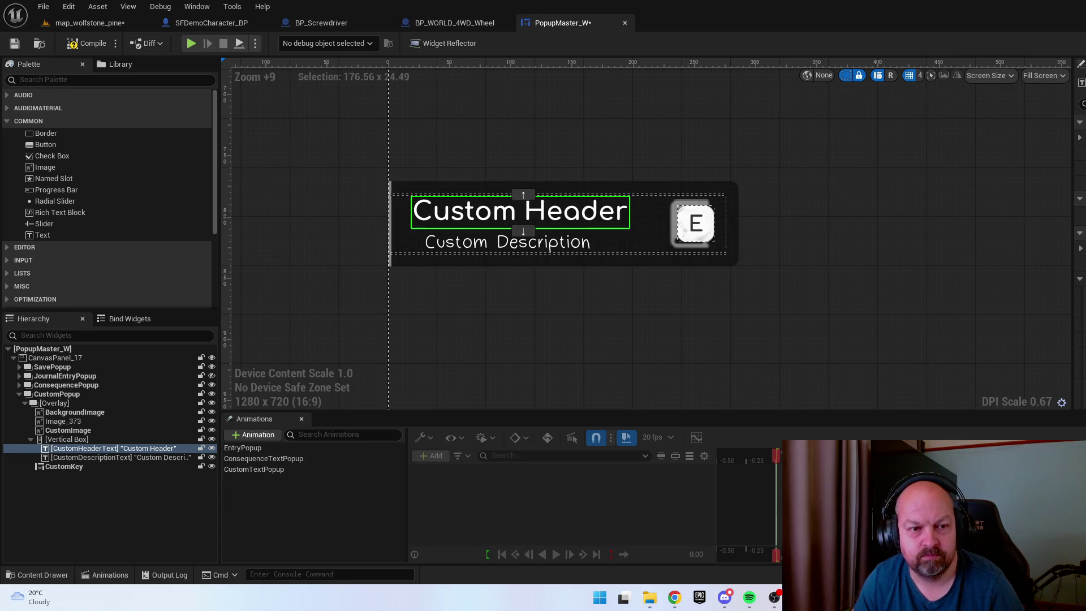
{"action": "left_click_drag", "start_coordinate": [870, 313], "coordinate": [877, 295]}
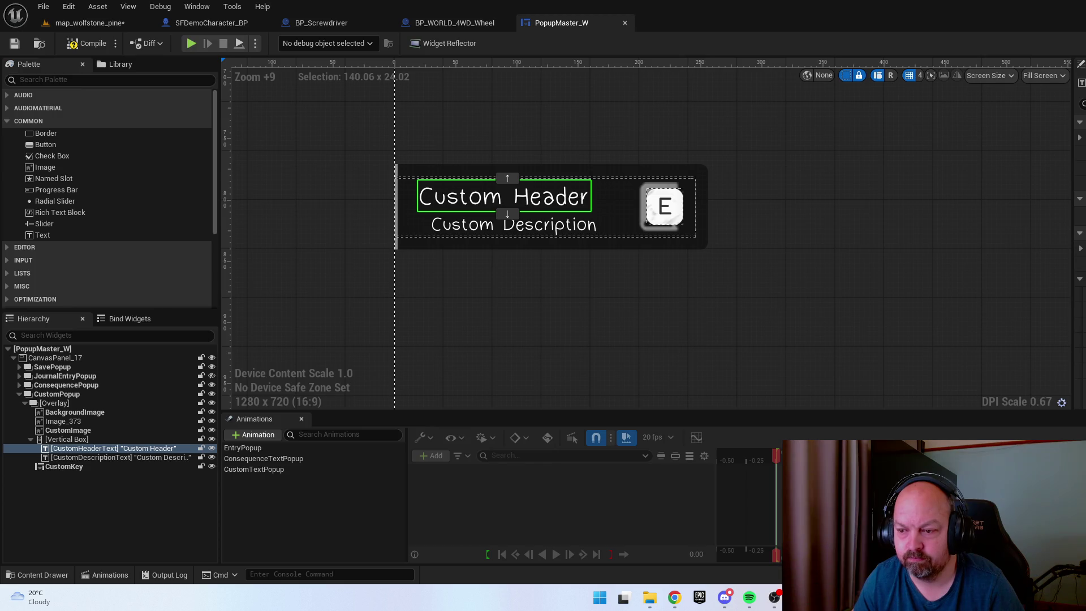
{"action": "key", "text": "ctrl+z"}
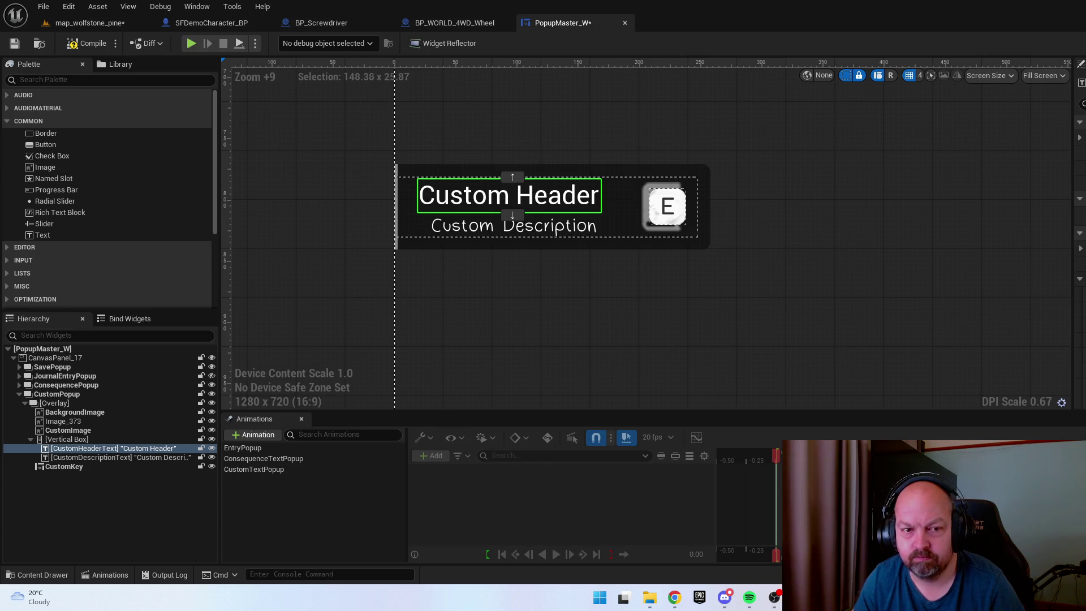
{"action": "left_click", "coordinate": [572, 229]}
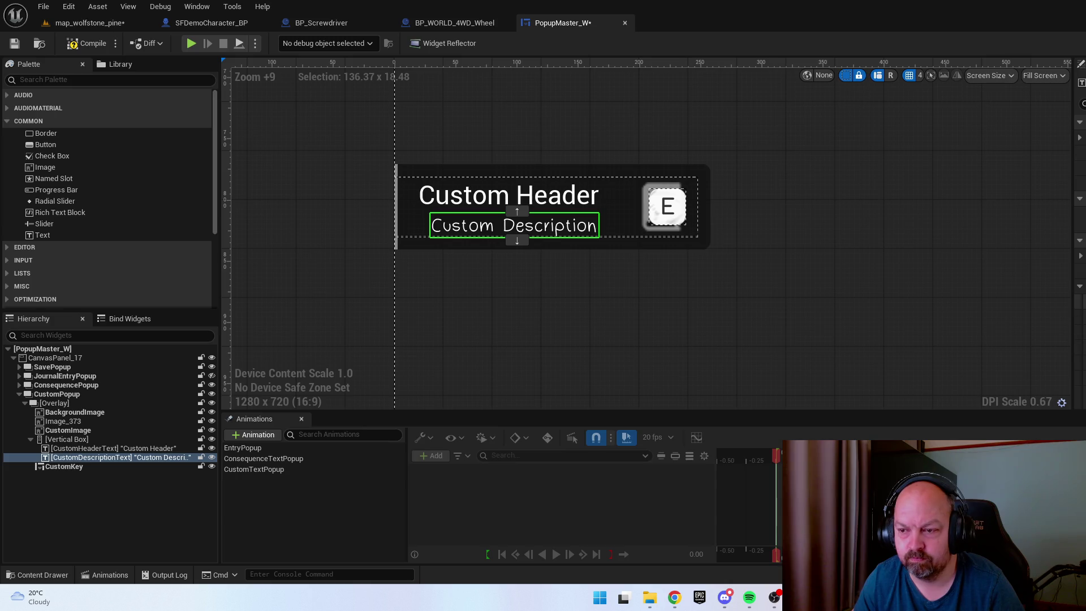
{"action": "key", "text": "ctrl+z"}
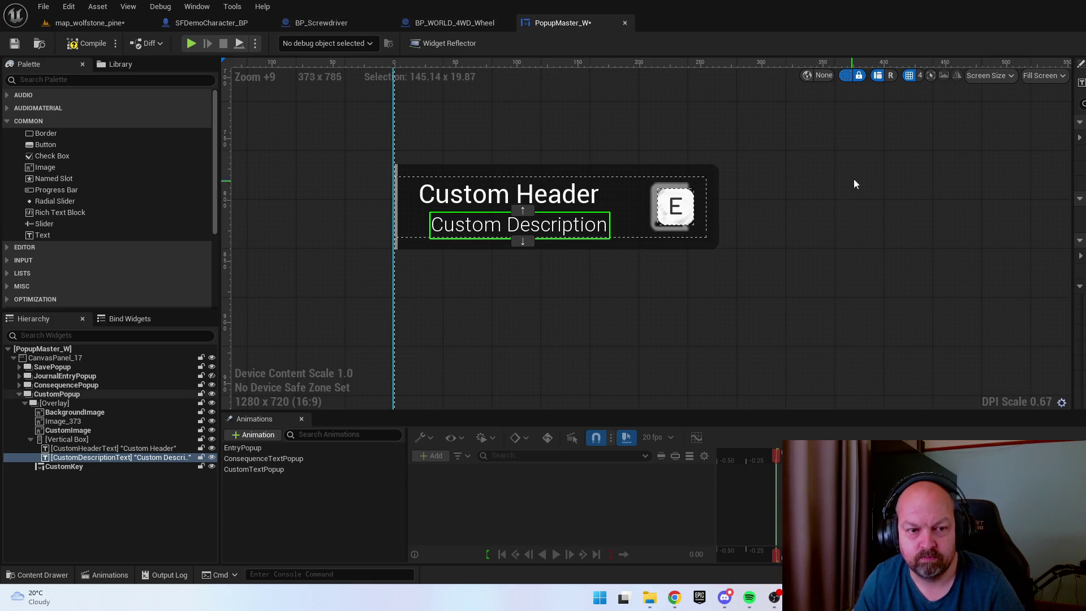
{"action": "mouse_move", "coordinate": [854, 179]}
{"action": "left_mouse_down"}
{"action": "mouse_move", "coordinate": [888, 237]}
{"action": "mouse_move", "coordinate": [782, 170]}
{"action": "left_mouse_up"}
Frame the custom popup and its description text on the designer canvas
{"action": "left_click_drag", "start_coordinate": [717, 288], "coordinate": [635, 371]}
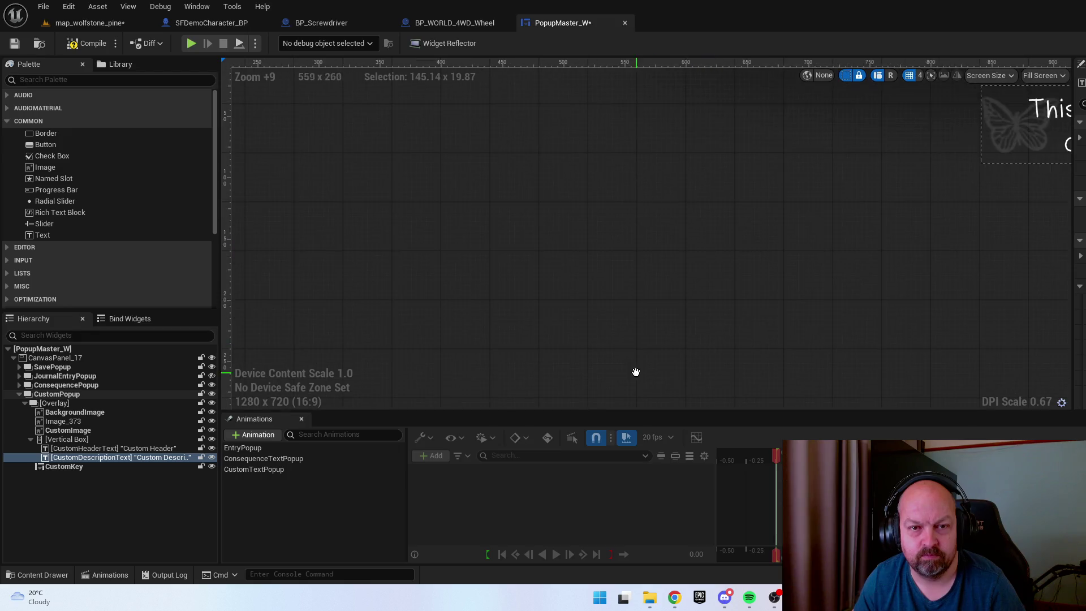
{"action": "scroll", "coordinate": [664, 252], "scroll_direction": "down", "scroll_amount": 3}
{"action": "left_click_drag", "start_coordinate": [664, 252], "coordinate": [623, 314]}
{"action": "left_click", "coordinate": [741, 282]}
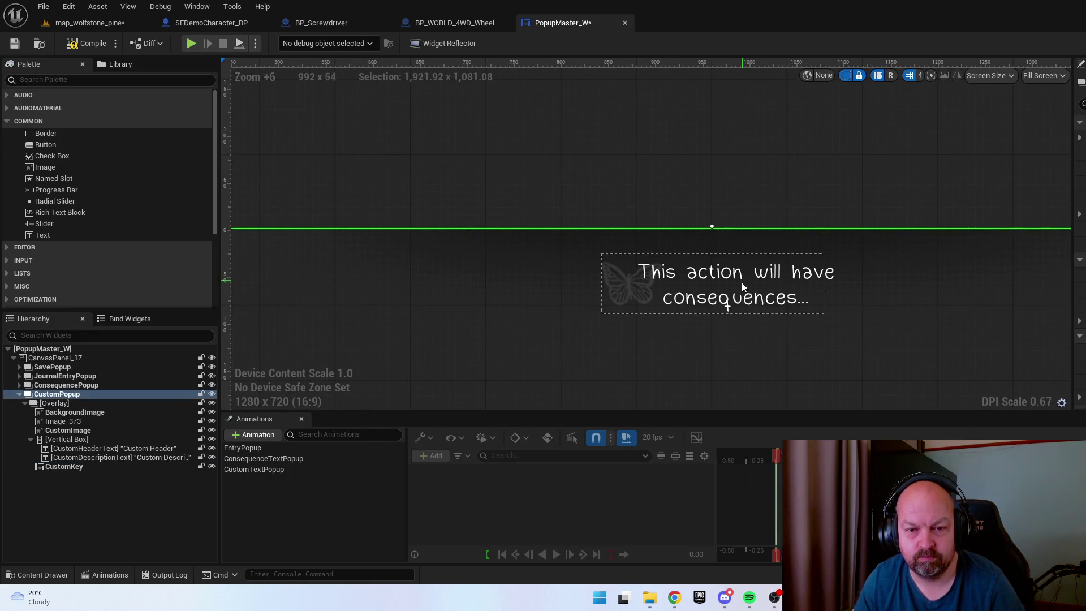
{"action": "left_click", "coordinate": [154, 458]}
{"action": "left_click_drag", "start_coordinate": [638, 330], "coordinate": [335, 191]}
{"action": "scroll", "coordinate": [495, 225], "scroll_direction": "down", "scroll_amount": 9}
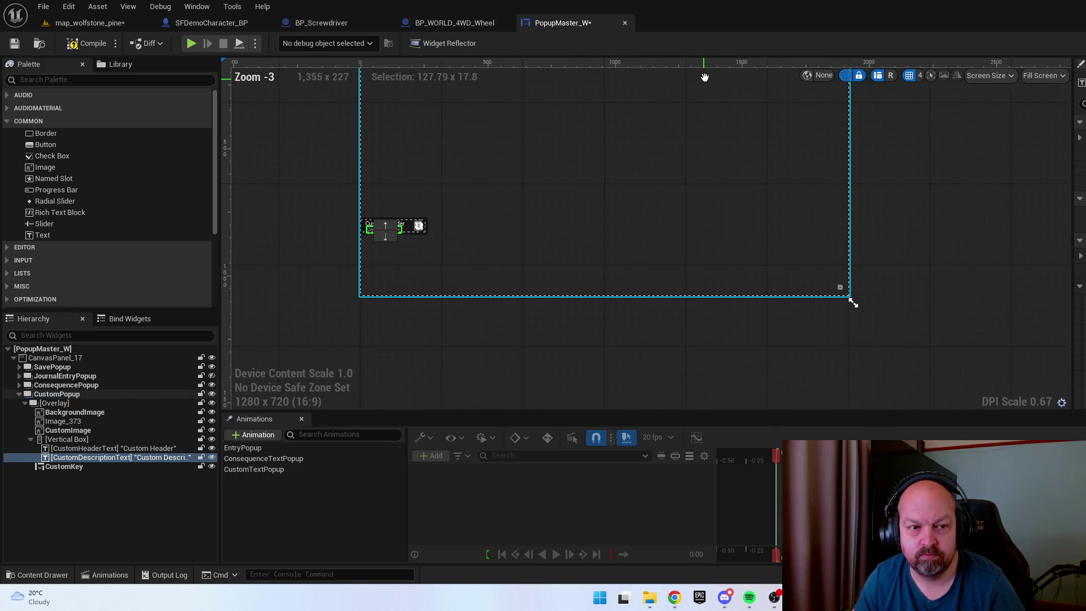
{"action": "left_click_drag", "start_coordinate": [599, 185], "coordinate": [611, 199]}
{"action": "mouse_move", "coordinate": [538, 211]}
{"action": "left_mouse_down"}
{"action": "mouse_move", "coordinate": [543, 303]}
{"action": "mouse_move", "coordinate": [575, 310]}
{"action": "left_mouse_up"}
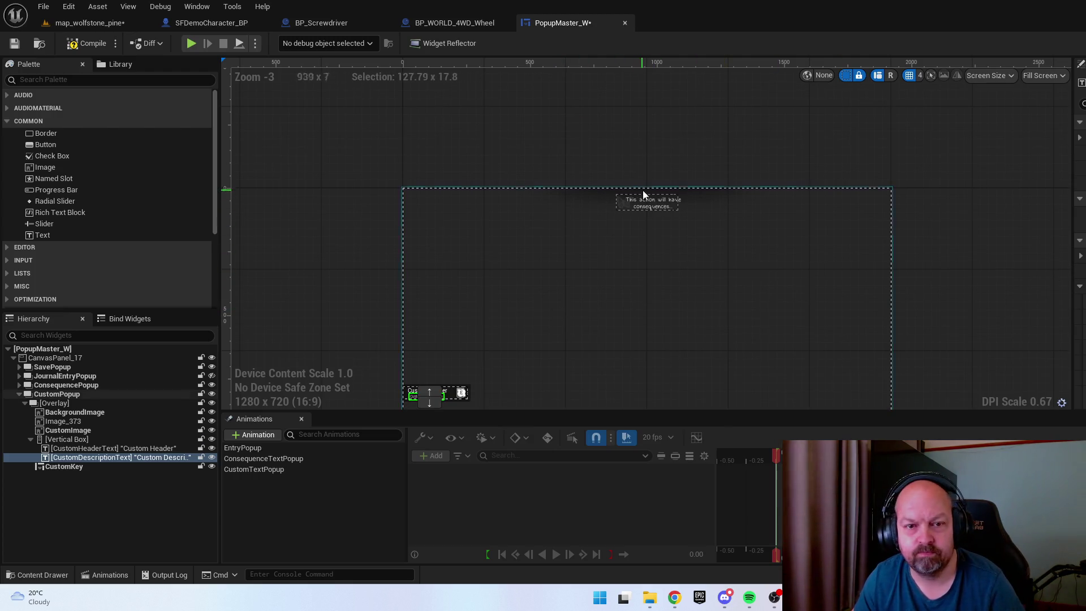
{"action": "scroll", "coordinate": [631, 208], "scroll_direction": "up", "scroll_amount": 5}
{"action": "scroll", "coordinate": [631, 208], "scroll_direction": "up", "scroll_amount": 4}
{"action": "left_click", "coordinate": [392, 273]}
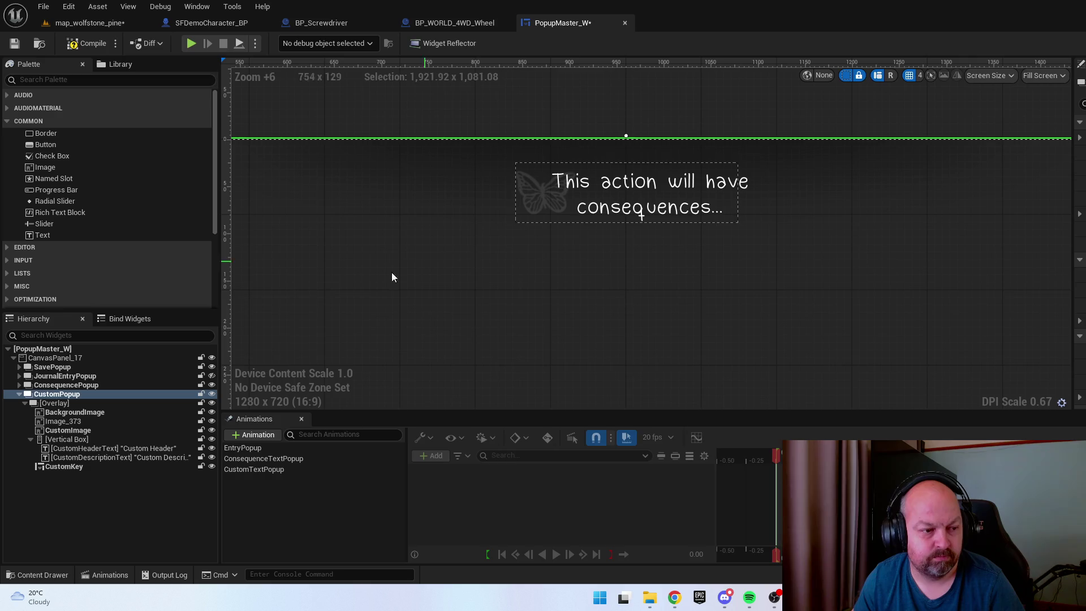
Reset the ConsequencePopup message text to the plain default font
{"action": "left_click", "coordinate": [19, 385]}
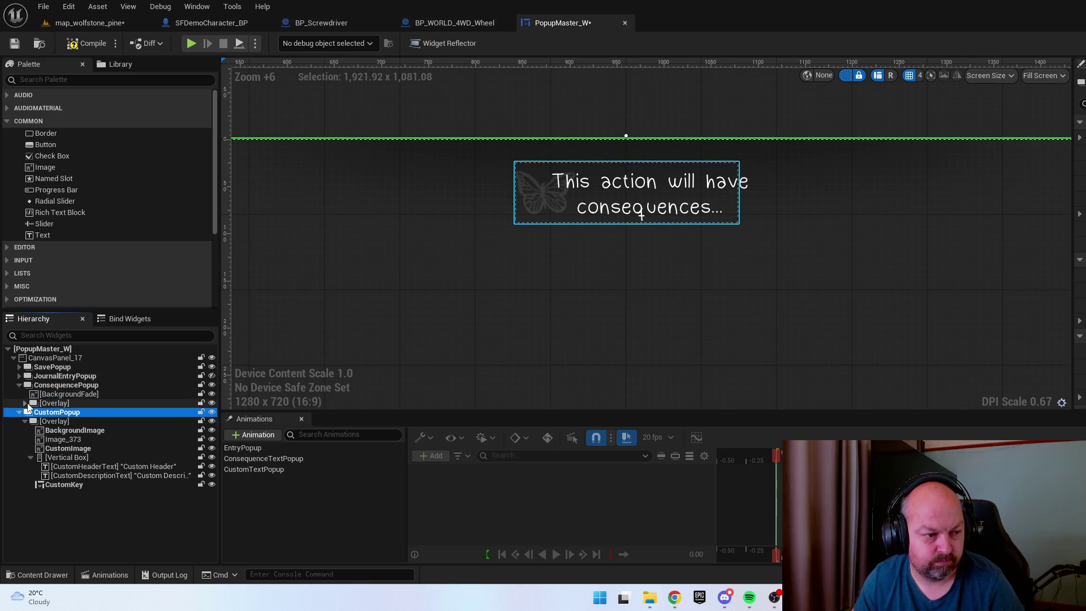
{"action": "left_click", "coordinate": [25, 403]}
{"action": "left_click", "coordinate": [68, 421]}
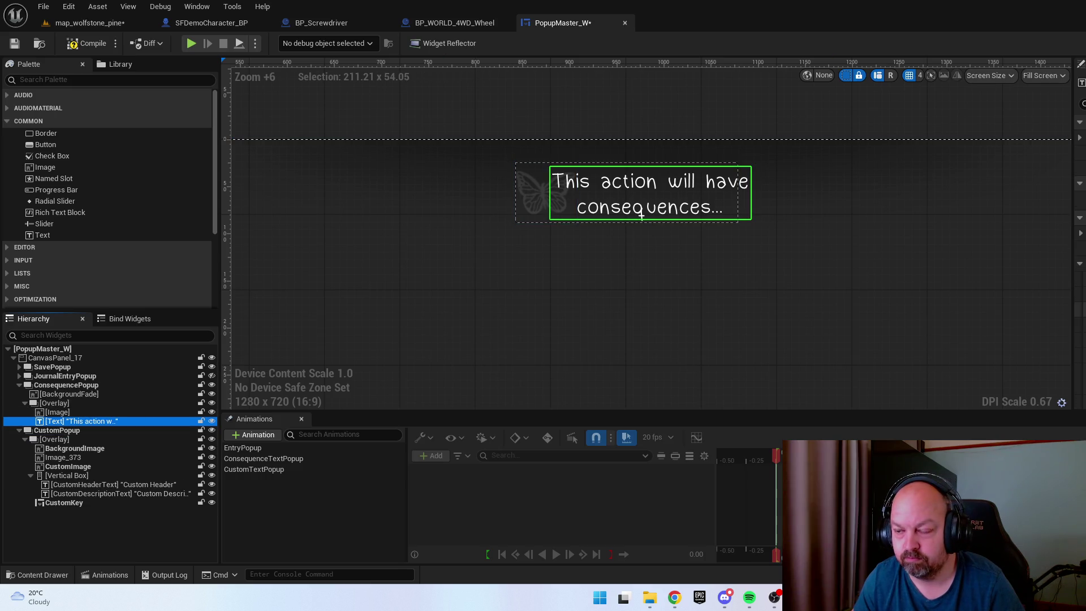
{"action": "left_click", "coordinate": [640, 214]}
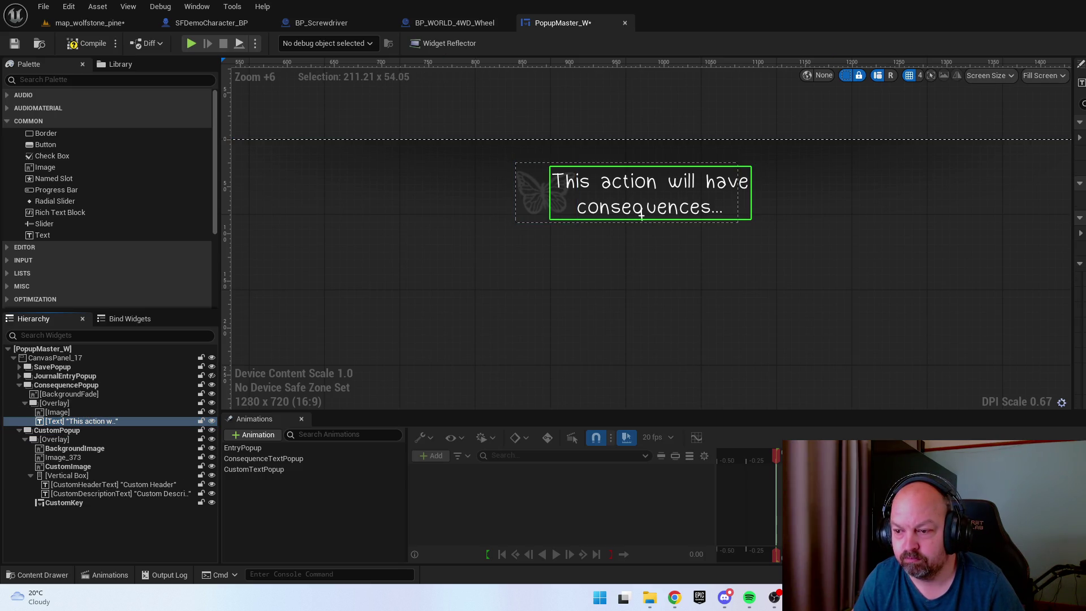
{"action": "key", "text": "ctrl+z"}
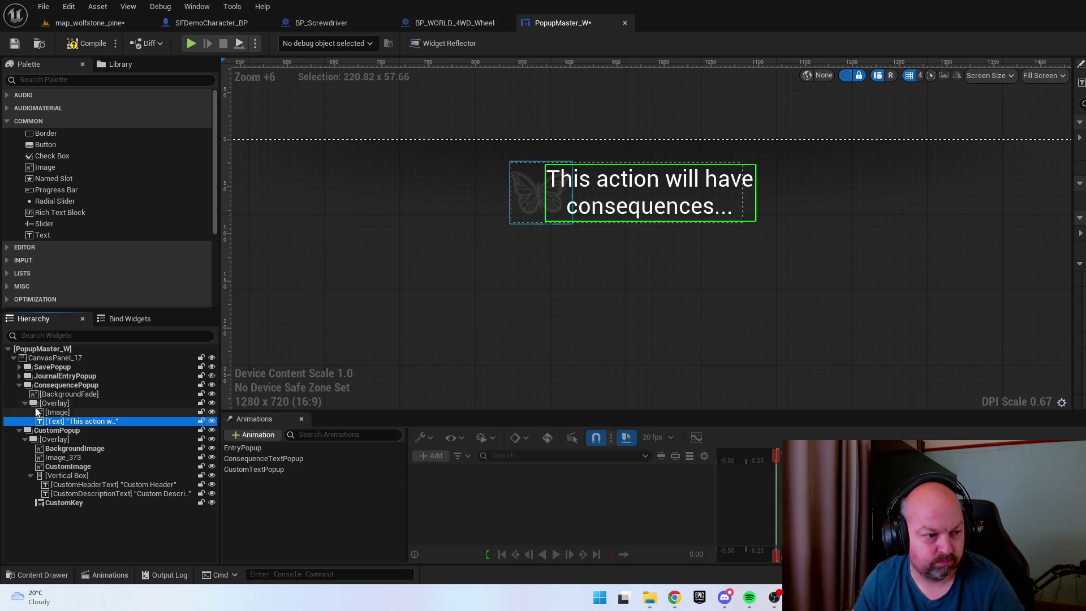
Inspect the JournalEntryPopup and SavePopup elements in the Hierarchy
{"action": "left_click", "coordinate": [19, 385]}
{"action": "left_click", "coordinate": [19, 376]}
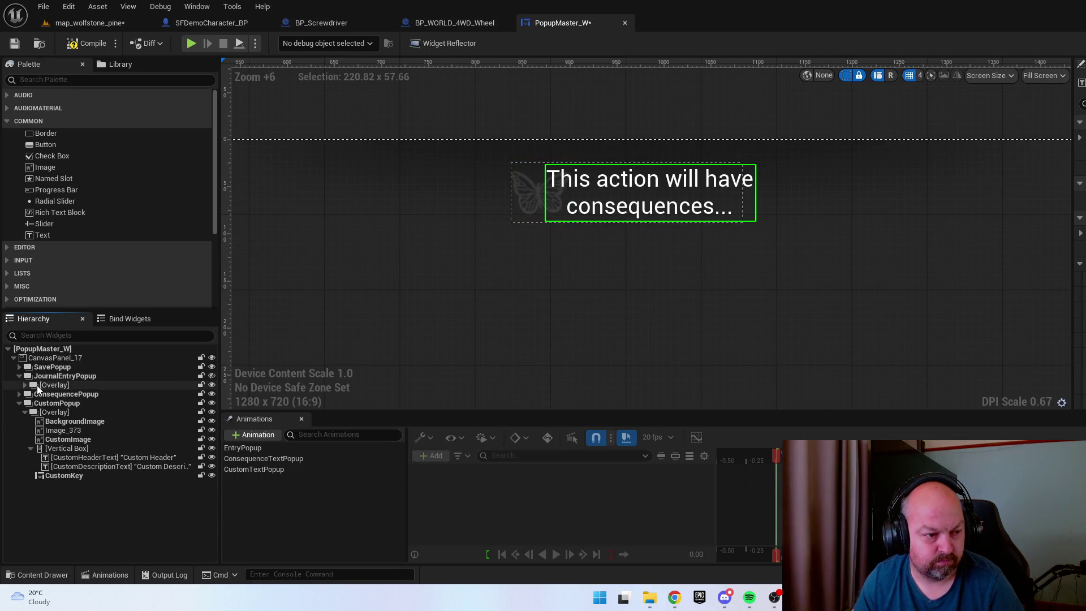
{"action": "left_click", "coordinate": [25, 385]}
{"action": "left_click", "coordinate": [52, 413]}
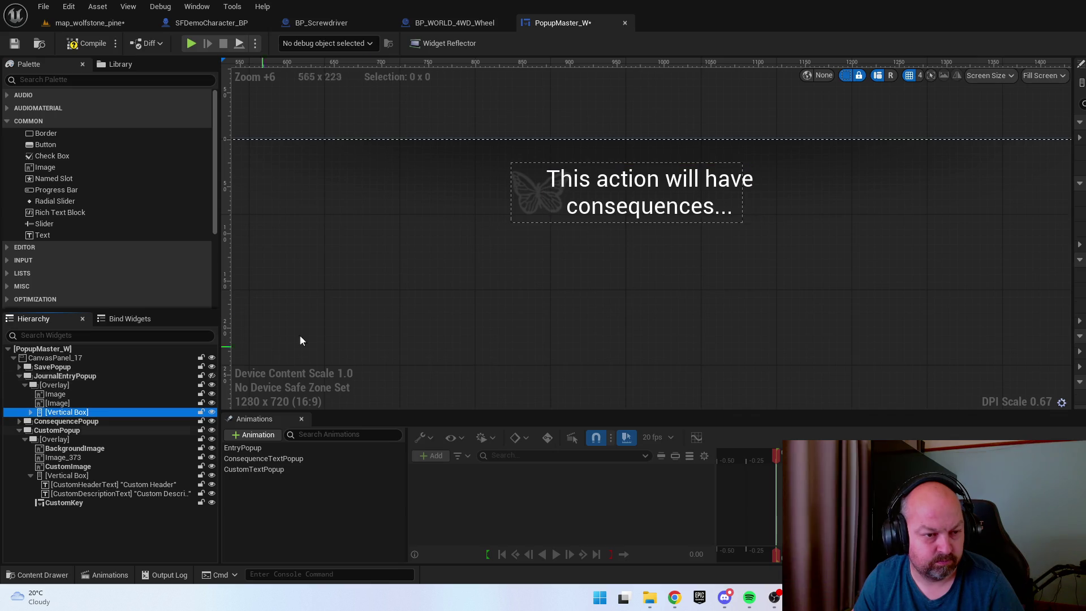
{"action": "scroll", "coordinate": [505, 255], "scroll_direction": "down", "scroll_amount": 12}
{"action": "scroll", "coordinate": [350, 339], "scroll_direction": "up", "scroll_amount": 4}
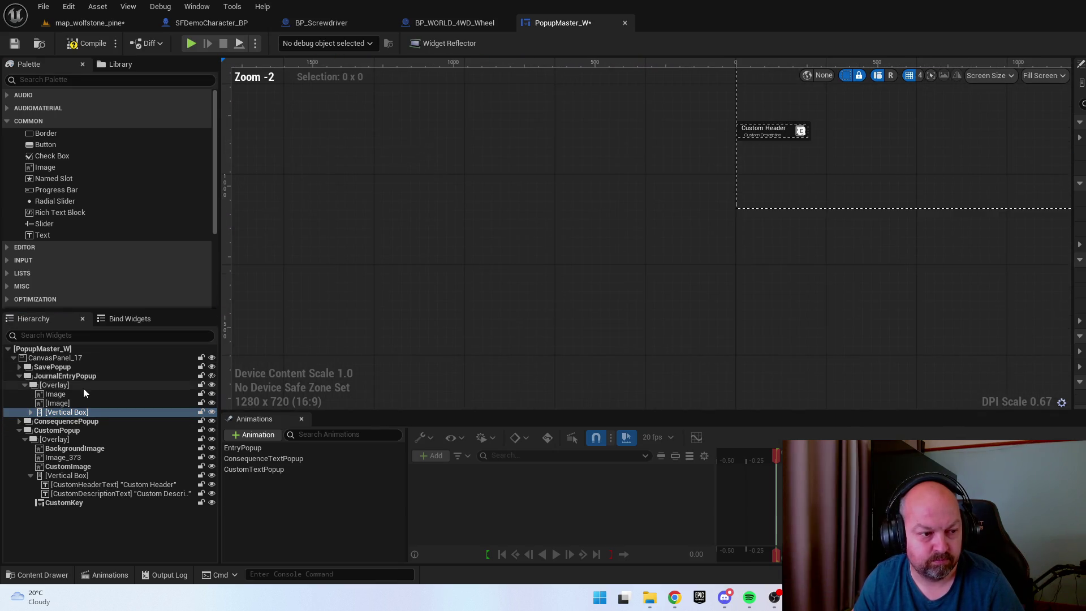
{"action": "left_click", "coordinate": [74, 403]}
{"action": "left_click", "coordinate": [56, 394]}
{"action": "left_click", "coordinate": [25, 384]}
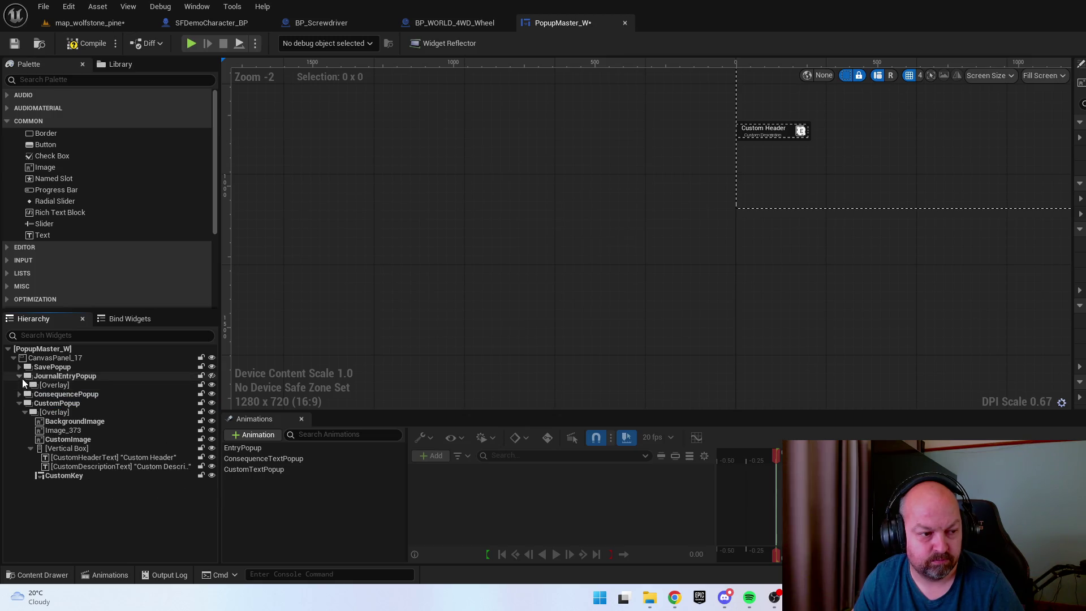
{"action": "left_click", "coordinate": [20, 376]}
{"action": "left_click", "coordinate": [19, 367]}
{"action": "left_click", "coordinate": [51, 375]}
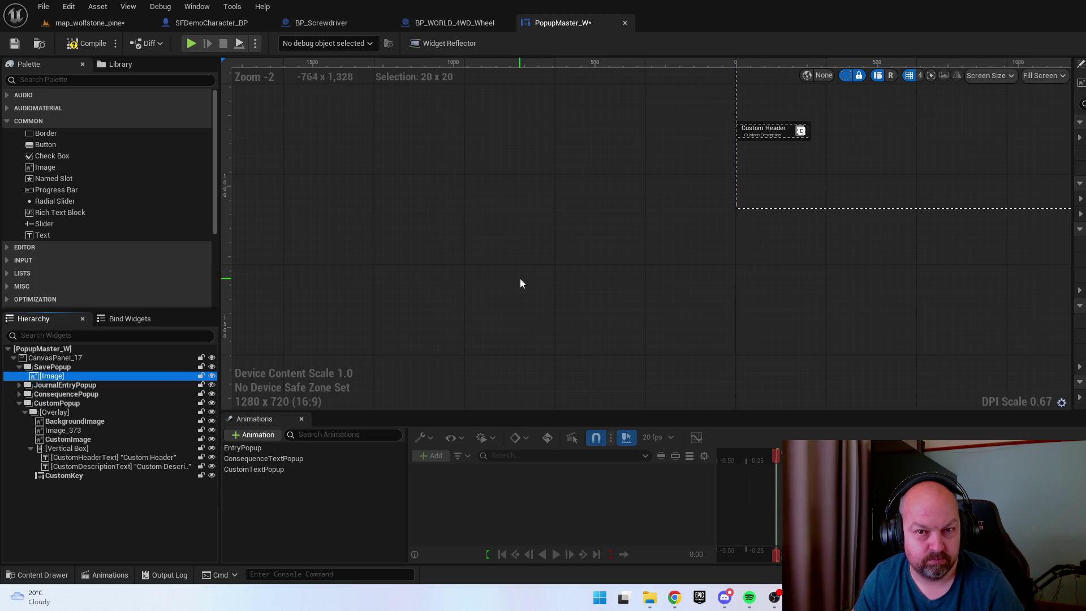
{"action": "left_click", "coordinate": [19, 367]}
Check the CustomKey, header and description elements, then compile and save PopupMaster_W
{"action": "left_click", "coordinate": [83, 467]}
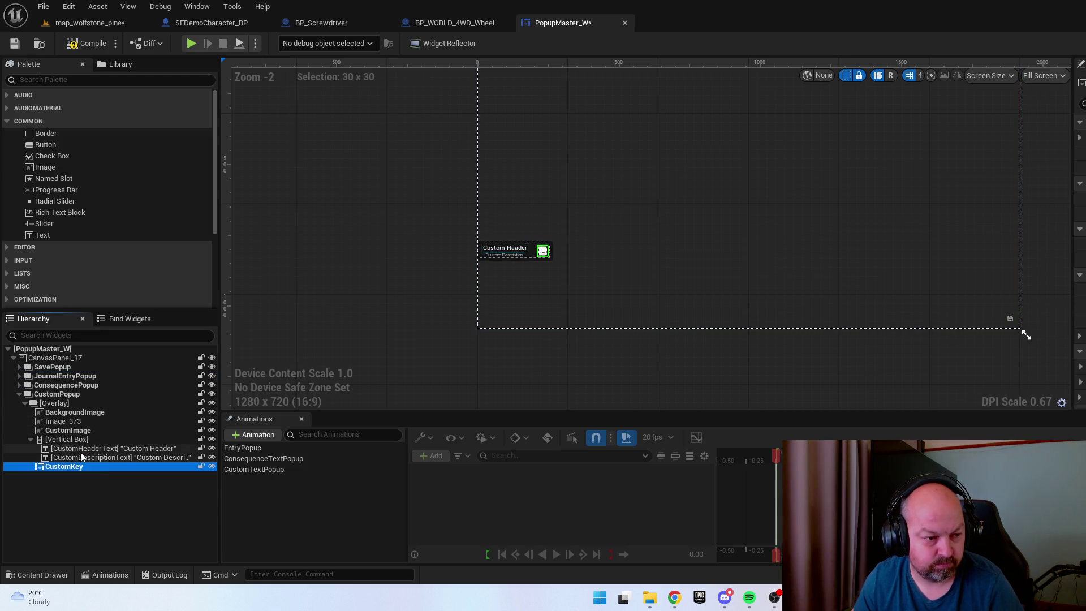
{"action": "left_click", "coordinate": [113, 448]}
{"action": "left_click", "coordinate": [113, 457]}
{"action": "left_click", "coordinate": [85, 47]}
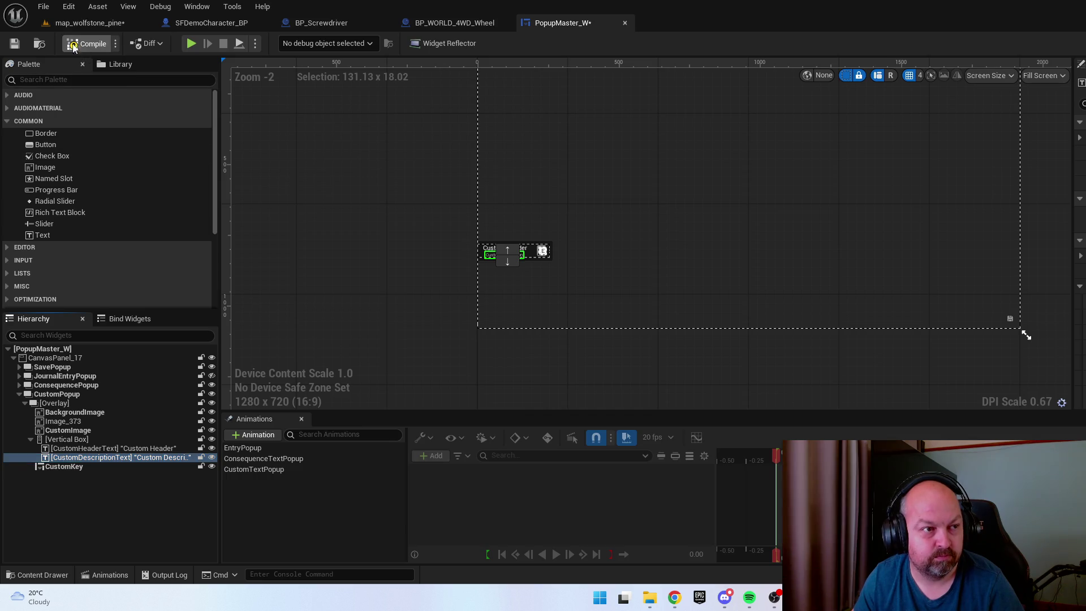
{"action": "left_click", "coordinate": [14, 43]}
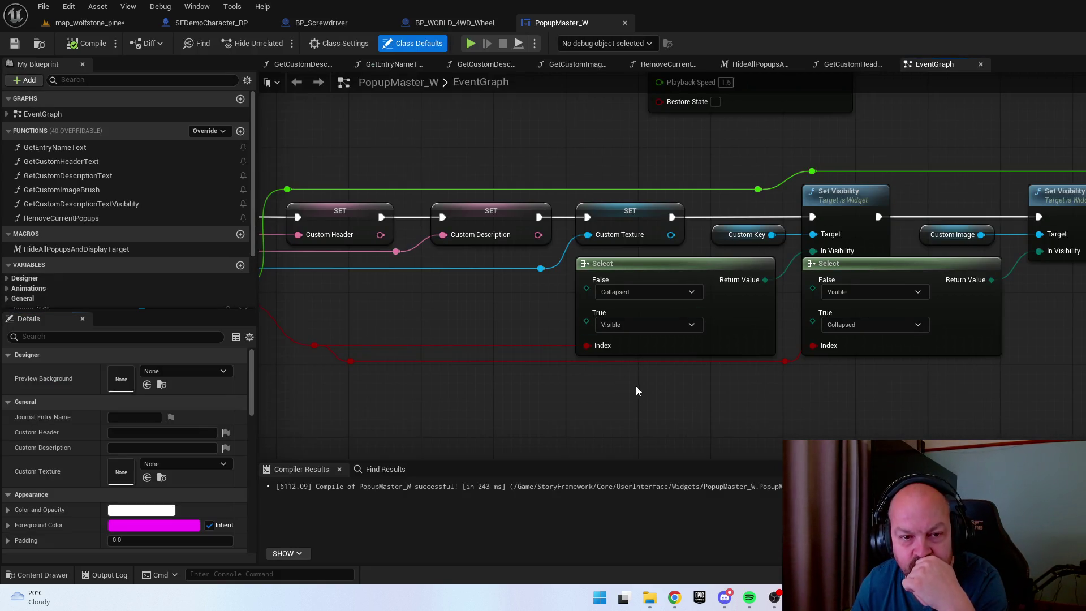
Pan the EventGraph to review the ShowCustomPopup, ShowSavePopup and animation nodes
{"action": "left_click_drag", "start_coordinate": [636, 386], "coordinate": [909, 368]}
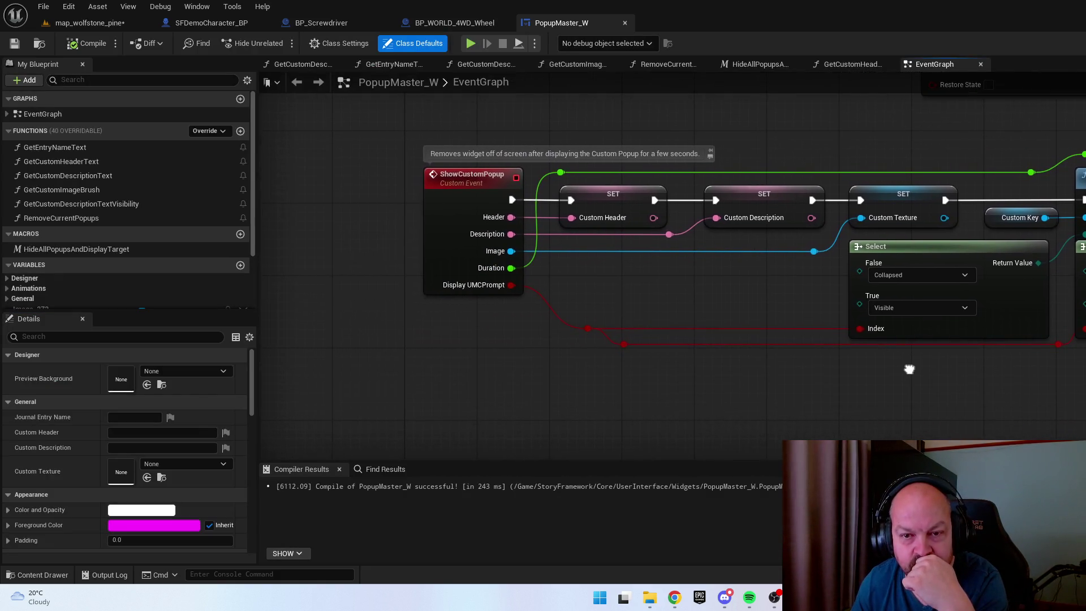
{"action": "scroll", "coordinate": [940, 376], "scroll_direction": "down", "scroll_amount": 3}
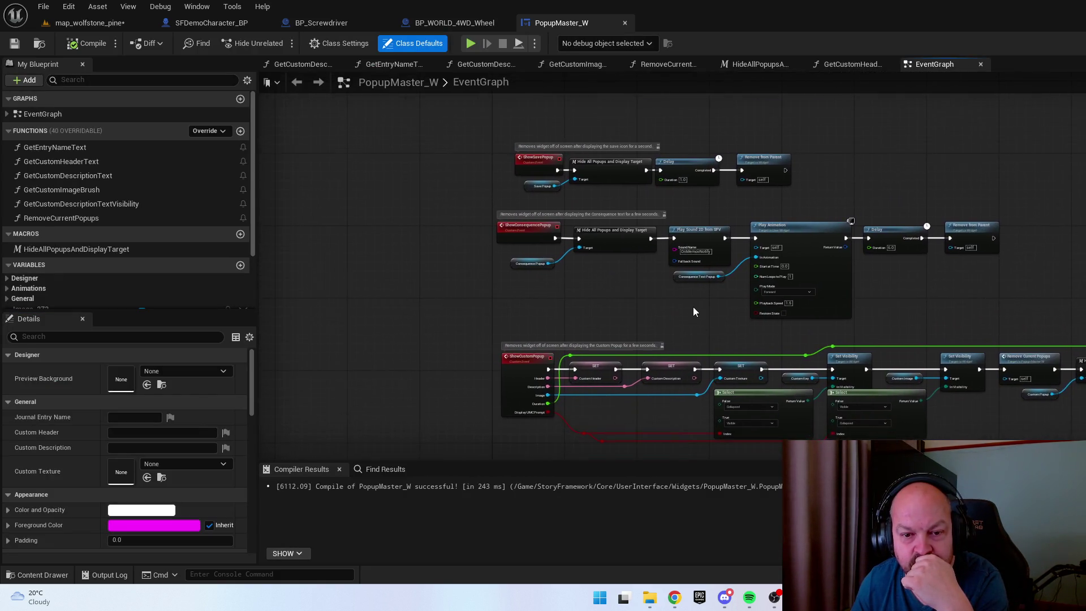
{"action": "scroll", "coordinate": [750, 314], "scroll_direction": "up", "scroll_amount": 2}
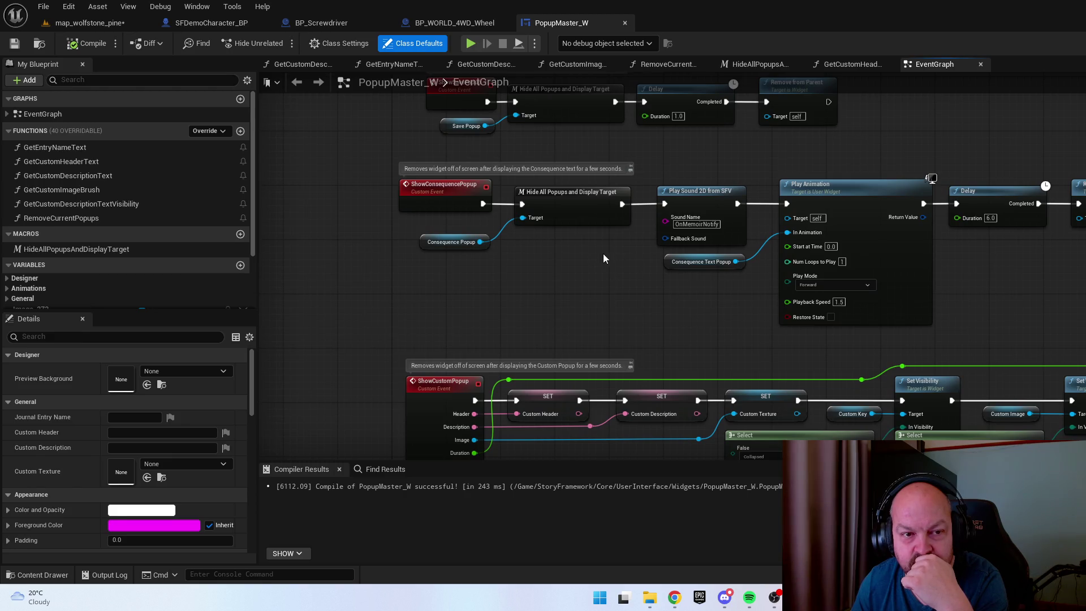
{"action": "left_click_drag", "start_coordinate": [603, 258], "coordinate": [540, 311]}
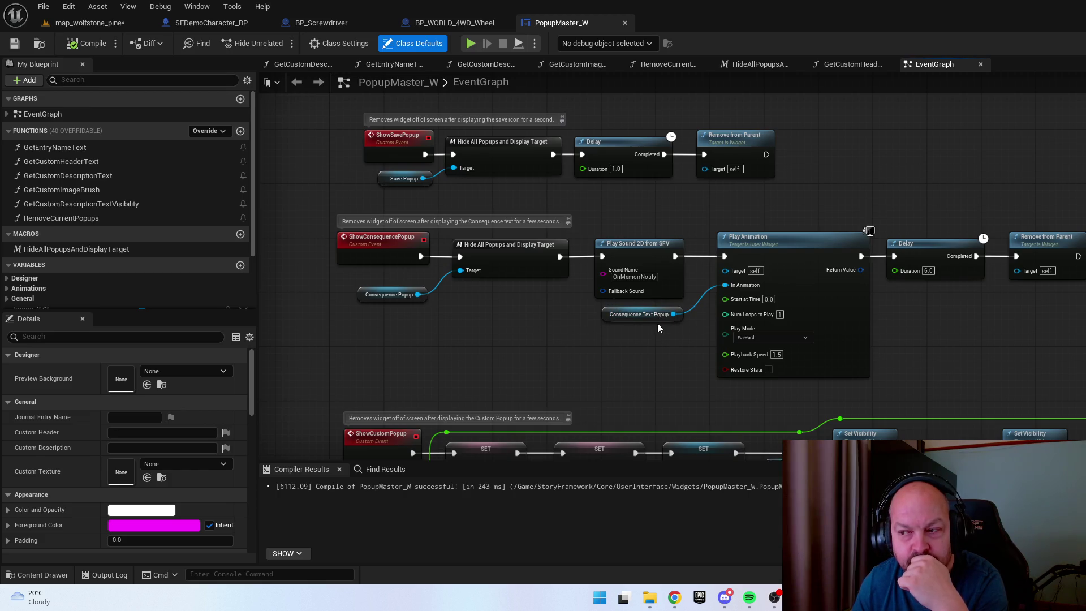
{"action": "scroll", "coordinate": [640, 344], "scroll_direction": "down", "scroll_amount": 3}
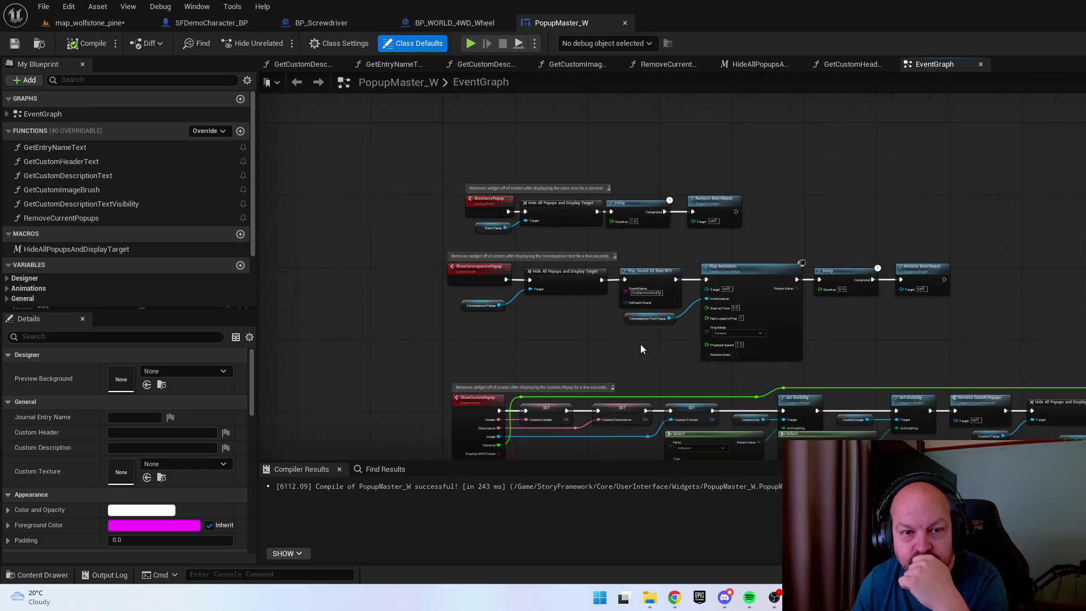
{"action": "scroll", "coordinate": [593, 291], "scroll_direction": "up", "scroll_amount": 2}
{"action": "scroll", "coordinate": [816, 313], "scroll_direction": "up", "scroll_amount": 4}
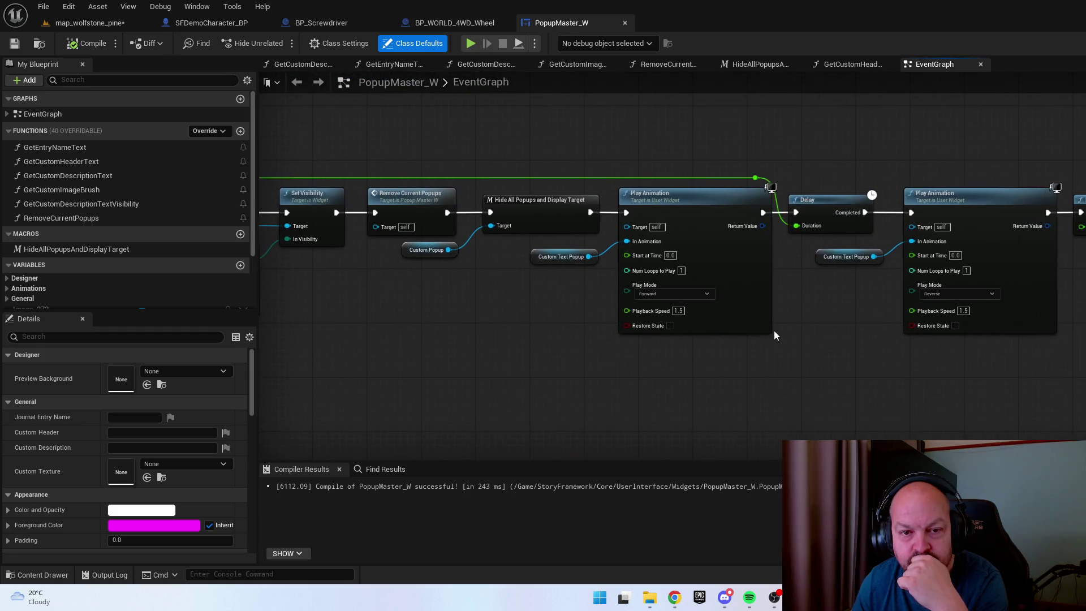
{"action": "left_click_drag", "start_coordinate": [802, 333], "coordinate": [643, 337]}
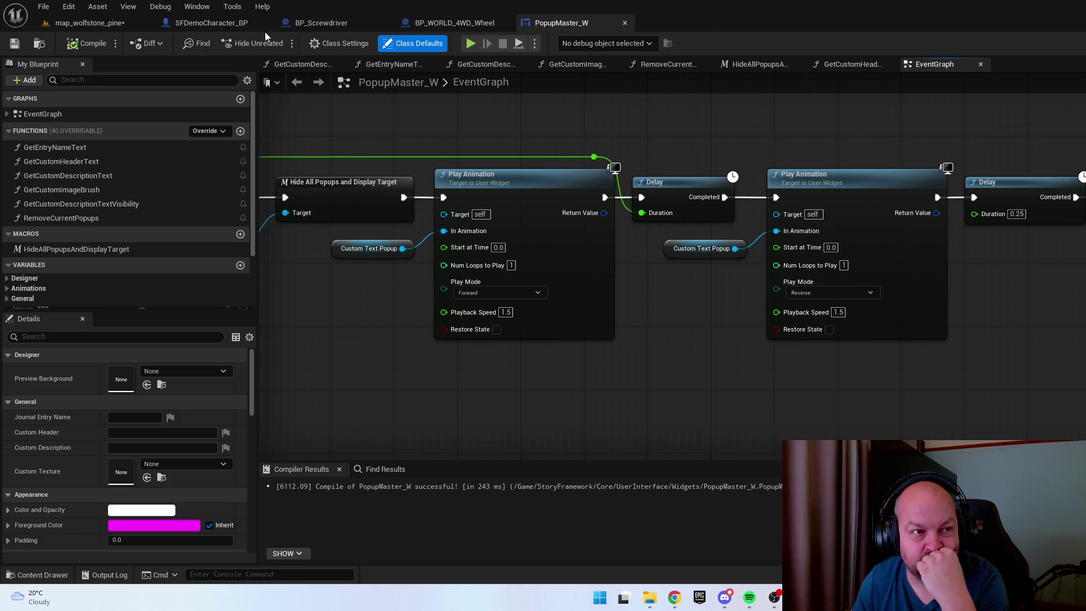
Visit the level tab, return to PopupMaster_W, and open the Content Drawer on Popup assets
{"action": "left_click", "coordinate": [88, 22]}
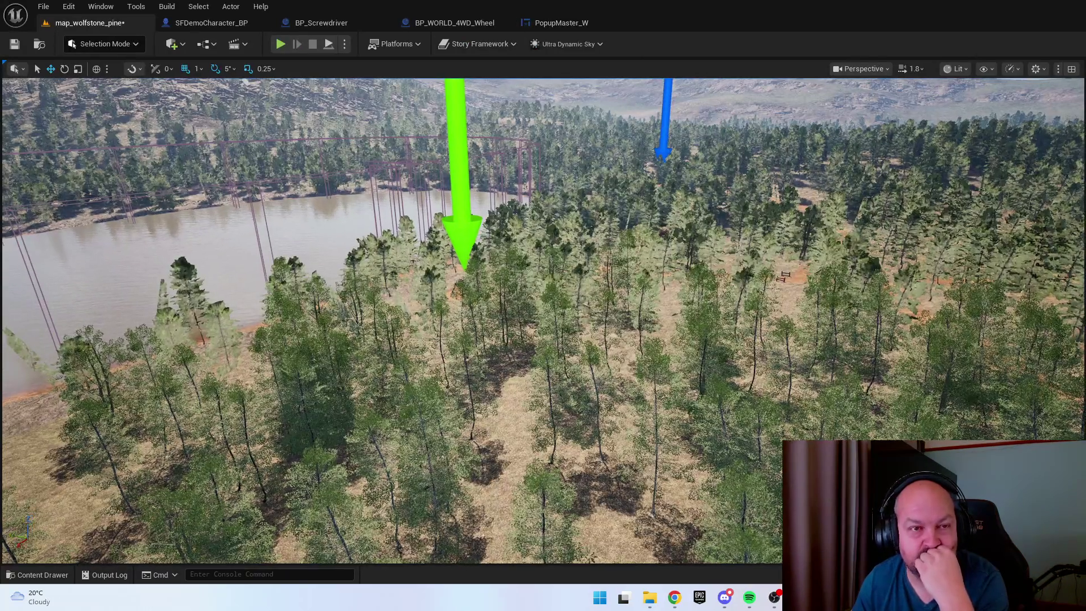
{"action": "right_click", "coordinate": [544, 219]}
{"action": "left_click", "coordinate": [557, 23]}
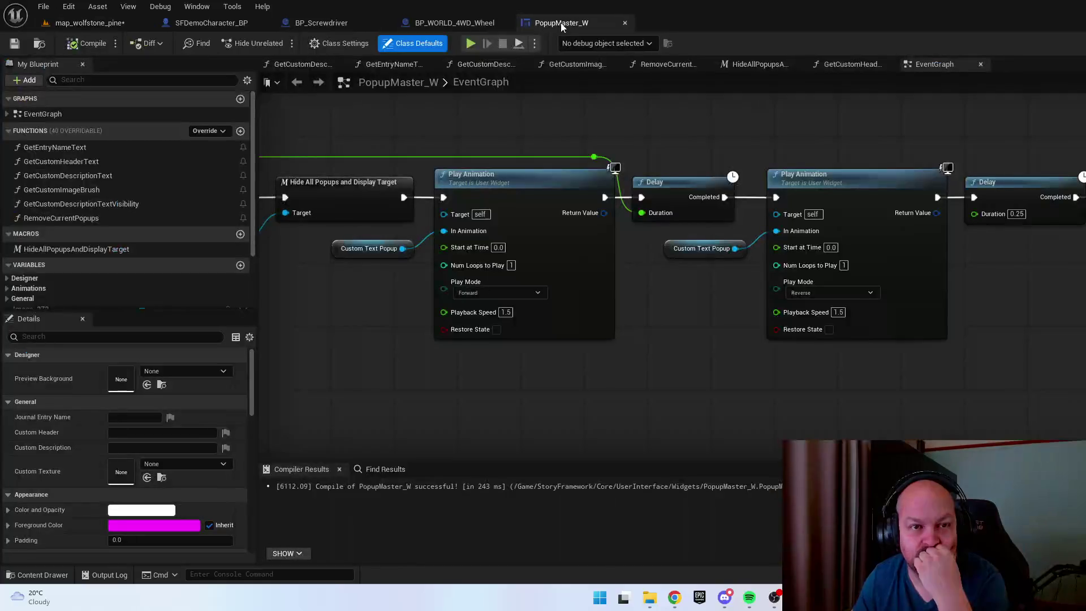
{"action": "key", "text": "ctrl+space"}
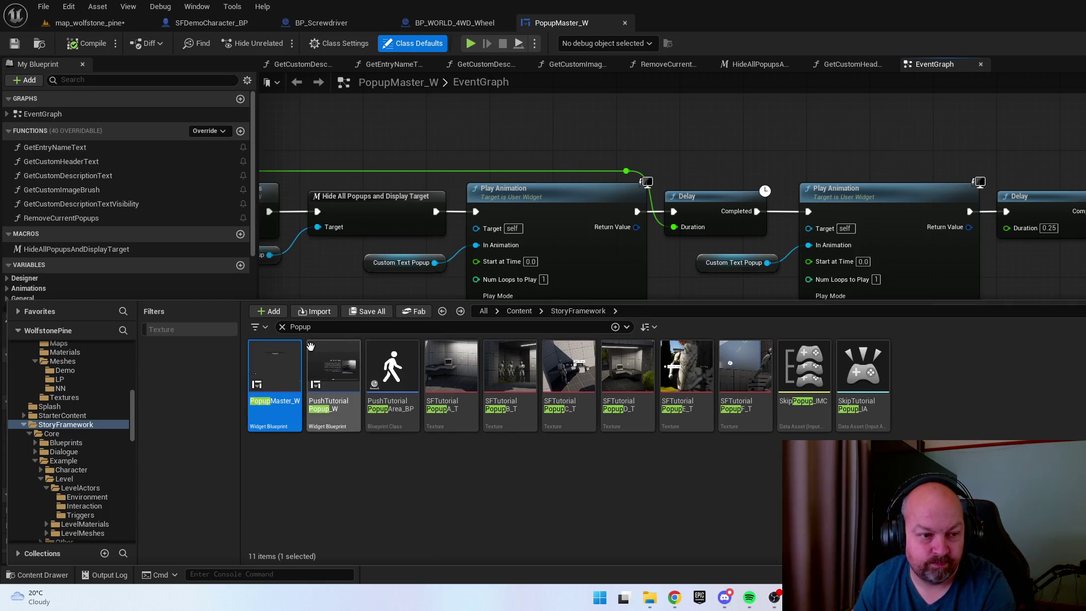
Clear the Popup search, browse to Core/UserInterface/Widgets, and close the Content Drawer
{"action": "left_click", "coordinate": [282, 327]}
{"action": "double_click", "coordinate": [275, 367]}
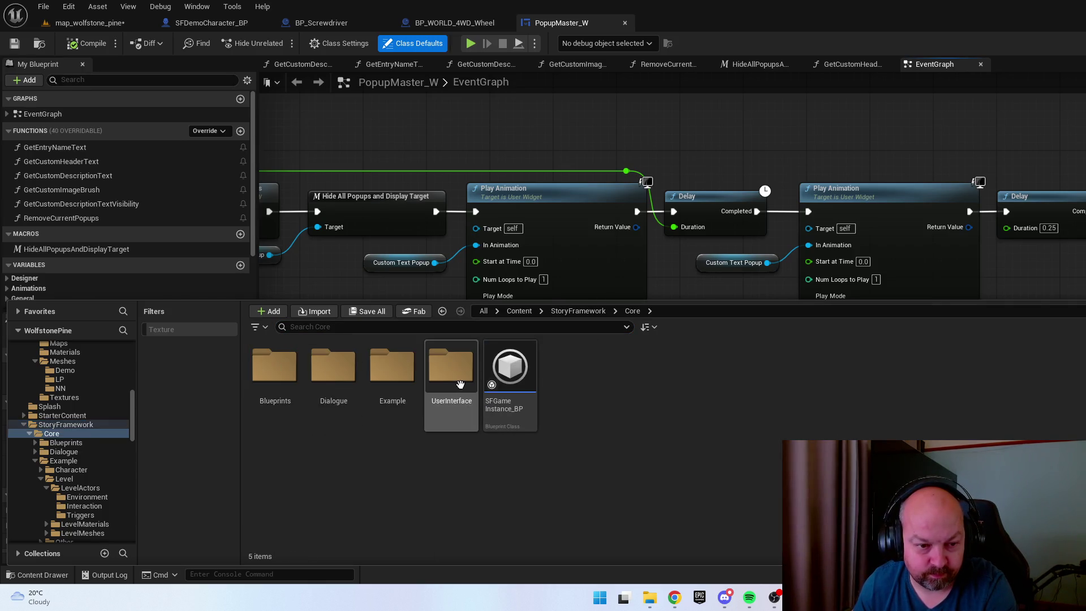
{"action": "double_click", "coordinate": [447, 368]}
{"action": "double_click", "coordinate": [441, 383]}
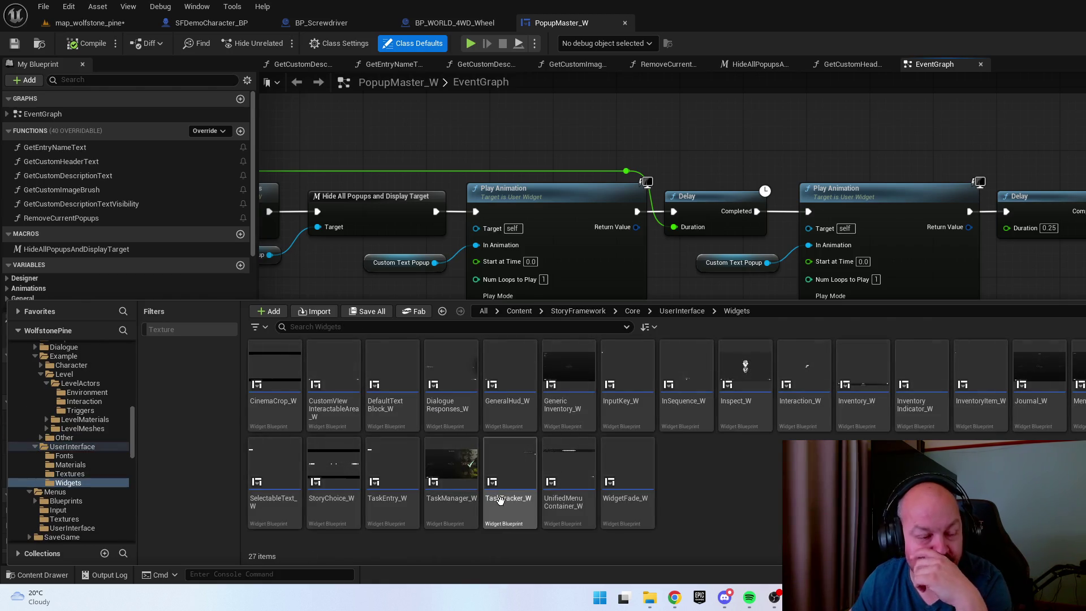
{"action": "left_click", "coordinate": [680, 151]}
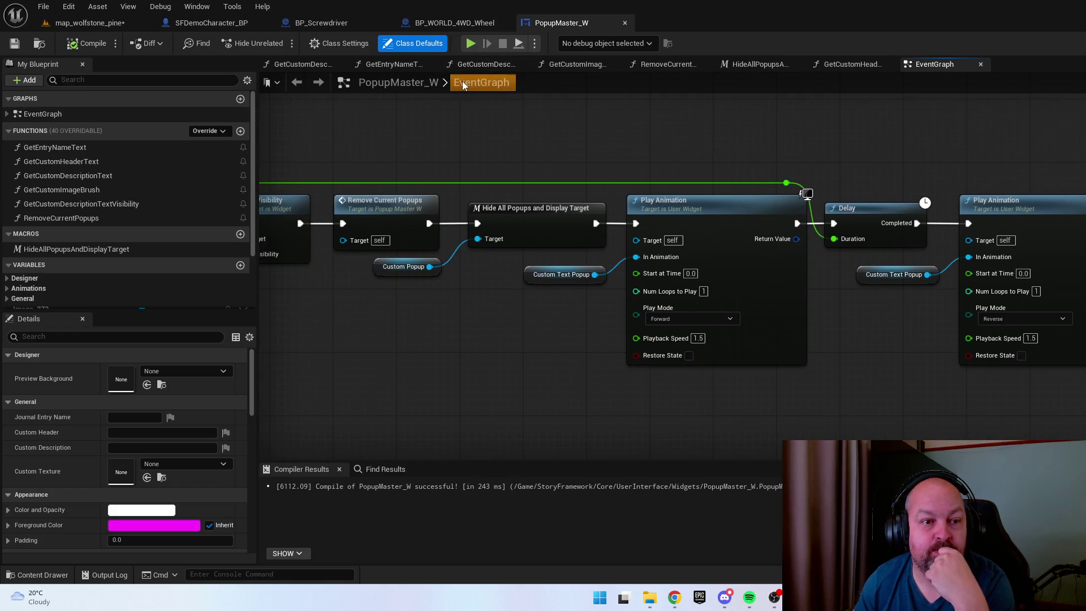
Review the CustomPopup nodes, compile and save PopupMaster_W, and return to map_wolfstone_pine
{"action": "left_click_drag", "start_coordinate": [467, 142], "coordinate": [926, 164]}
{"action": "mouse_move", "coordinate": [764, 301]}
{"action": "left_mouse_down"}
{"action": "mouse_move", "coordinate": [1061, 329]}
{"action": "mouse_move", "coordinate": [805, 261]}
{"action": "left_mouse_up"}
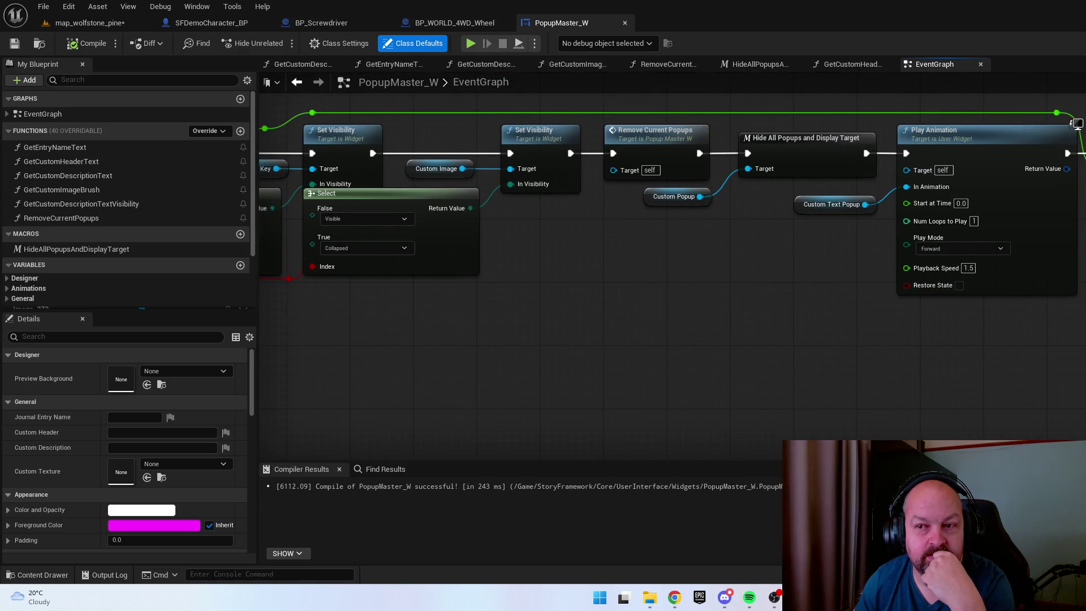
{"action": "mouse_move", "coordinate": [1075, 266]}
{"action": "left_mouse_down"}
{"action": "mouse_move", "coordinate": [578, 307]}
{"action": "mouse_move", "coordinate": [893, 319]}
{"action": "left_mouse_up"}
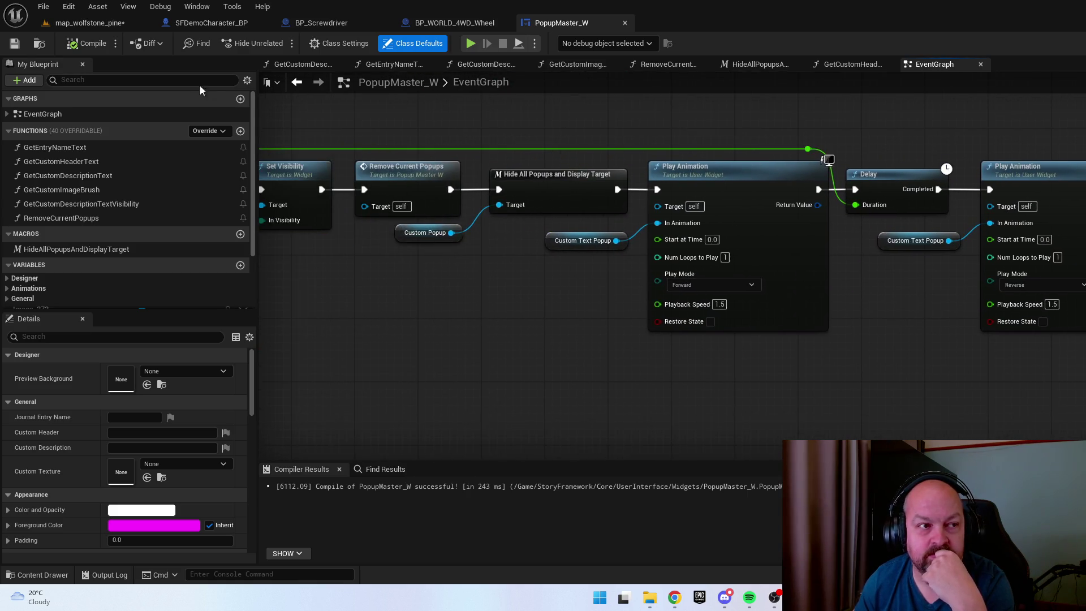
{"action": "left_click", "coordinate": [86, 43]}
{"action": "left_click", "coordinate": [14, 44]}
{"action": "left_click", "coordinate": [88, 23]}
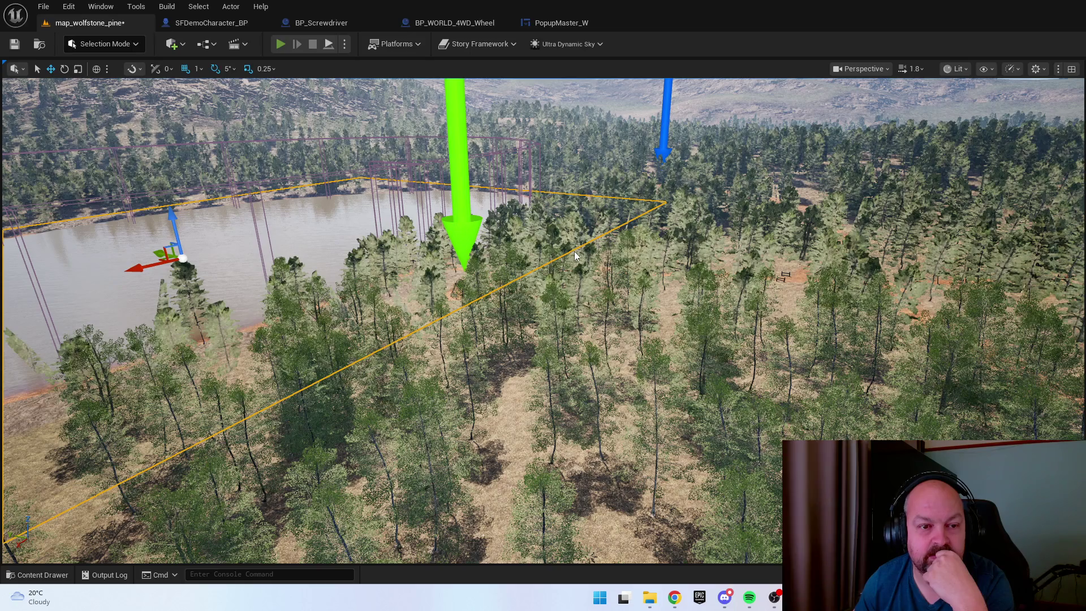
Play-test the level, walking forward and toggling the Objectives menu with Tab, then open the Content Drawer
{"action": "key", "text": "alt+p"}
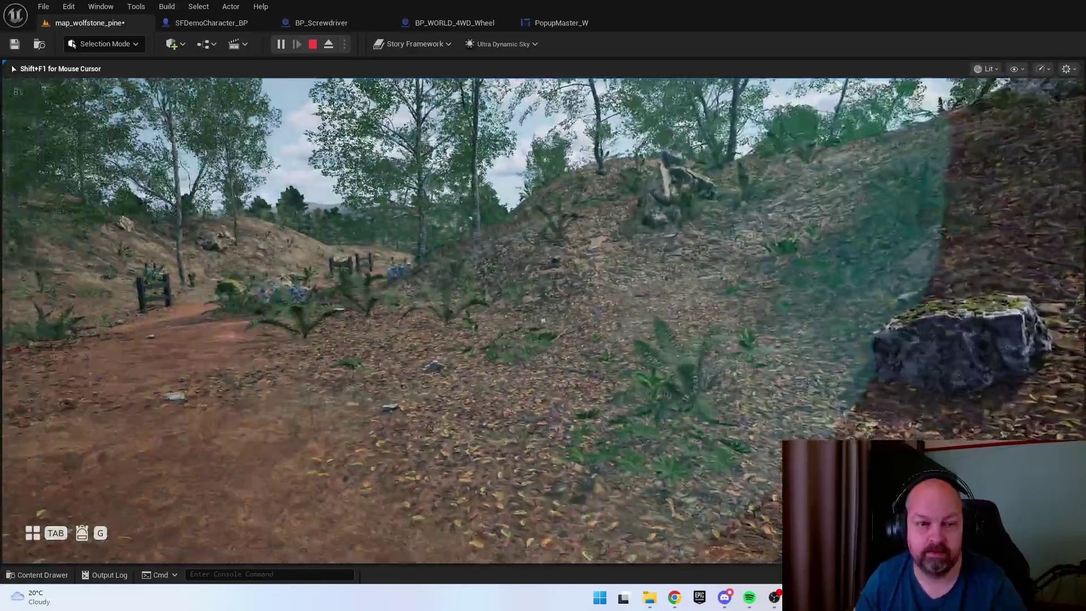
{"action": "key", "text": "w"}
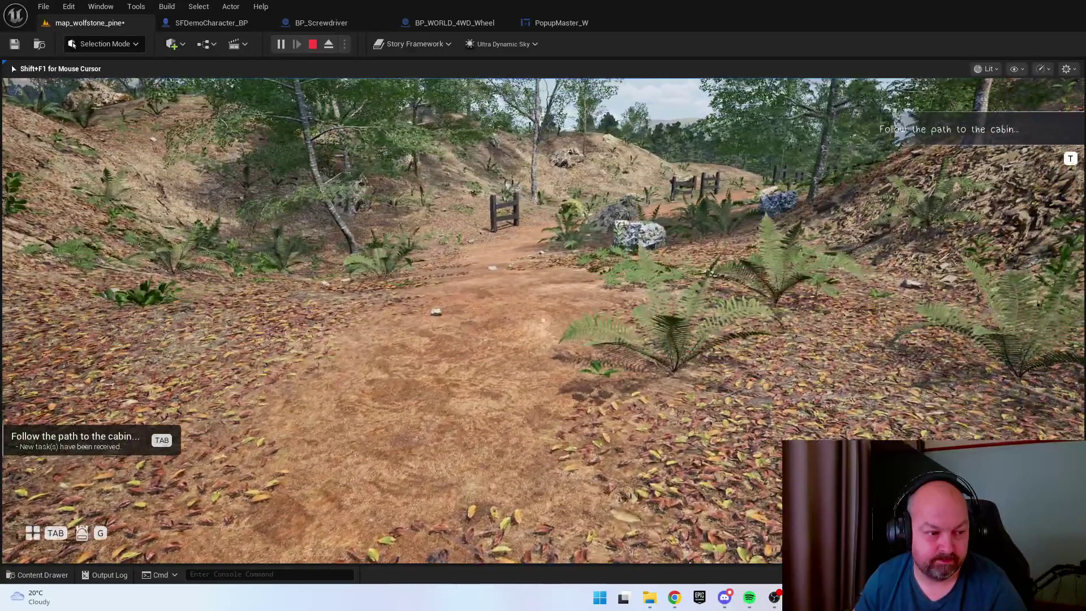
{"action": "key", "text": "Tab"}
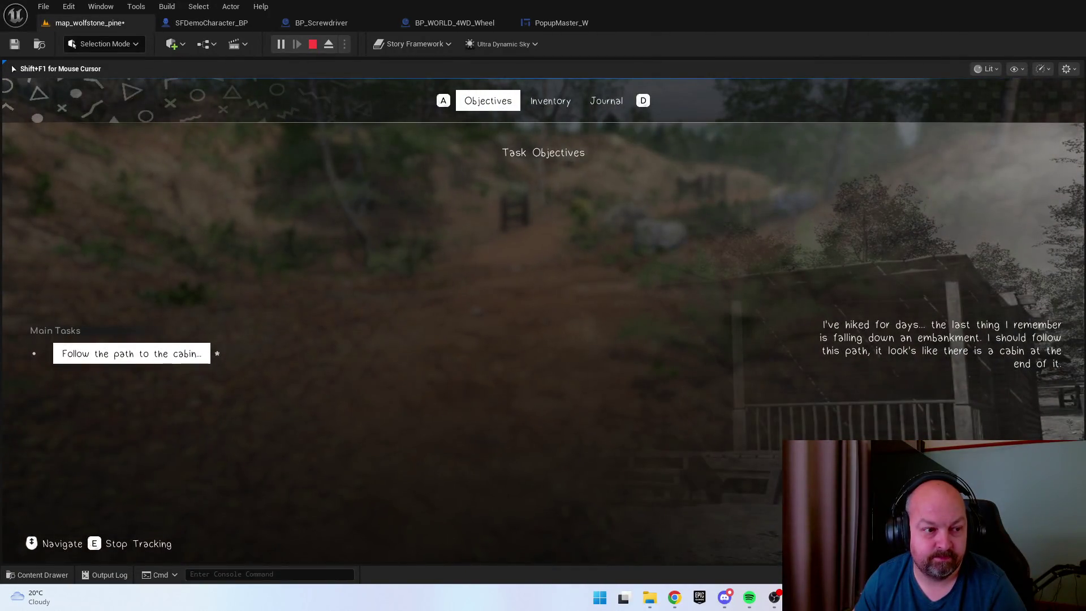
{"action": "key", "text": "Tab"}
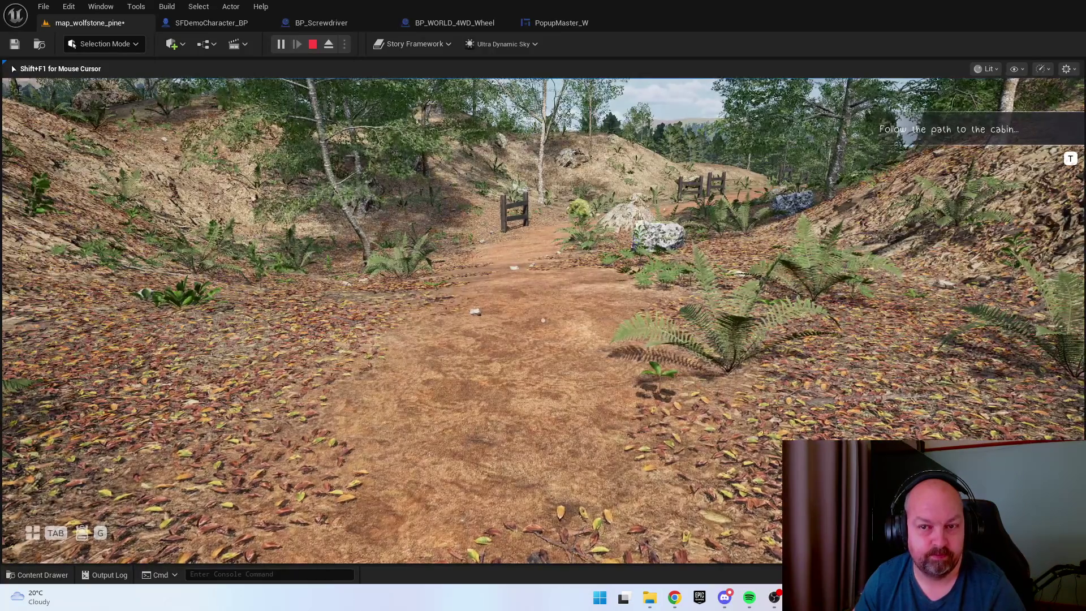
{"action": "key", "text": "Tab"}
{"action": "key", "text": "Tab"}
{"action": "key", "text": "Escape"}
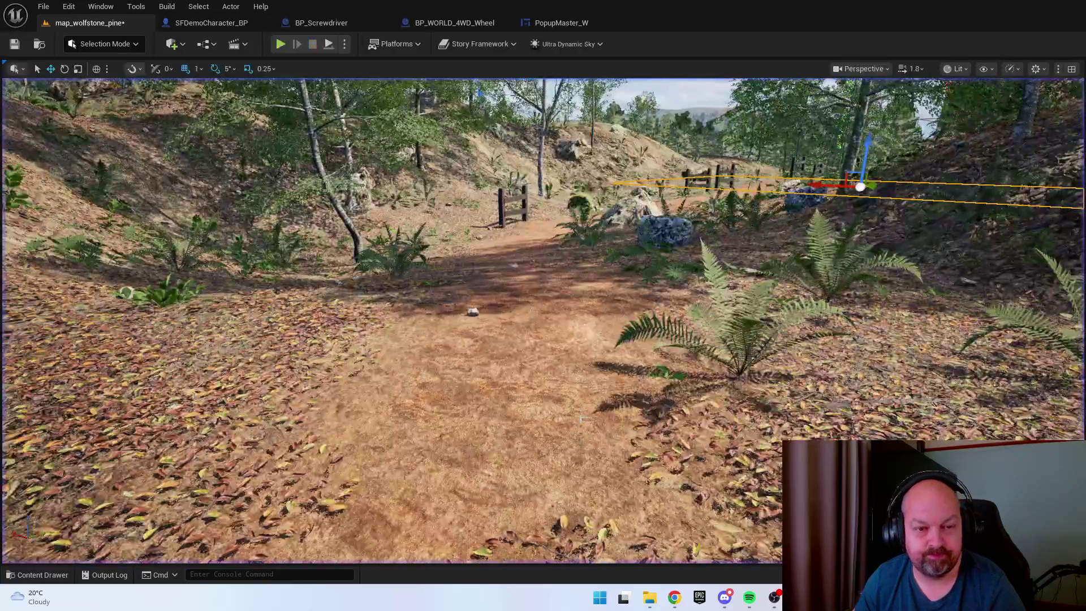
{"action": "key", "text": "ctrl+space"}
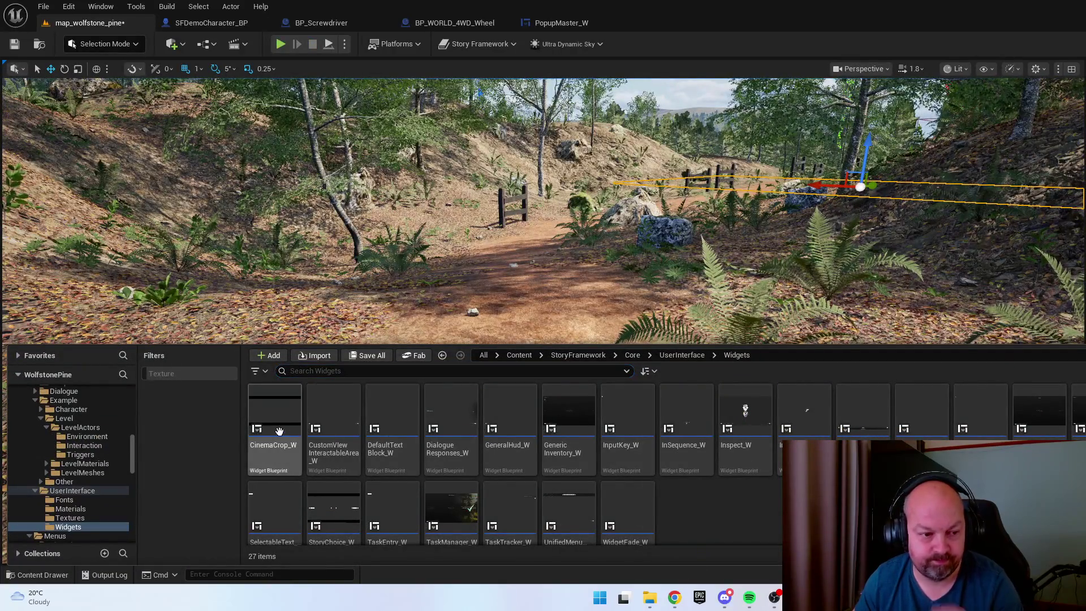
Open UnifiedMenuContainer_W and hide its InputOverlay from the designer preview
{"action": "scroll", "coordinate": [490, 474], "scroll_direction": "down", "scroll_amount": 2}
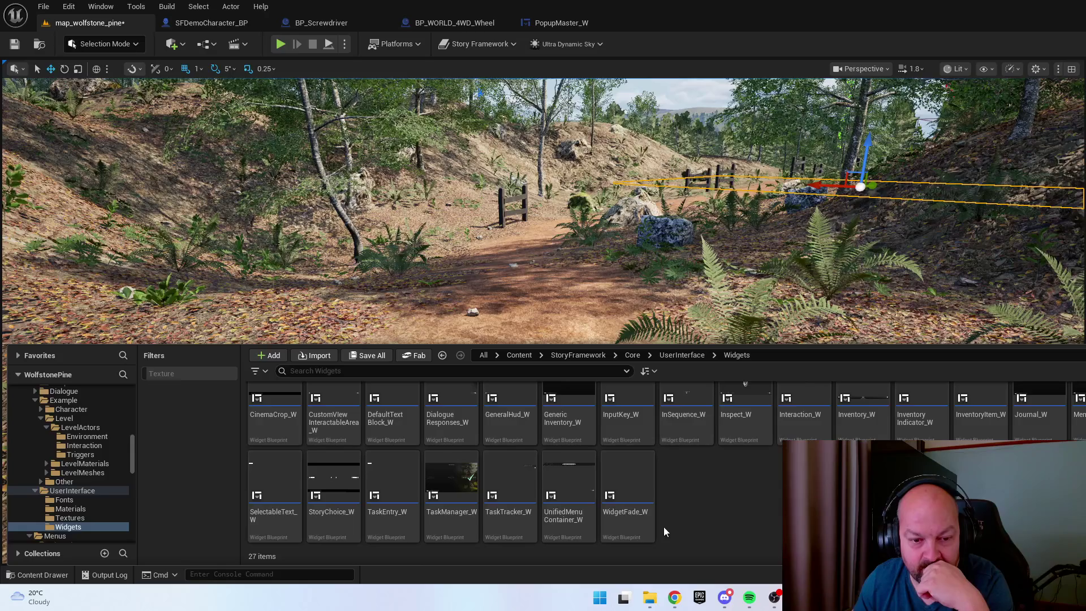
{"action": "left_click", "coordinate": [583, 490]}
{"action": "left_click", "coordinate": [591, 254]}
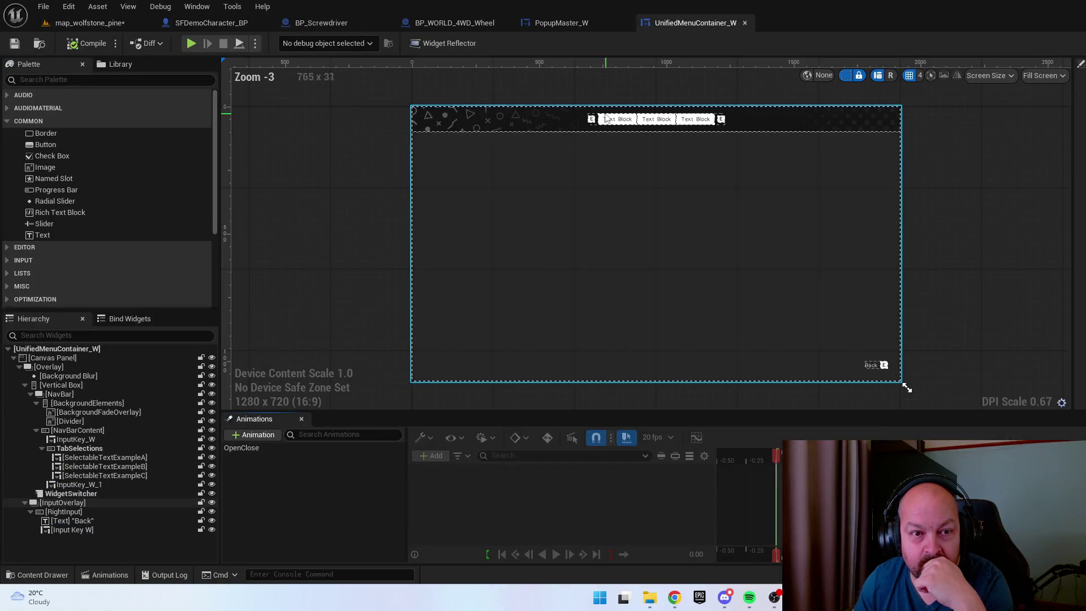
{"action": "scroll", "coordinate": [596, 93], "scroll_direction": "up", "scroll_amount": 4}
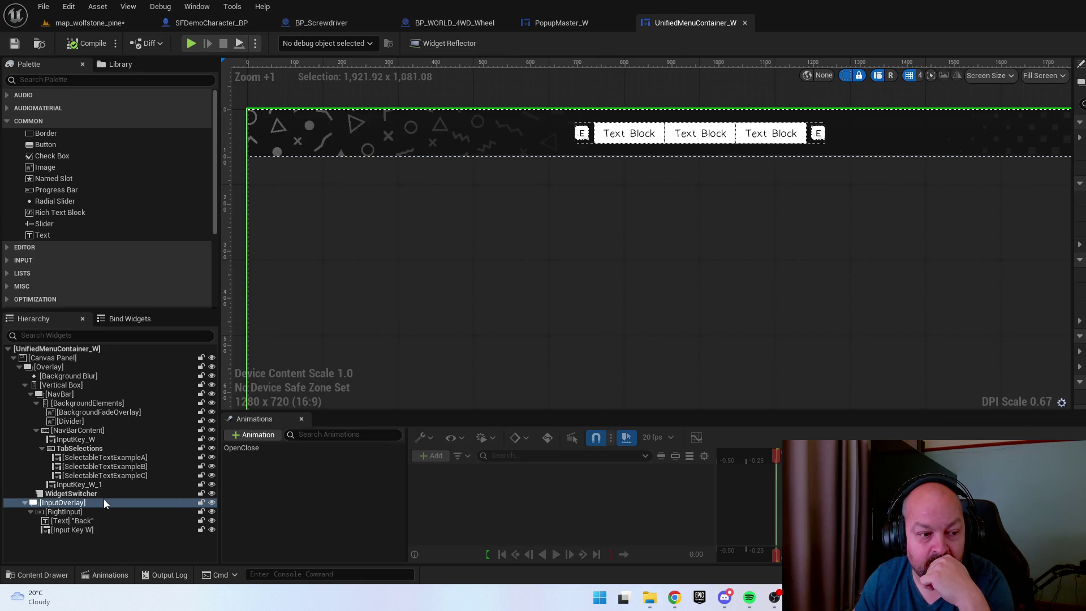
{"action": "left_click", "coordinate": [87, 521]}
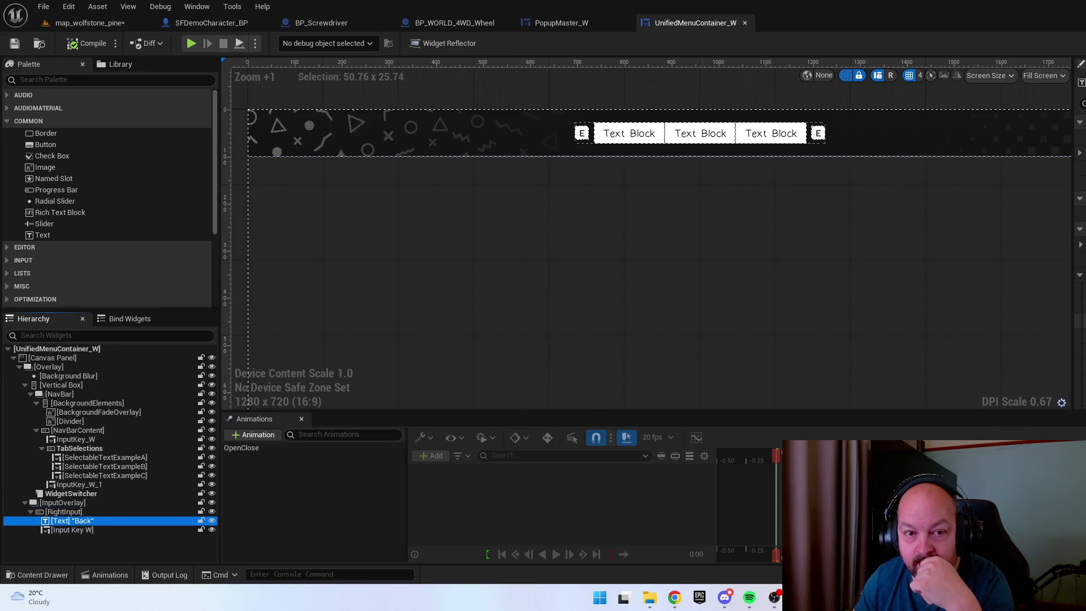
{"action": "left_click", "coordinate": [80, 513]}
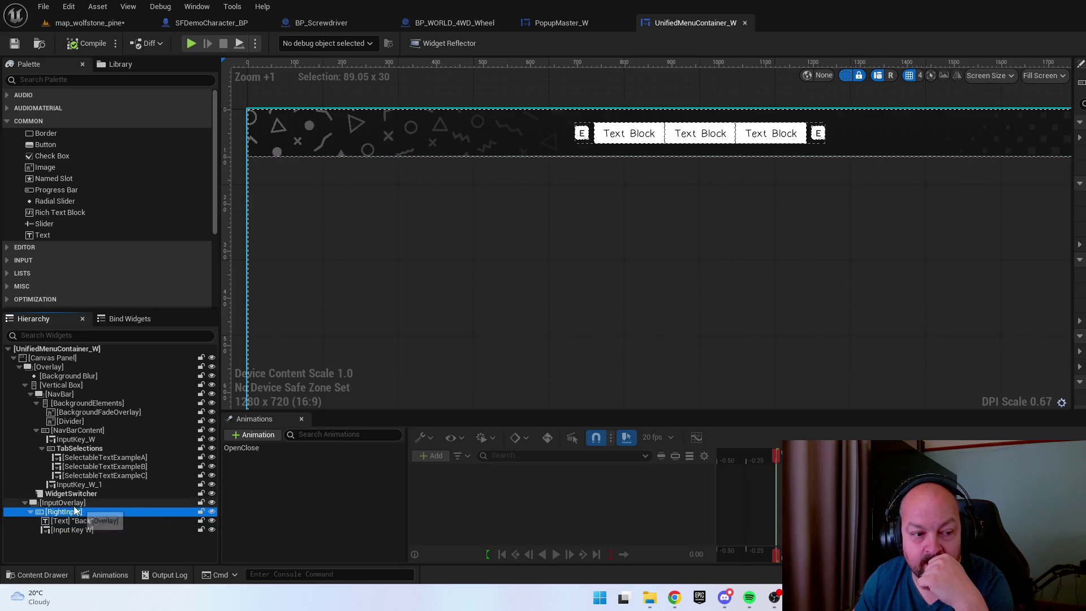
{"action": "left_click", "coordinate": [78, 502]}
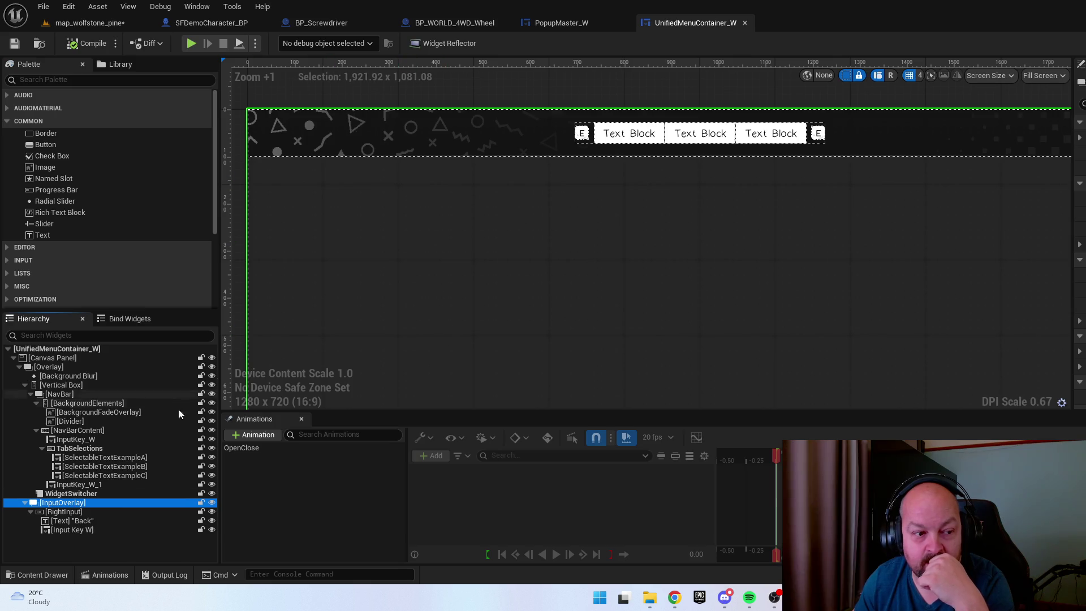
{"action": "left_click", "coordinate": [212, 502]}
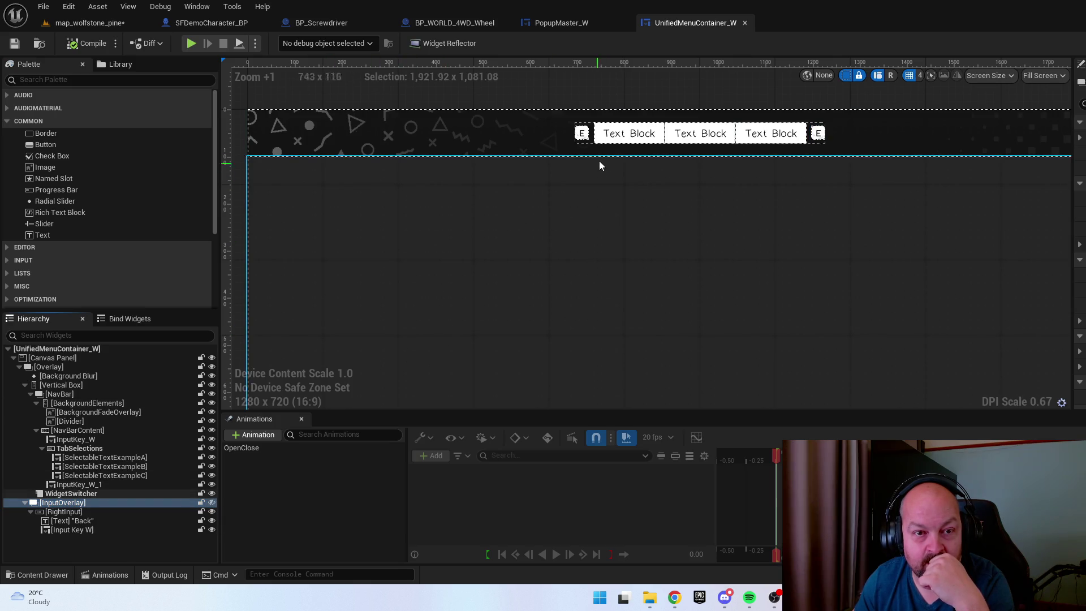
Inspect the nav bar's three tab entries and select its BackgroundFadeOverlay
{"action": "left_click", "coordinate": [625, 134]}
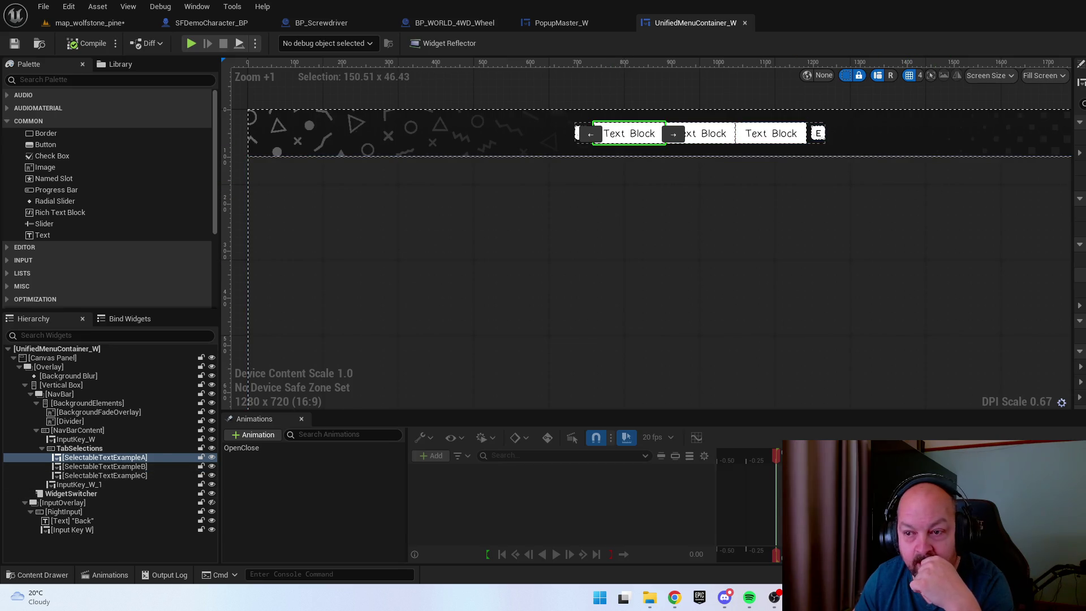
{"action": "scroll", "coordinate": [1079, 254], "scroll_direction": "down", "scroll_amount": 5}
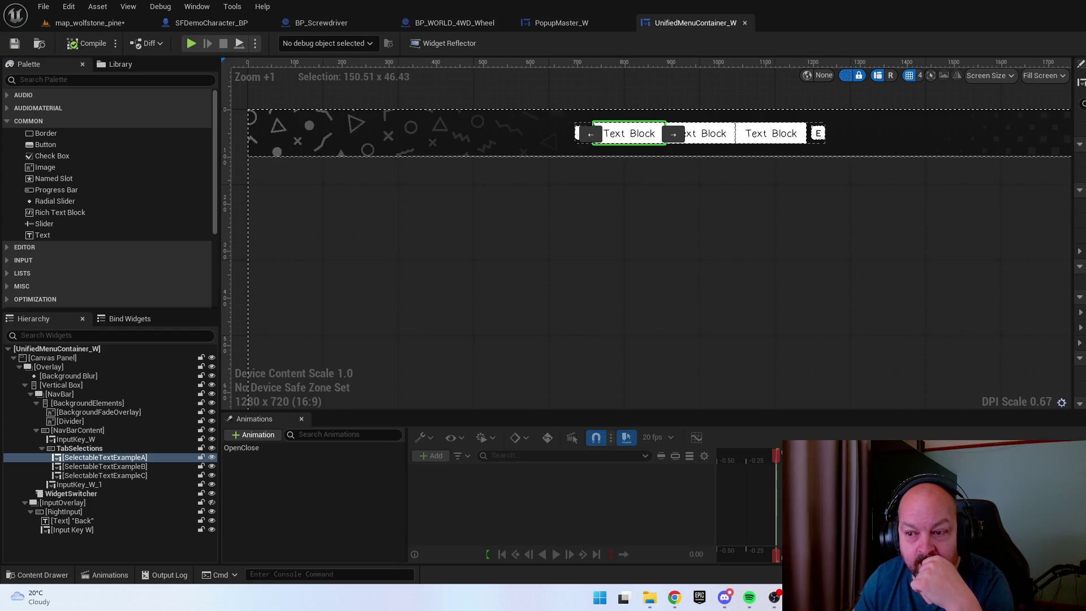
{"action": "scroll", "coordinate": [1079, 226], "scroll_direction": "up", "scroll_amount": 2}
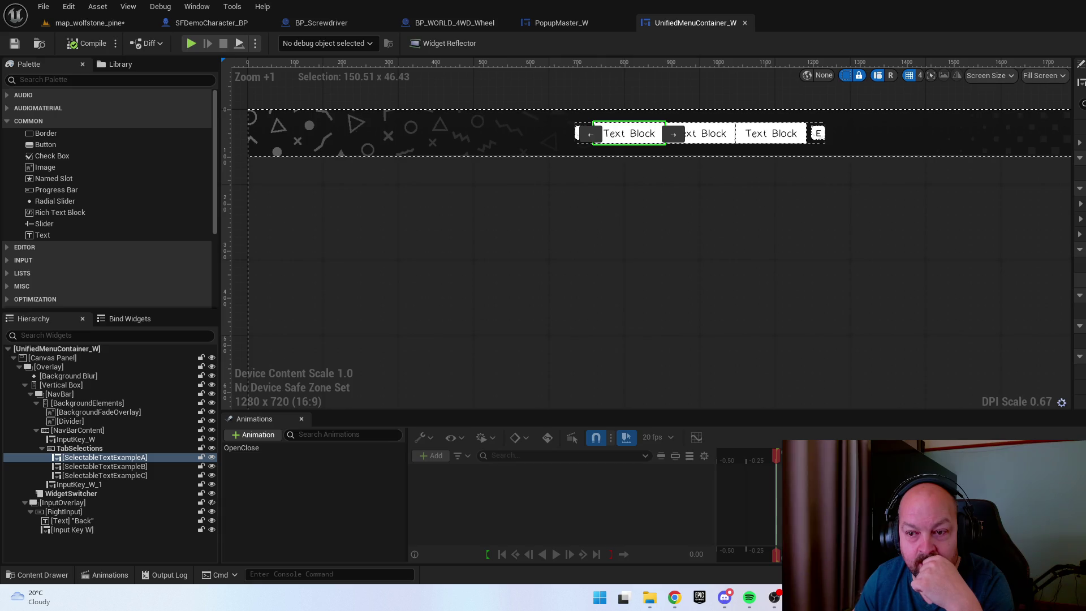
{"action": "scroll", "coordinate": [1079, 254], "scroll_direction": "up", "scroll_amount": 2}
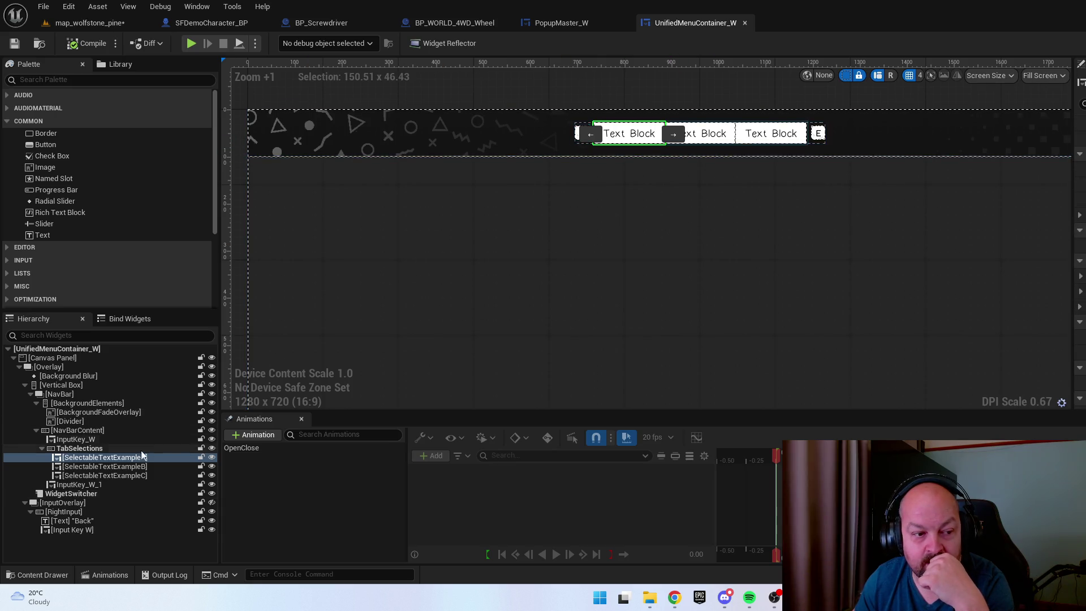
{"action": "left_click", "coordinate": [124, 466]}
{"action": "left_click", "coordinate": [126, 475]}
{"action": "left_click", "coordinate": [125, 466]}
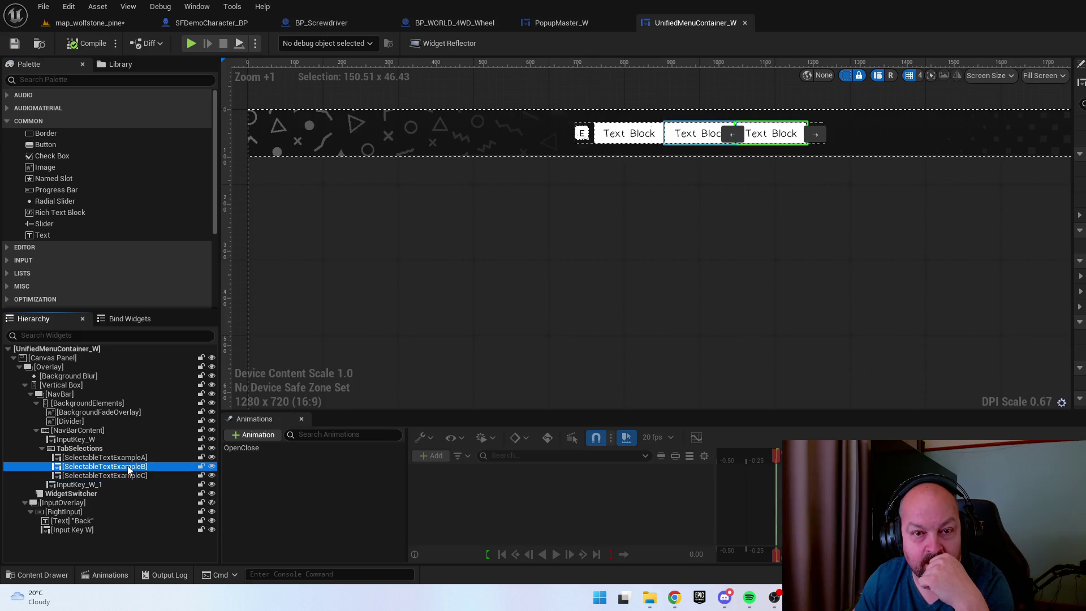
{"action": "left_click", "coordinate": [130, 458]}
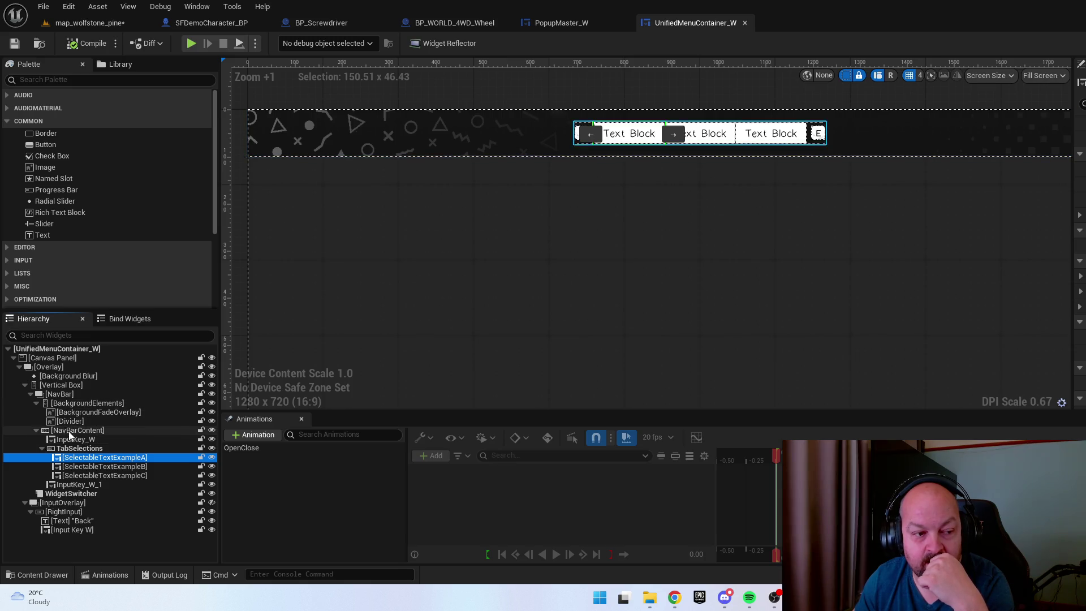
{"action": "left_click", "coordinate": [331, 144]}
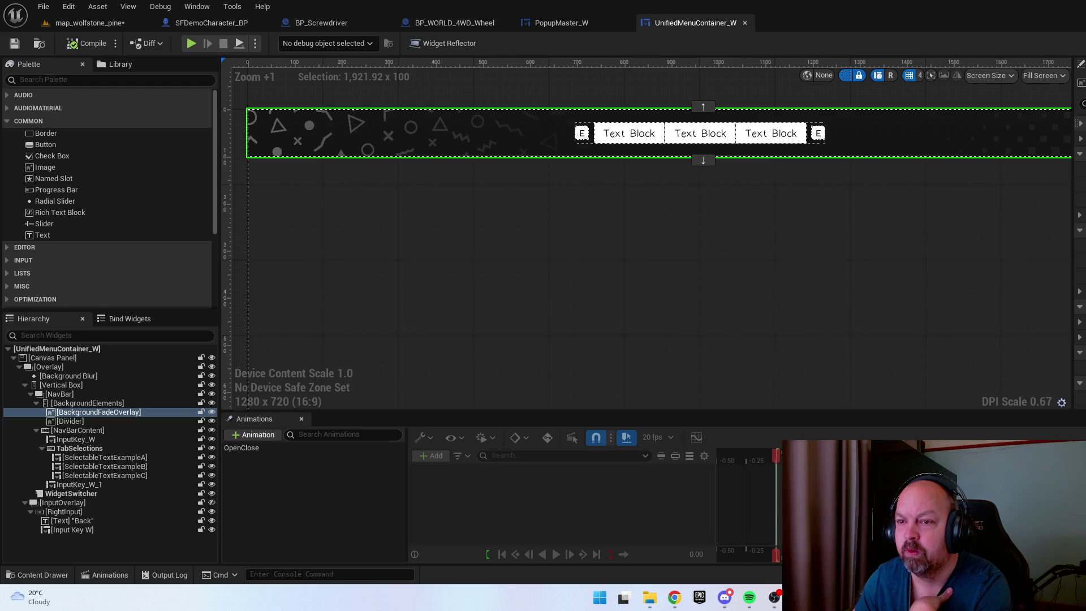
Remove the nav bar's patterned background image and darken its colour to black
{"action": "left_click", "coordinate": [1080, 124]}
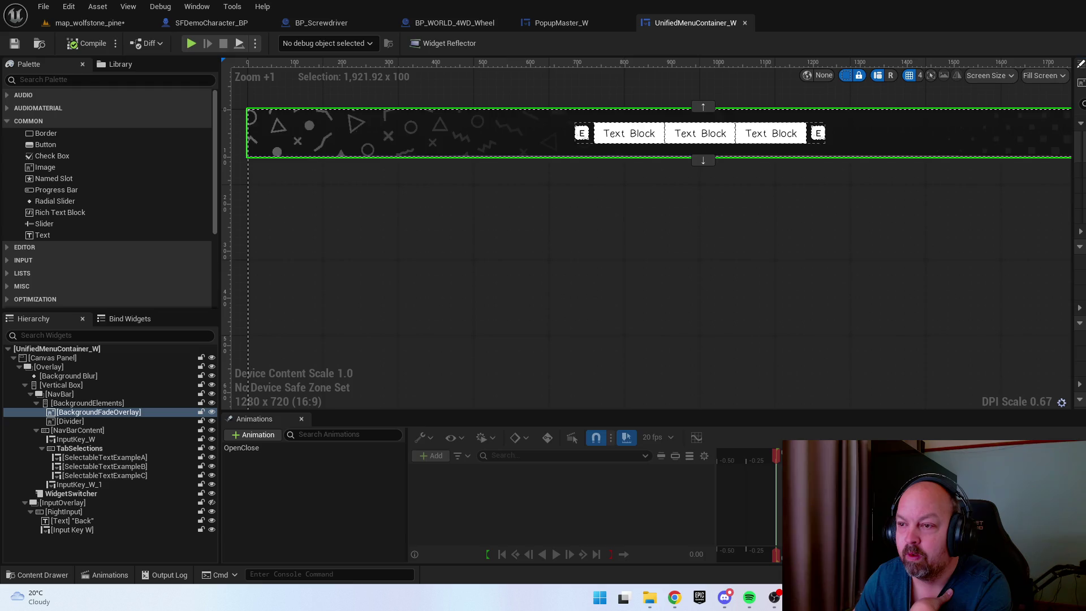
{"action": "left_click", "coordinate": [1077, 147]}
{"action": "left_click", "coordinate": [1083, 226]}
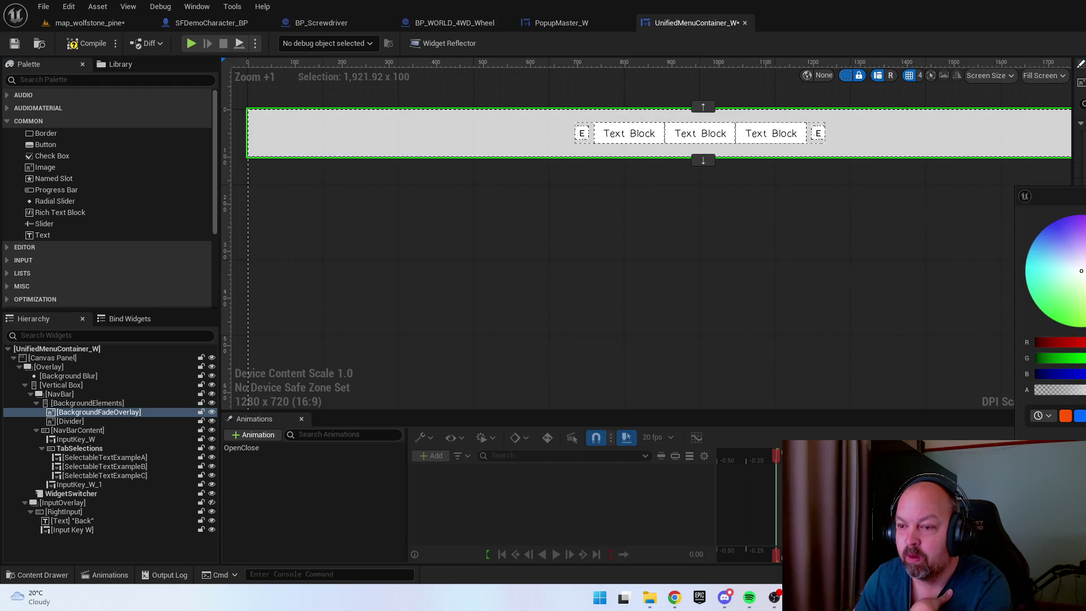
{"action": "left_click_drag", "start_coordinate": [1083, 226], "coordinate": [1083, 339]}
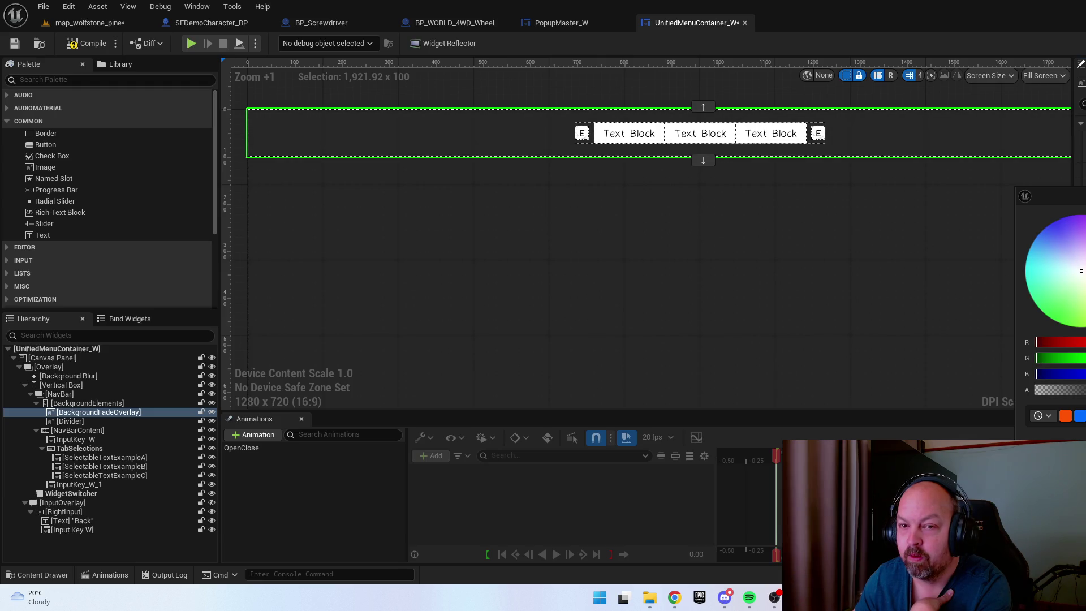
{"action": "left_click_drag", "start_coordinate": [1074, 390], "coordinate": [1083, 389]}
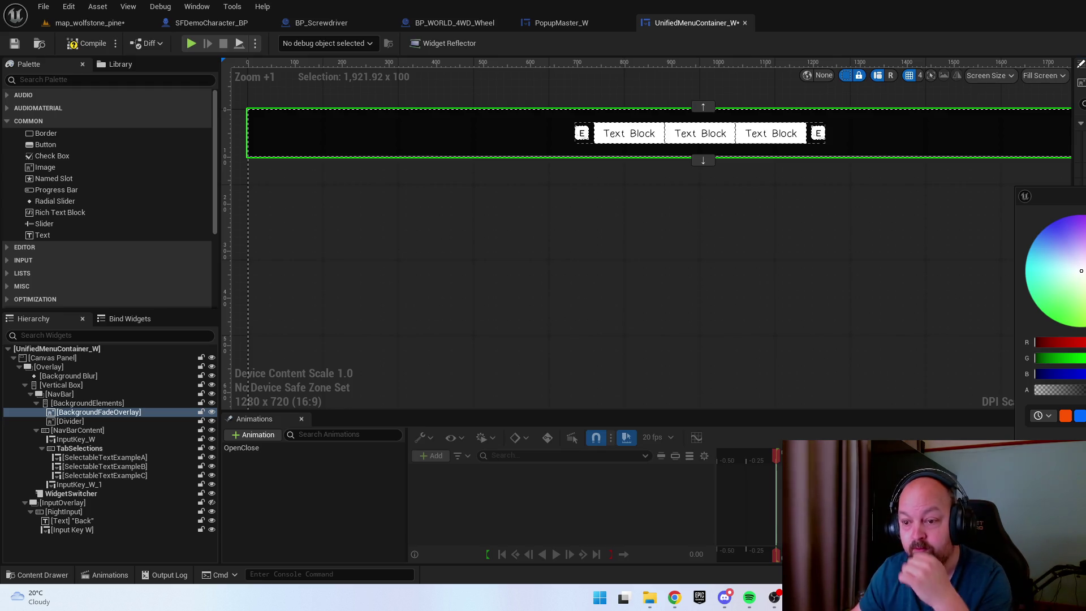
{"action": "key", "text": "Return"}
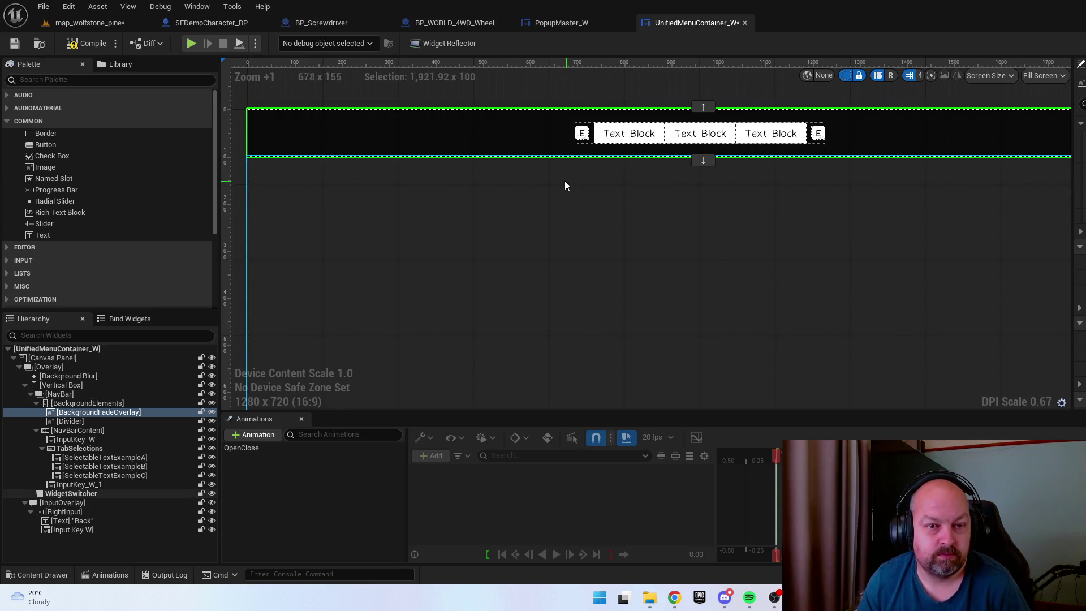
Save UnifiedMenuContainer_W, close its editor, and bring up the Content Drawer
{"action": "left_click", "coordinate": [14, 46]}
{"action": "scroll", "coordinate": [522, 272], "scroll_direction": "down", "scroll_amount": 5}
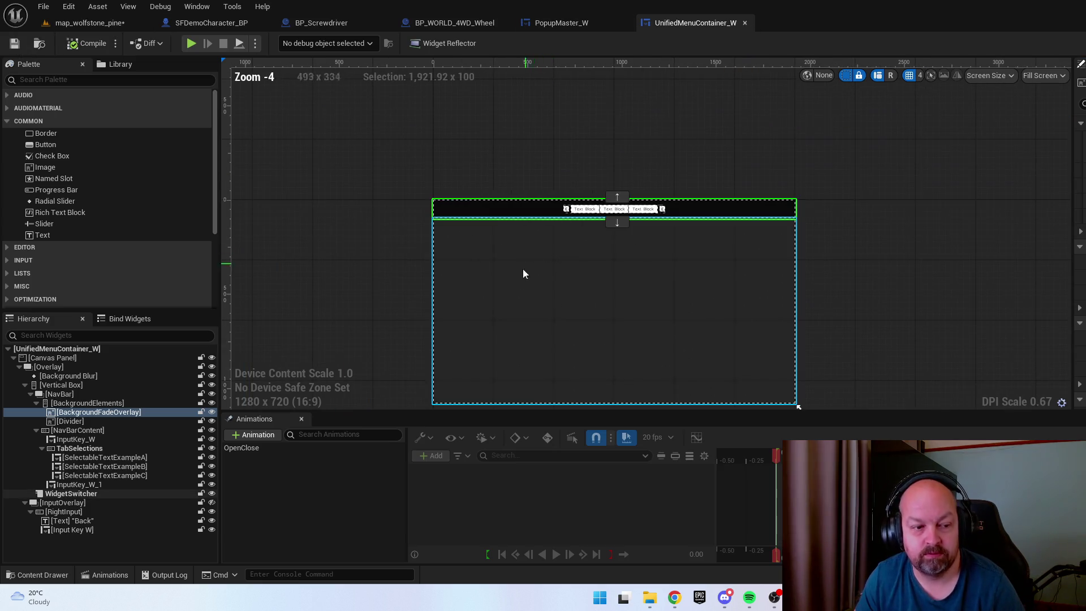
{"action": "scroll", "coordinate": [487, 351], "scroll_direction": "up", "scroll_amount": 1}
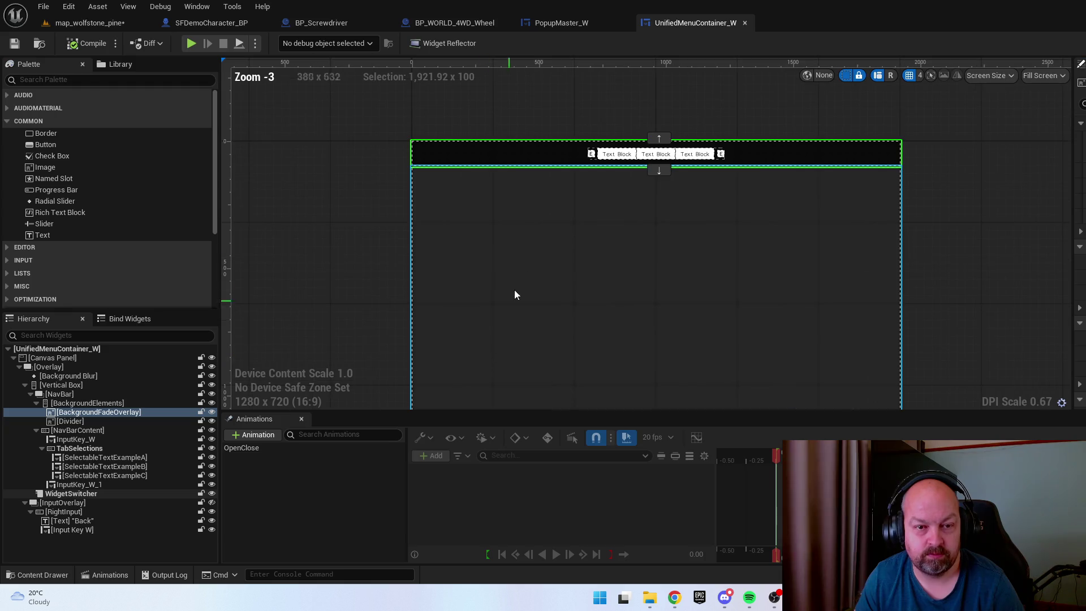
{"action": "left_click", "coordinate": [745, 25]}
{"action": "key", "text": "ctrl+space"}
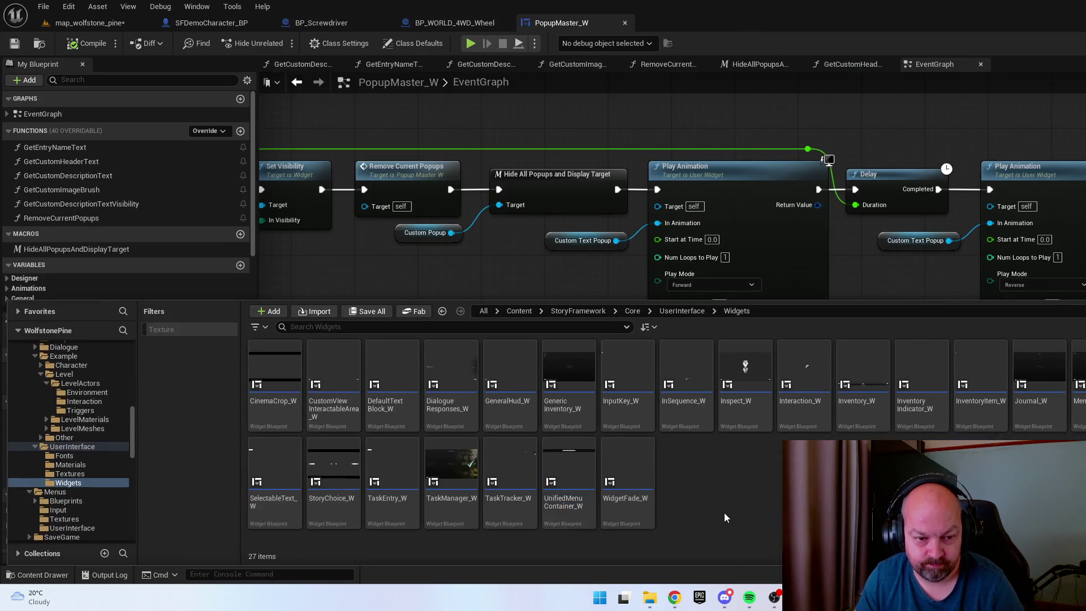
Open TaskTracker_W and inspect its header text and background colour box
{"action": "double_click", "coordinate": [509, 475]}
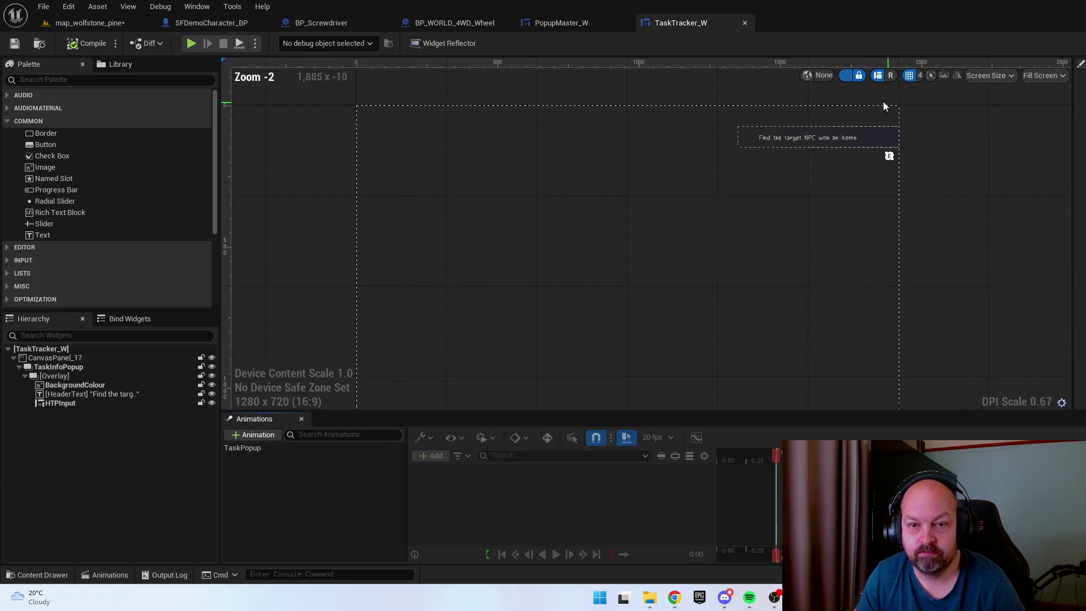
{"action": "scroll", "coordinate": [826, 133], "scroll_direction": "up", "scroll_amount": 8}
{"action": "left_click", "coordinate": [683, 149]}
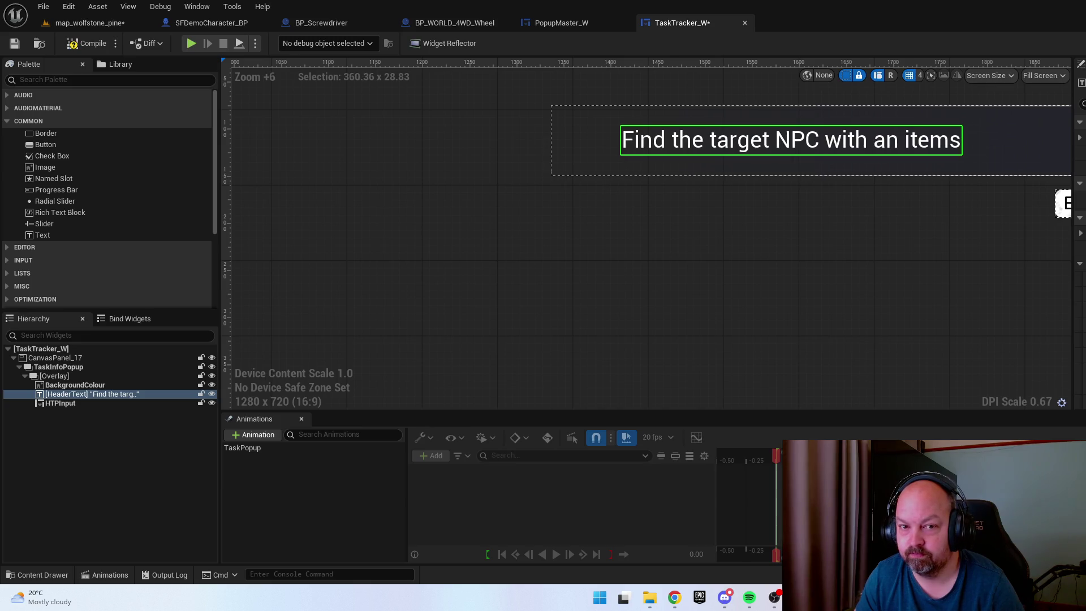
{"action": "left_click_drag", "start_coordinate": [870, 288], "coordinate": [744, 320]}
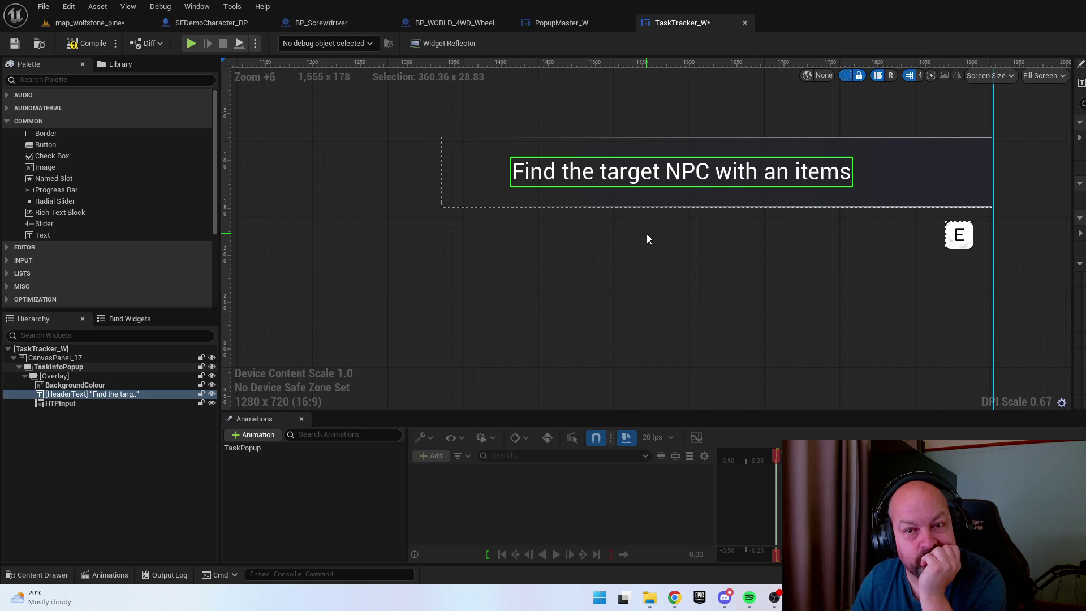
{"action": "left_click", "coordinate": [930, 173]}
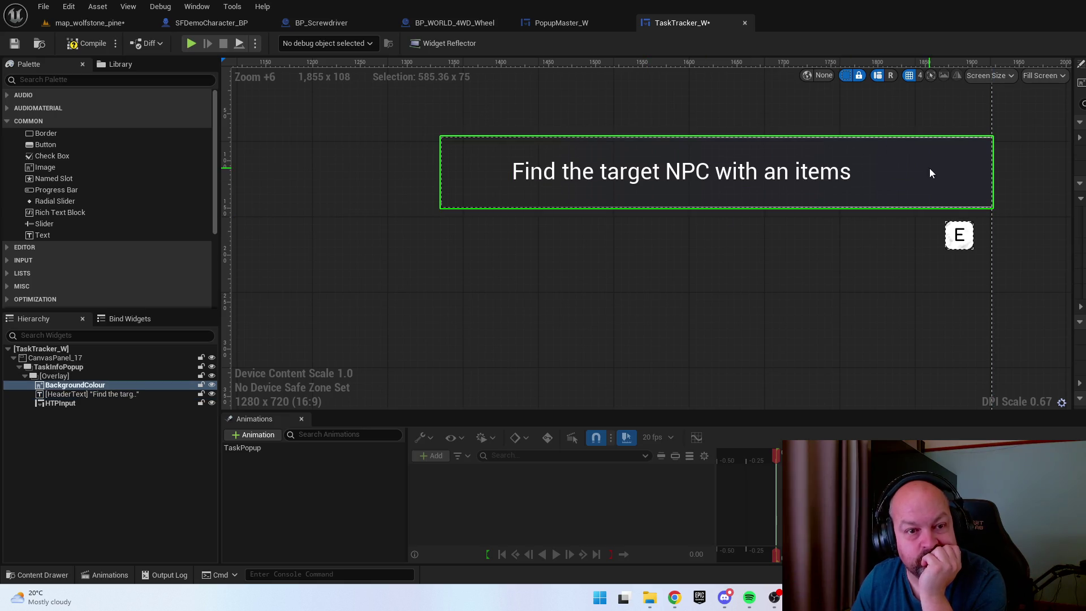
{"action": "left_click", "coordinate": [775, 185]}
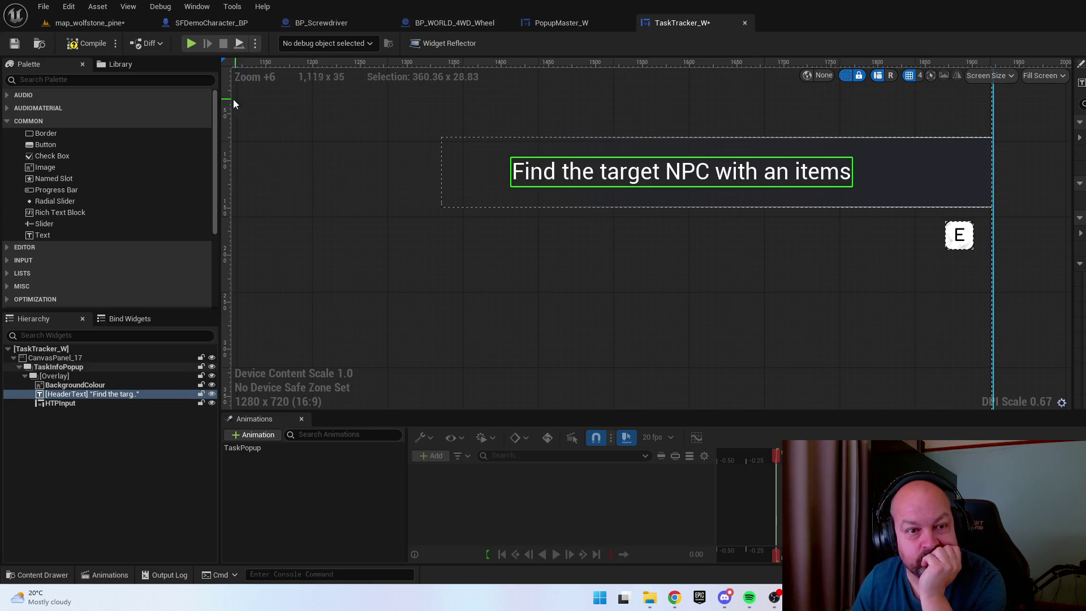
Compile and save TaskTracker_W, then reopen the Content Drawer
{"action": "left_click", "coordinate": [93, 43]}
{"action": "left_click", "coordinate": [14, 43]}
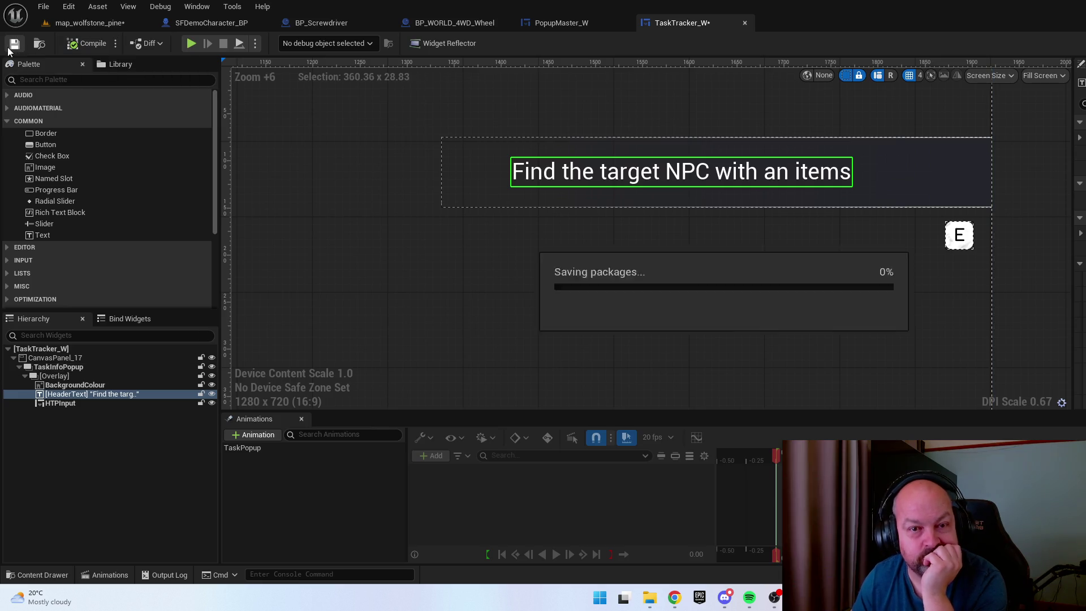
{"action": "key", "text": "ctrl+space"}
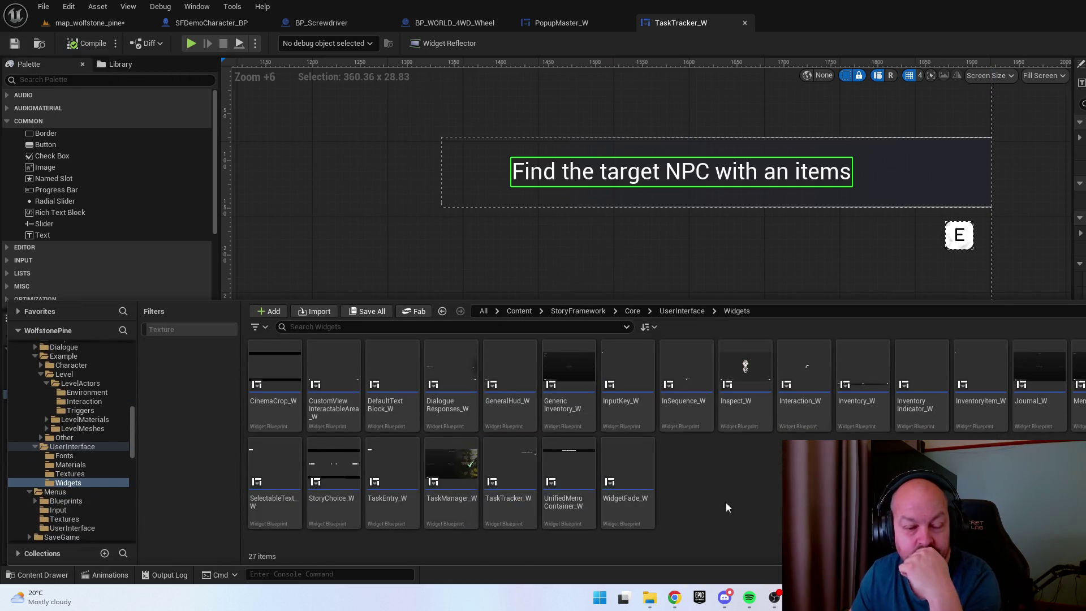
Open TaskManager_W and hide its InputOverlay from the designer preview
{"action": "left_click", "coordinate": [470, 479]}
{"action": "double_click", "coordinate": [471, 480]}
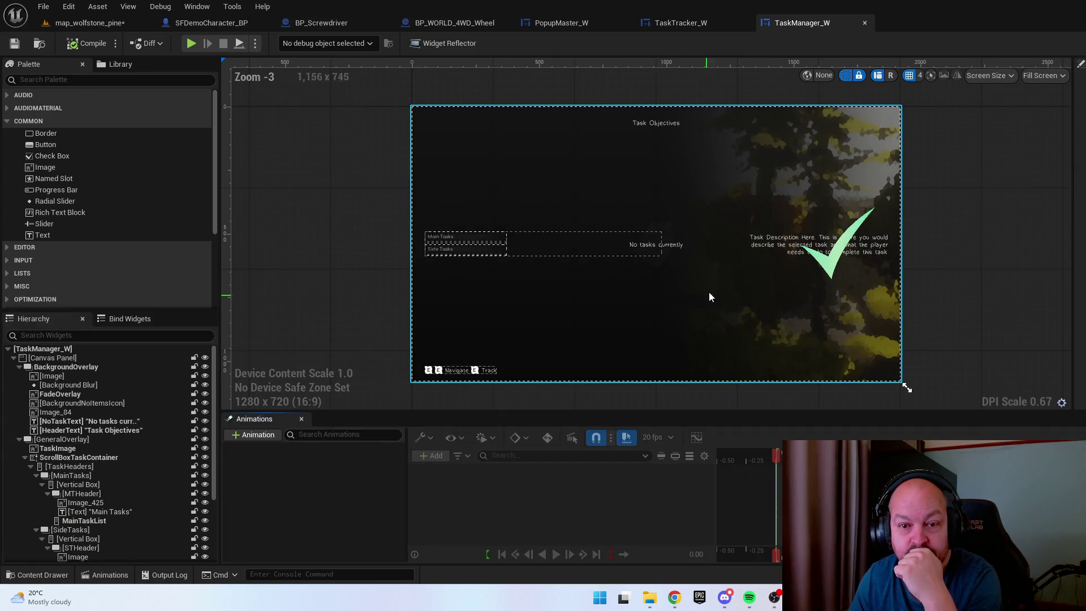
{"action": "scroll", "coordinate": [766, 247], "scroll_direction": "up", "scroll_amount": 1}
{"action": "scroll", "coordinate": [358, 249], "scroll_direction": "up", "scroll_amount": 2}
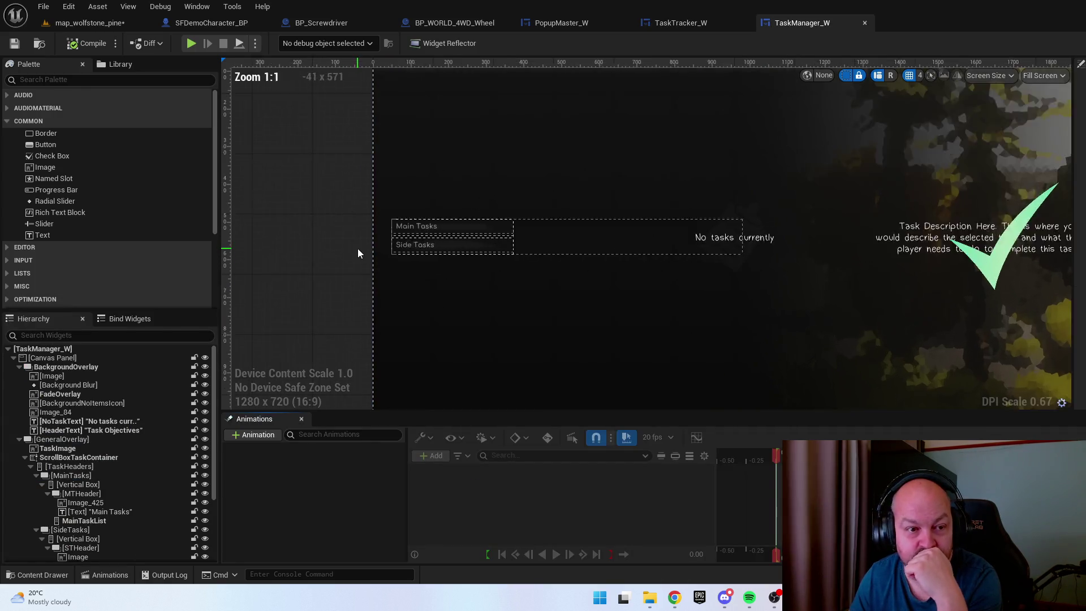
{"action": "left_click", "coordinate": [601, 320]}
{"action": "scroll", "coordinate": [602, 320], "scroll_direction": "down", "scroll_amount": 3}
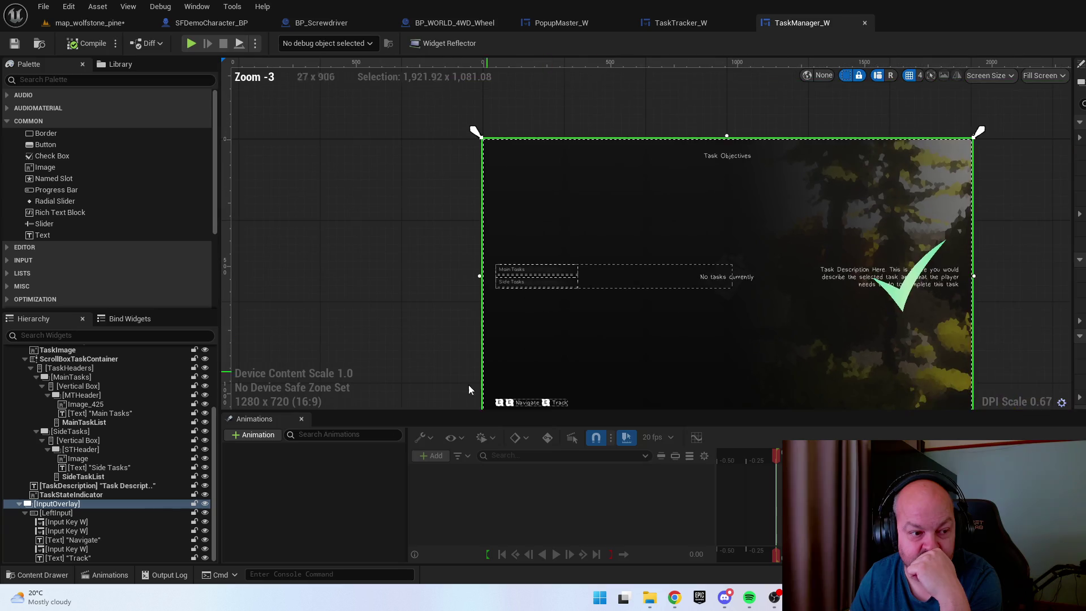
{"action": "left_click", "coordinate": [206, 504]}
{"action": "scroll", "coordinate": [511, 266], "scroll_direction": "up", "scroll_amount": 7}
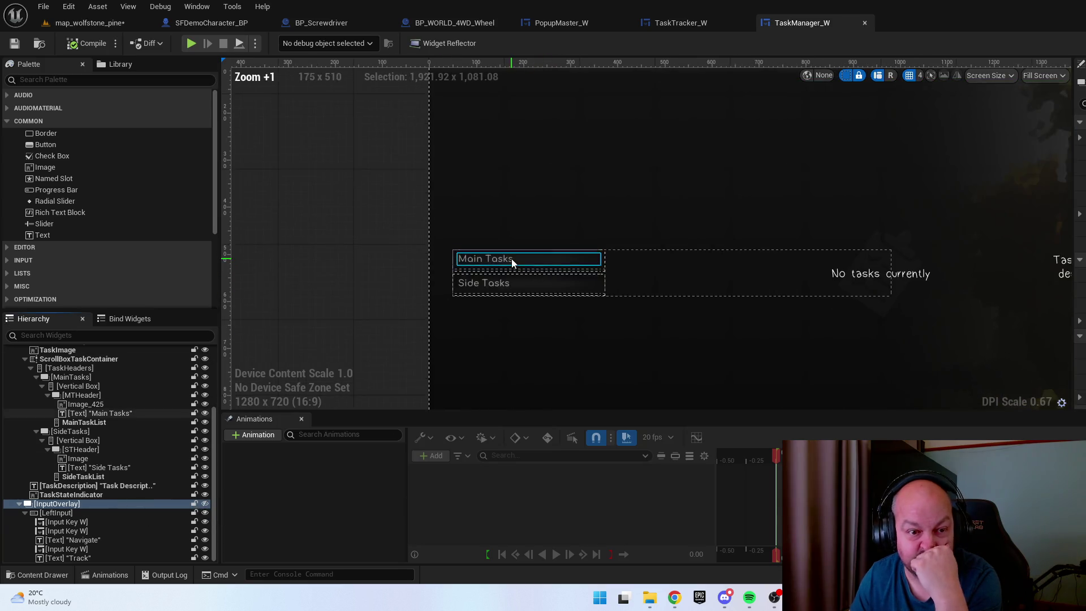
Check the Main Tasks and Side Tasks headings, then hide the TaskImage from the preview
{"action": "left_click", "coordinate": [464, 258]}
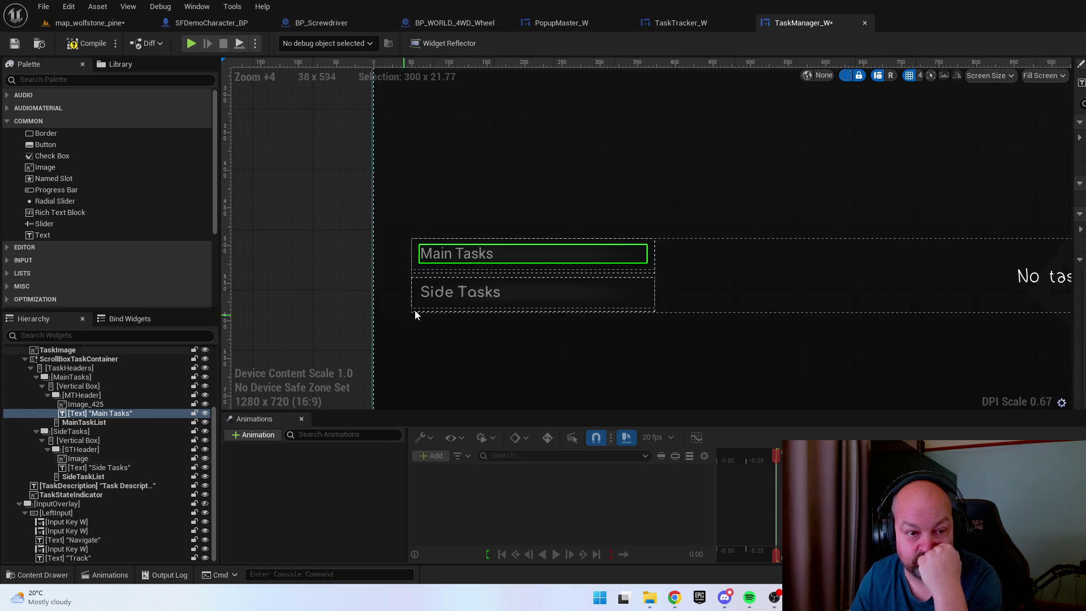
{"action": "left_click", "coordinate": [444, 293]}
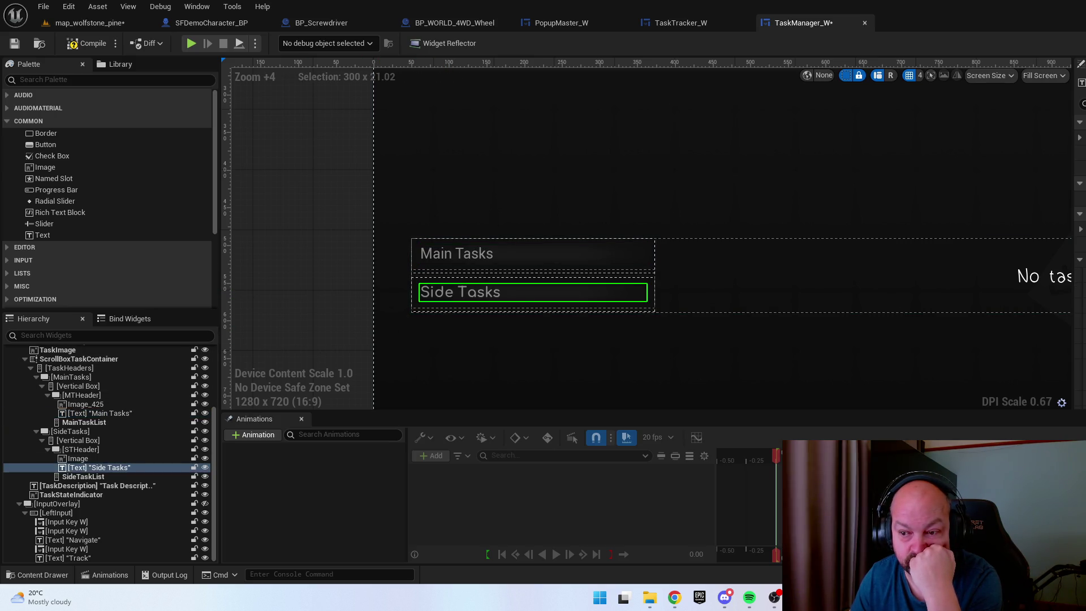
{"action": "scroll", "coordinate": [788, 322], "scroll_direction": "right", "scroll_amount": 5}
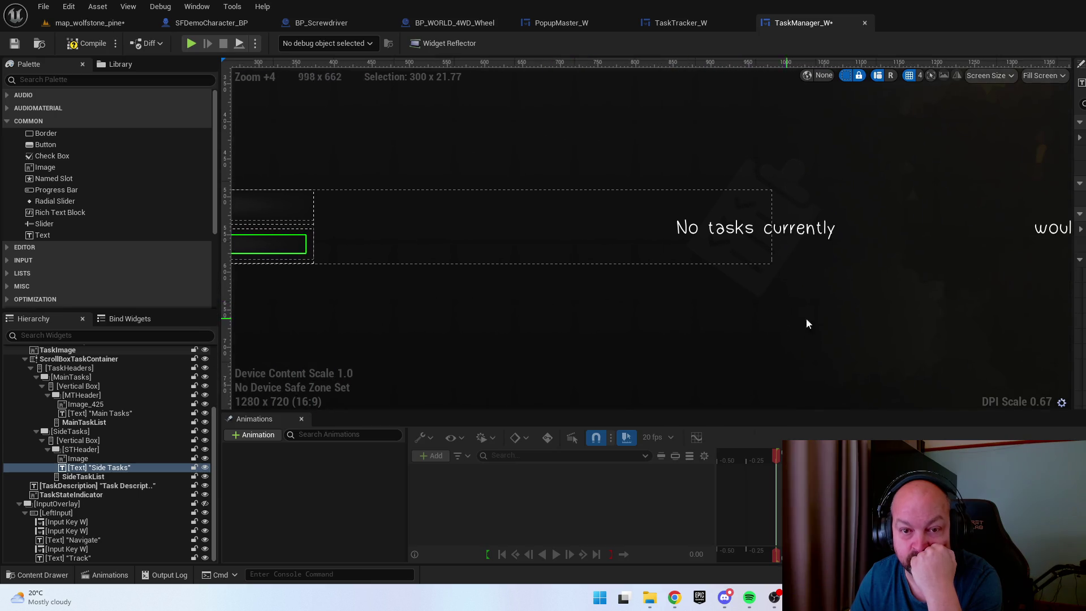
{"action": "scroll", "coordinate": [794, 306], "scroll_direction": "right", "scroll_amount": 2}
{"action": "left_click", "coordinate": [742, 234]}
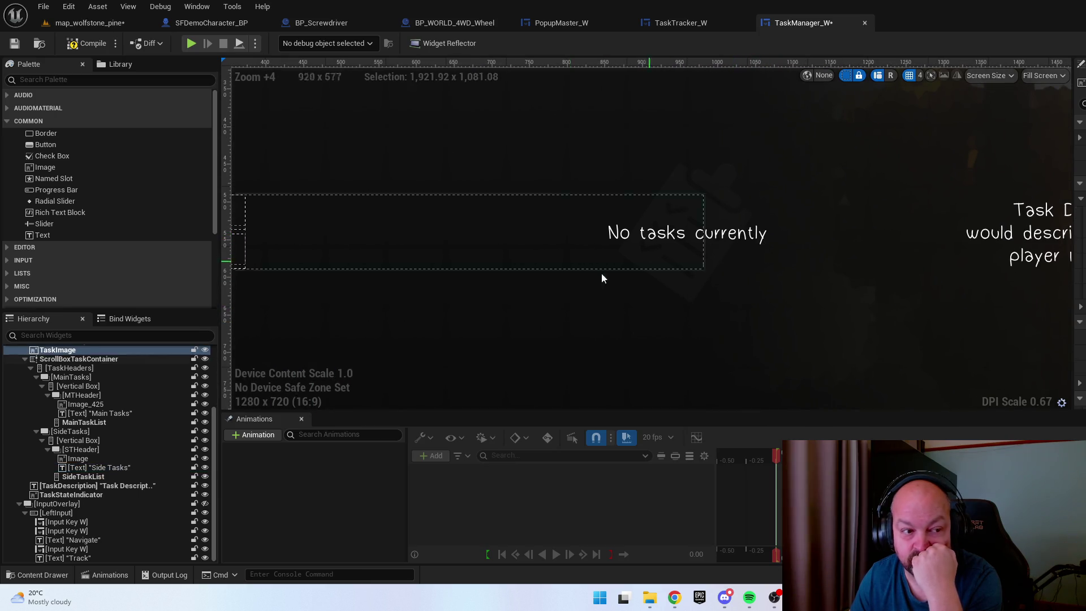
{"action": "left_click", "coordinate": [205, 350]}
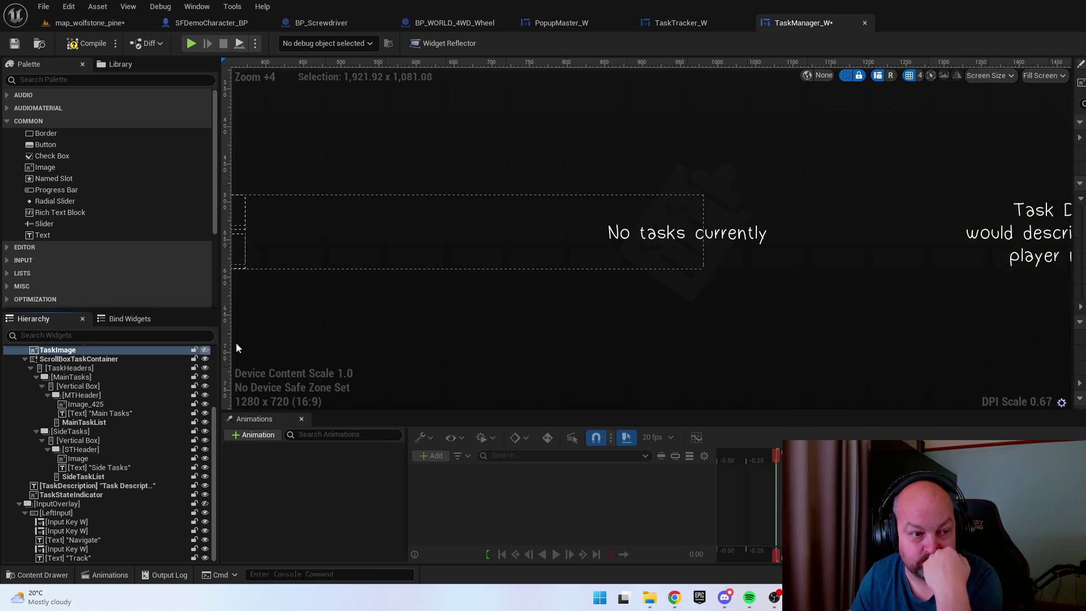
{"action": "left_click", "coordinate": [738, 235]}
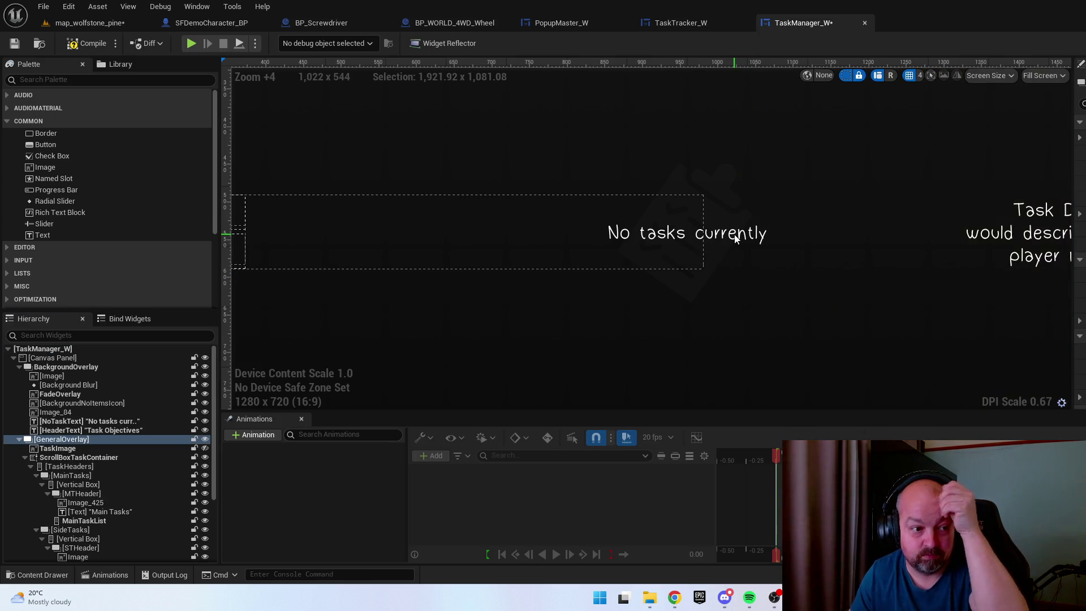
Hide GeneralOverlay from the preview and frame the 'No tasks currently' text in the layout
{"action": "left_click", "coordinate": [205, 439]}
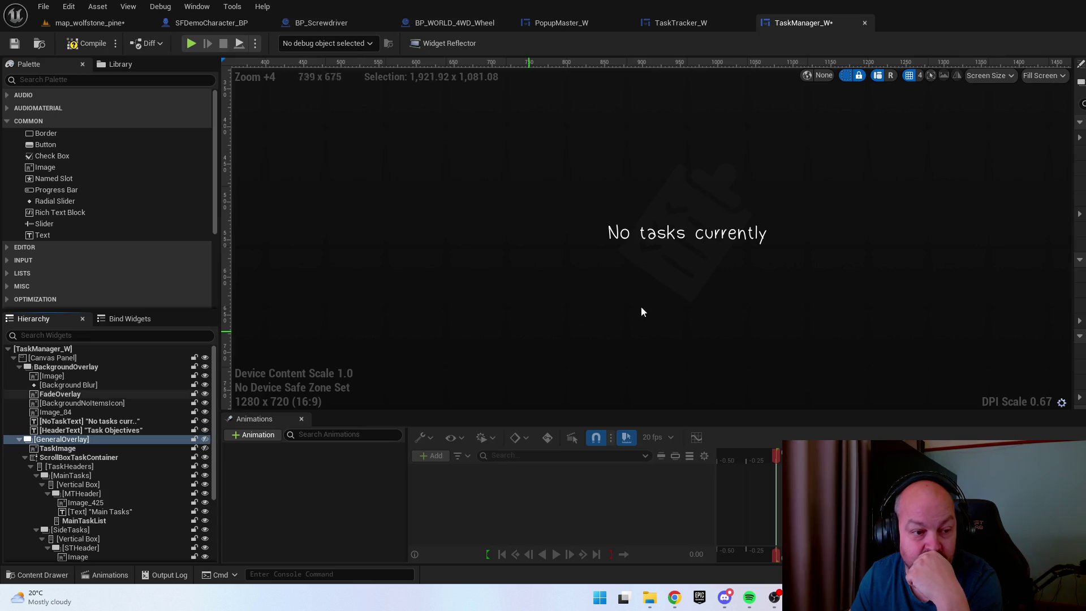
{"action": "left_click", "coordinate": [744, 237]}
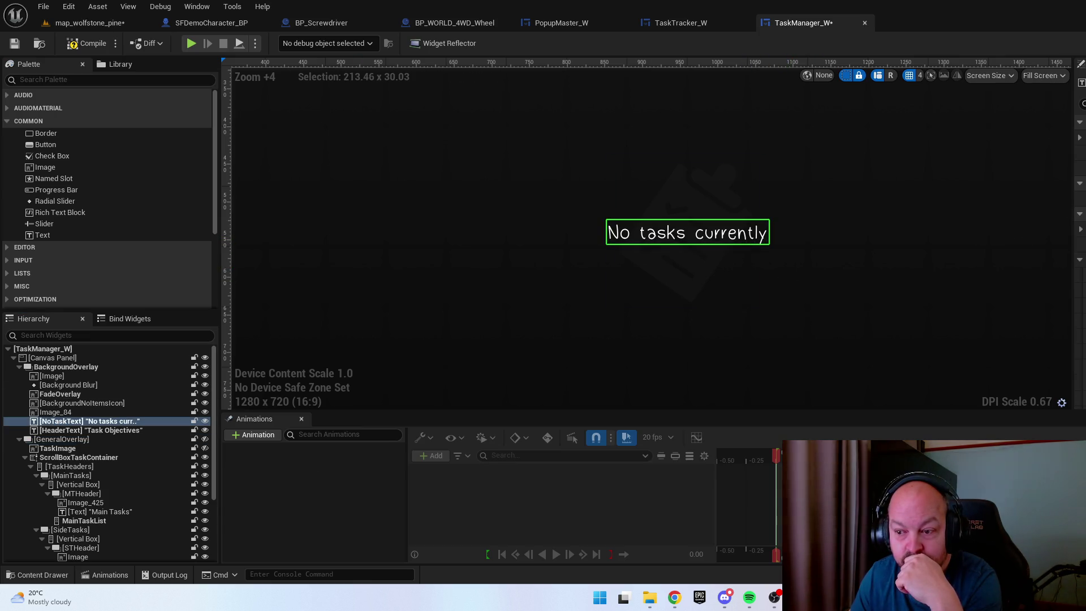
{"action": "left_click_drag", "start_coordinate": [932, 252], "coordinate": [412, 241]}
{"action": "scroll", "coordinate": [545, 238], "scroll_direction": "down", "scroll_amount": 5}
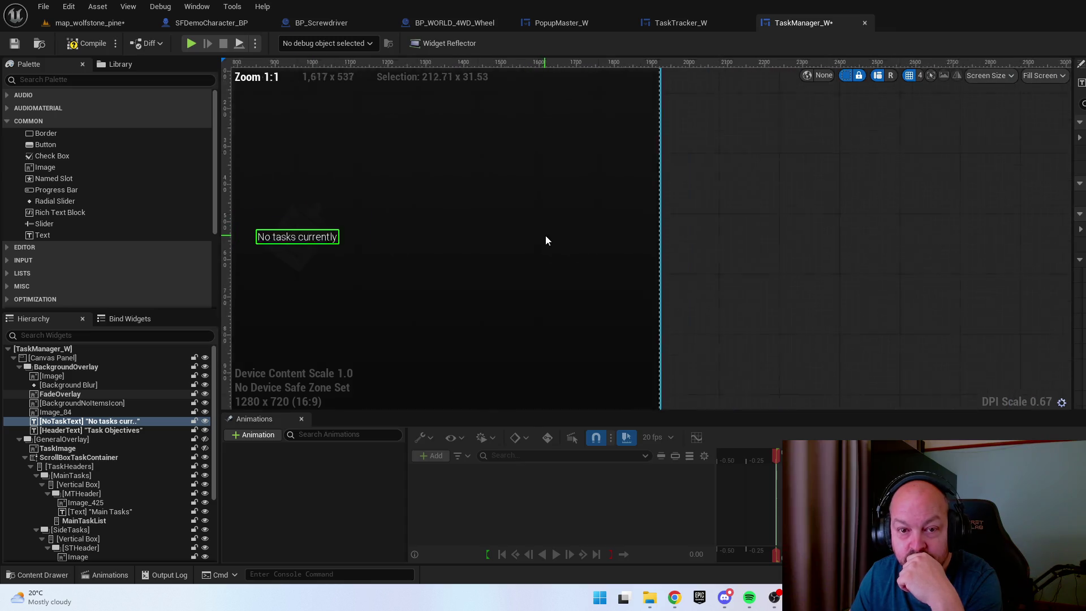
{"action": "left_click_drag", "start_coordinate": [665, 194], "coordinate": [776, 269]}
{"action": "left_click_drag", "start_coordinate": [363, 326], "coordinate": [449, 298]}
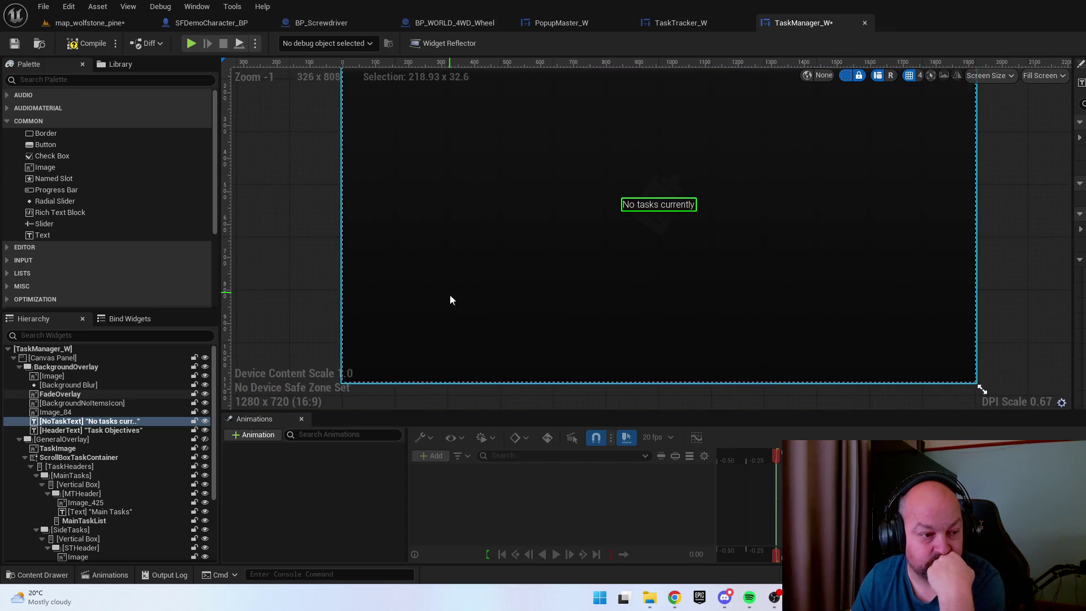
Show GeneralOverlay again and check the task description text by toggling its visibility off and on
{"action": "left_click", "coordinate": [205, 440]}
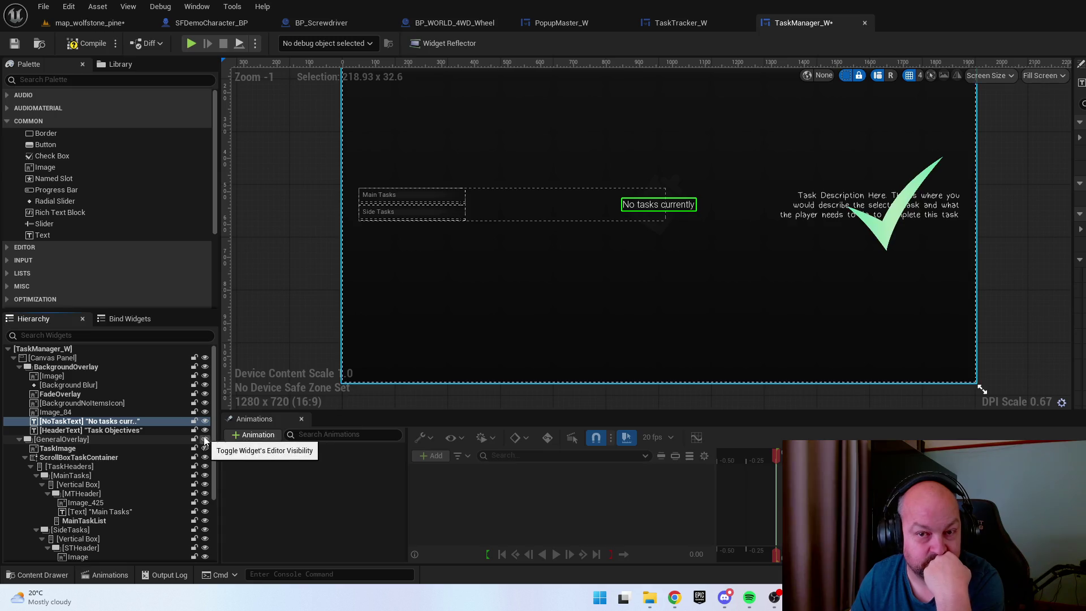
{"action": "left_click", "coordinate": [843, 208]}
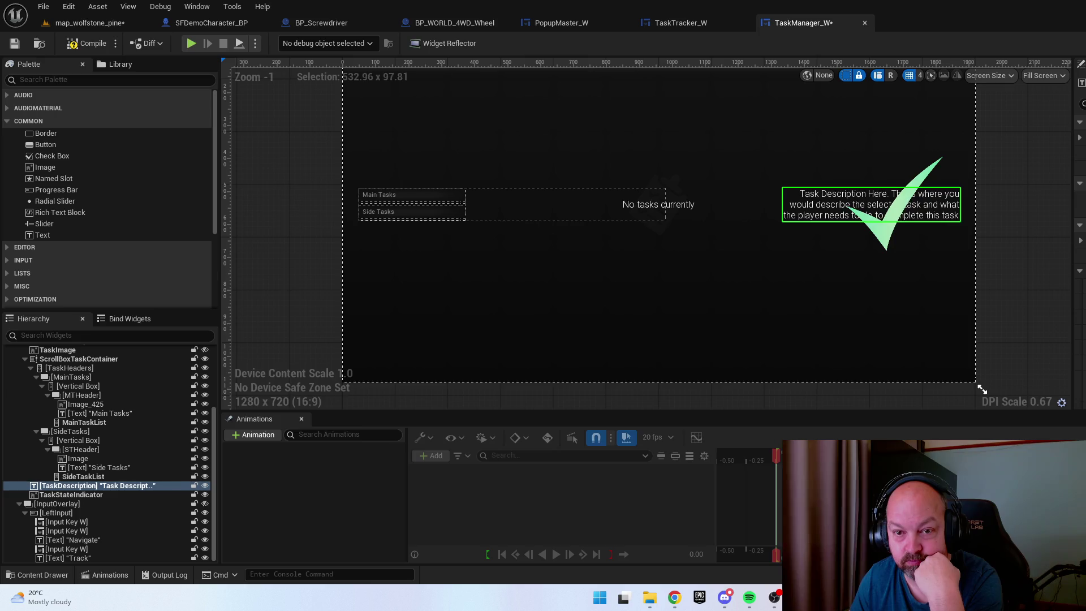
{"action": "left_click_drag", "start_coordinate": [672, 231], "coordinate": [724, 285]}
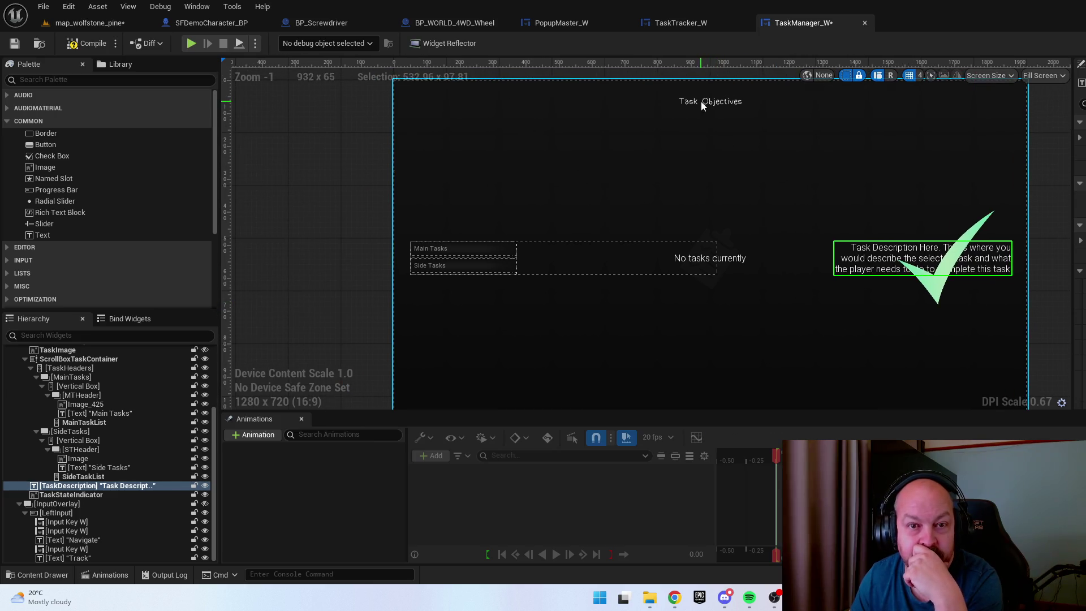
{"action": "left_click", "coordinate": [205, 487]}
{"action": "left_click", "coordinate": [204, 486]}
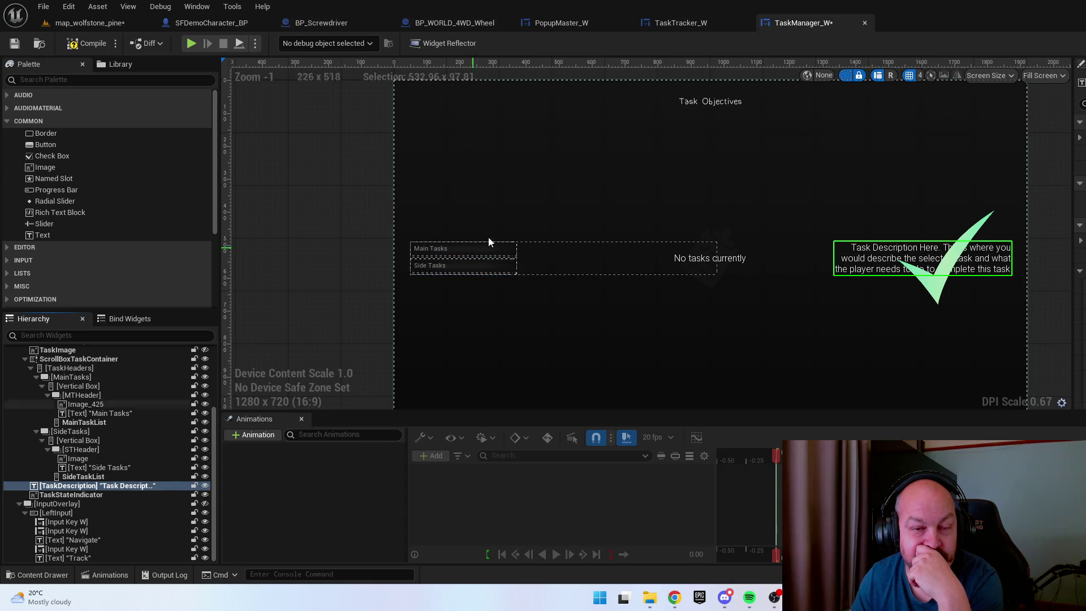
Hide GeneralOverlay in the preview again and select the Task Objectives header text
{"action": "left_click", "coordinate": [707, 101]}
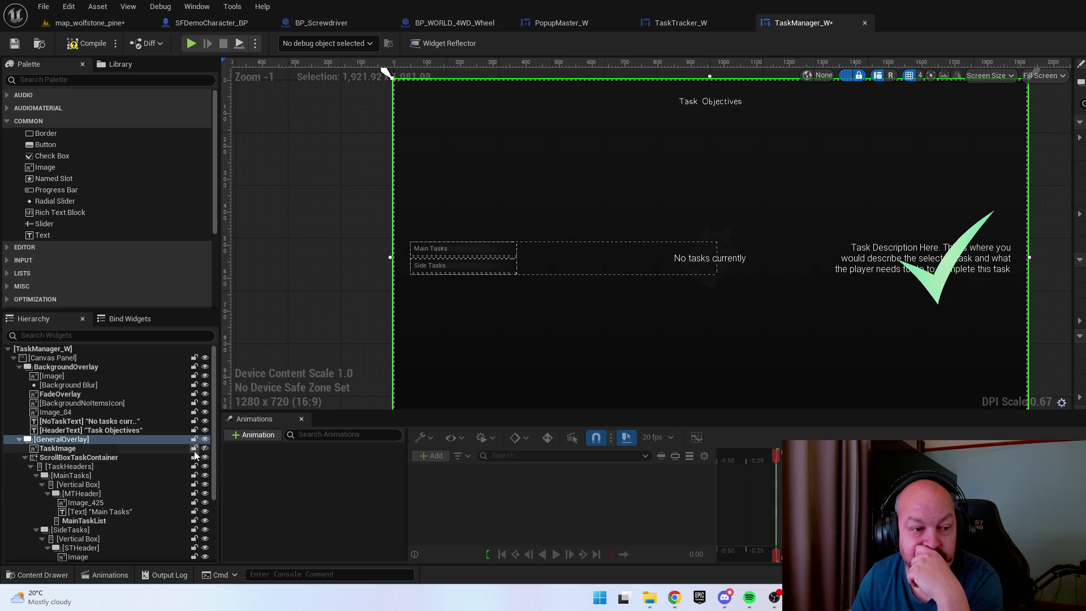
{"action": "left_click", "coordinate": [205, 440]}
{"action": "left_click", "coordinate": [699, 105]}
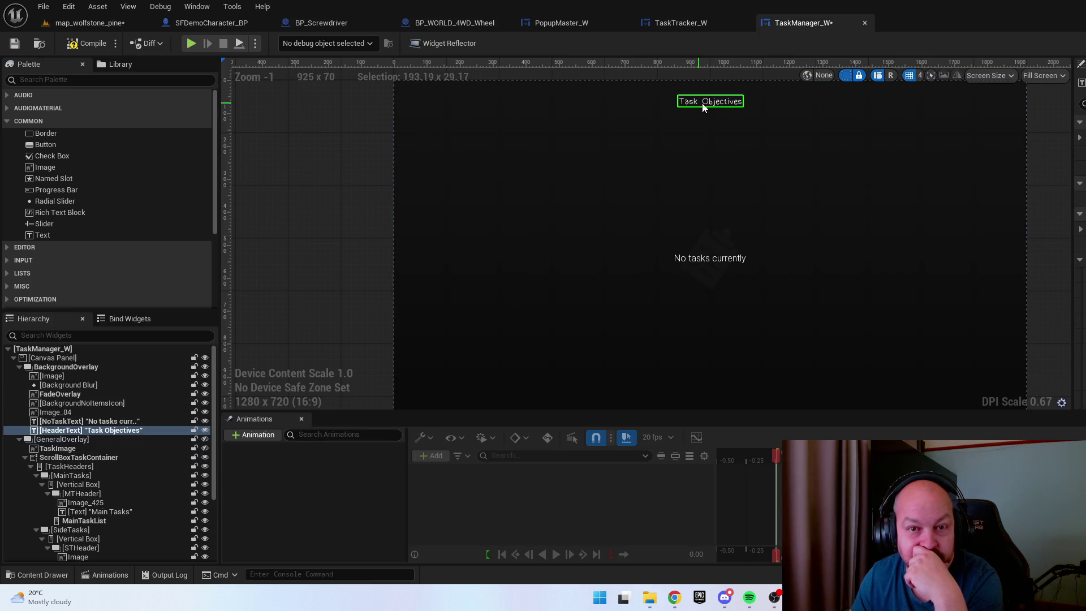
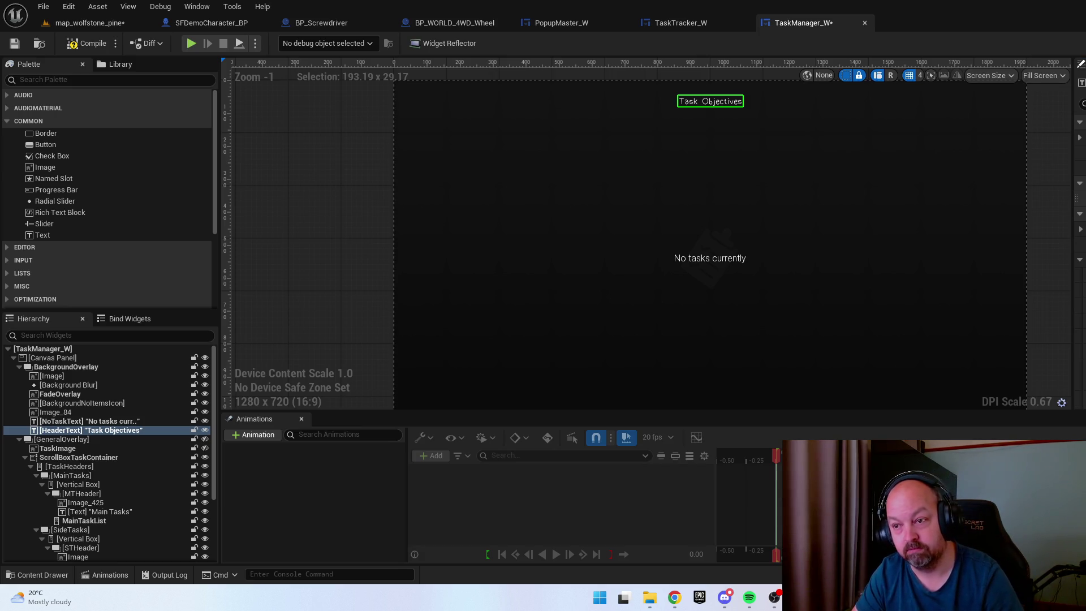
Commit 'Objectives' as the TaskManager_W header text and save the widget
{"action": "key", "text": "Return"}
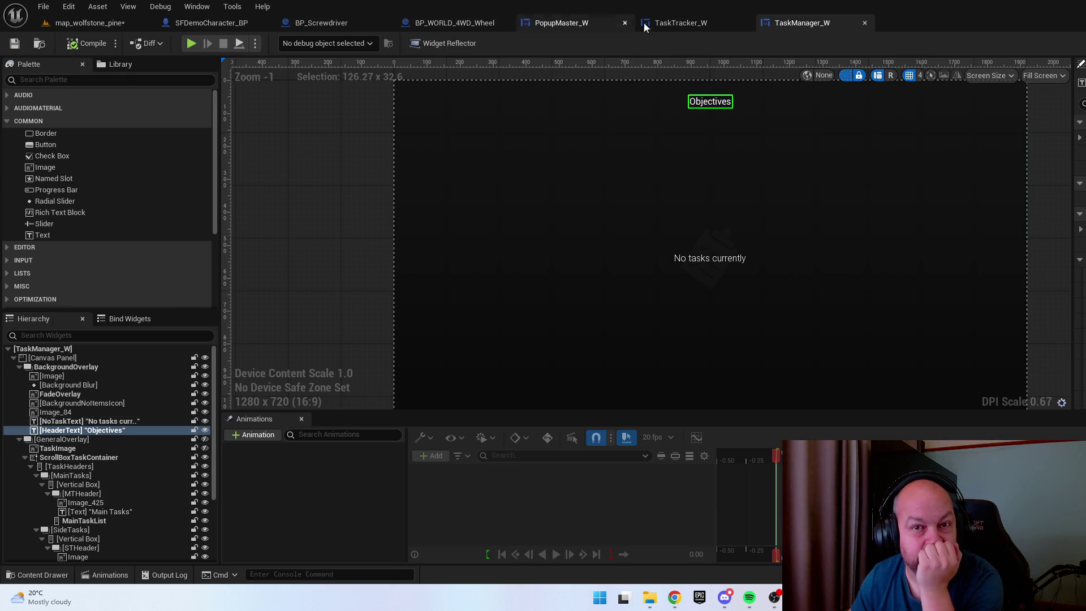
{"action": "key", "text": "ctrl+space"}
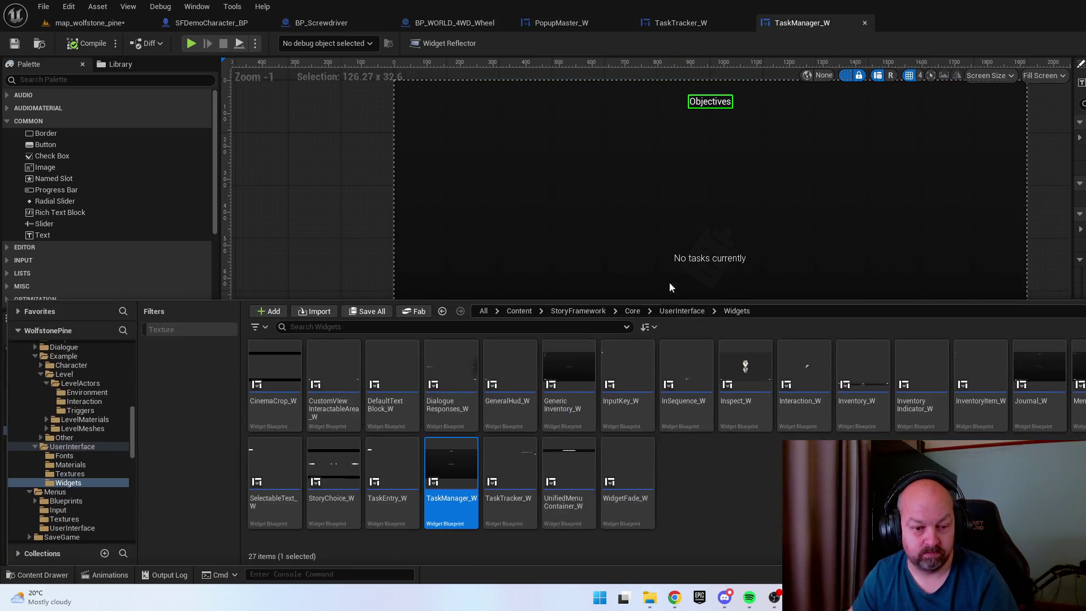
Open TaskEntry_W and adjust the fonts of its bullet Text and SelectableText_W elements
{"action": "double_click", "coordinate": [402, 462]}
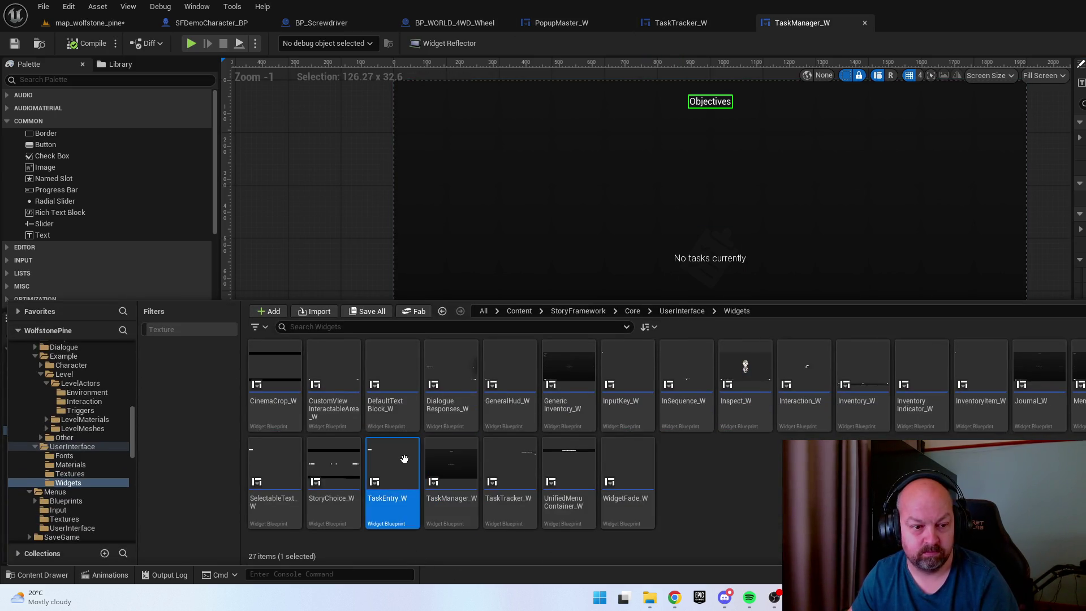
{"action": "scroll", "coordinate": [439, 112], "scroll_direction": "up", "scroll_amount": 12}
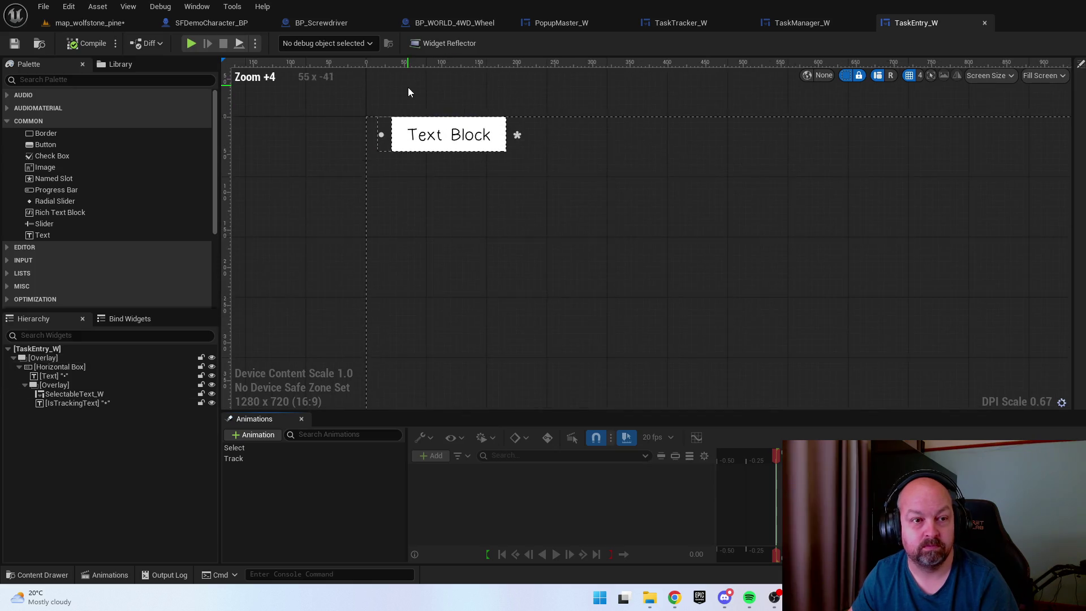
{"action": "left_click", "coordinate": [452, 157]}
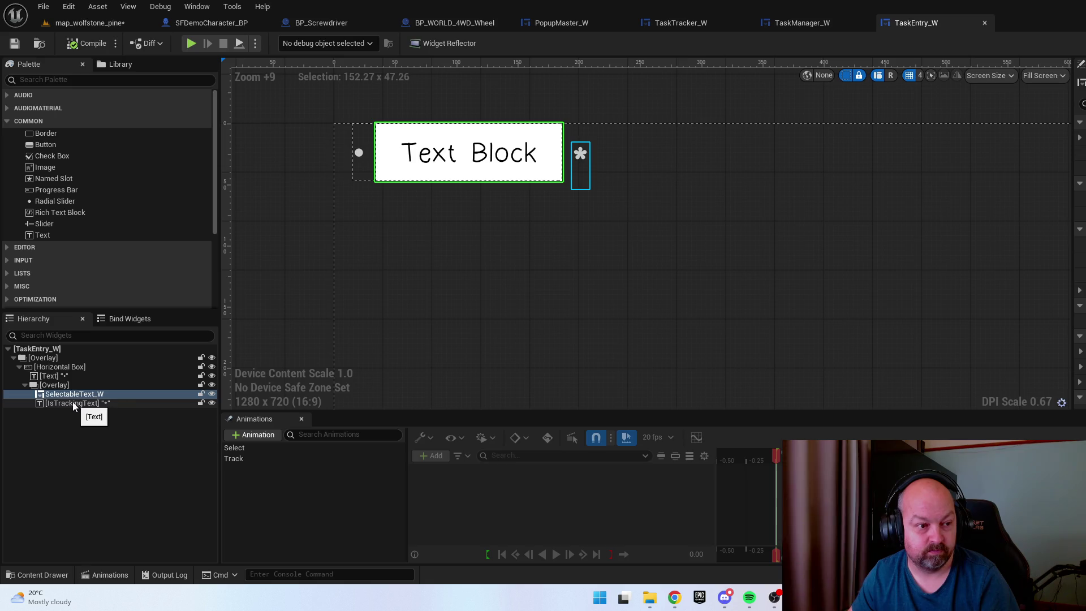
{"action": "left_click", "coordinate": [57, 377]}
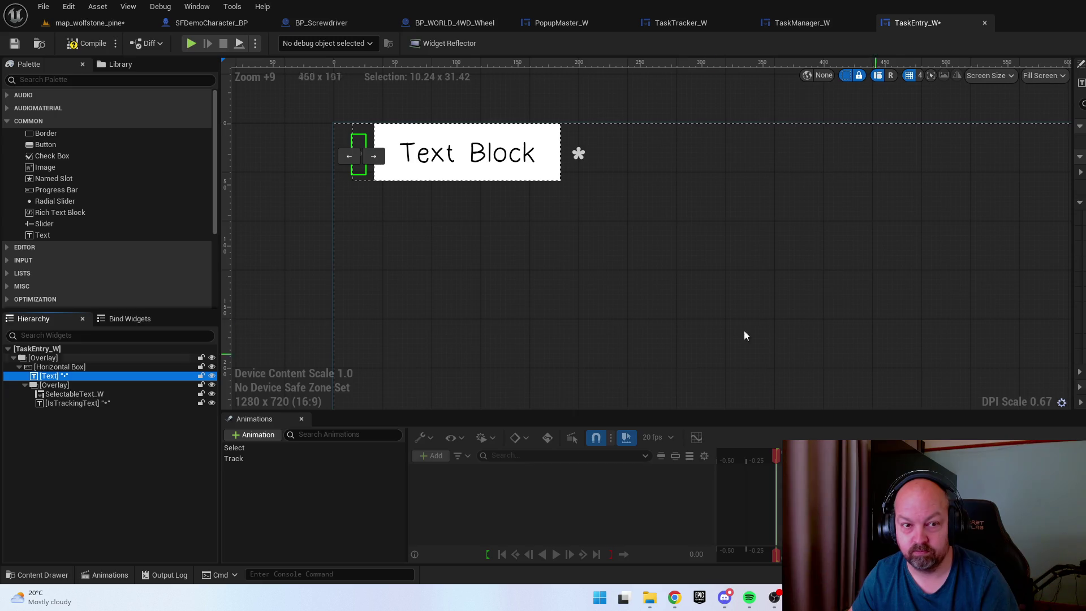
{"action": "left_click_drag", "start_coordinate": [541, 274], "coordinate": [587, 279]}
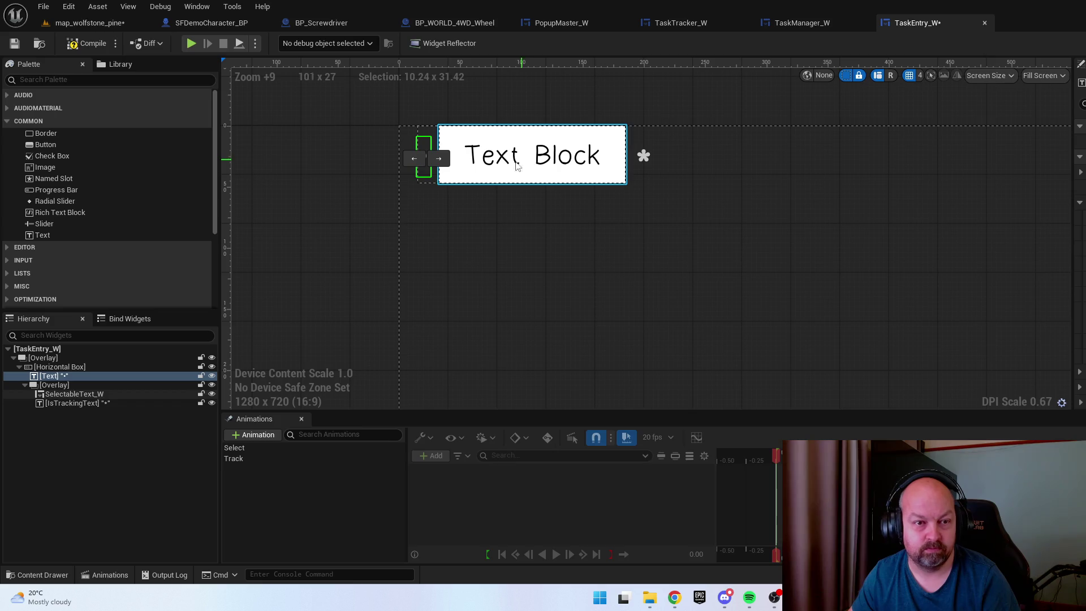
{"action": "left_click", "coordinate": [542, 157]}
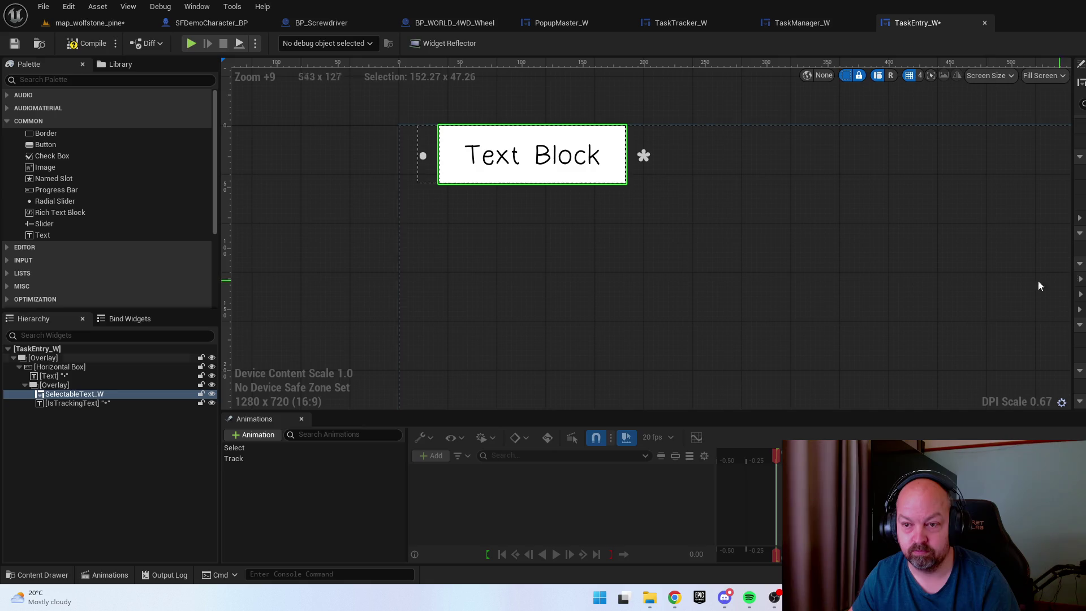
Open StoryChoice_W and give its 'Make a Choice' prompt a plain sans-serif font
{"action": "key", "text": "ctrl+space"}
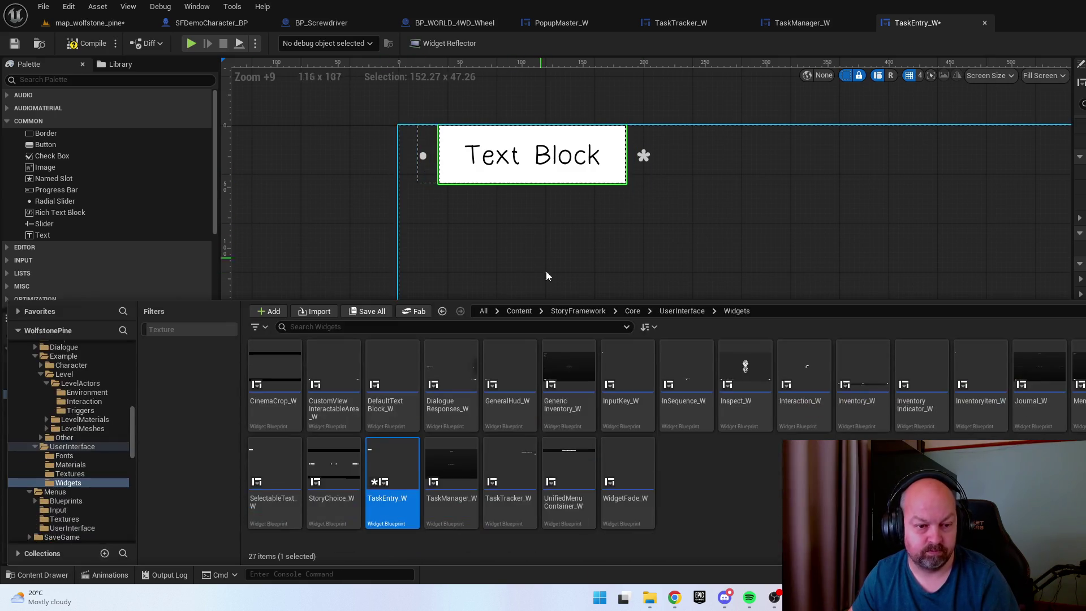
{"action": "double_click", "coordinate": [322, 456]}
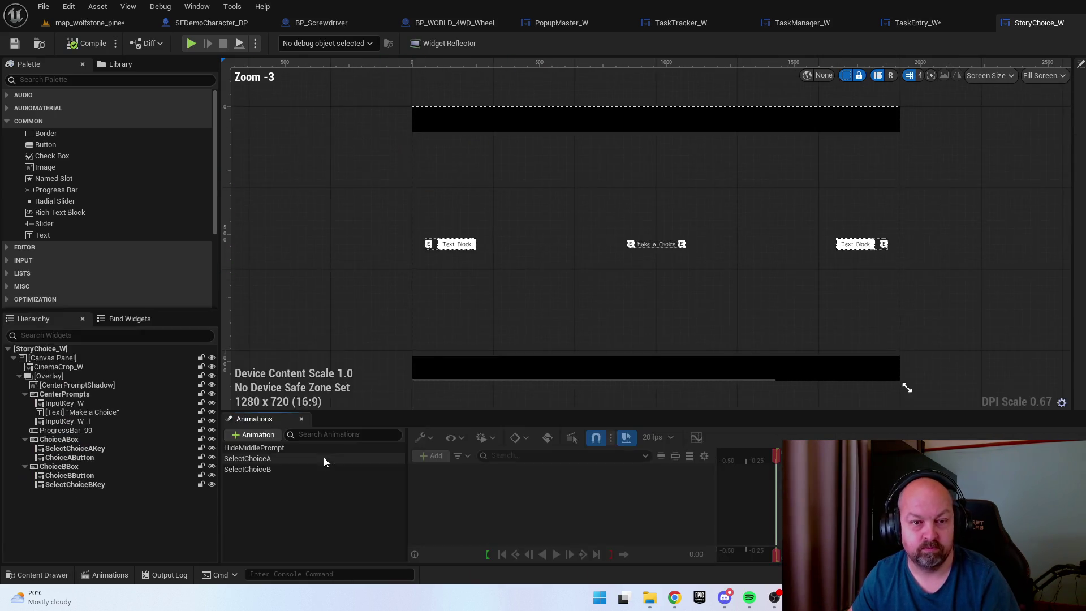
{"action": "scroll", "coordinate": [429, 252], "scroll_direction": "up", "scroll_amount": 8}
{"action": "left_click_drag", "start_coordinate": [738, 235], "coordinate": [412, 208]}
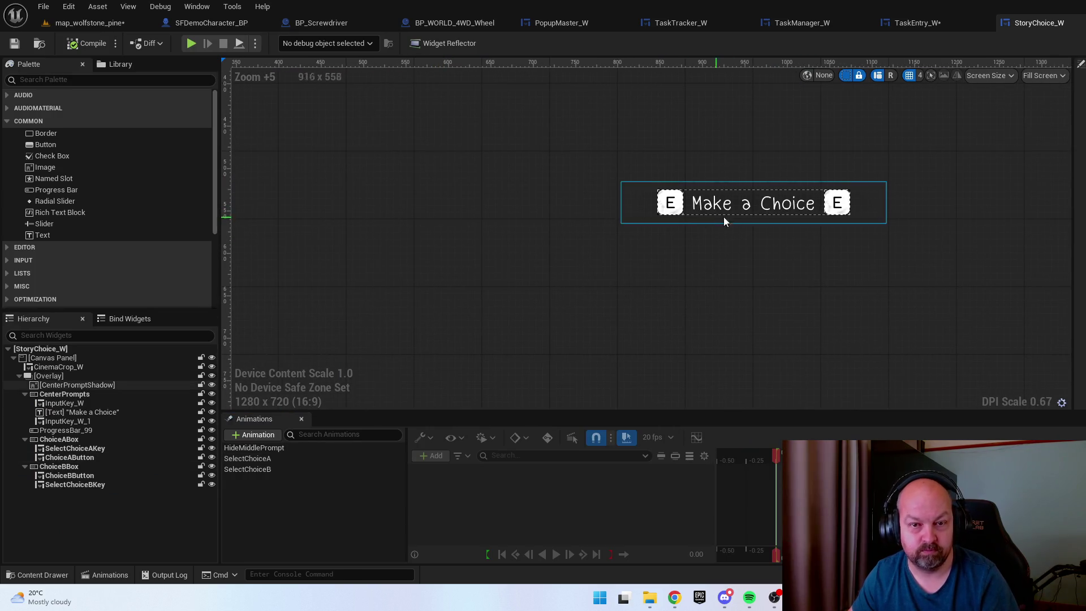
{"action": "left_click", "coordinate": [746, 204]}
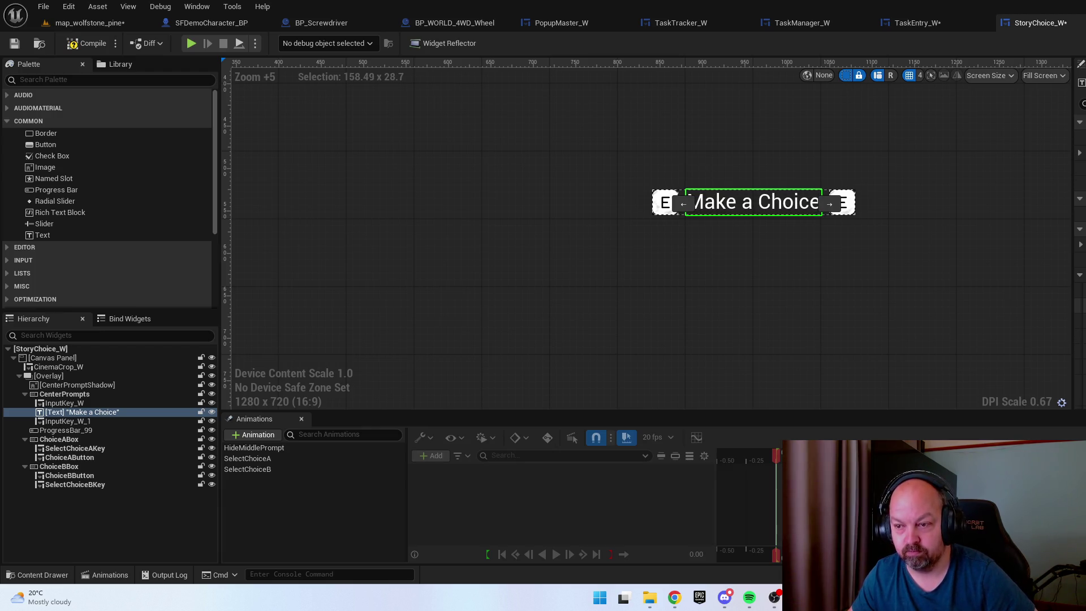
{"action": "scroll", "coordinate": [771, 270], "scroll_direction": "down", "scroll_amount": 3}
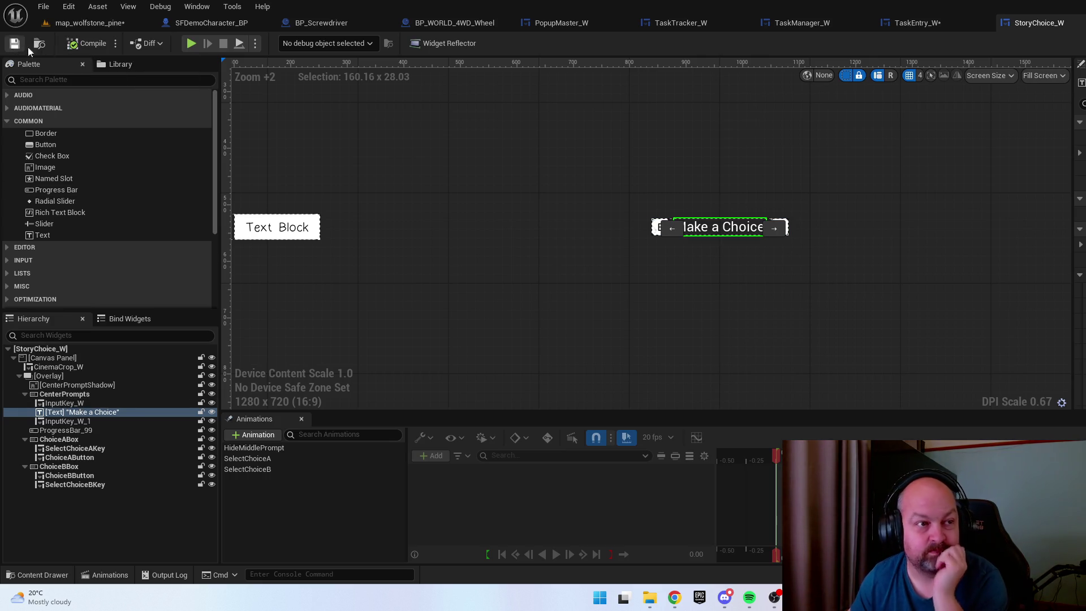
{"action": "key", "text": "ctrl+space"}
Switch SelectableText_W's target Text Block to the new sans-serif font and compile it
{"action": "left_click", "coordinate": [289, 461]}
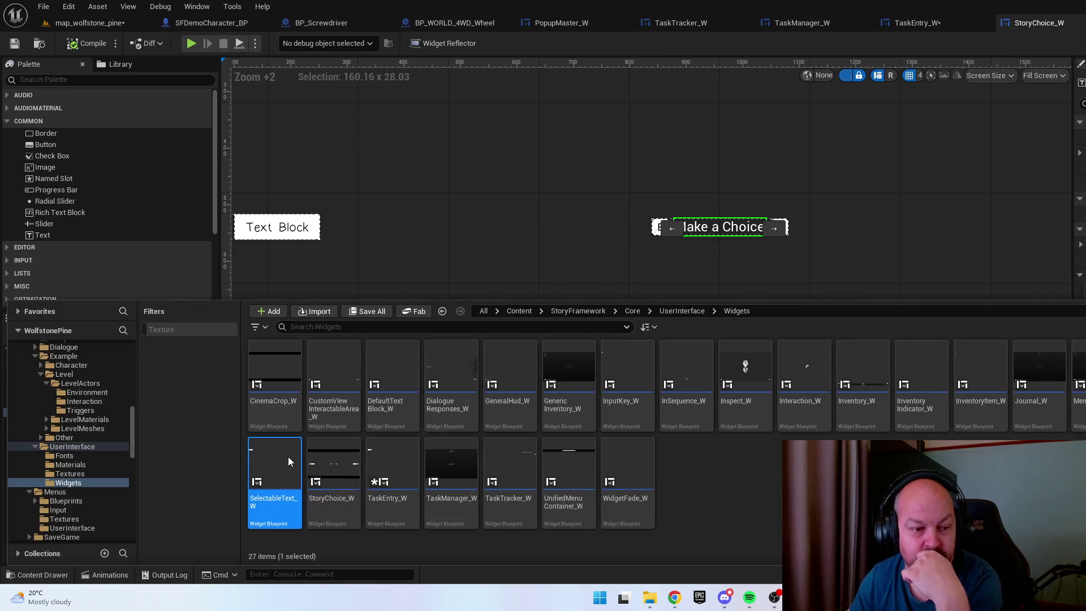
{"action": "double_click", "coordinate": [288, 460]}
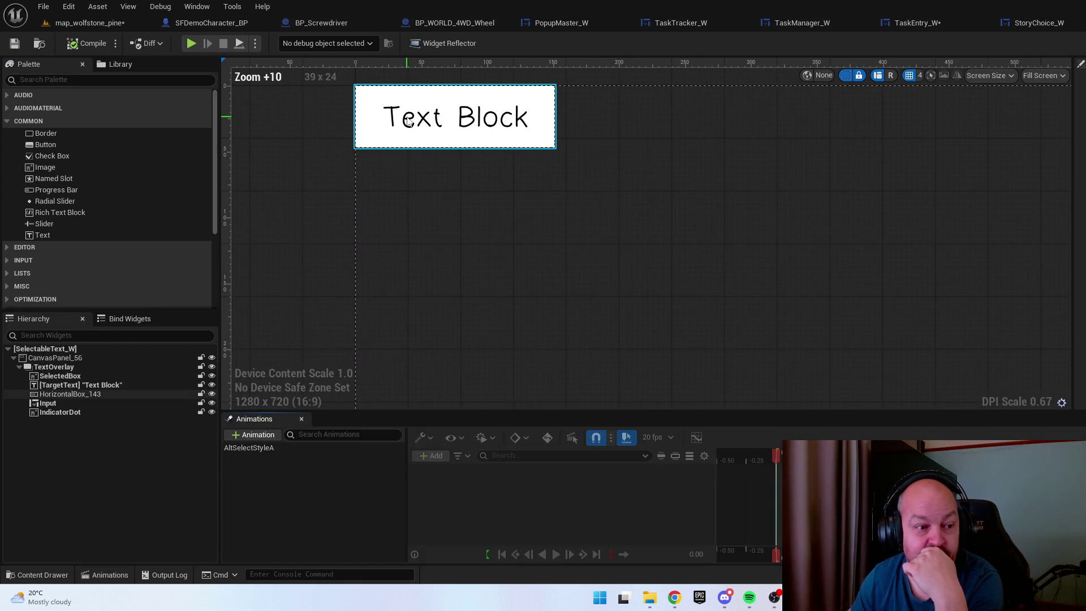
{"action": "left_click", "coordinate": [110, 384]}
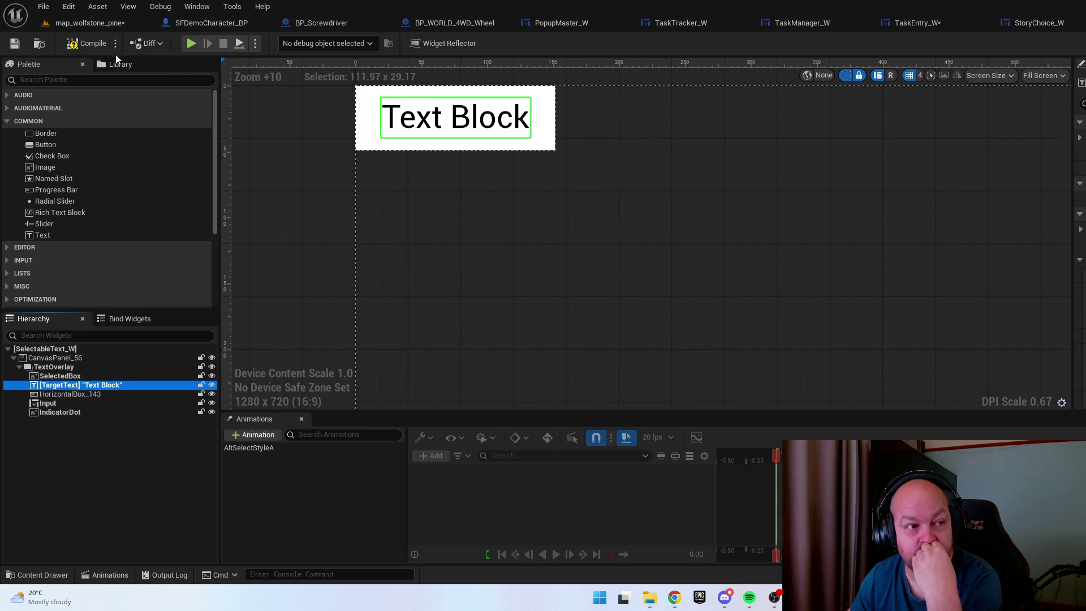
{"action": "left_click", "coordinate": [98, 44]}
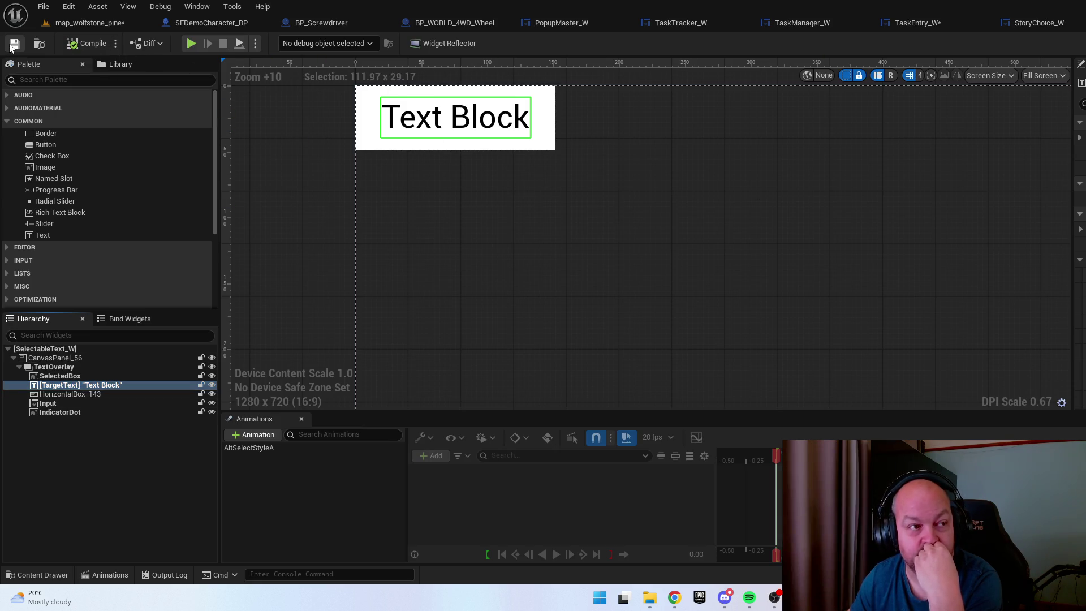
Open QTEInput_W and compile it with its 'E' key label in the new font
{"action": "key", "text": "ctrl+space"}
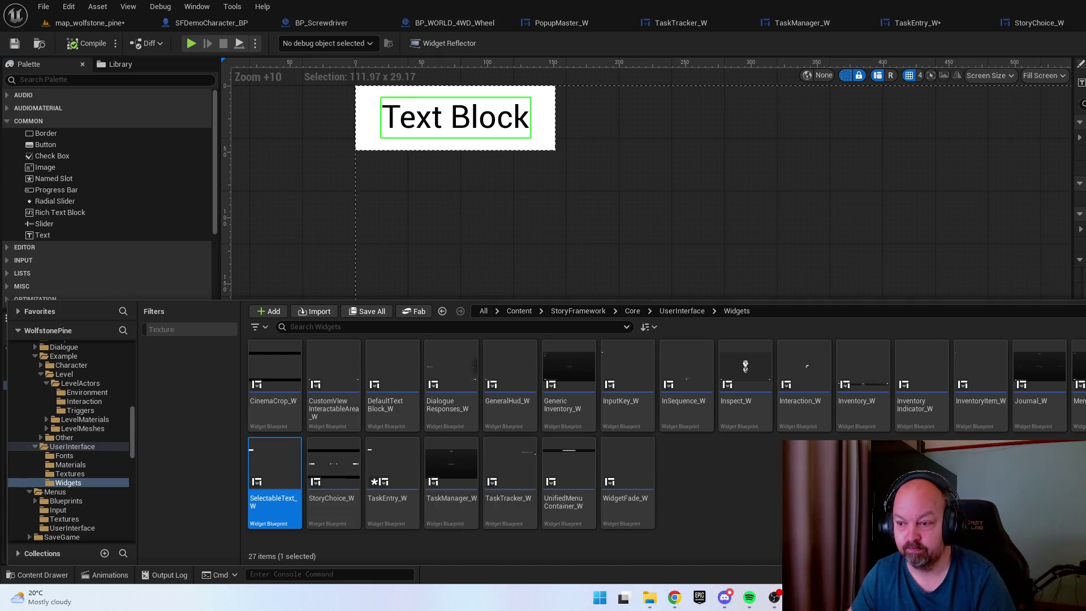
{"action": "key", "text": "ctrl+space"}
{"action": "scroll", "coordinate": [634, 240], "scroll_direction": "up", "scroll_amount": 12}
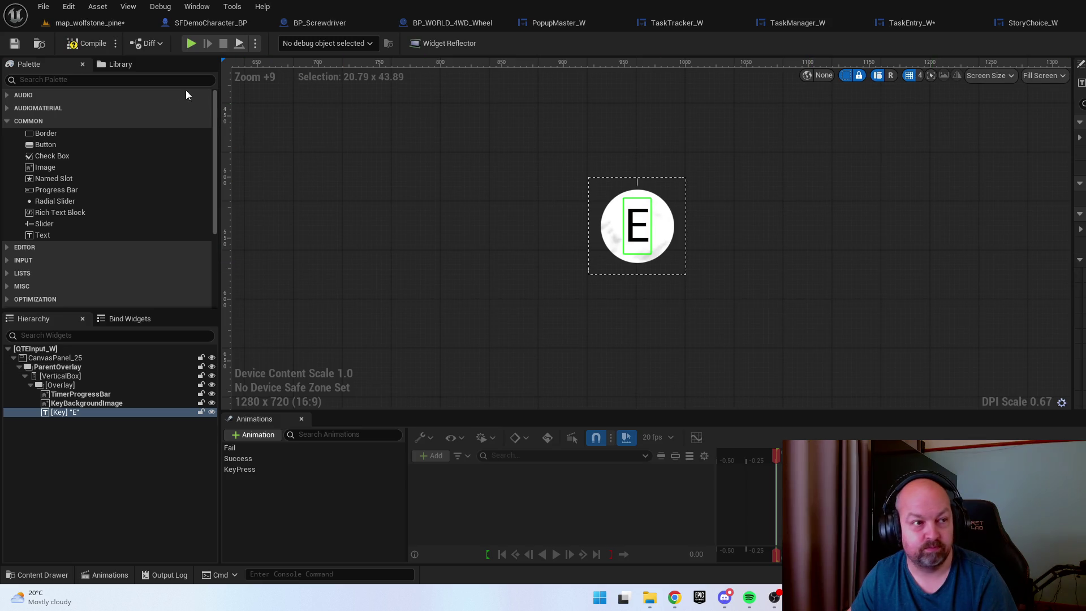
{"action": "left_click", "coordinate": [77, 47]}
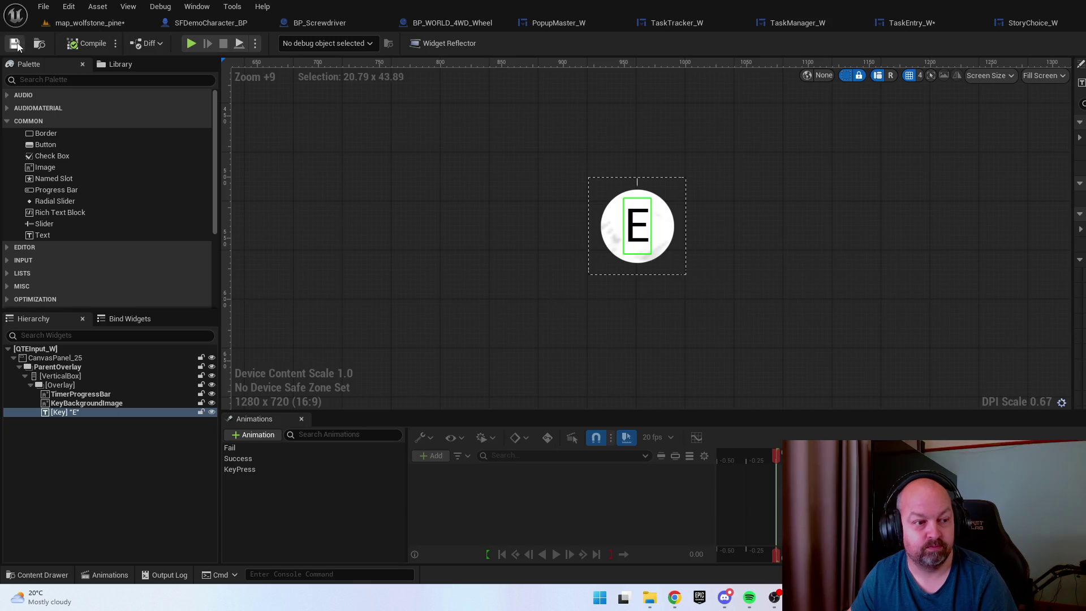
{"action": "key", "text": "ctrl+space"}
Look through the PushTutorialPopup_W, PopupMaster_W event graph and PerformAction_W widgets
{"action": "key", "text": "Return"}
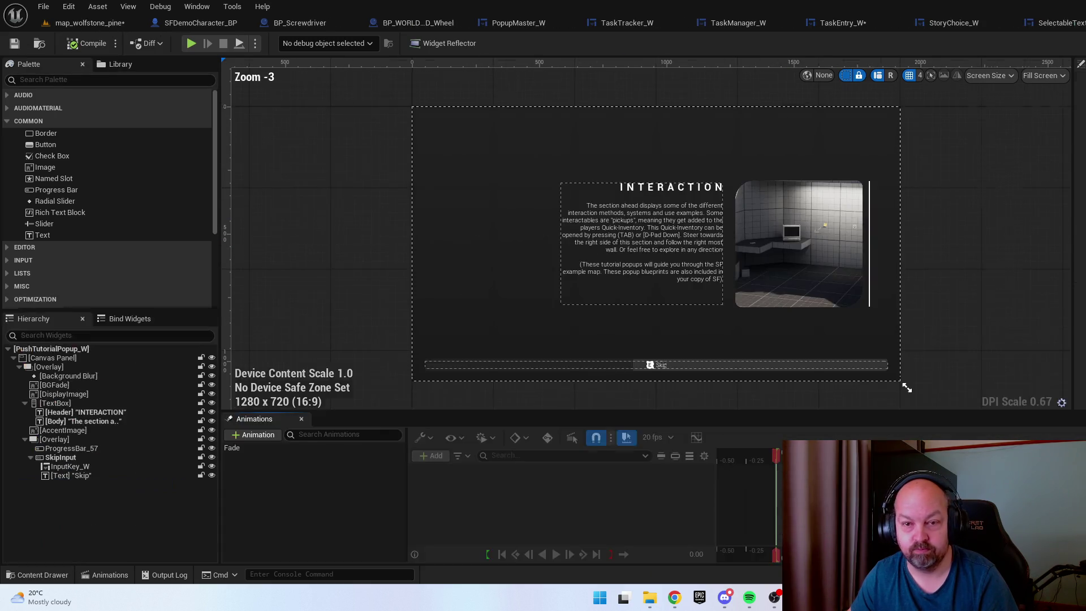
{"action": "key", "text": "ctrl+space"}
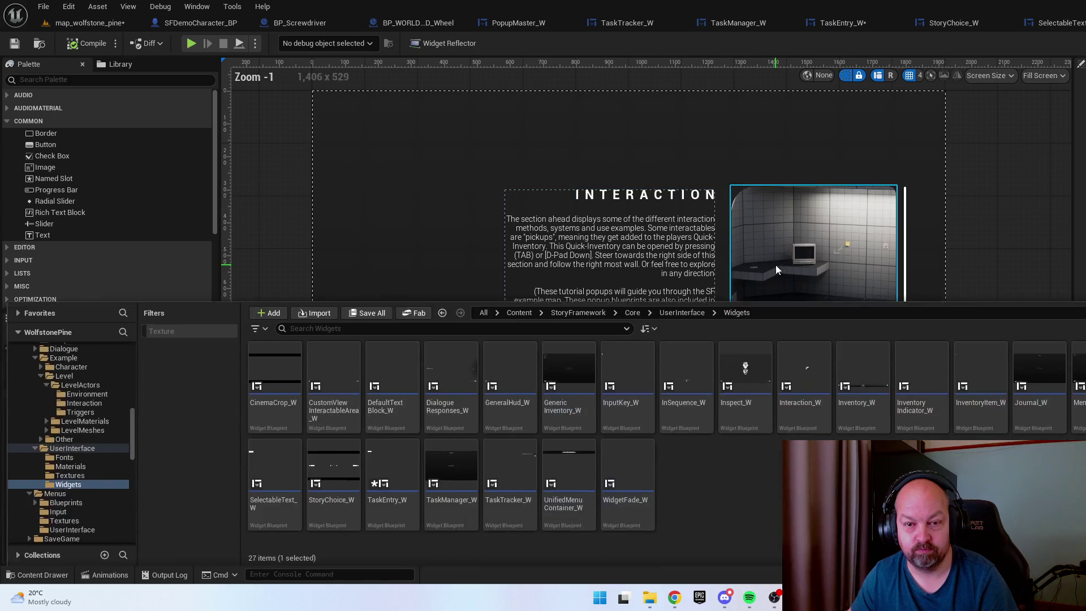
{"action": "left_click", "coordinate": [511, 23]}
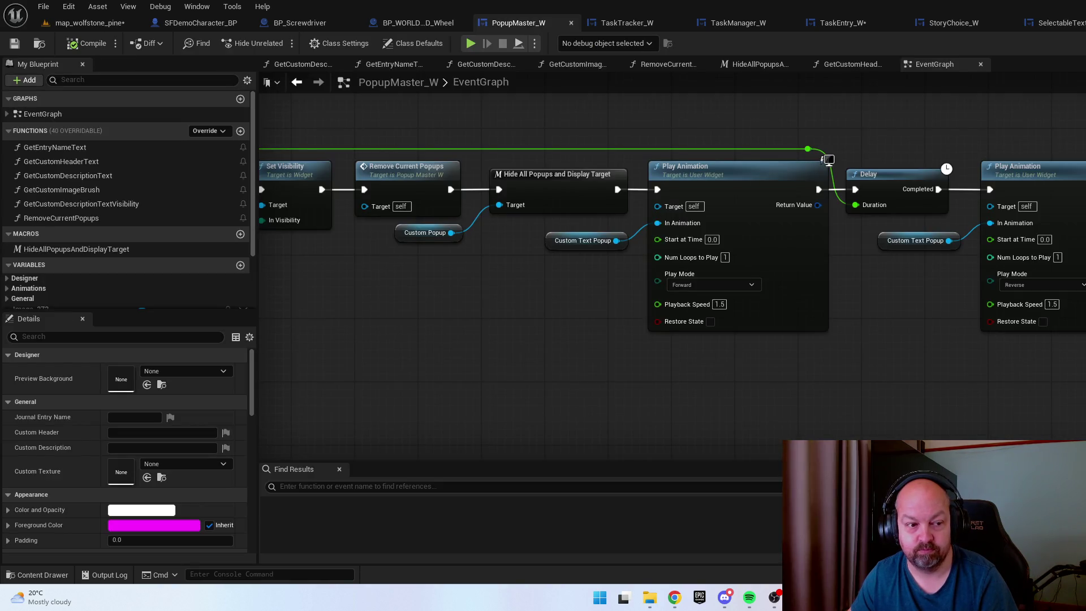
{"action": "key", "text": "ctrl+space"}
{"action": "key", "text": "Return"}
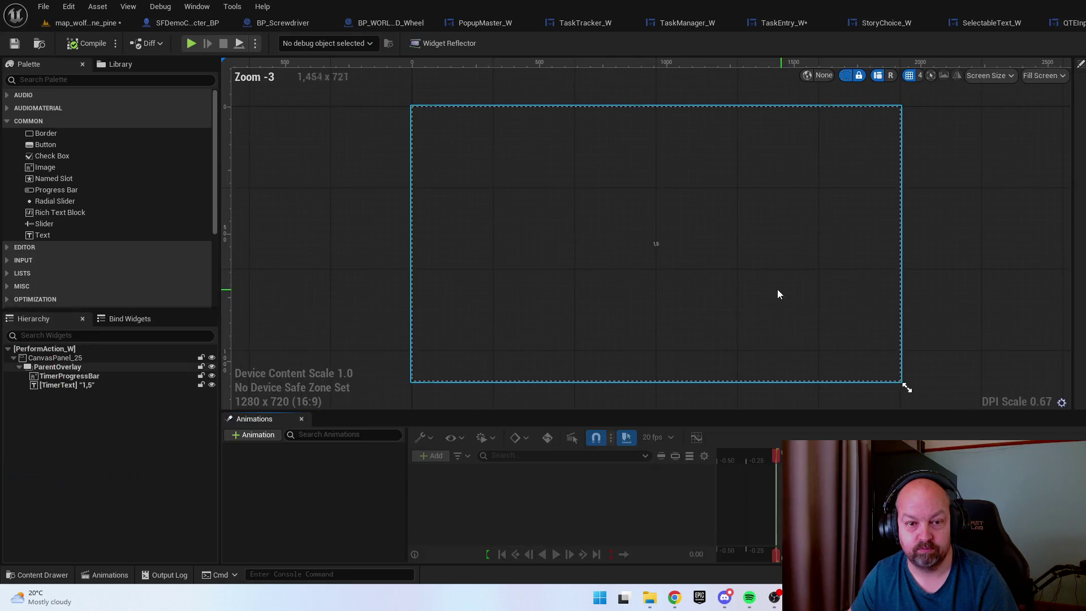
{"action": "scroll", "coordinate": [619, 246], "scroll_direction": "up", "scroll_amount": 7}
{"action": "scroll", "coordinate": [619, 237], "scroll_direction": "down", "scroll_amount": 5}
{"action": "key", "text": "ctrl+space"}
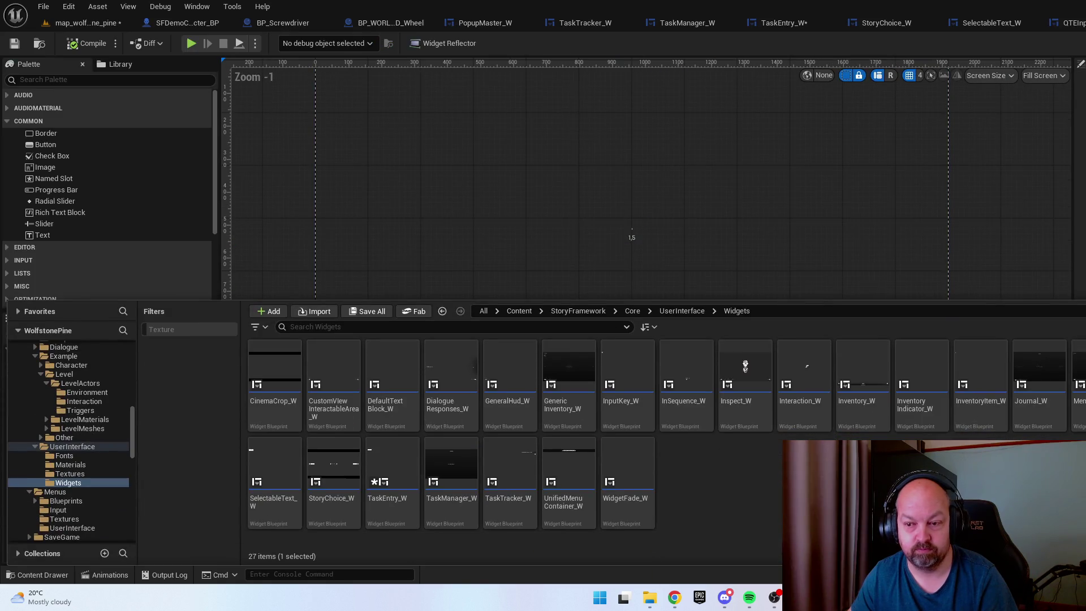
Open MemoirEntry_W, set 'Memoir Description' and '???' texts to Roboto, and compile
{"action": "left_click", "coordinate": [696, 252]}
{"action": "scroll", "coordinate": [696, 252], "scroll_direction": "down", "scroll_amount": 2}
{"action": "scroll", "coordinate": [500, 117], "scroll_direction": "up", "scroll_amount": 8}
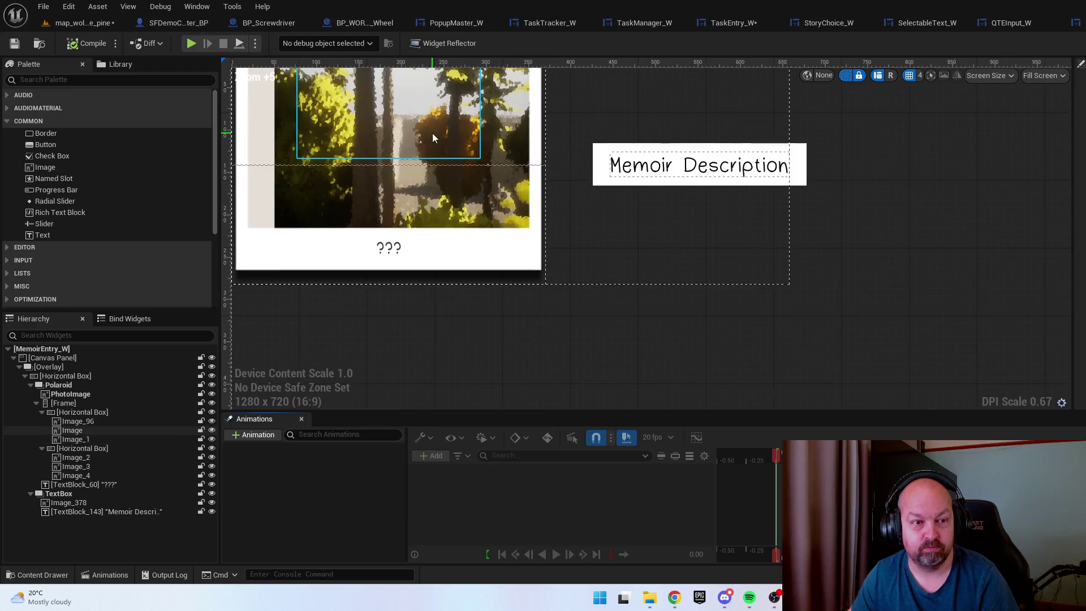
{"action": "left_click", "coordinate": [707, 177]}
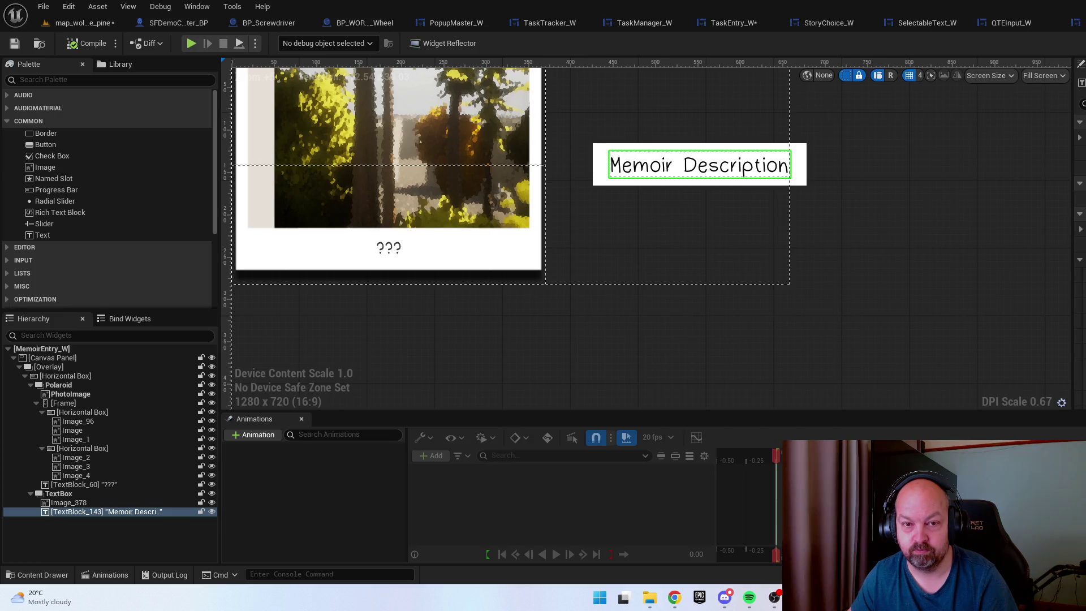
{"action": "left_click", "coordinate": [389, 247]}
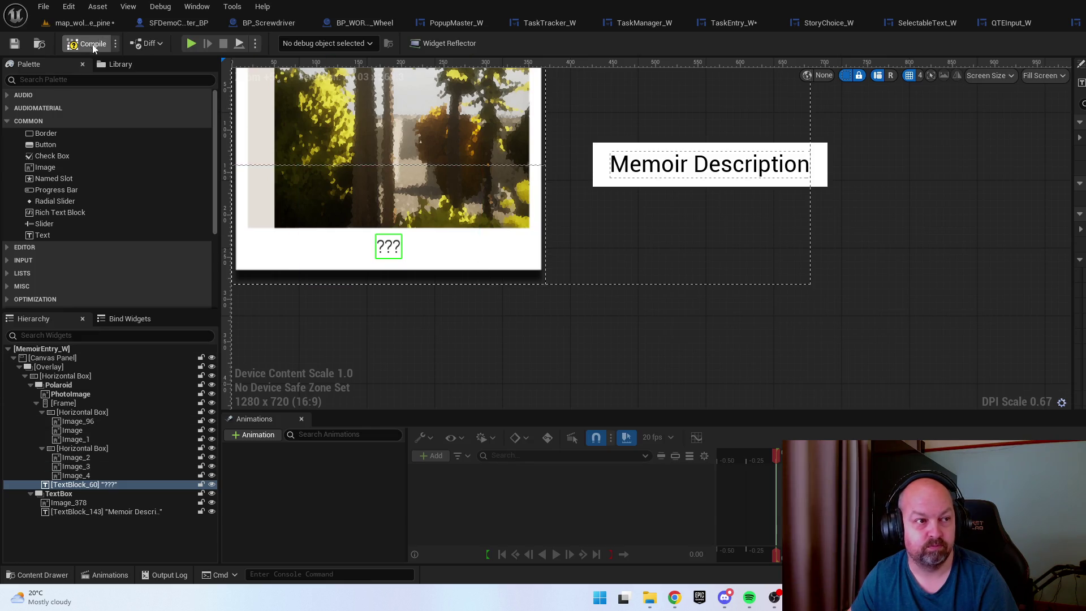
{"action": "left_click", "coordinate": [94, 48]}
{"action": "key", "text": "ctrl+space"}
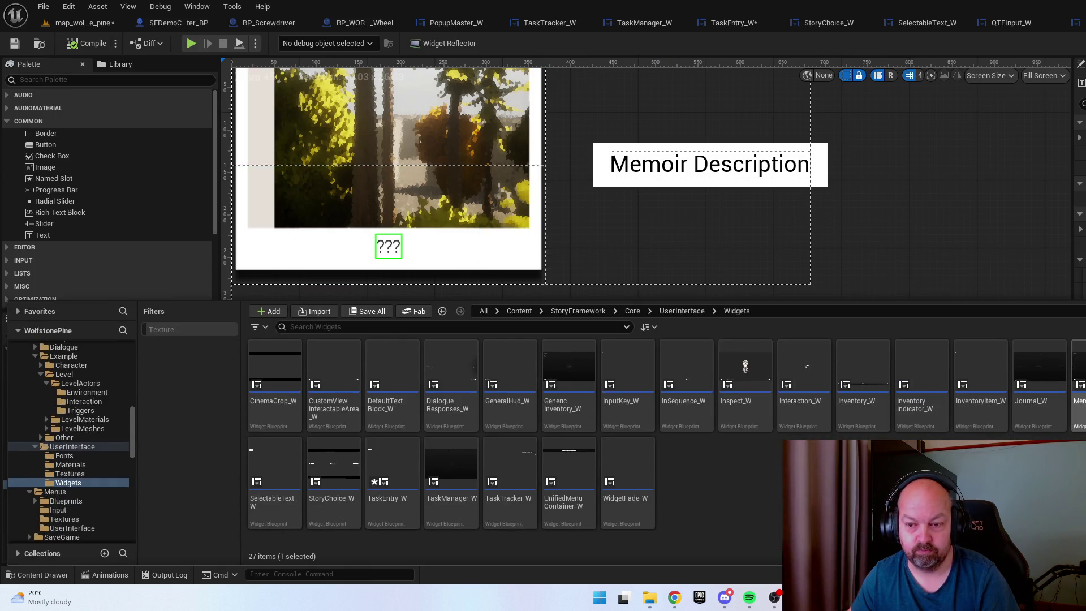
Open Memoir_W and restyle its Navigate hint, 'Memoirs' header and 'Page 1/1' texts
{"action": "double_click", "coordinate": [1077, 385]}
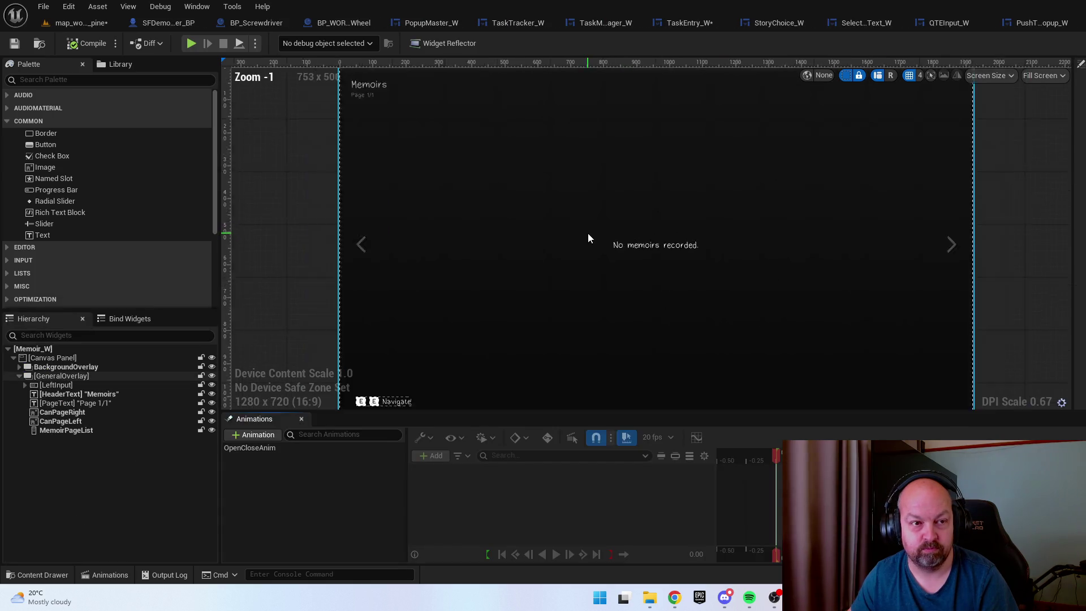
{"action": "left_click", "coordinate": [211, 375]}
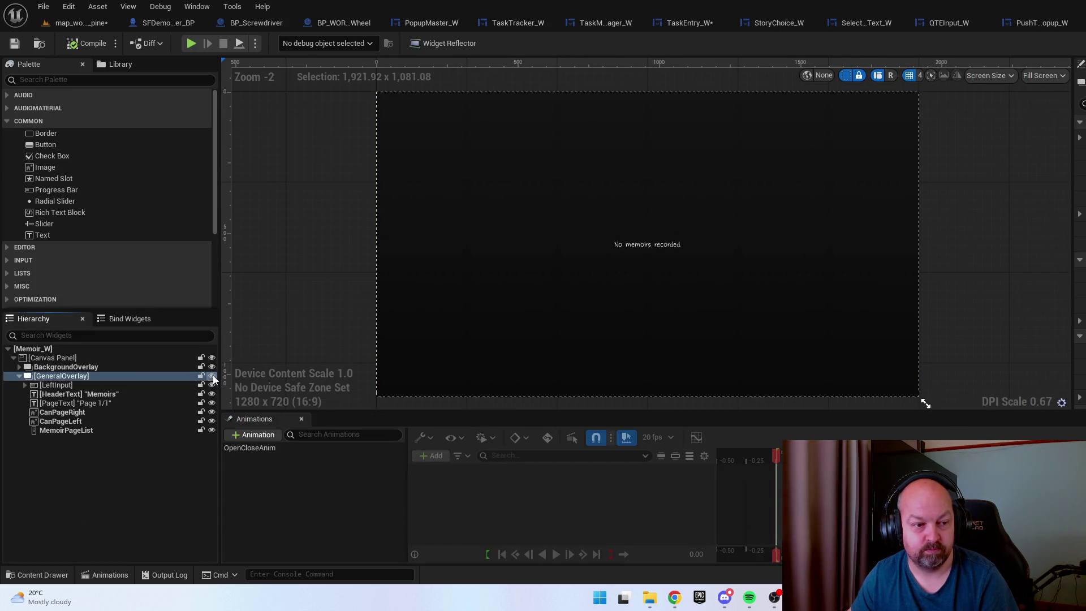
{"action": "key", "text": "ctrl+z"}
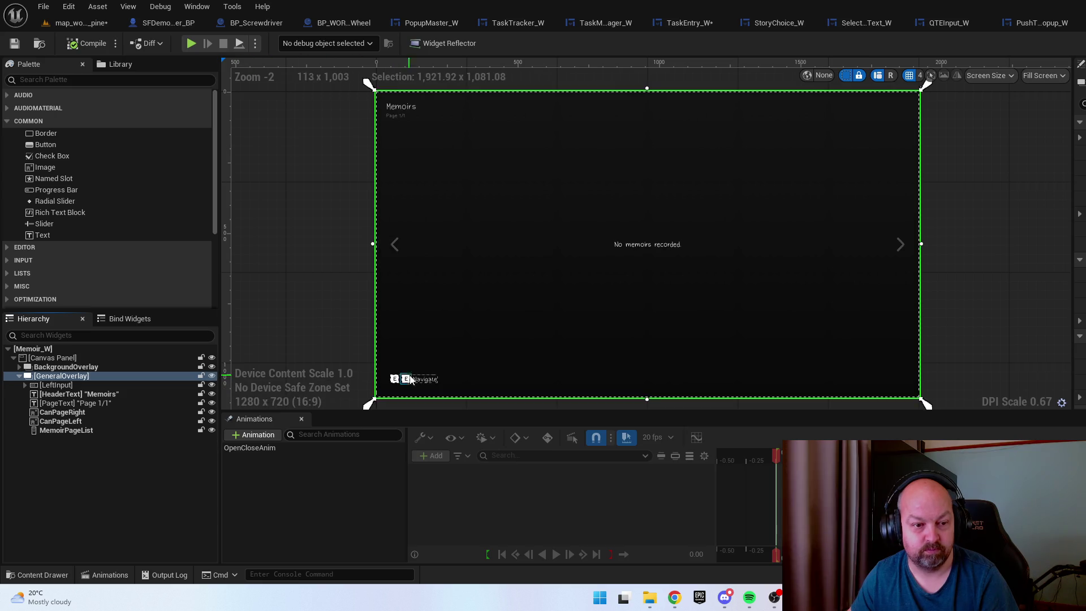
{"action": "left_click", "coordinate": [419, 380]}
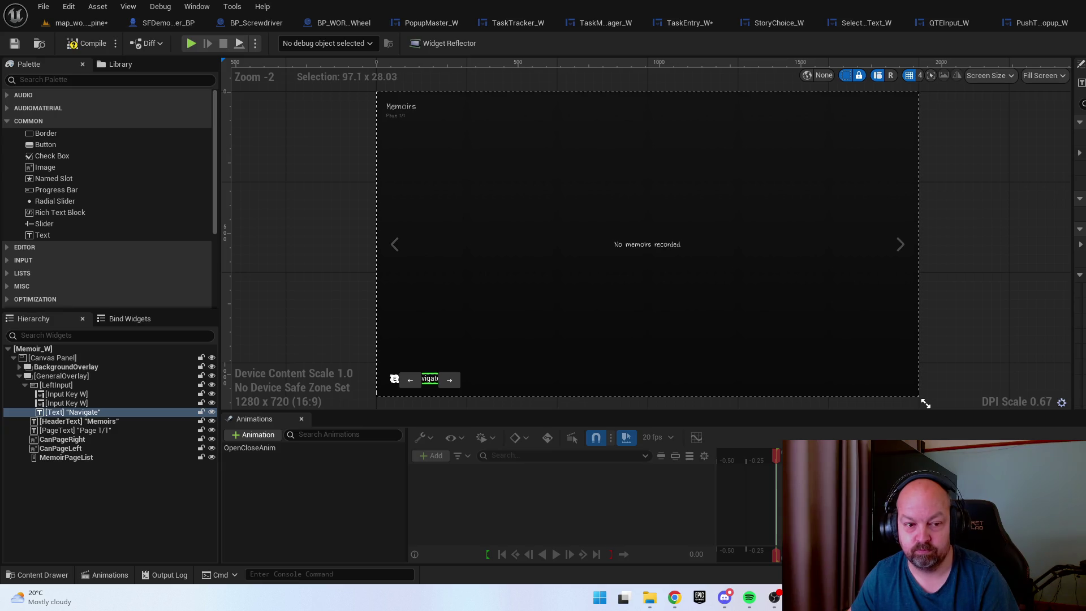
{"action": "left_click", "coordinate": [401, 107]}
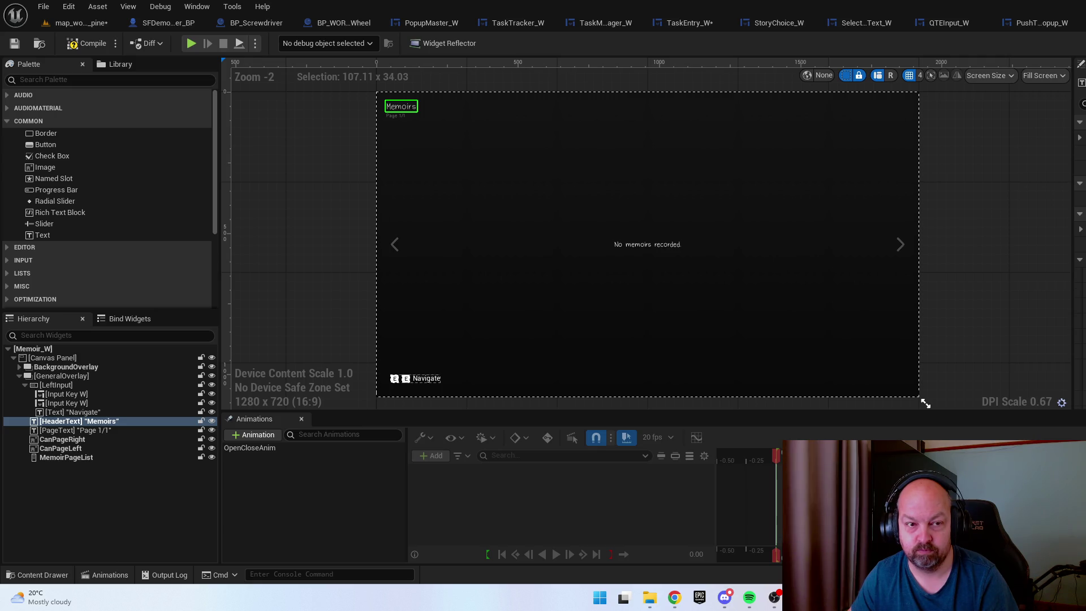
{"action": "scroll", "coordinate": [390, 104], "scroll_direction": "up", "scroll_amount": 6}
{"action": "left_click", "coordinate": [405, 125]}
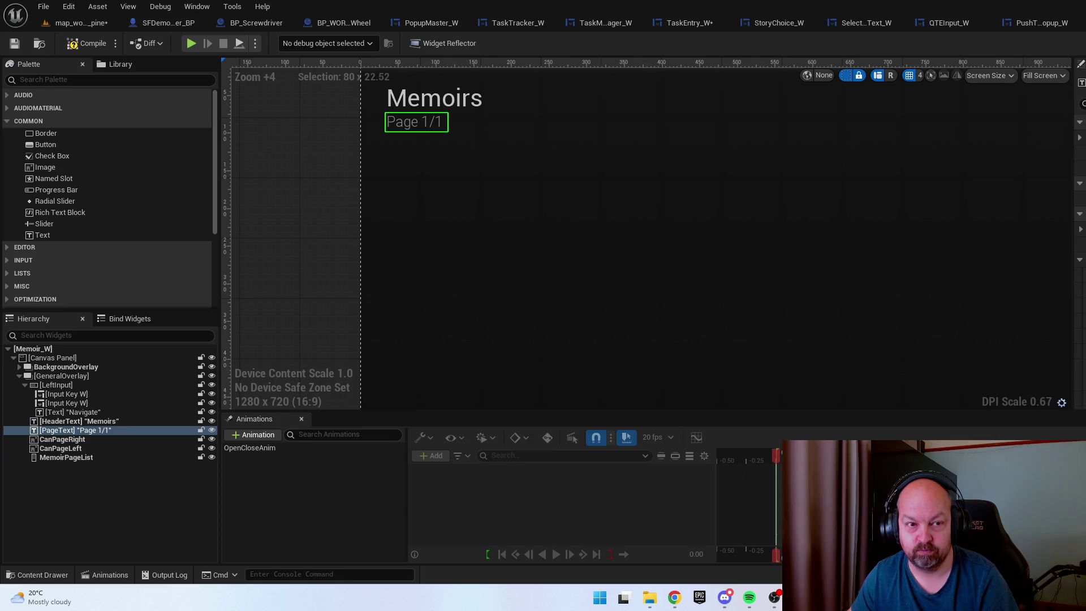
{"action": "scroll", "coordinate": [639, 258], "scroll_direction": "down", "scroll_amount": 5}
Hide GeneralOverlay, restyle the 'No memoirs recorded.' text, then compile and save Memoir_W
{"action": "left_click", "coordinate": [822, 355]}
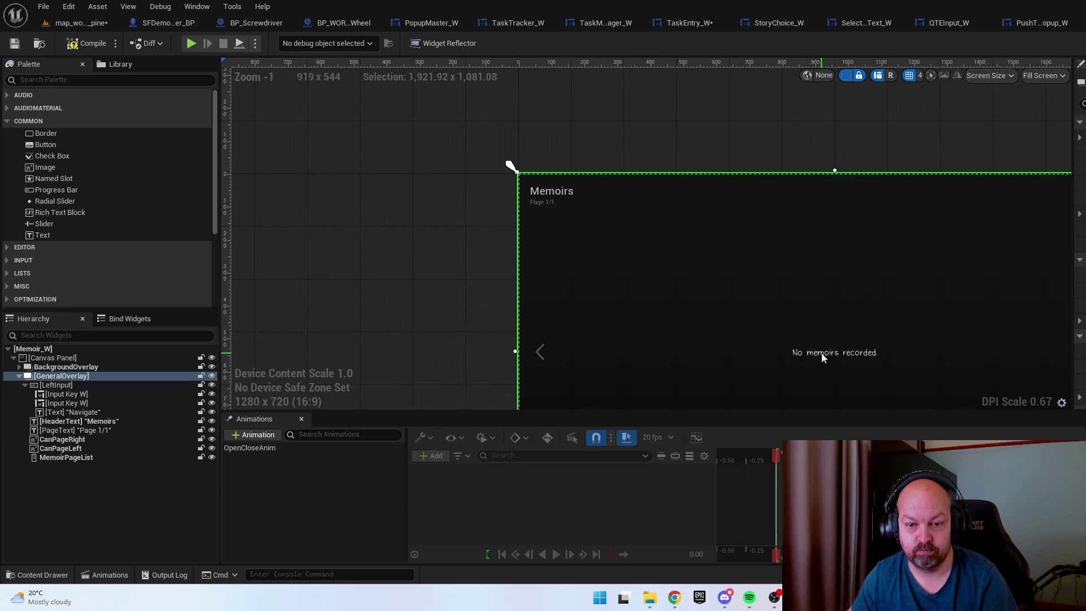
{"action": "left_click", "coordinate": [211, 376]}
{"action": "left_click", "coordinate": [828, 354]}
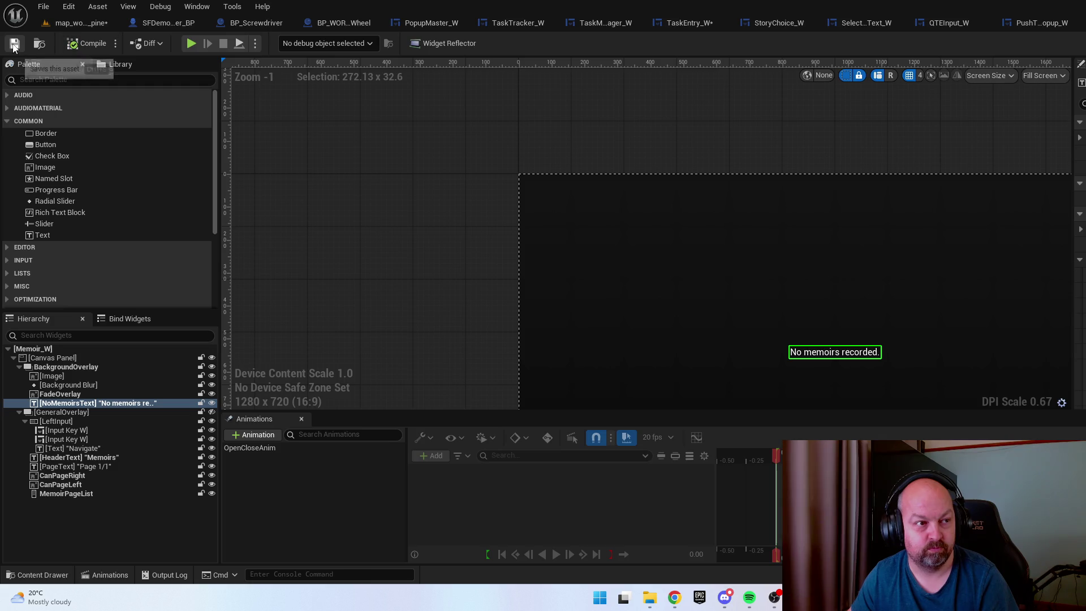
{"action": "key", "text": "ctrl+space"}
{"action": "left_click", "coordinate": [1033, 354]}
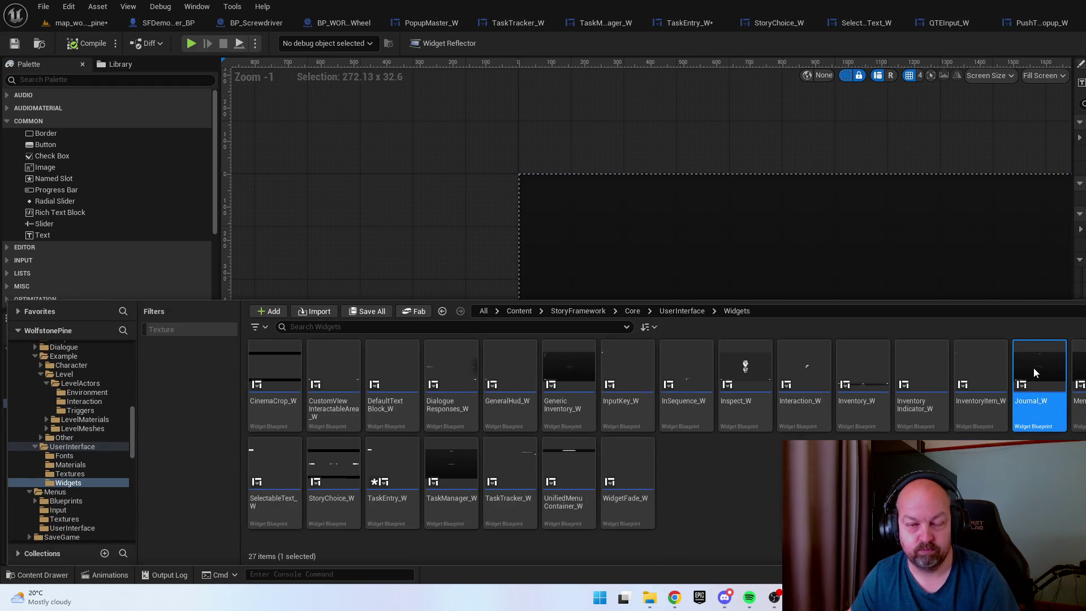
Open Journal_W and restyle its Rotate and Navigate hints and the Journal header
{"action": "double_click", "coordinate": [1033, 368]}
{"action": "scroll", "coordinate": [469, 248], "scroll_direction": "up", "scroll_amount": 4}
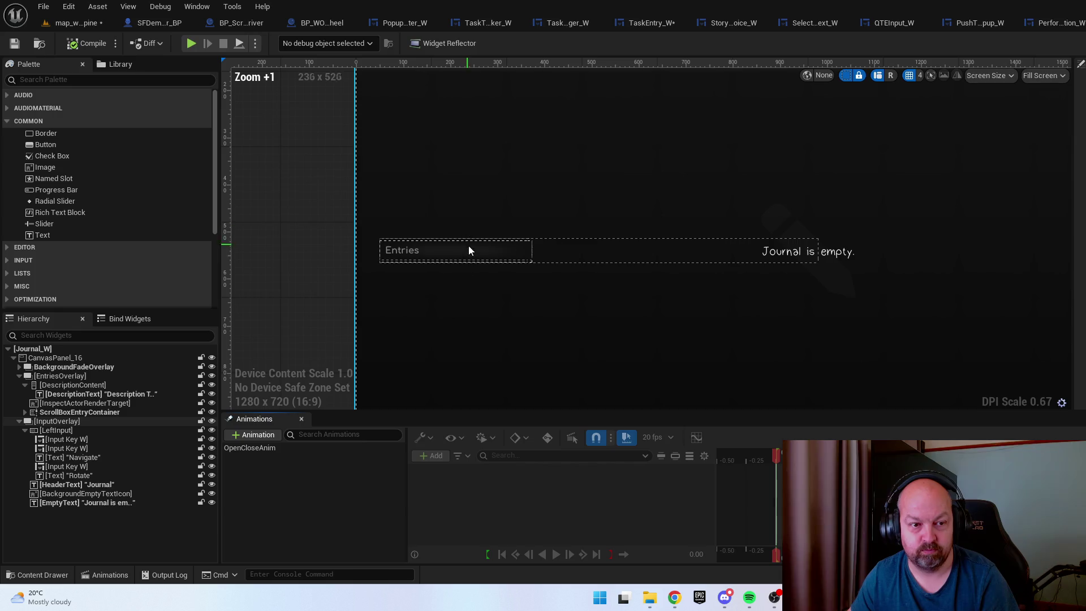
{"action": "left_click", "coordinate": [776, 317]}
{"action": "scroll", "coordinate": [699, 273], "scroll_direction": "down", "scroll_amount": 5}
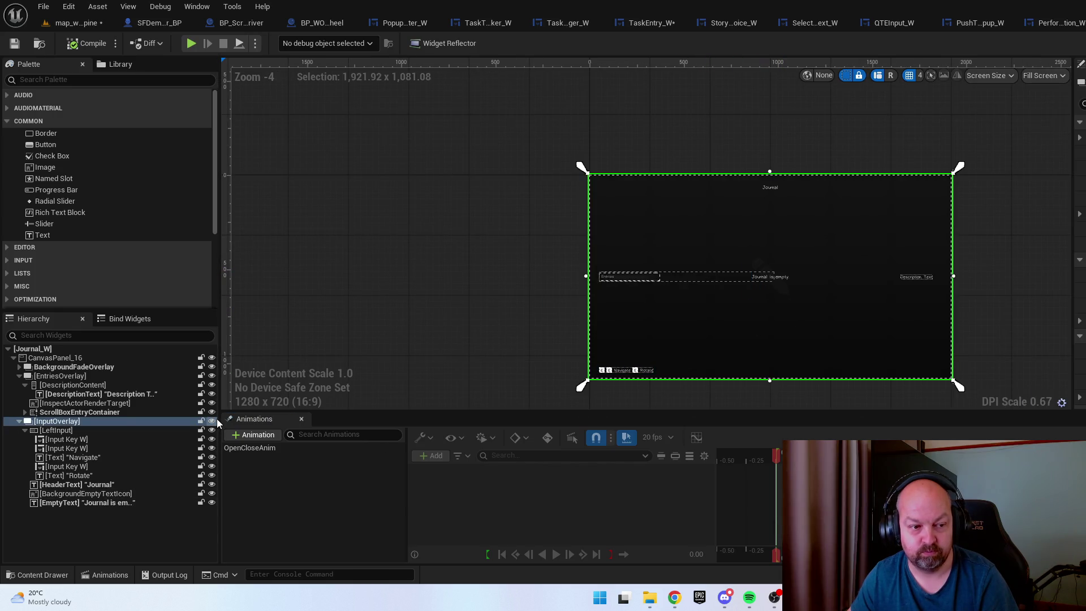
{"action": "scroll", "coordinate": [599, 384], "scroll_direction": "up", "scroll_amount": 8}
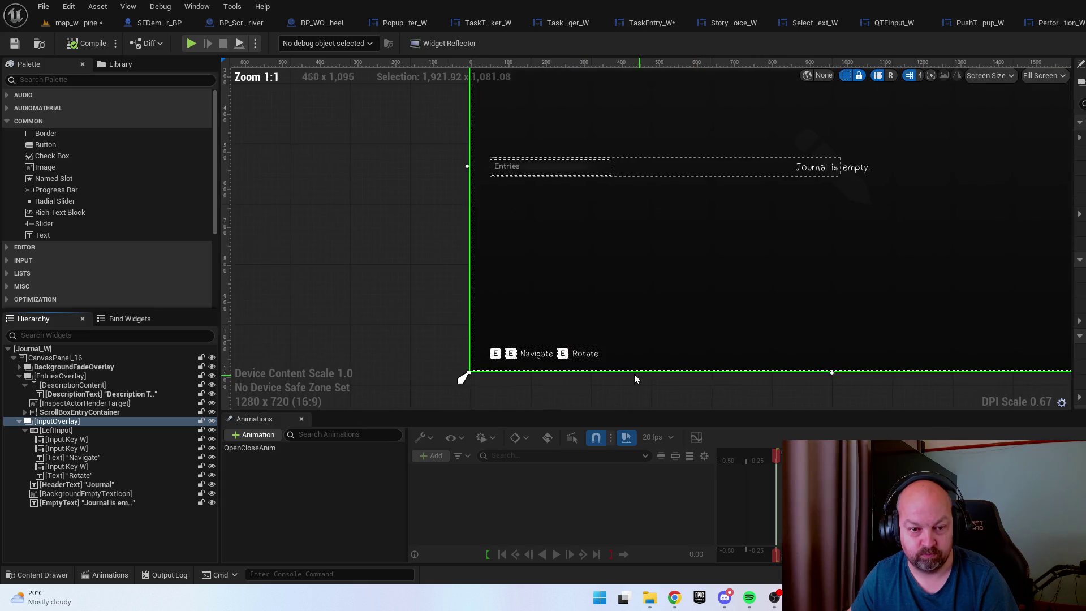
{"action": "left_click", "coordinate": [532, 315]}
{"action": "scroll", "coordinate": [543, 323], "scroll_direction": "up", "scroll_amount": 1}
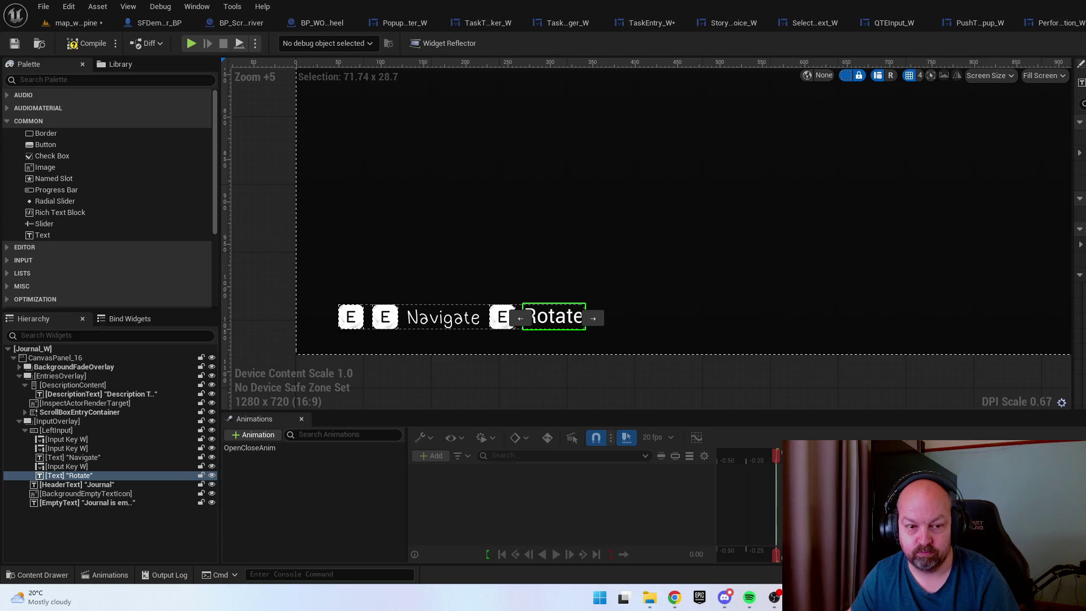
{"action": "left_click", "coordinate": [428, 320]}
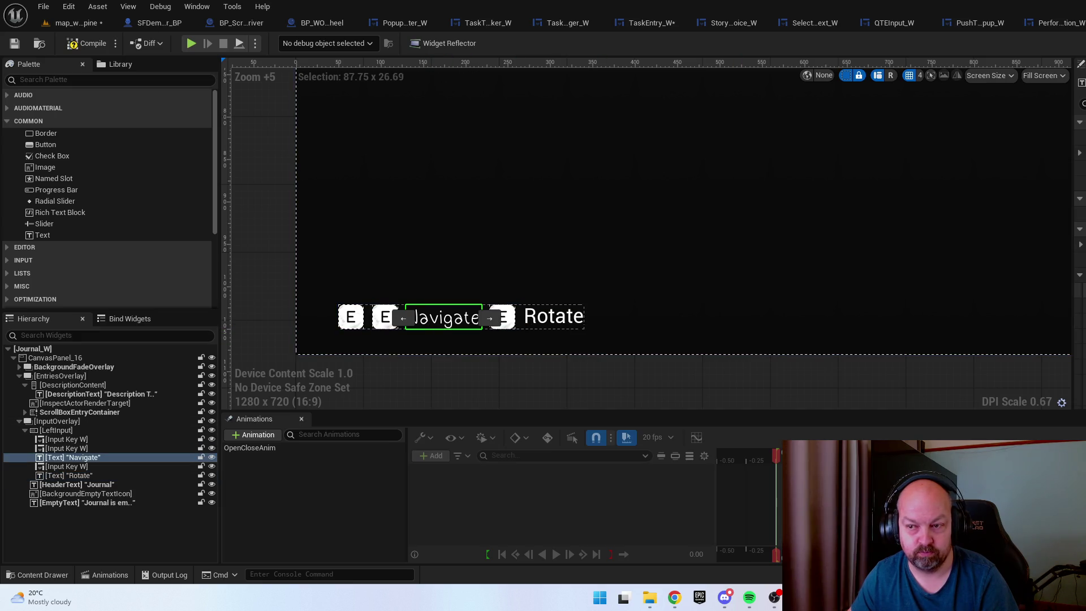
{"action": "scroll", "coordinate": [616, 277], "scroll_direction": "down", "scroll_amount": 9}
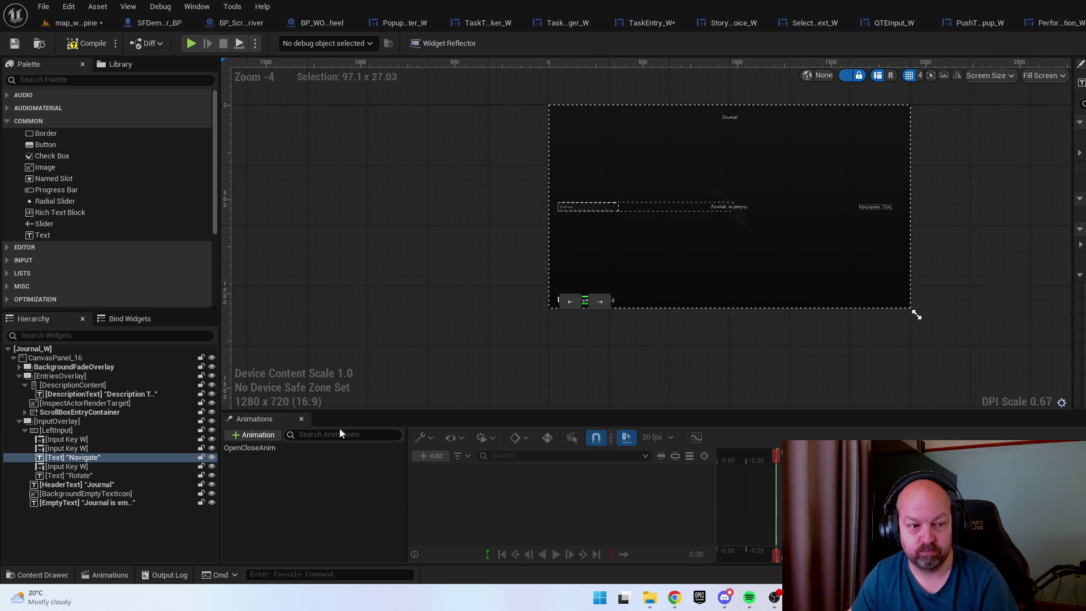
{"action": "left_click", "coordinate": [212, 458]}
{"action": "left_click", "coordinate": [215, 458]}
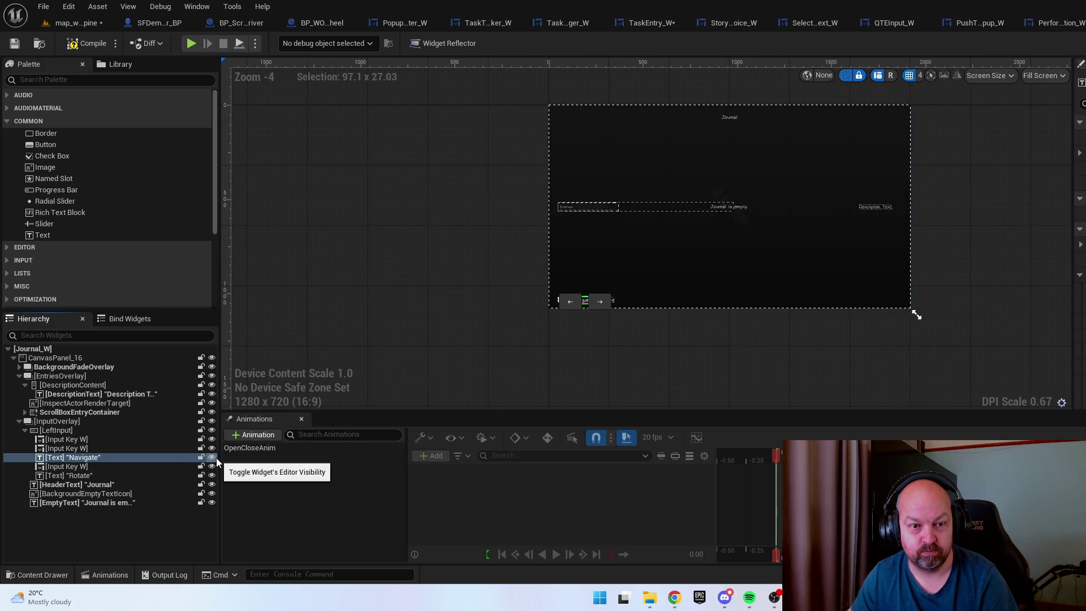
{"action": "left_click", "coordinate": [714, 249]}
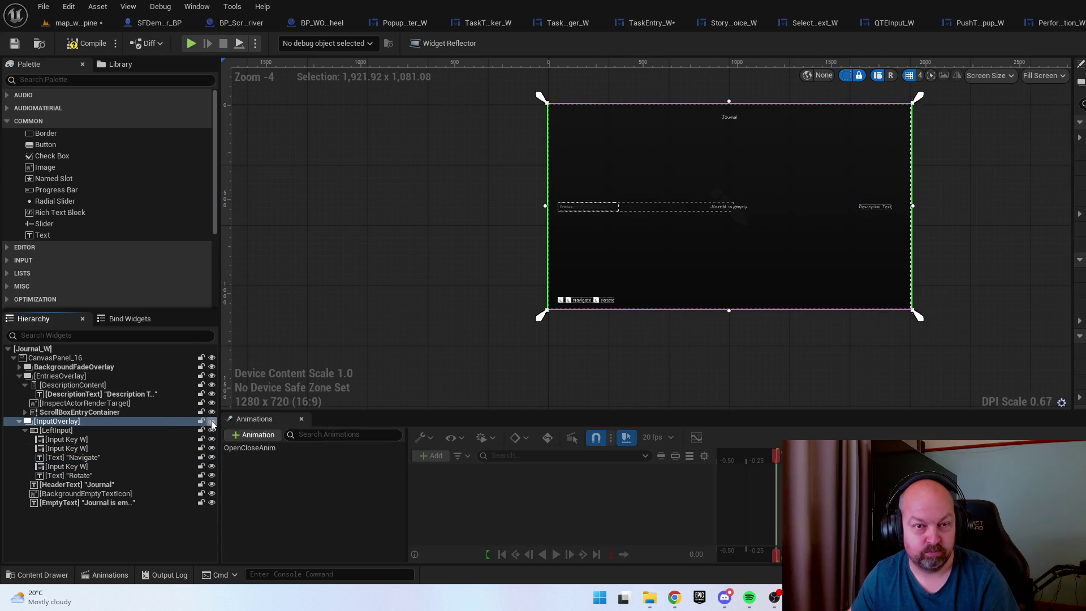
{"action": "left_click", "coordinate": [109, 485]}
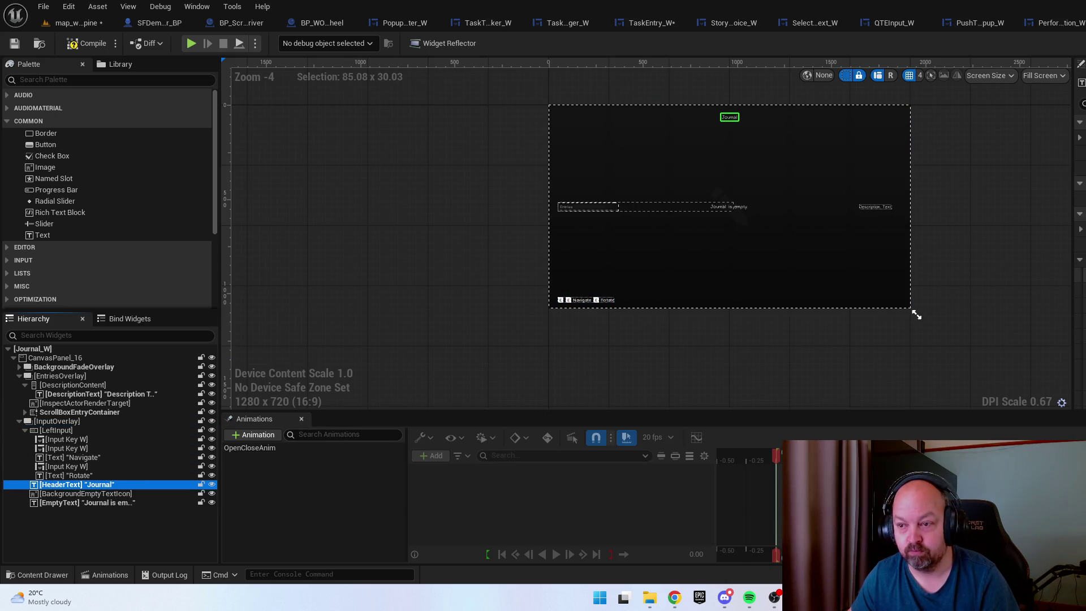
Edit the 'Journal is empty' message text, adding a '.'
{"action": "left_click", "coordinate": [916, 315]}
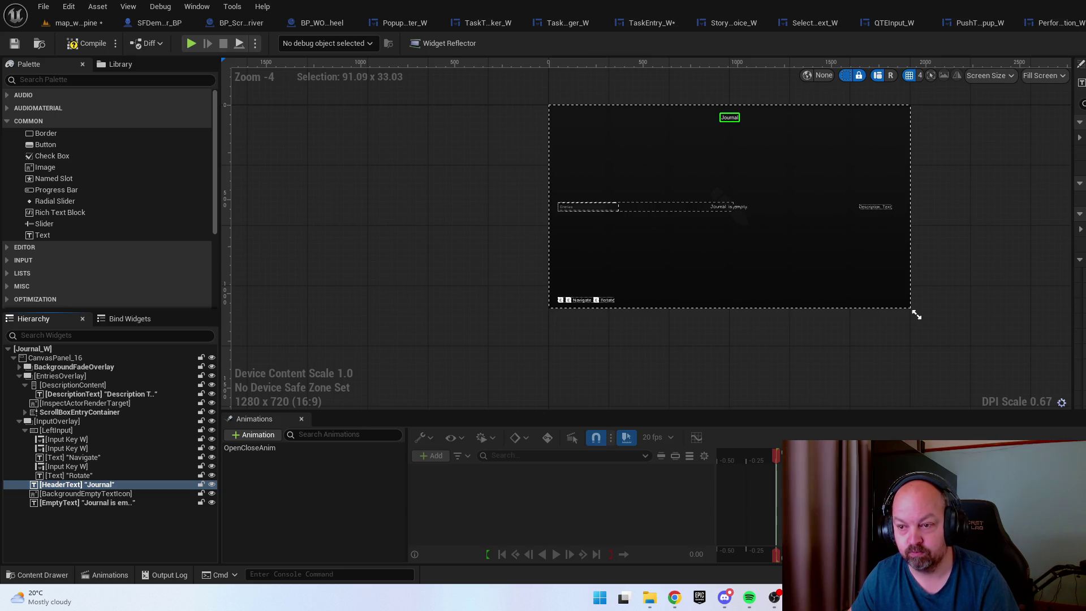
{"action": "scroll", "coordinate": [961, 181], "scroll_direction": "up", "scroll_amount": 2}
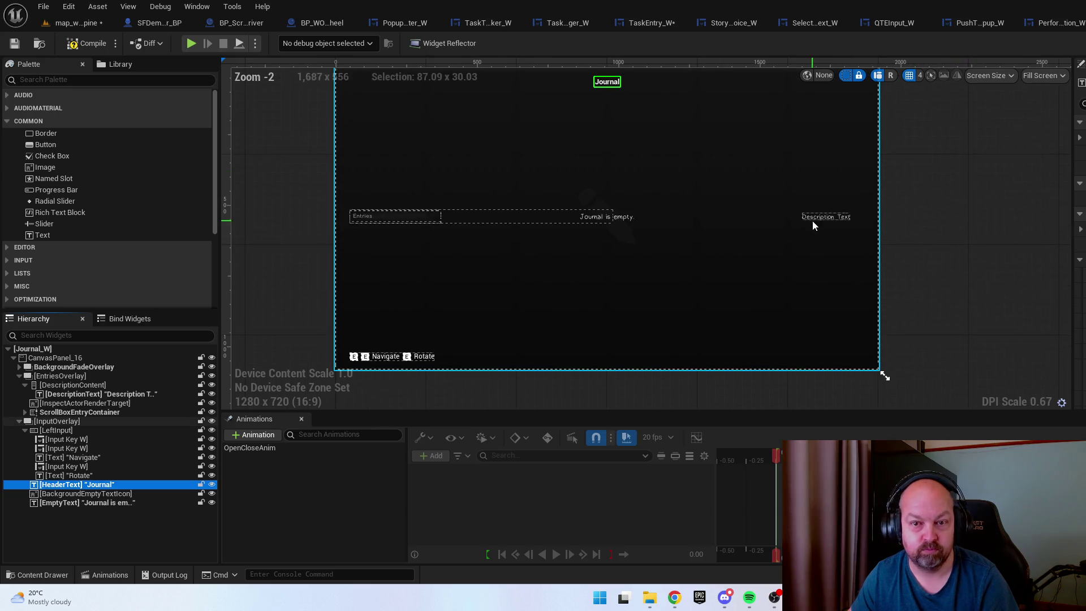
{"action": "left_click", "coordinate": [56, 422]}
{"action": "left_click", "coordinate": [212, 421]}
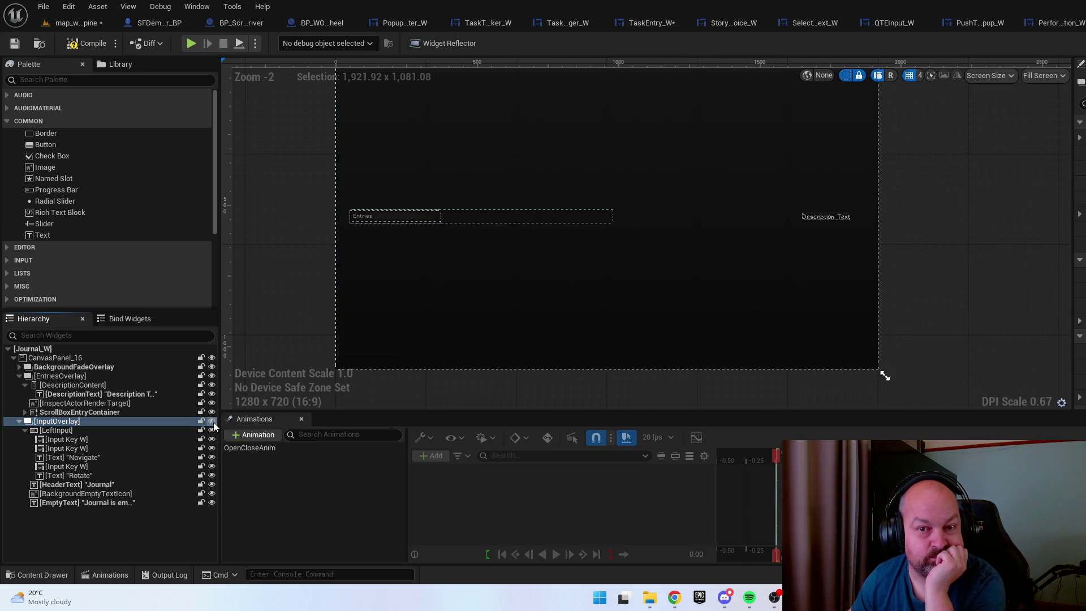
{"action": "left_click", "coordinate": [213, 422]}
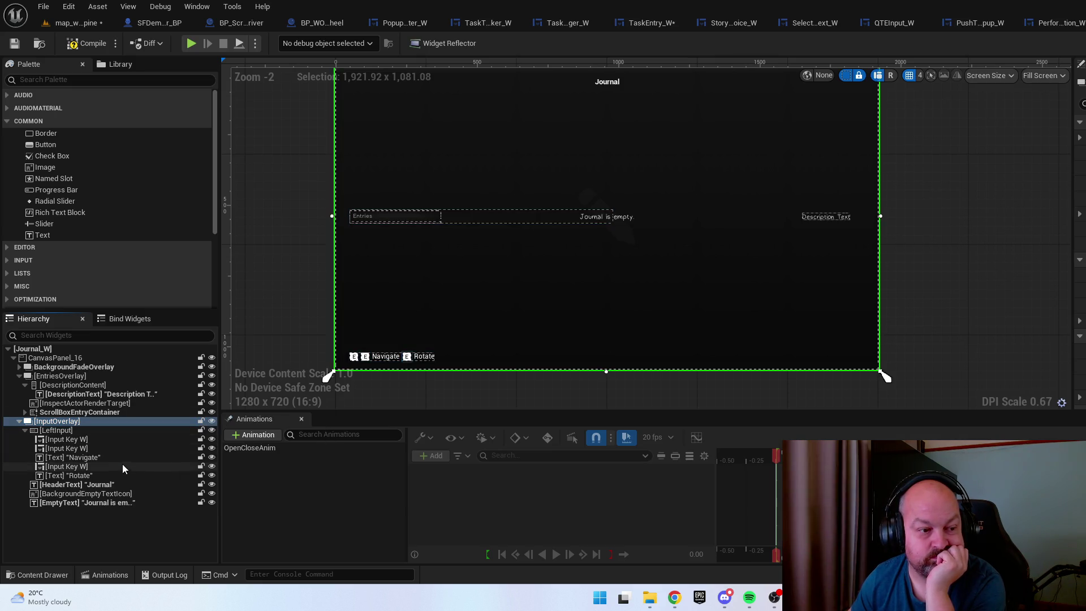
{"action": "left_click", "coordinate": [131, 502]}
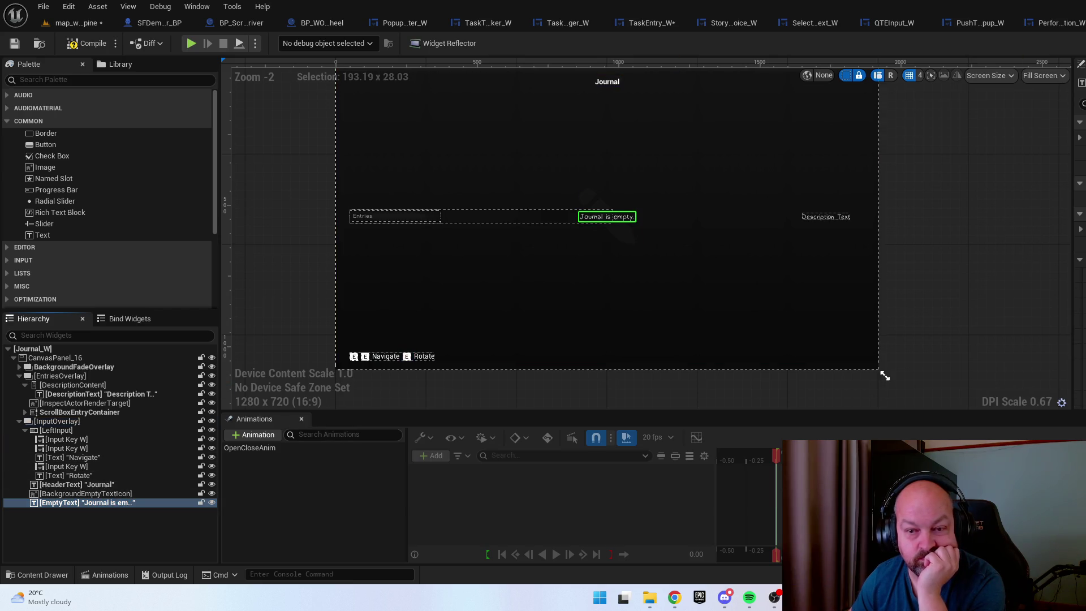
{"action": "type", "text": "."}
{"action": "key", "text": "Return"}
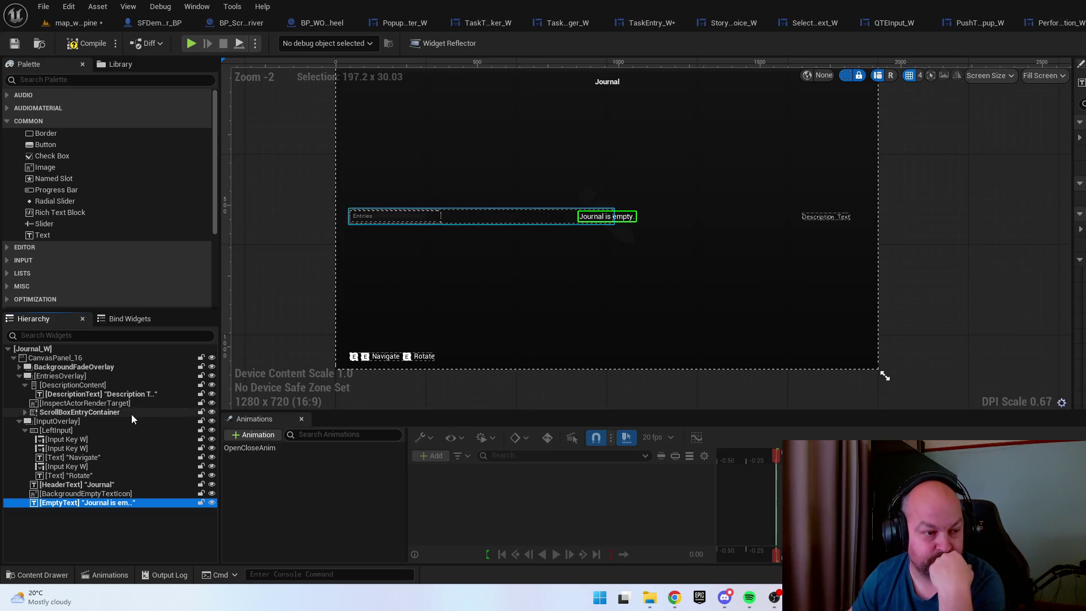
Adjust the Description Text and 'Entries' heading fonts, then compile Journal_W
{"action": "left_click", "coordinate": [615, 294]}
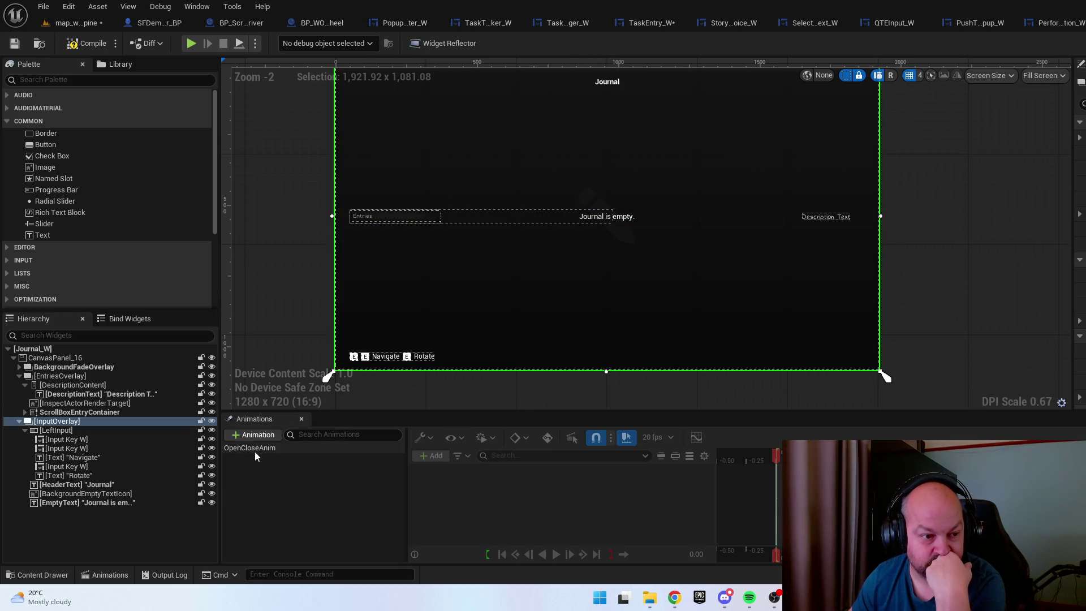
{"action": "left_click", "coordinate": [211, 421]}
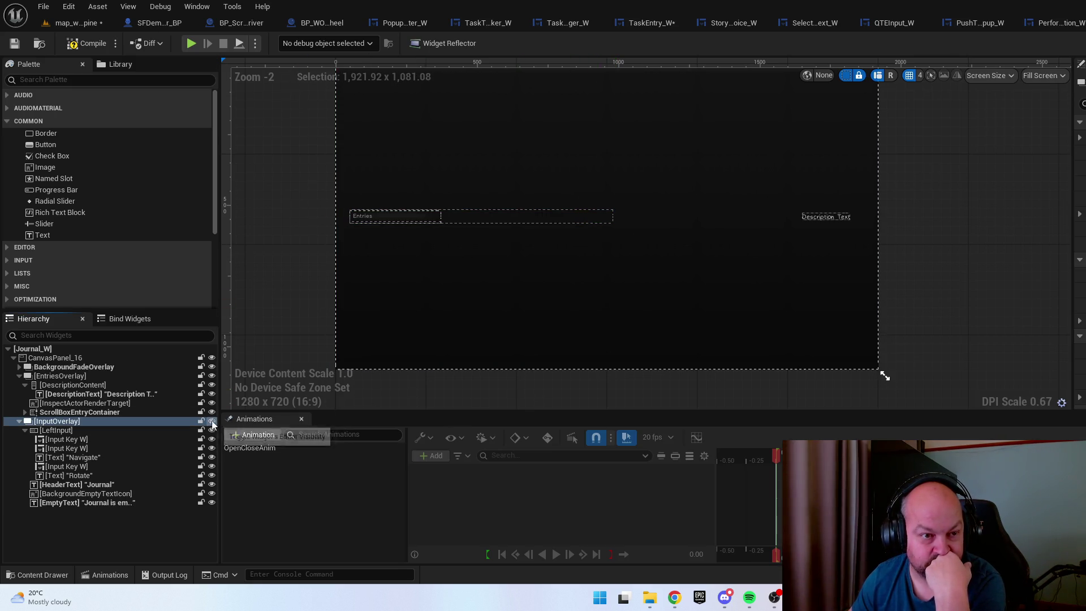
{"action": "left_click", "coordinate": [824, 221]}
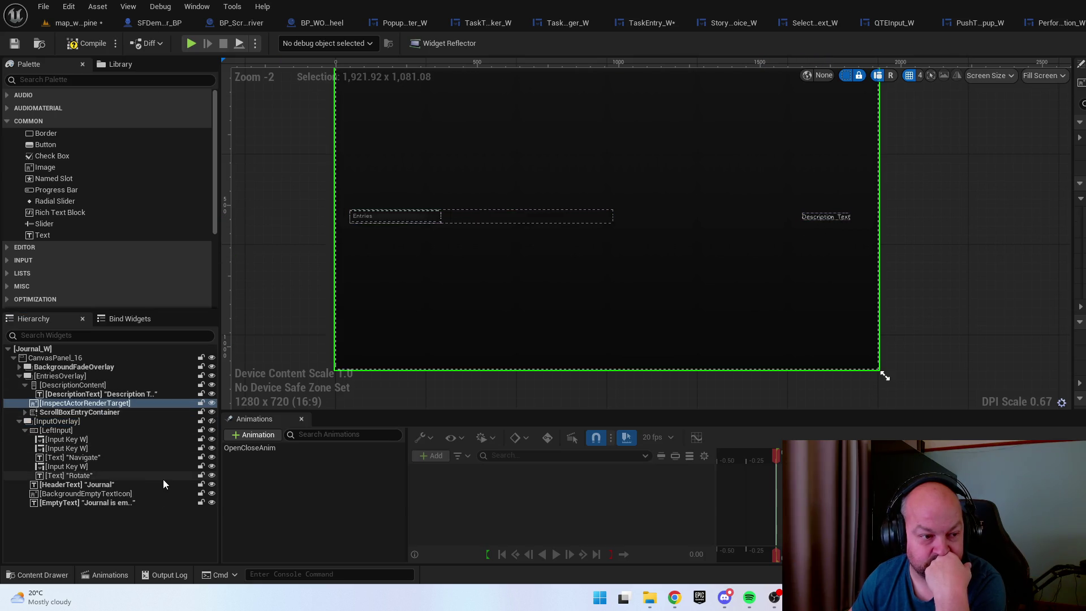
{"action": "left_click", "coordinate": [169, 394]}
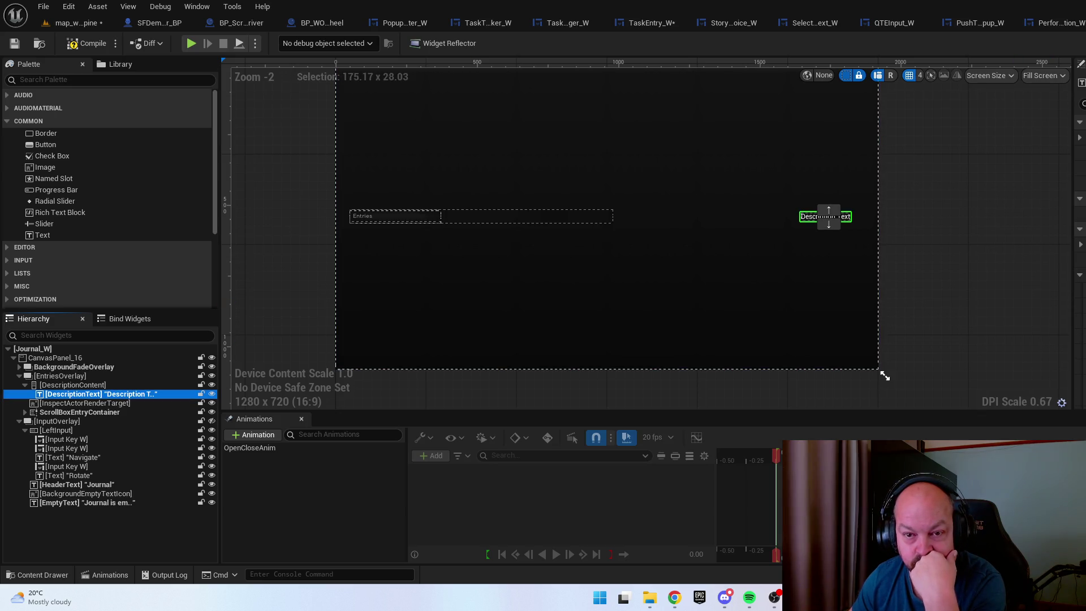
{"action": "scroll", "coordinate": [322, 214], "scroll_direction": "up", "scroll_amount": 7}
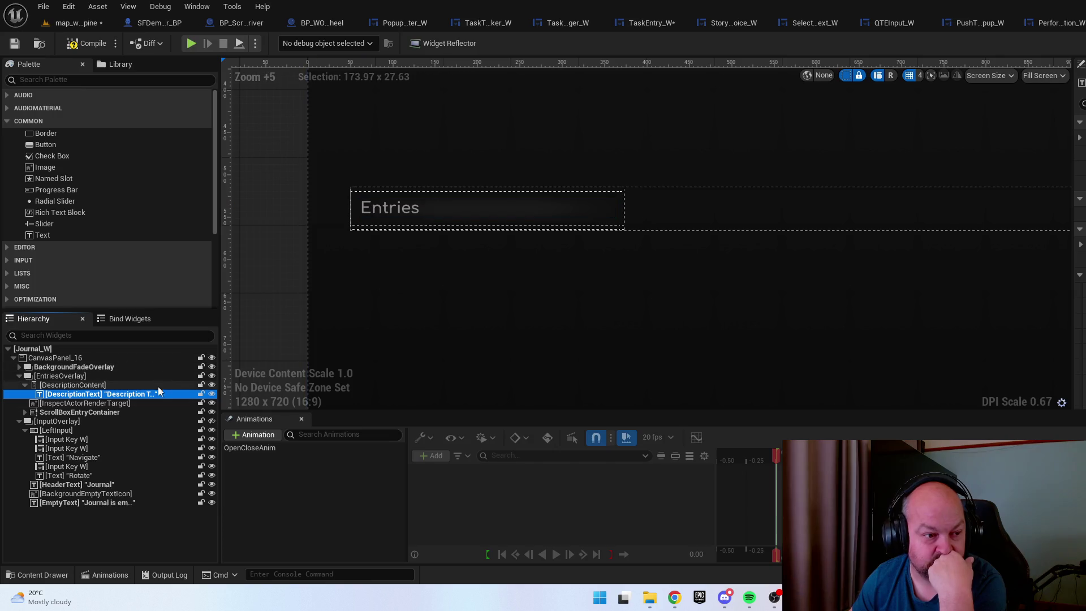
{"action": "left_click", "coordinate": [373, 208]}
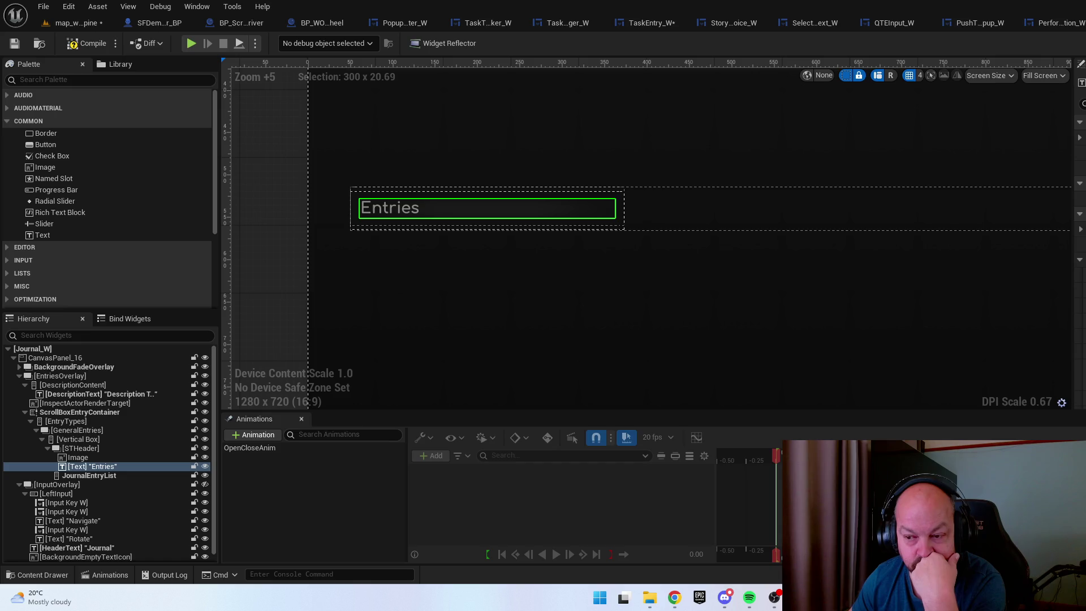
{"action": "key", "text": "ctrl+z"}
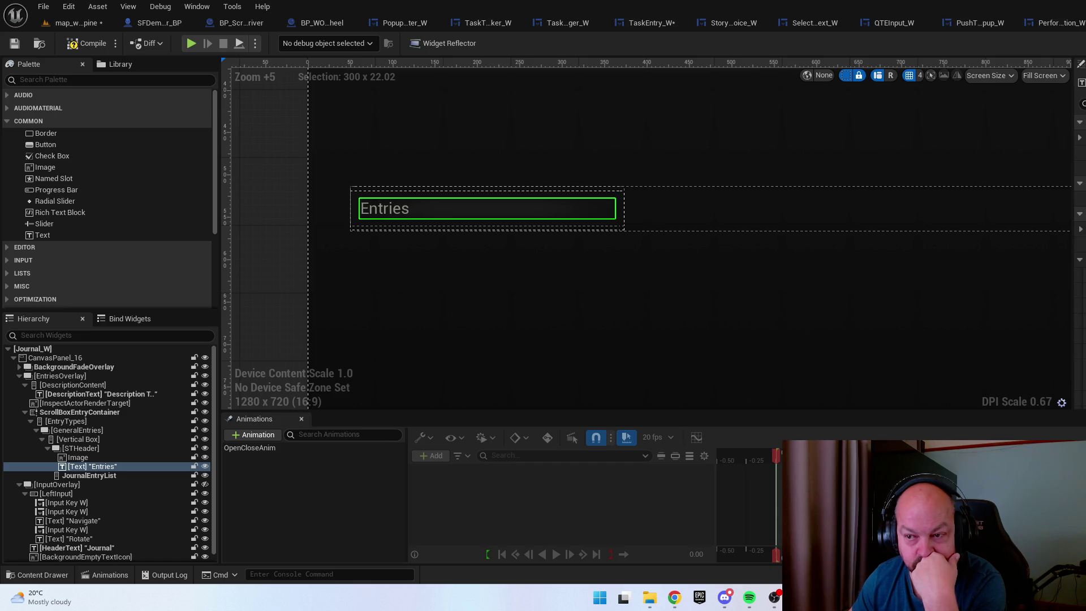
{"action": "scroll", "coordinate": [487, 325], "scroll_direction": "down", "scroll_amount": 3}
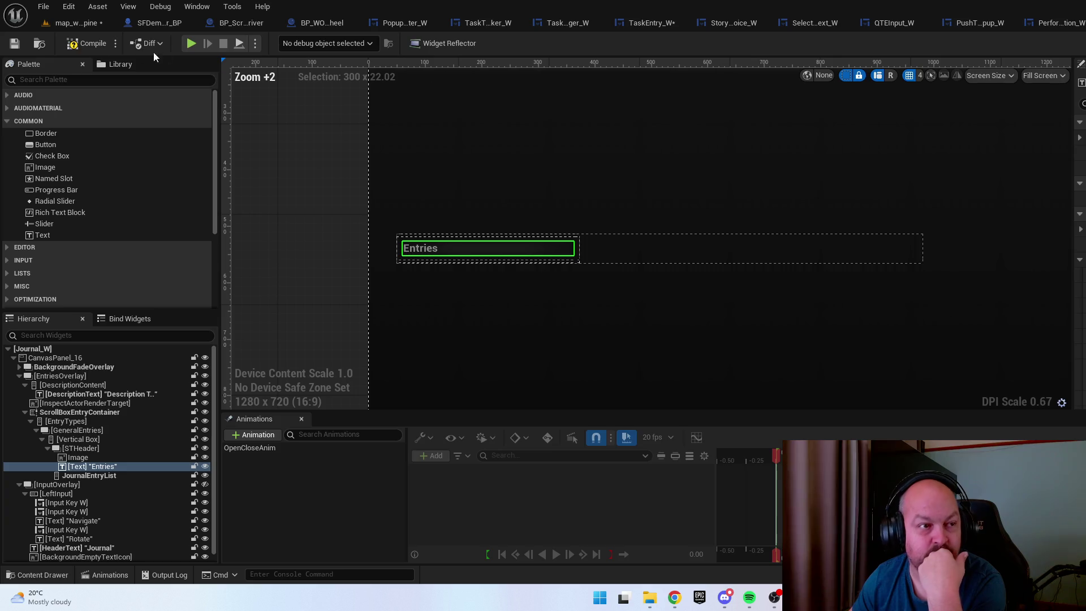
{"action": "left_click", "coordinate": [14, 45]}
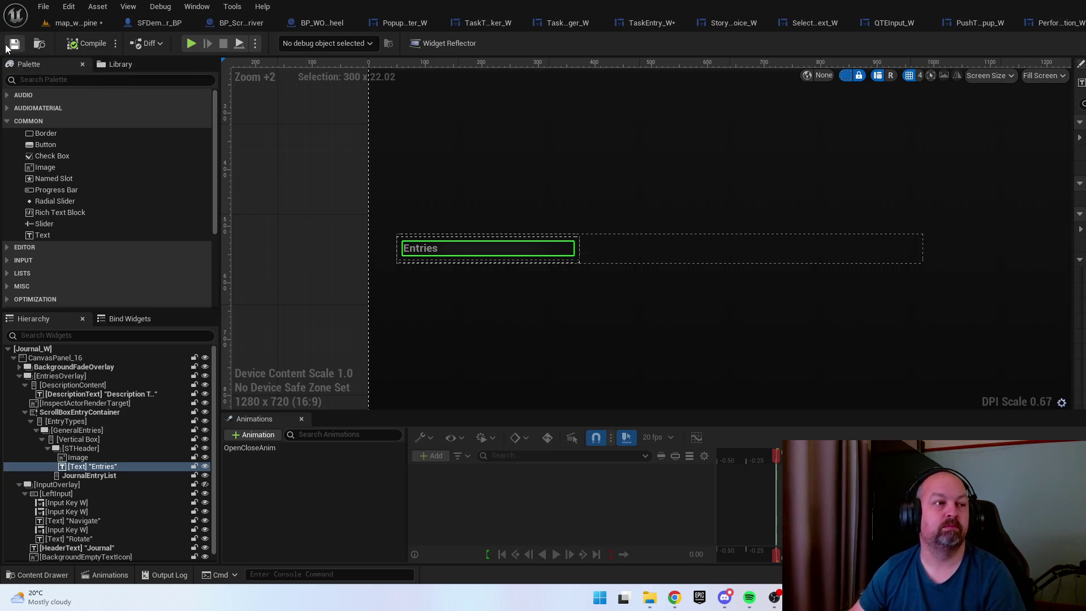
{"action": "key", "text": "ctrl+space"}
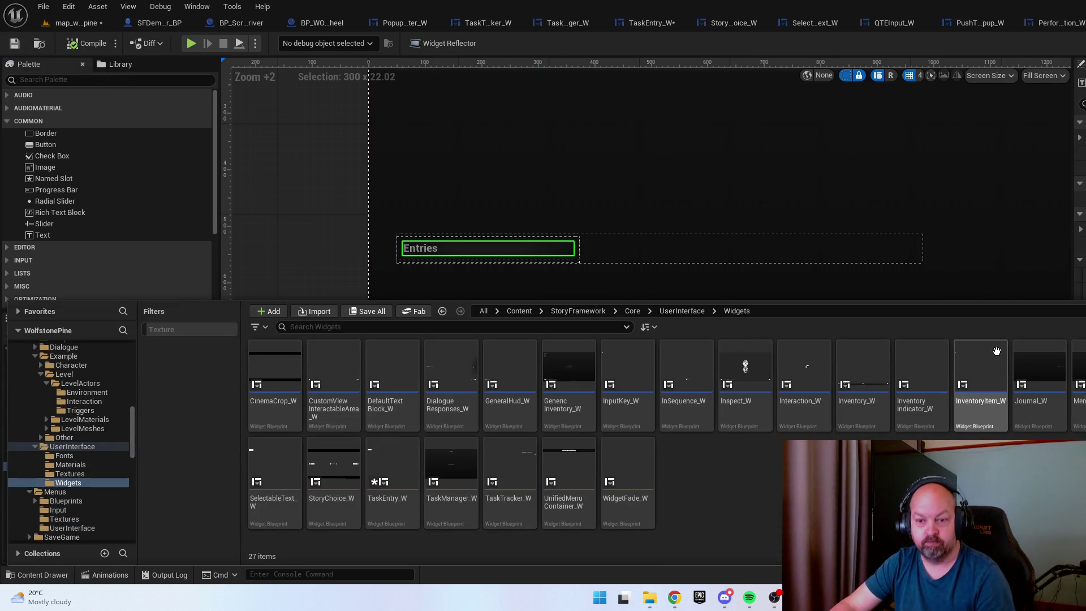
Open InventoryItem_W, enlarge the quantity text '3' in the new font, and compile
{"action": "double_click", "coordinate": [980, 385]}
{"action": "scroll", "coordinate": [411, 108], "scroll_direction": "up", "scroll_amount": 4}
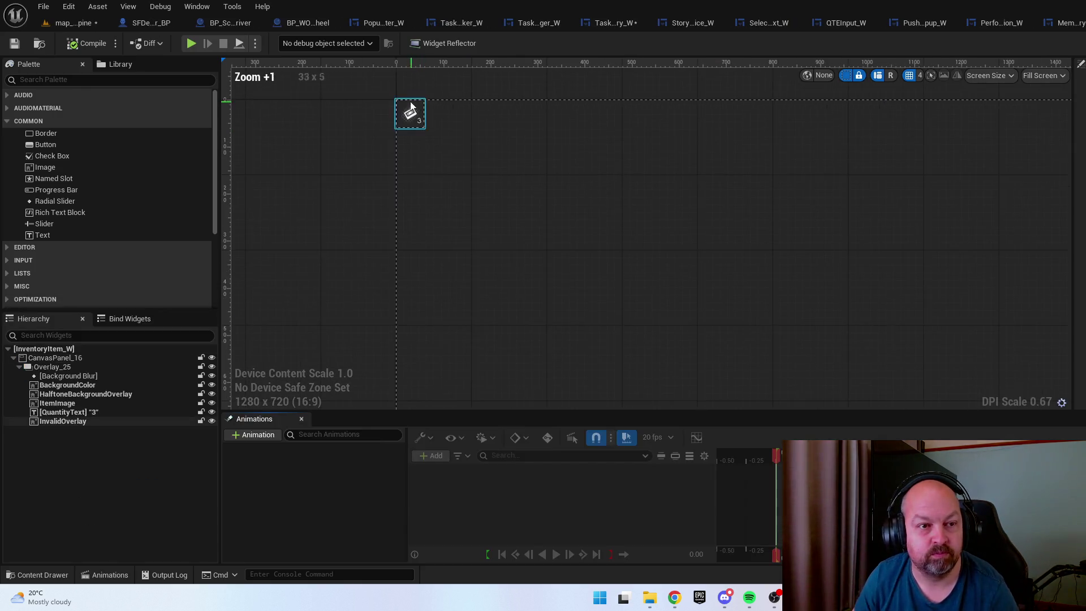
{"action": "scroll", "coordinate": [411, 108], "scroll_direction": "up", "scroll_amount": 8}
{"action": "left_click", "coordinate": [419, 134]}
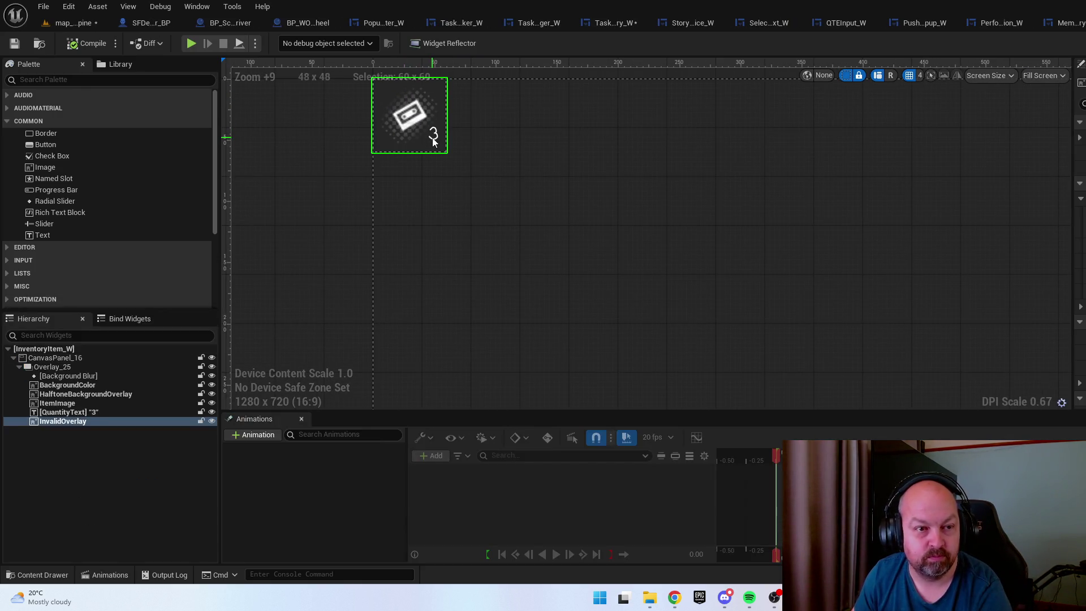
{"action": "left_click", "coordinate": [101, 413]}
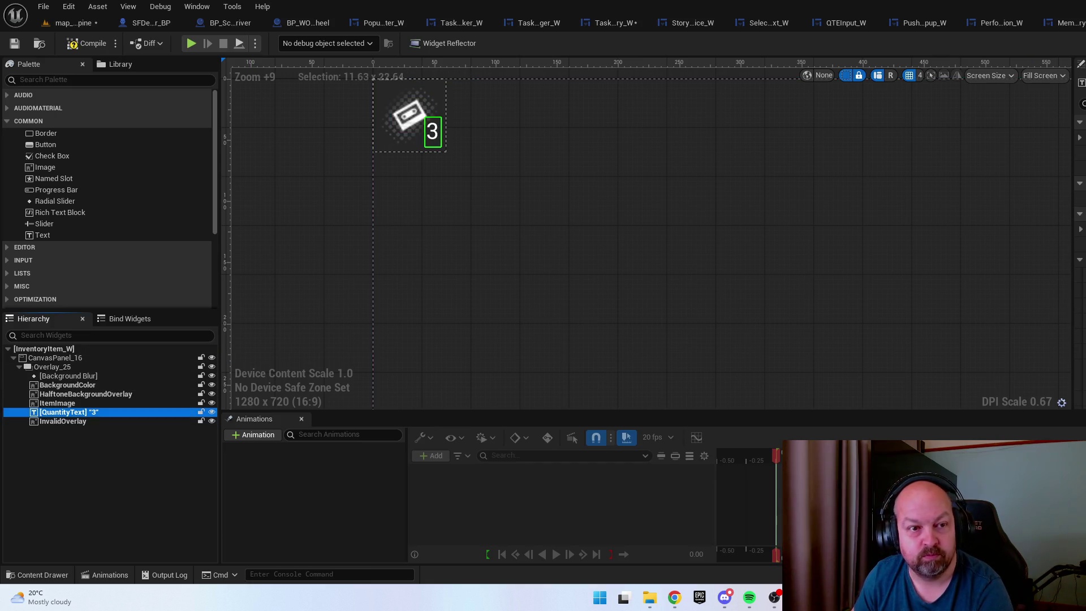
{"action": "left_click", "coordinate": [72, 44]}
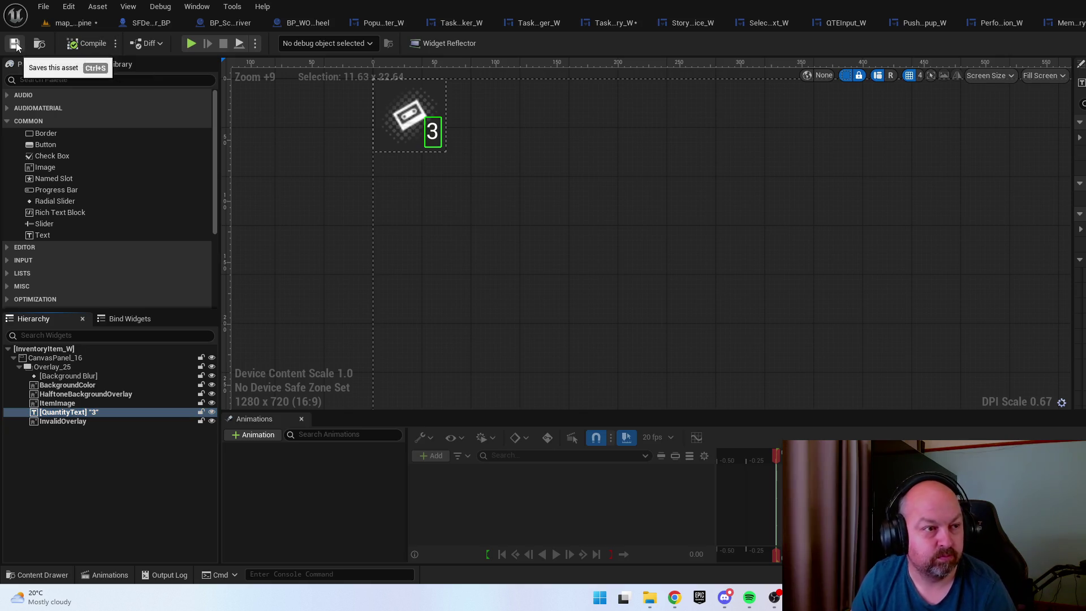
{"action": "key", "text": "ctrl+space"}
Open Inventory_W and set the Look, Use, Combine and Drop prompts to the new font
{"action": "double_click", "coordinate": [938, 366]}
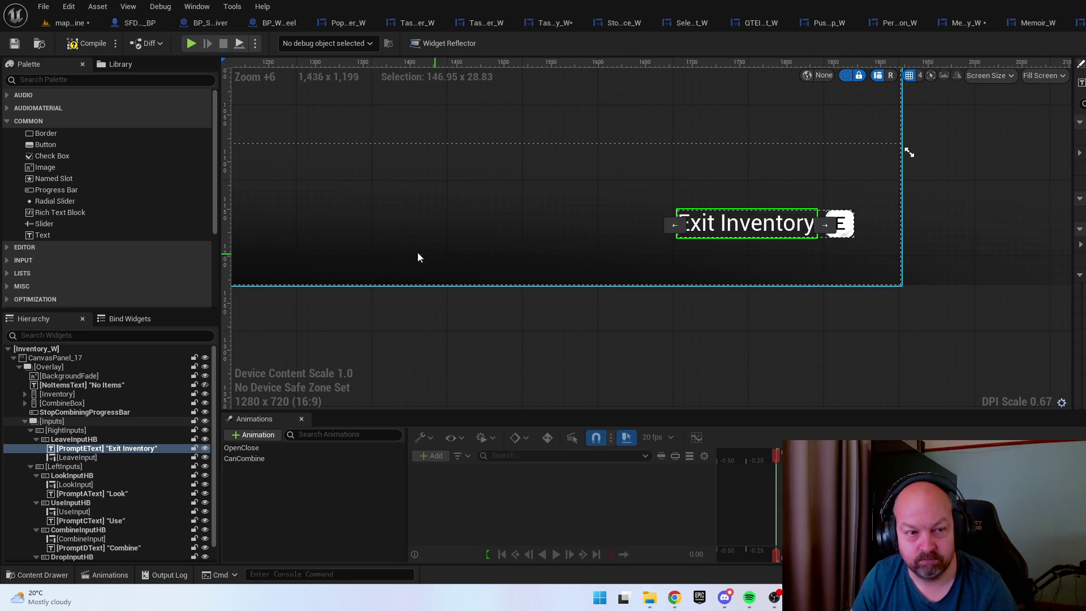
{"action": "mouse_move", "coordinate": [374, 257]}
{"action": "left_mouse_down"}
{"action": "mouse_move", "coordinate": [714, 233]}
{"action": "mouse_move", "coordinate": [717, 216]}
{"action": "left_mouse_up"}
{"action": "scroll", "coordinate": [718, 215], "scroll_direction": "down", "scroll_amount": 3}
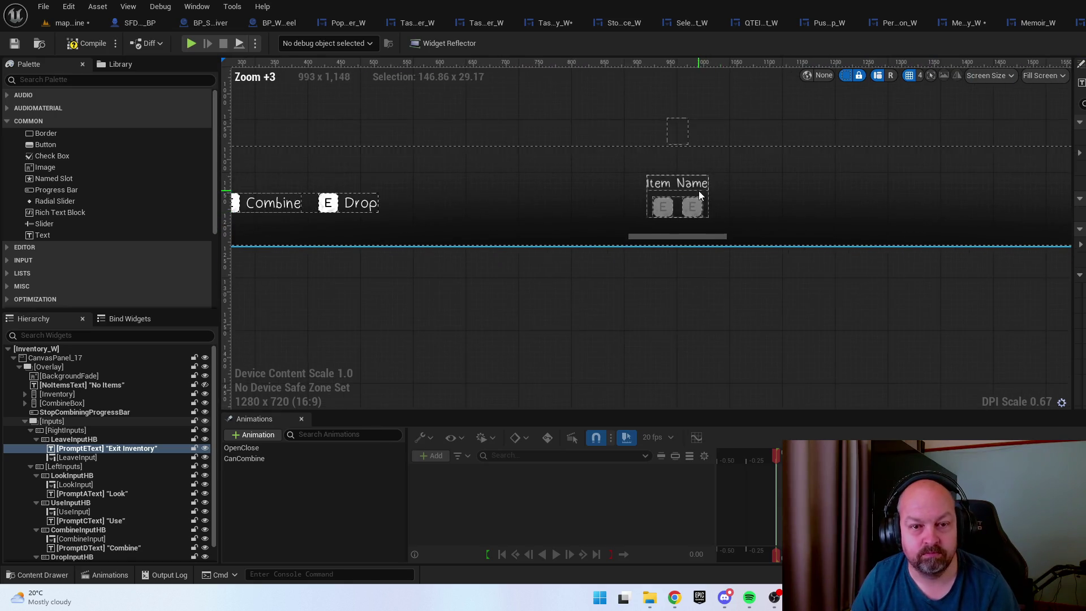
{"action": "scroll", "coordinate": [698, 191], "scroll_direction": "up", "scroll_amount": 4}
{"action": "left_click_drag", "start_coordinate": [519, 202], "coordinate": [667, 244]}
{"action": "scroll", "coordinate": [667, 245], "scroll_direction": "down", "scroll_amount": 1}
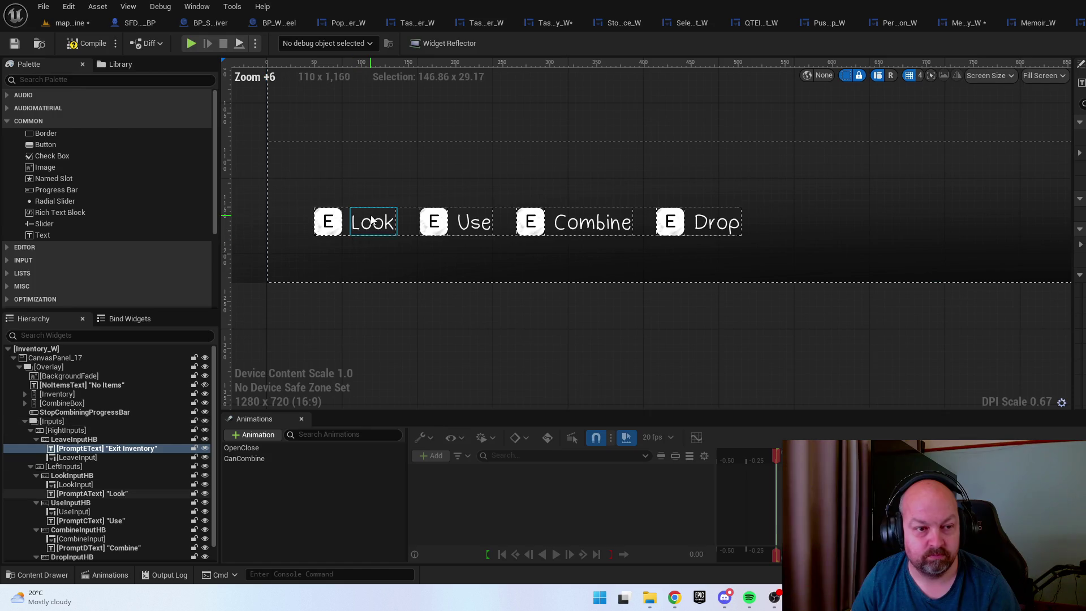
{"action": "left_click", "coordinate": [372, 221]}
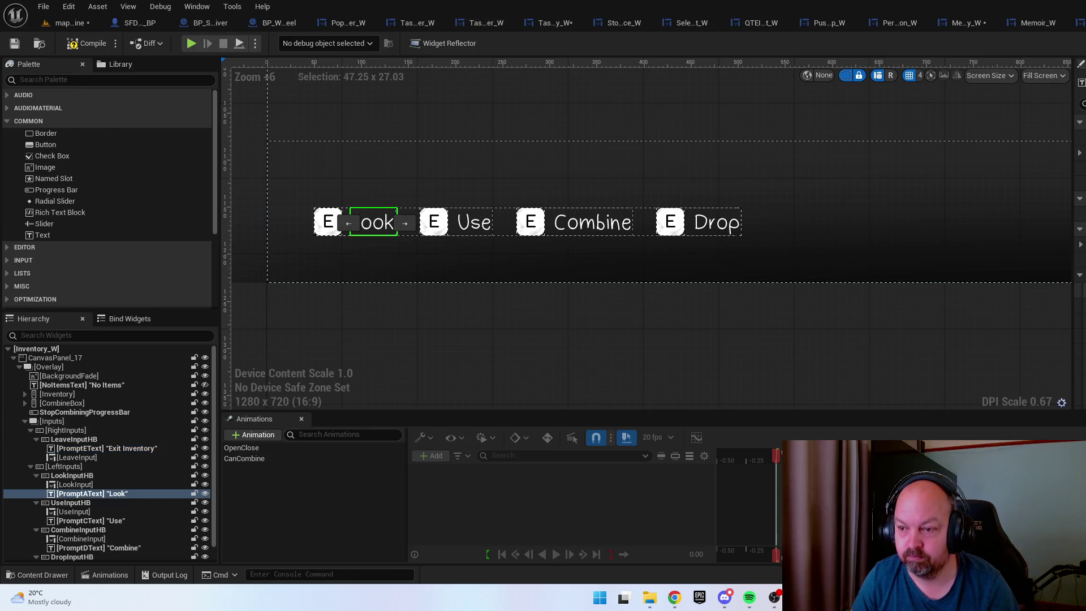
{"action": "left_click", "coordinate": [480, 222]}
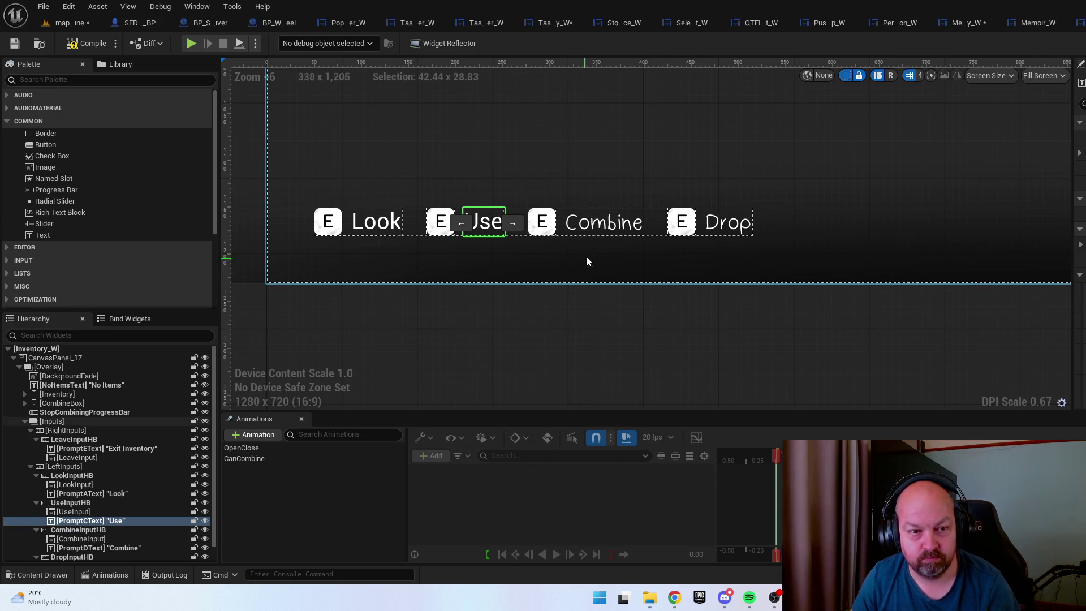
{"action": "left_click", "coordinate": [602, 222]}
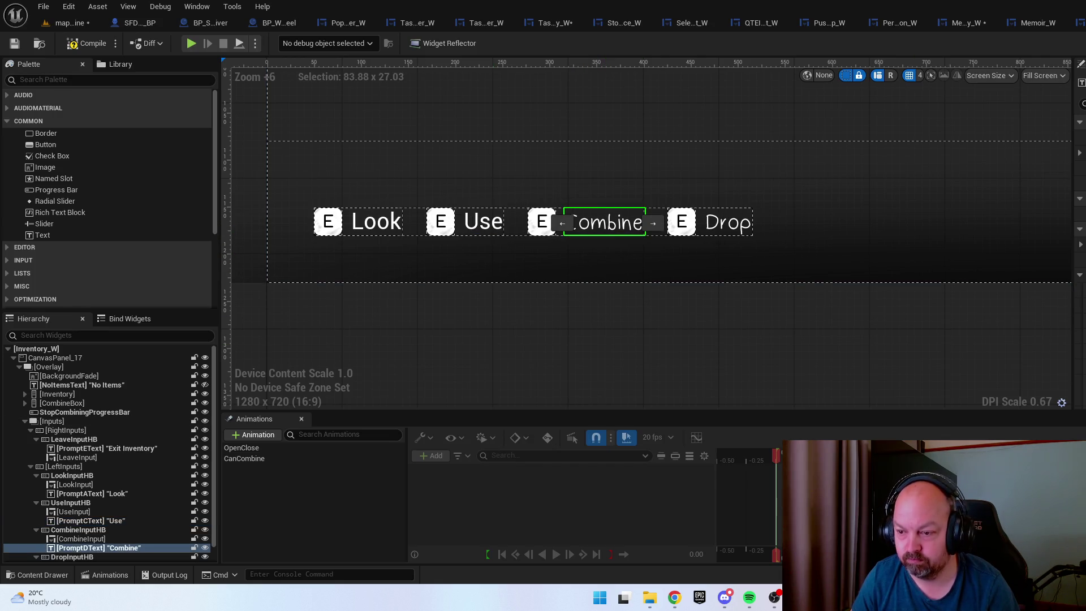
{"action": "left_click", "coordinate": [735, 222]}
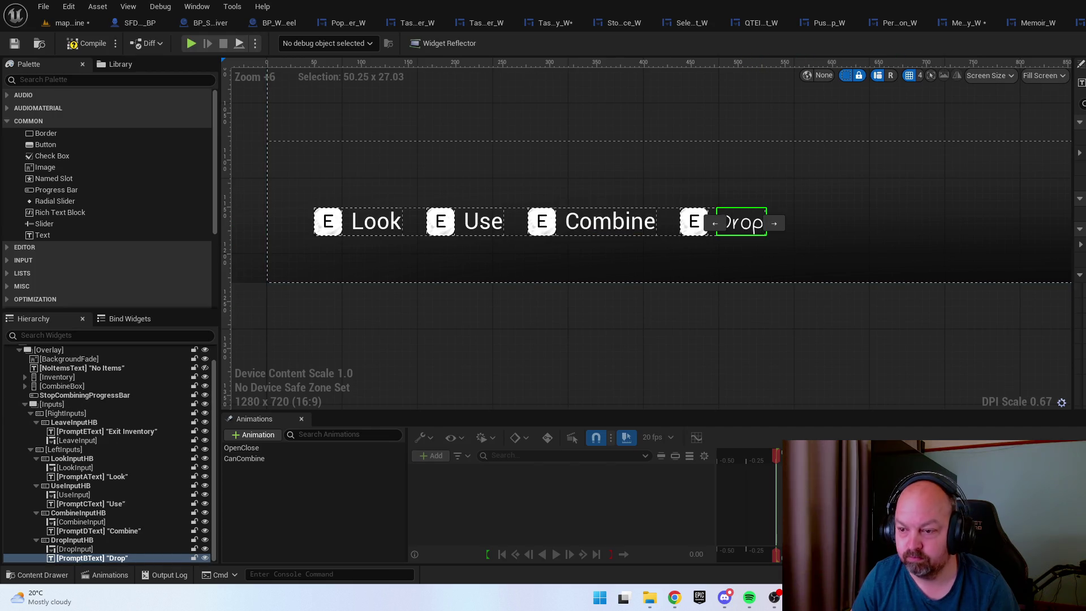
Hide the Inputs group, restyle the Item Name text, and compile Inventory_W
{"action": "scroll", "coordinate": [482, 281], "scroll_direction": "down", "scroll_amount": 6}
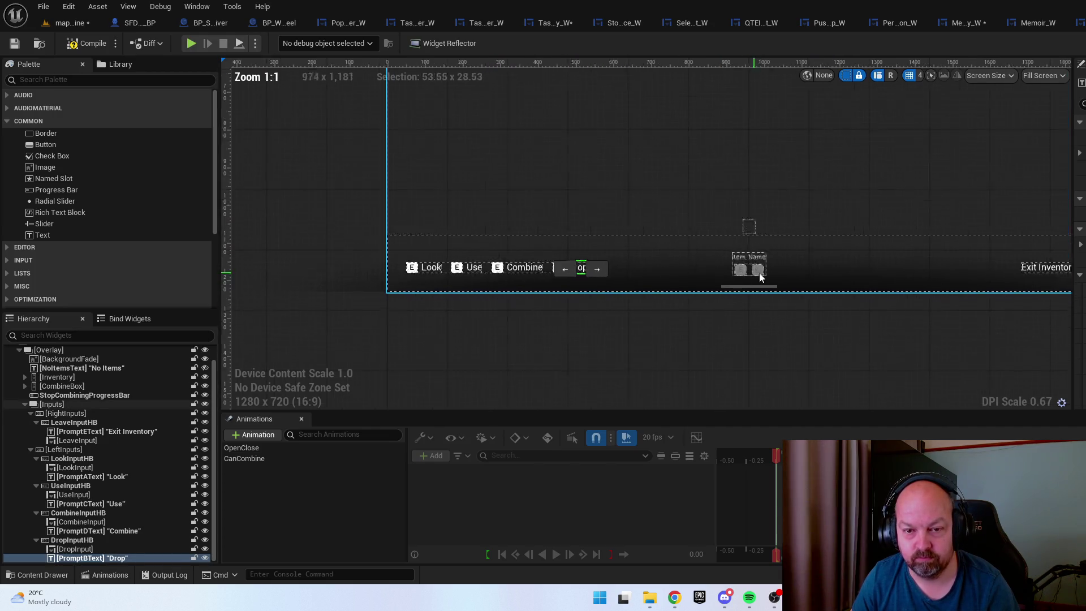
{"action": "scroll", "coordinate": [759, 273], "scroll_direction": "up", "scroll_amount": 3}
{"action": "left_click", "coordinate": [65, 403]}
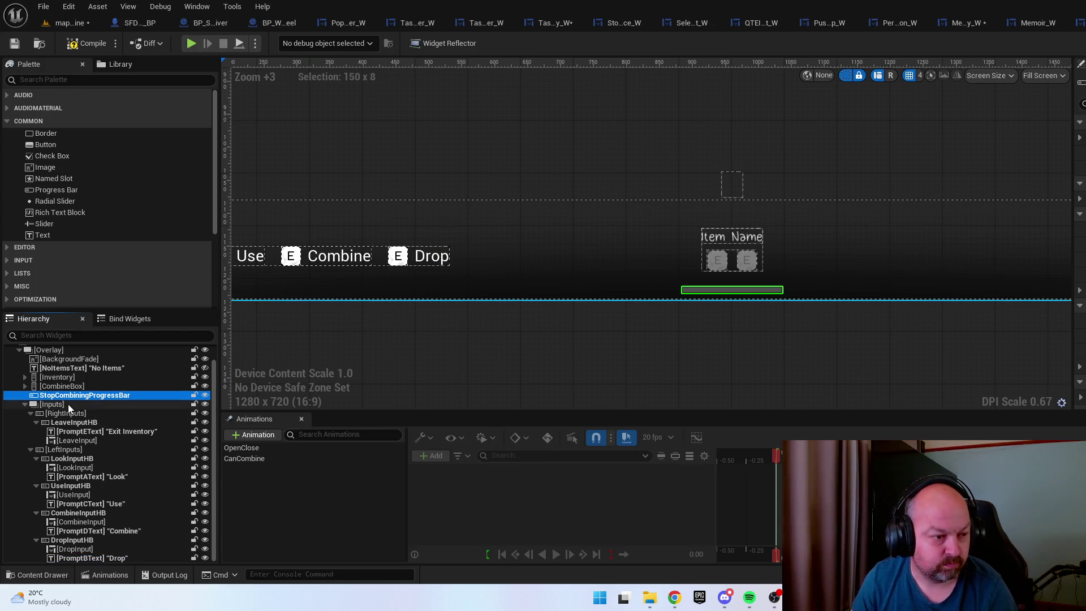
{"action": "left_click", "coordinate": [205, 403]}
{"action": "left_click", "coordinate": [731, 236]}
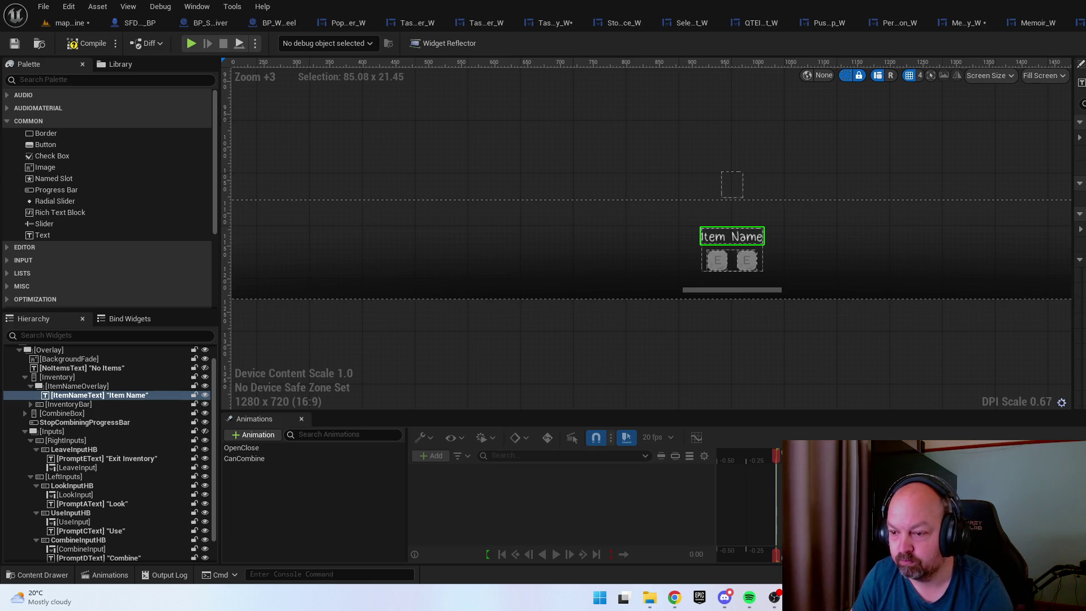
{"action": "scroll", "coordinate": [575, 286], "scroll_direction": "down", "scroll_amount": 9}
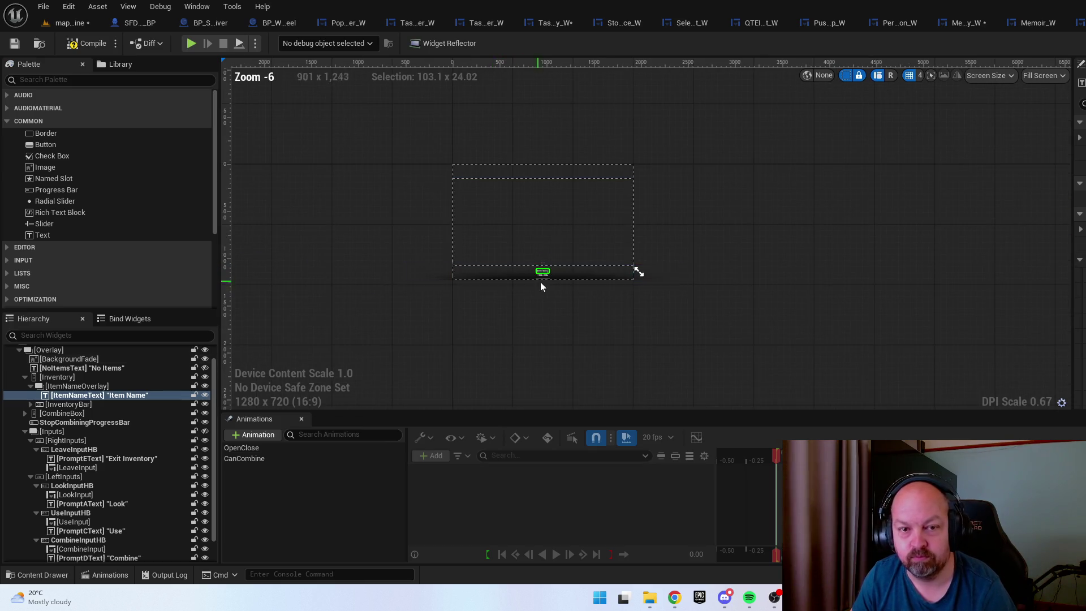
{"action": "scroll", "coordinate": [541, 281], "scroll_direction": "up", "scroll_amount": 3}
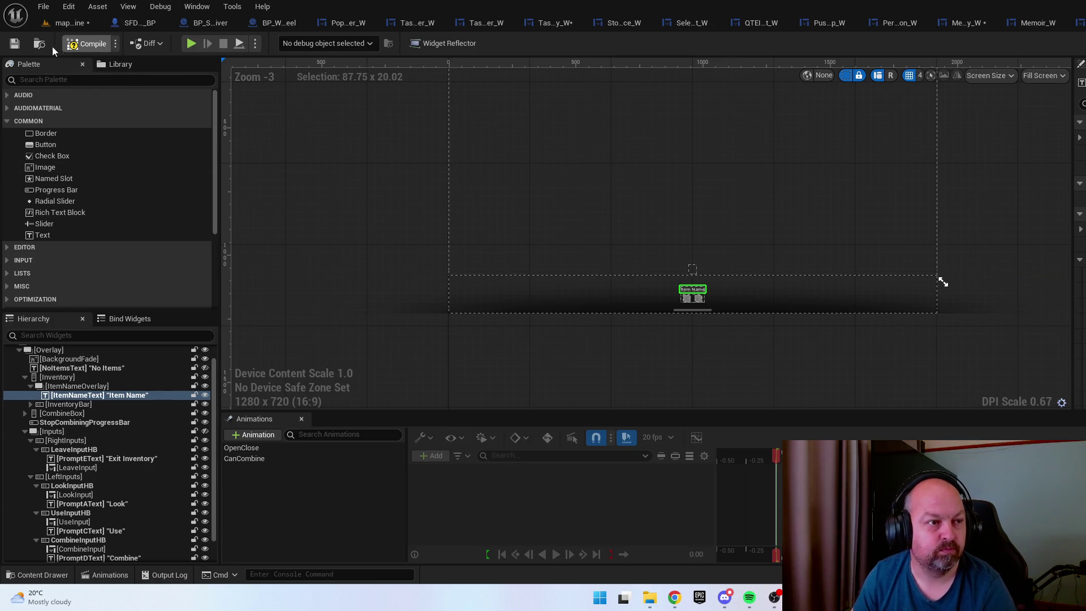
{"action": "left_click", "coordinate": [12, 44]}
{"action": "key", "text": "ctrl+space"}
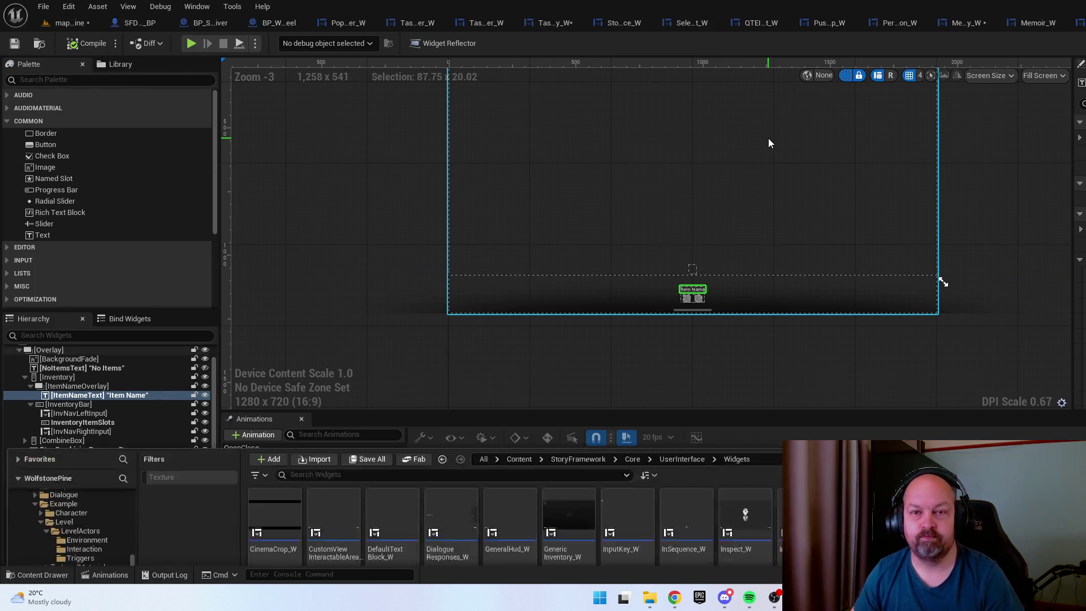
{"action": "left_click", "coordinate": [808, 360]}
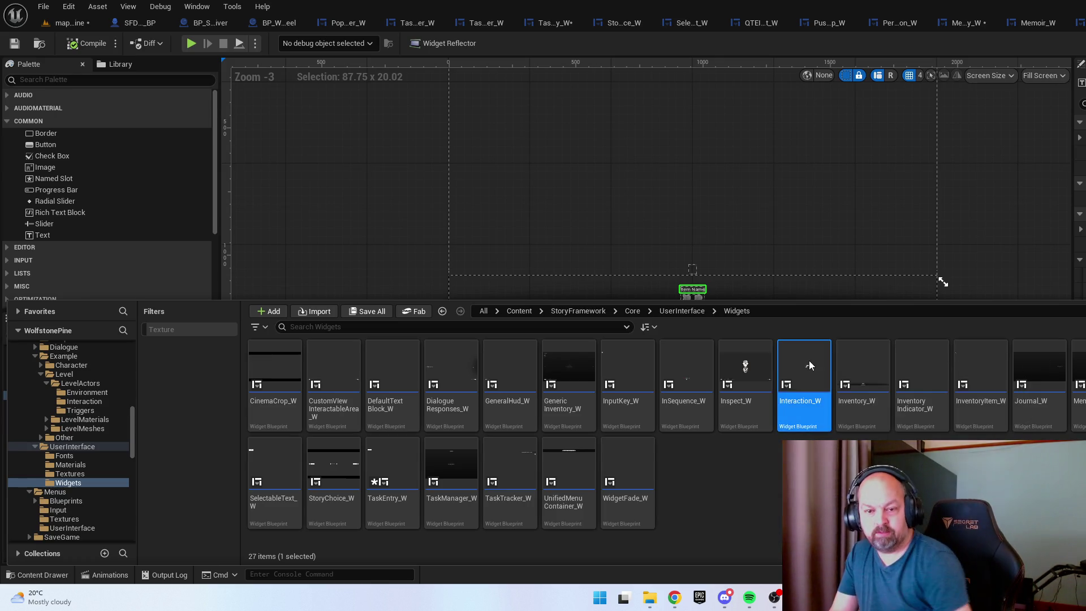
Open Interaction_W, make the Name label bold, set both Text labels' font, and compile
{"action": "double_click", "coordinate": [808, 360]}
{"action": "scroll", "coordinate": [686, 243], "scroll_direction": "up", "scroll_amount": 7}
{"action": "scroll", "coordinate": [650, 226], "scroll_direction": "up", "scroll_amount": 2}
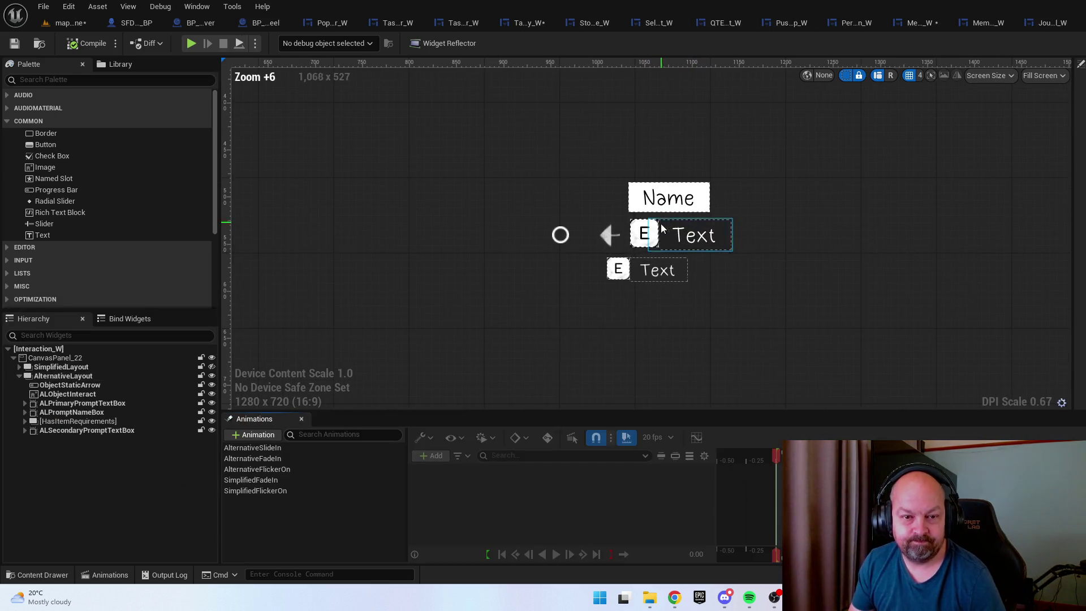
{"action": "left_click", "coordinate": [758, 220]}
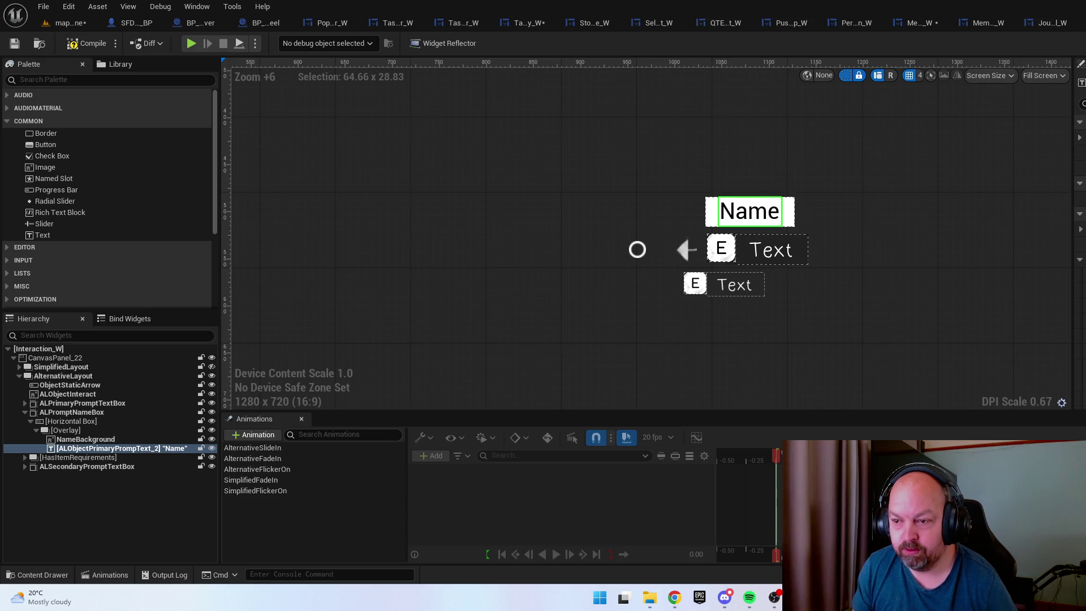
{"action": "left_click", "coordinate": [772, 253]}
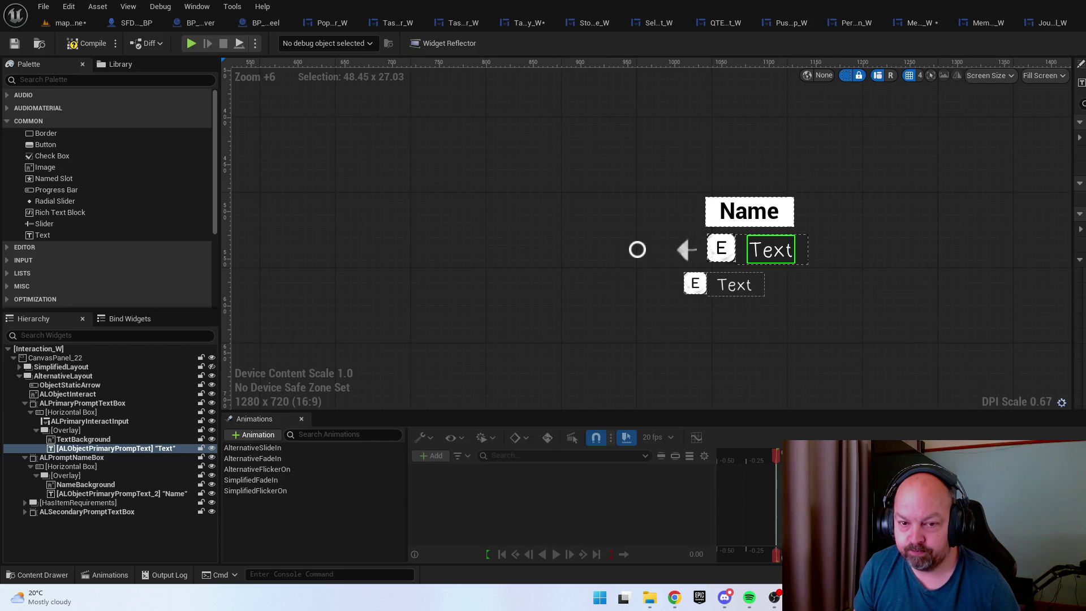
{"action": "left_click", "coordinate": [734, 287]}
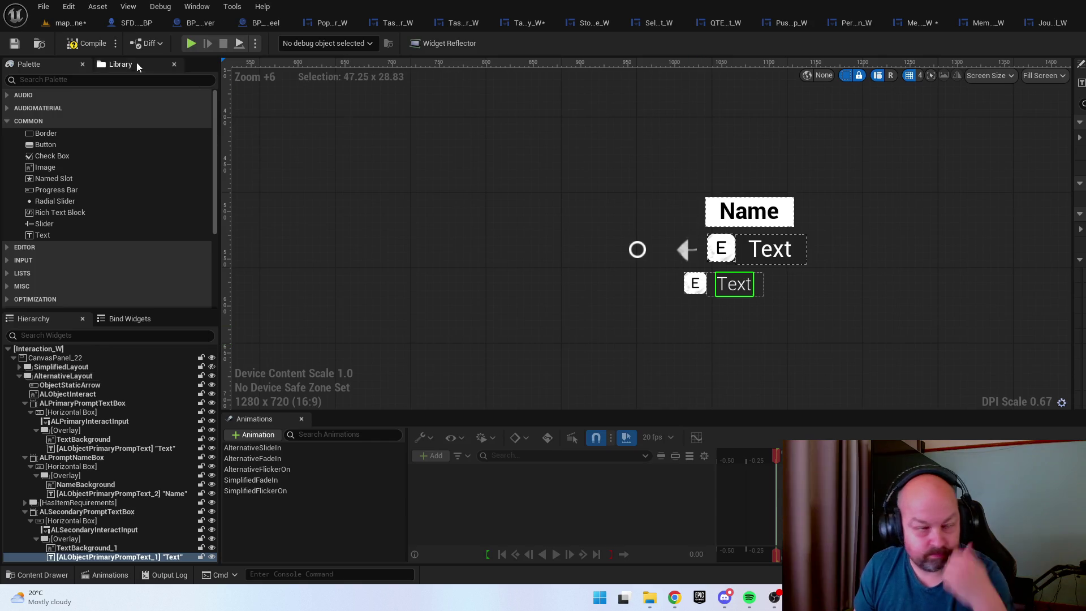
{"action": "left_click", "coordinate": [15, 47]}
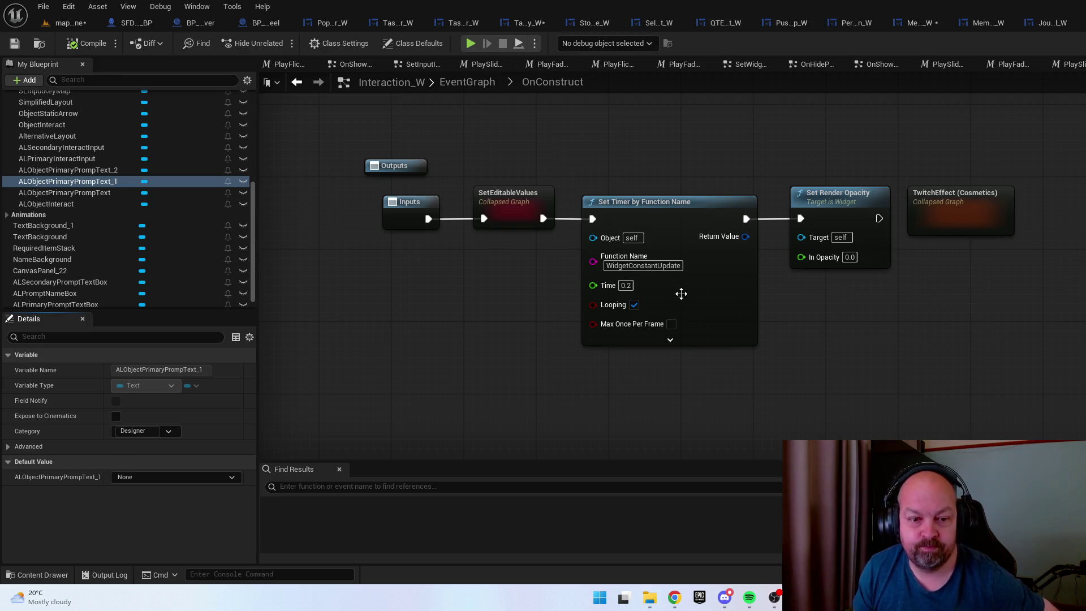
{"action": "key", "text": "ctrl+space"}
{"action": "left_click", "coordinate": [743, 389]}
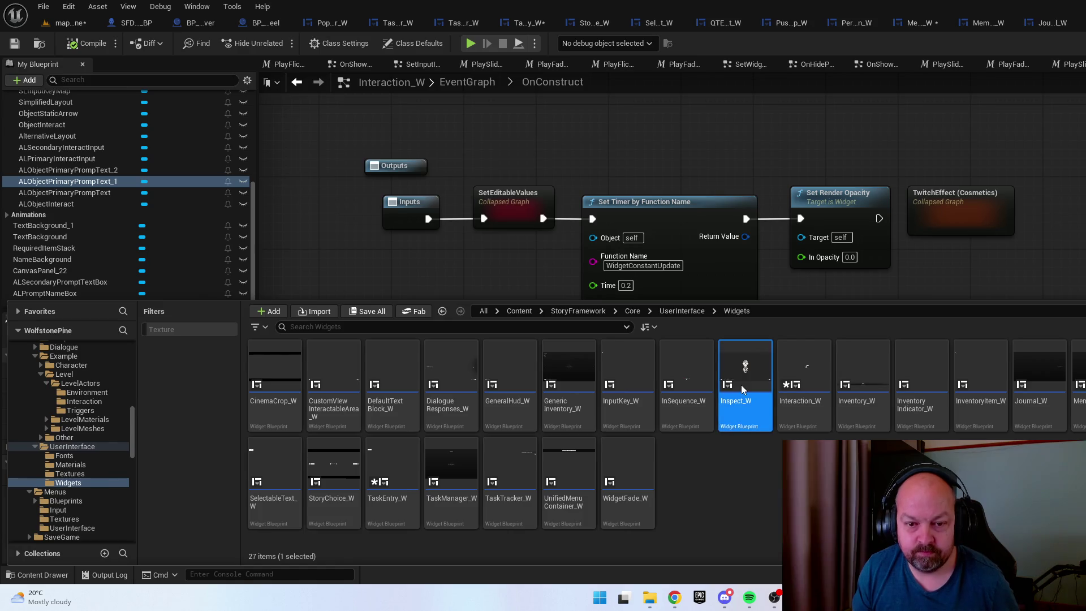
Switch Inspect_W's Rotate, Read, Page, Take and Back prompt labels to the new sans-serif font
{"action": "double_click", "coordinate": [742, 389]}
{"action": "scroll", "coordinate": [456, 368], "scroll_direction": "up", "scroll_amount": 3}
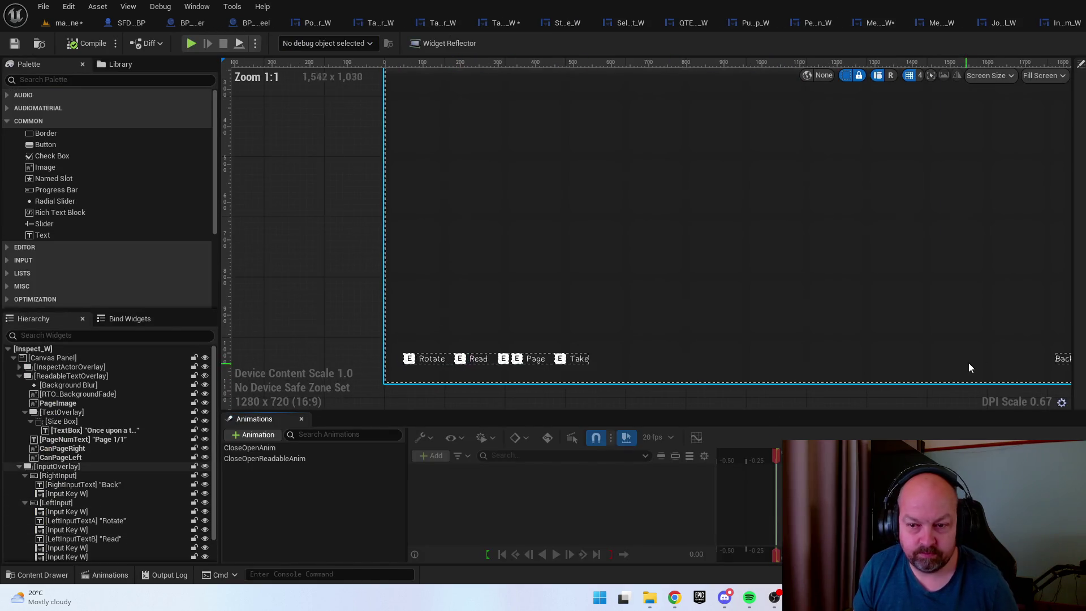
{"action": "left_click", "coordinate": [426, 356]}
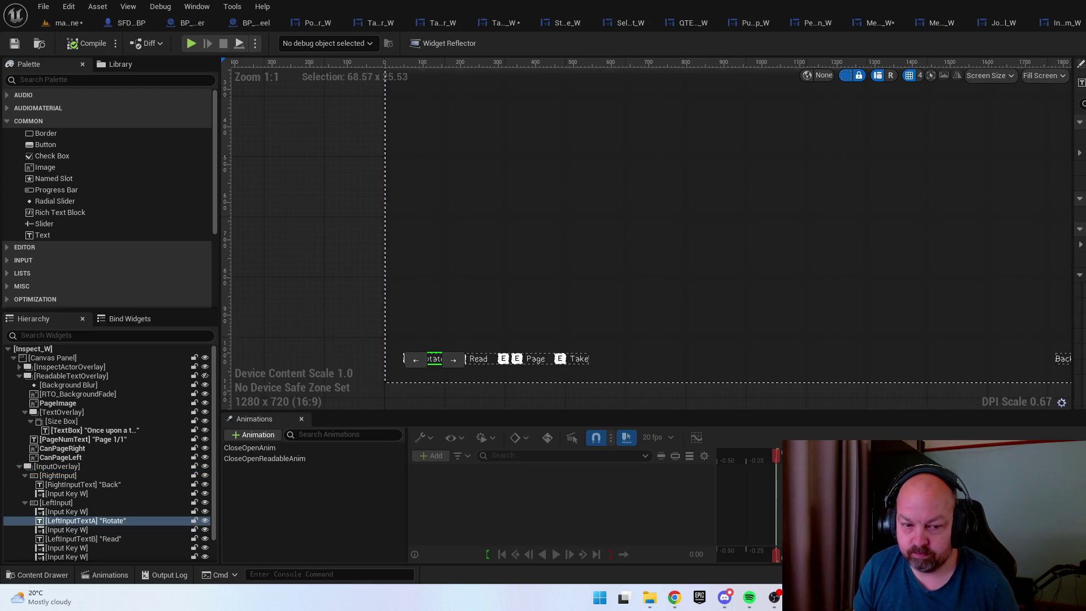
{"action": "left_click", "coordinate": [478, 358]}
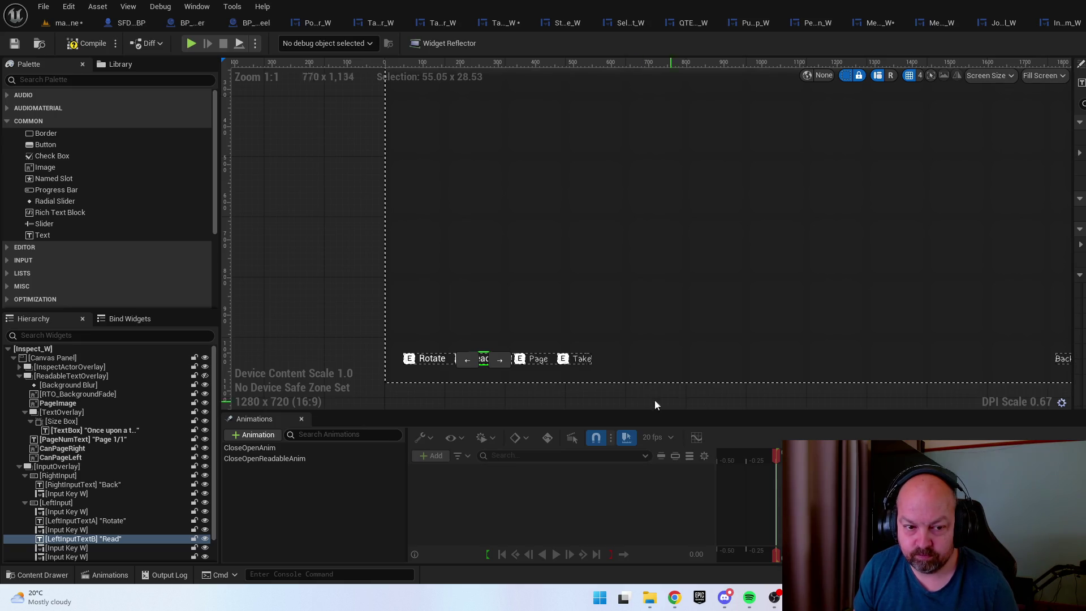
{"action": "left_click", "coordinate": [537, 361]}
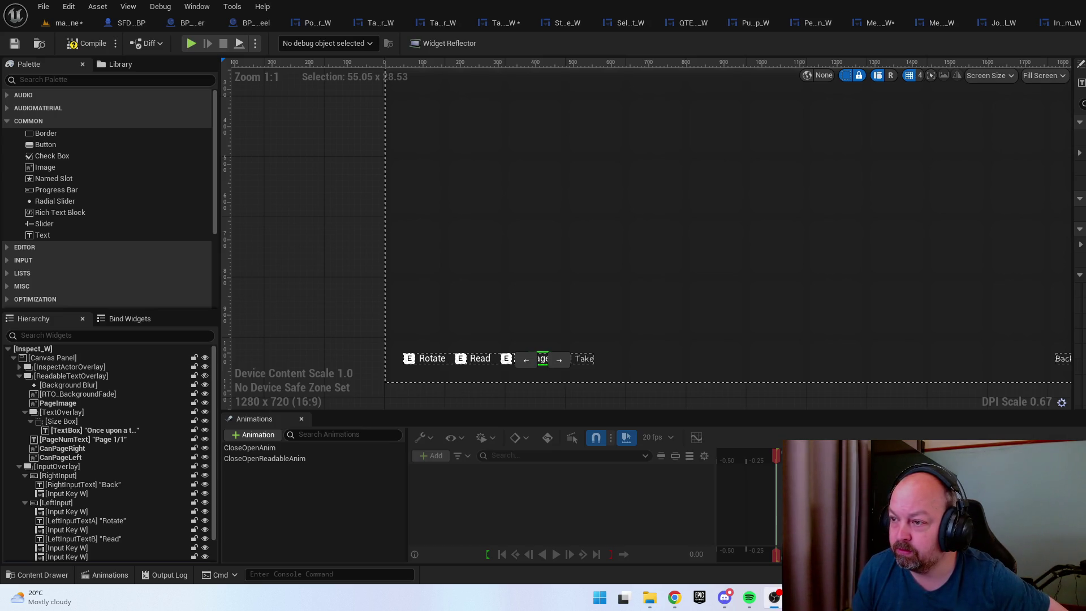
{"action": "left_click", "coordinate": [585, 358]}
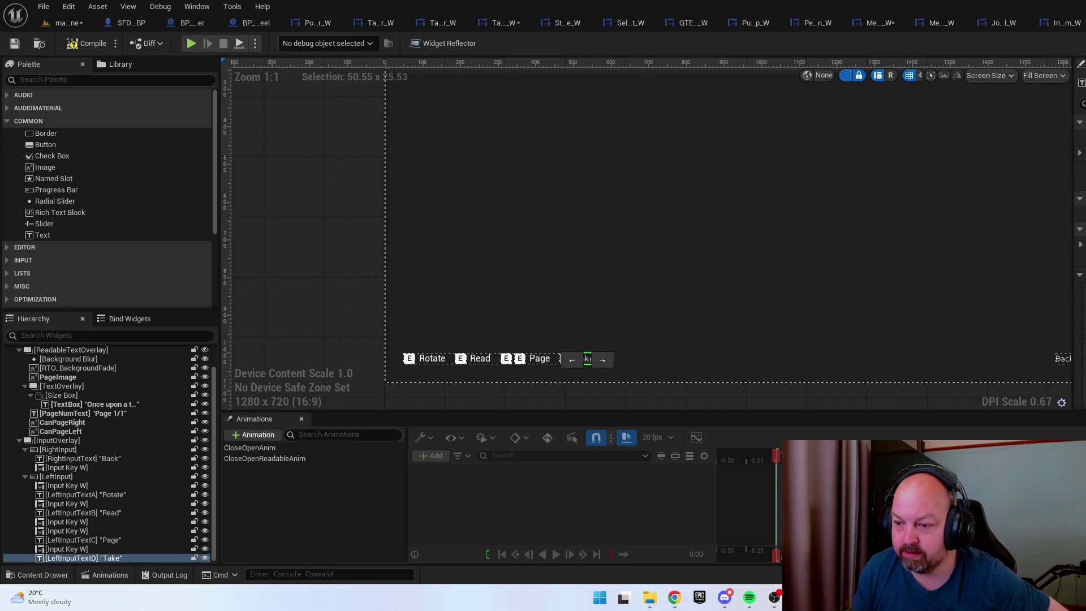
{"action": "scroll", "coordinate": [794, 284], "scroll_direction": "down", "scroll_amount": 3}
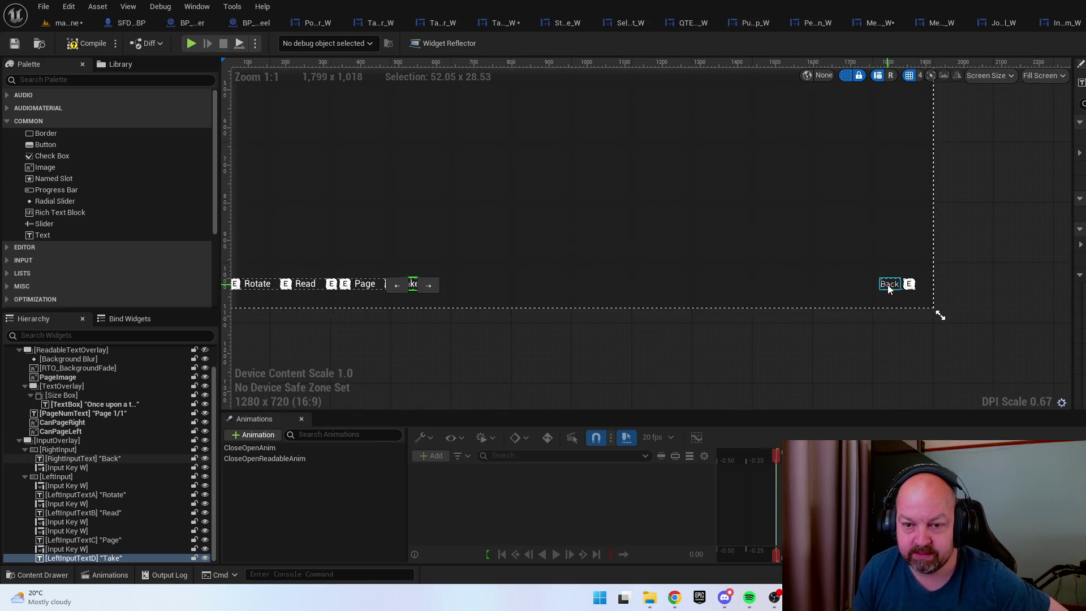
{"action": "left_click", "coordinate": [938, 312]}
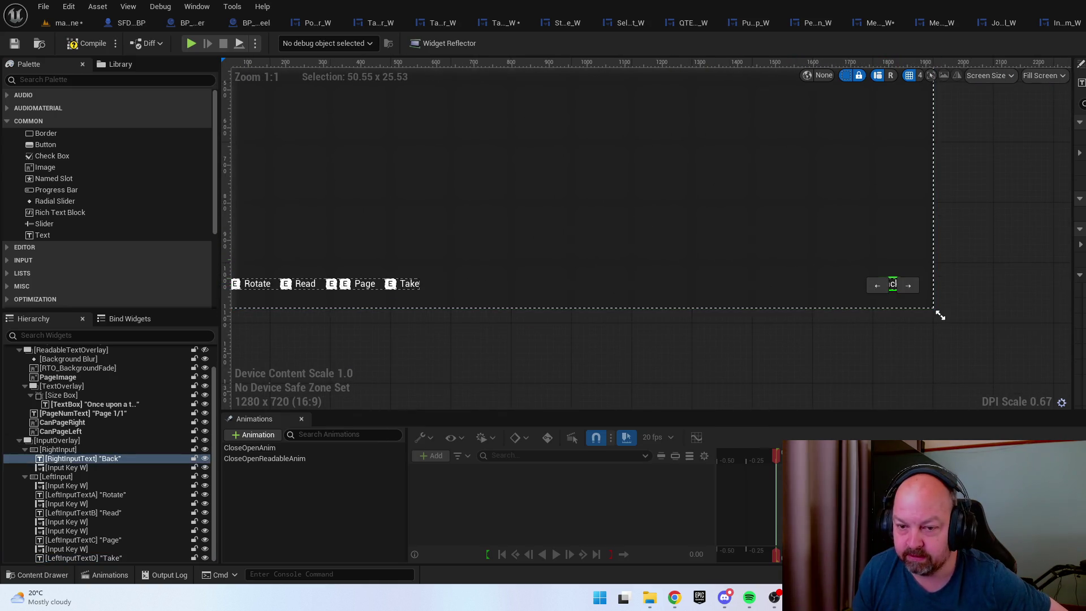
{"action": "scroll", "coordinate": [751, 328], "scroll_direction": "down", "scroll_amount": 2}
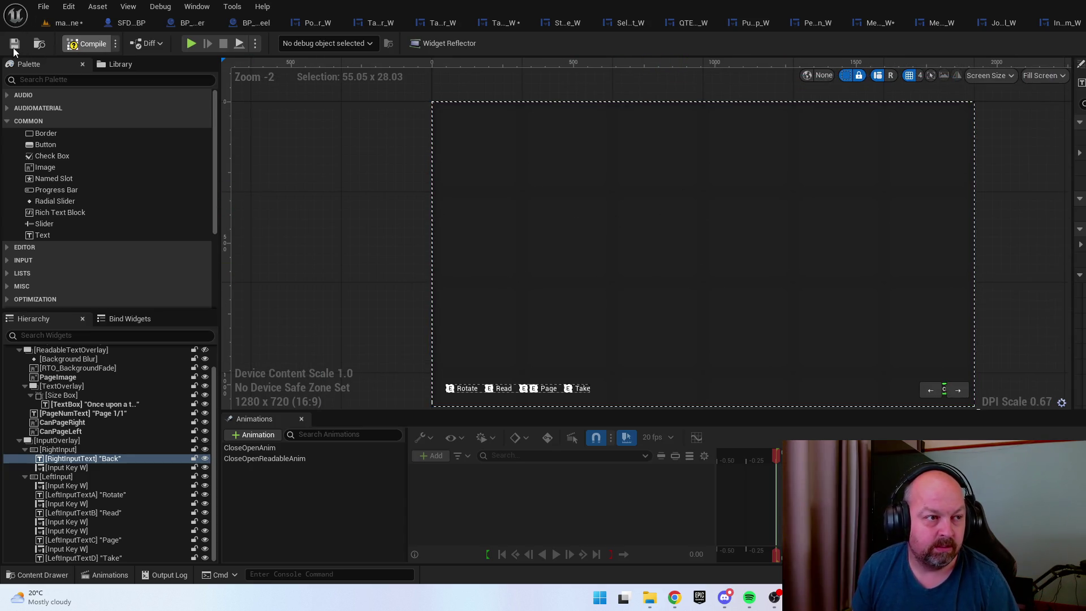
{"action": "key", "text": "ctrl+space"}
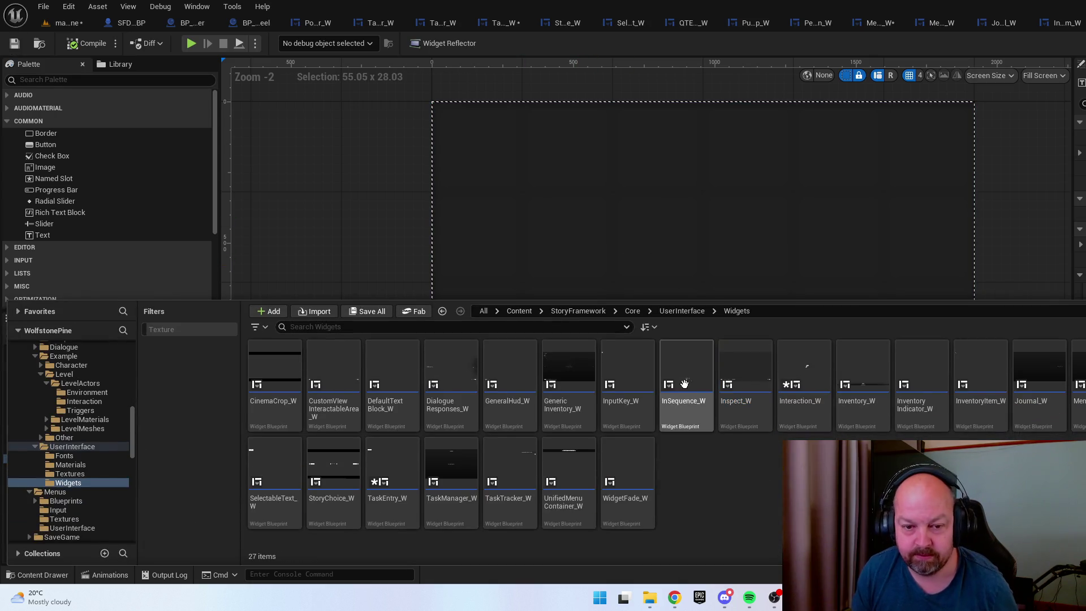
Open InSequence_W and look over its layout
{"action": "double_click", "coordinate": [684, 384]}
{"action": "scroll", "coordinate": [651, 362], "scroll_direction": "up", "scroll_amount": 7}
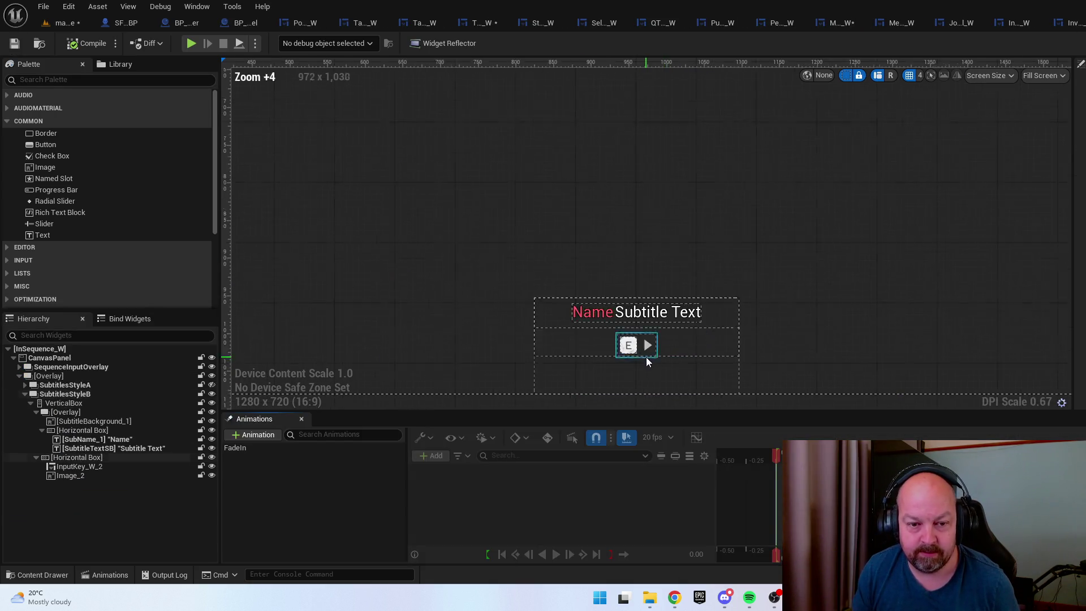
{"action": "scroll", "coordinate": [648, 360], "scroll_direction": "up", "scroll_amount": 1}
{"action": "scroll", "coordinate": [643, 356], "scroll_direction": "down", "scroll_amount": 6}
Open InputKey_W and switch its E key label (ButtonKeyText) to the new font
{"action": "key", "text": "ctrl+space"}
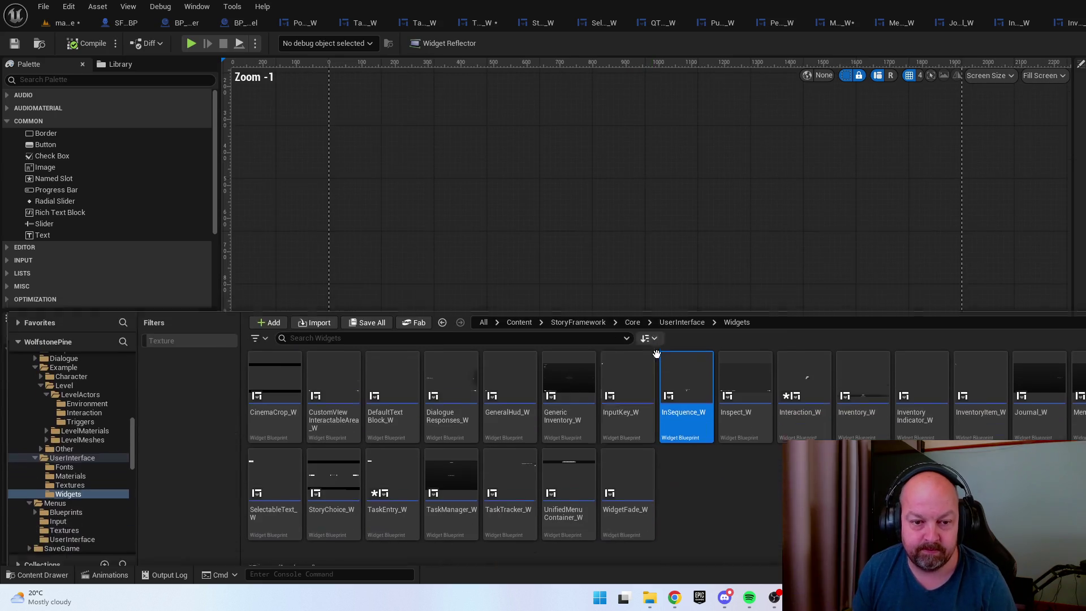
{"action": "left_click", "coordinate": [633, 382]}
{"action": "double_click", "coordinate": [634, 382]}
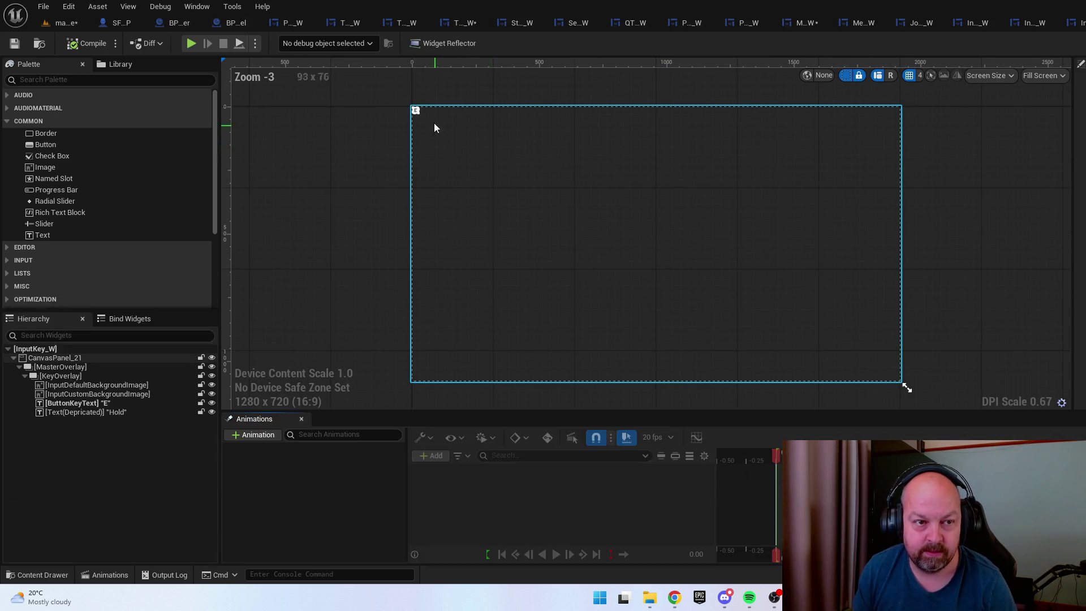
{"action": "scroll", "coordinate": [405, 110], "scroll_direction": "up", "scroll_amount": 13}
{"action": "scroll", "coordinate": [402, 112], "scroll_direction": "up", "scroll_amount": 3}
{"action": "key", "text": "ctrl+space"}
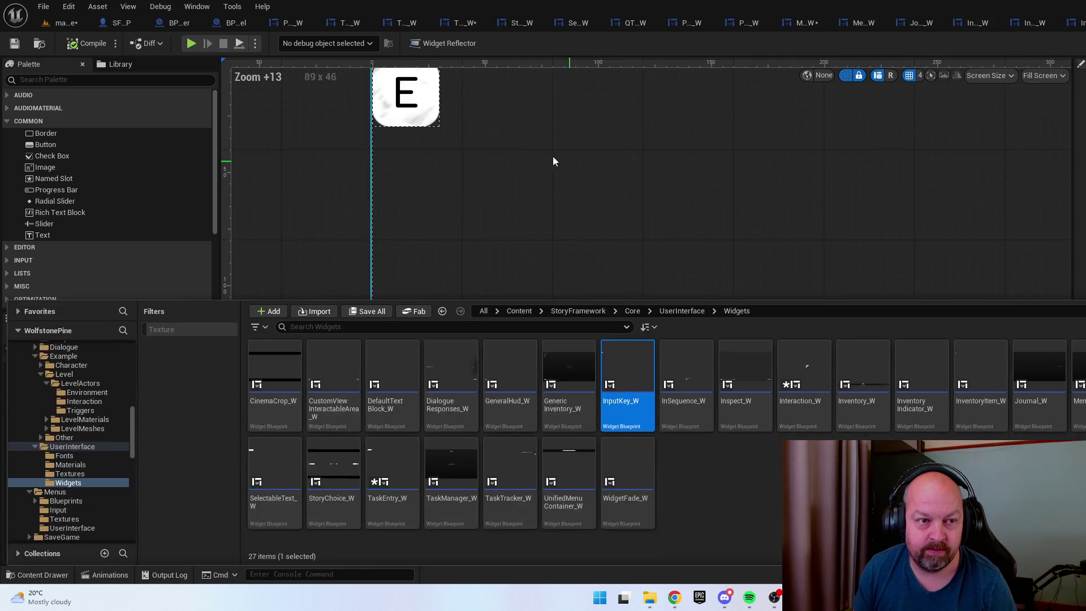
{"action": "key", "text": "ctrl+space"}
{"action": "left_click", "coordinate": [413, 103]}
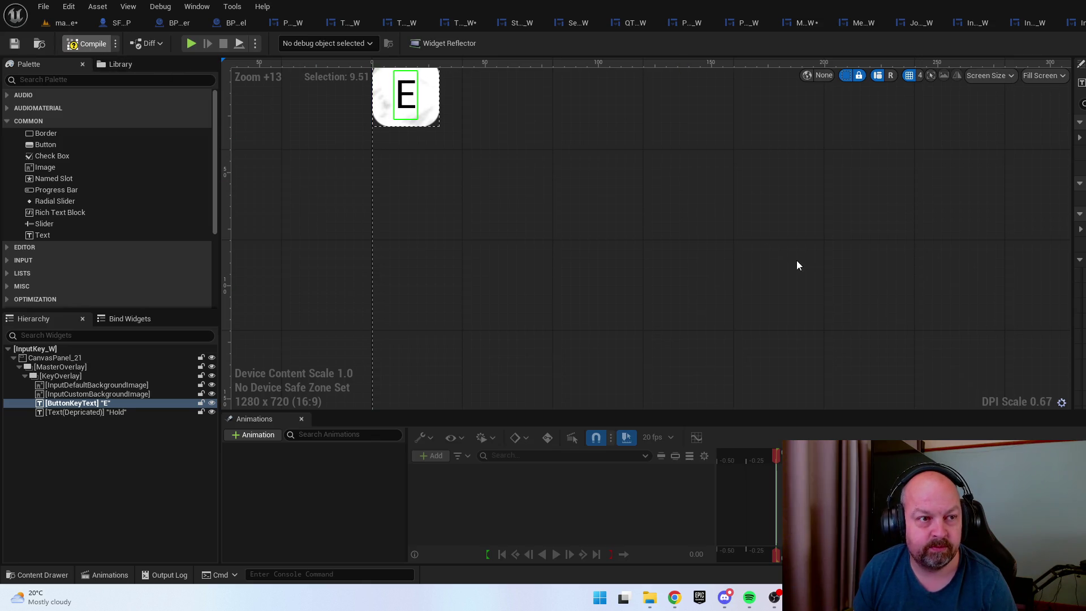
{"action": "key", "text": "ctrl+space"}
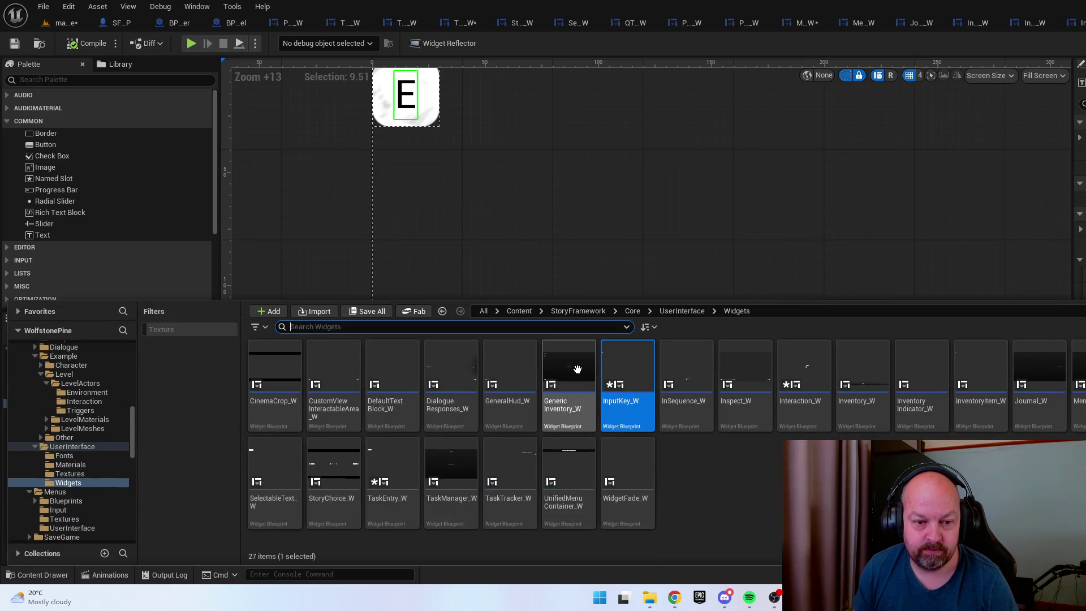
Open GenericInventory_W and update its Navigate and Select in Quick-Inventory prompt texts
{"action": "double_click", "coordinate": [578, 370]}
{"action": "scroll", "coordinate": [637, 259], "scroll_direction": "up", "scroll_amount": 3}
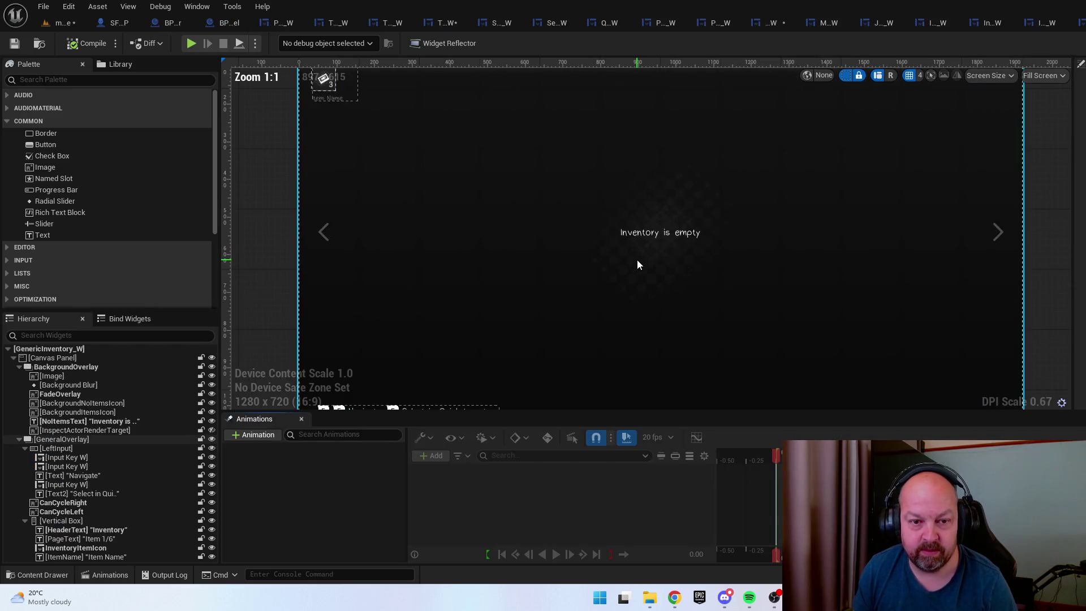
{"action": "scroll", "coordinate": [637, 260], "scroll_direction": "down", "scroll_amount": 2}
{"action": "left_click", "coordinate": [433, 375]}
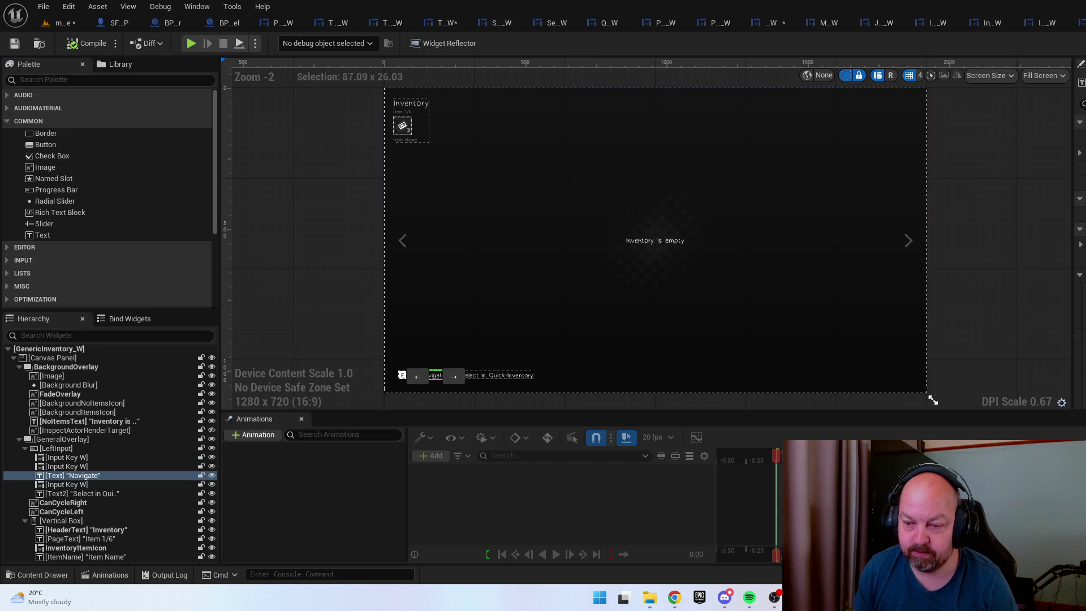
{"action": "left_click", "coordinate": [500, 376]}
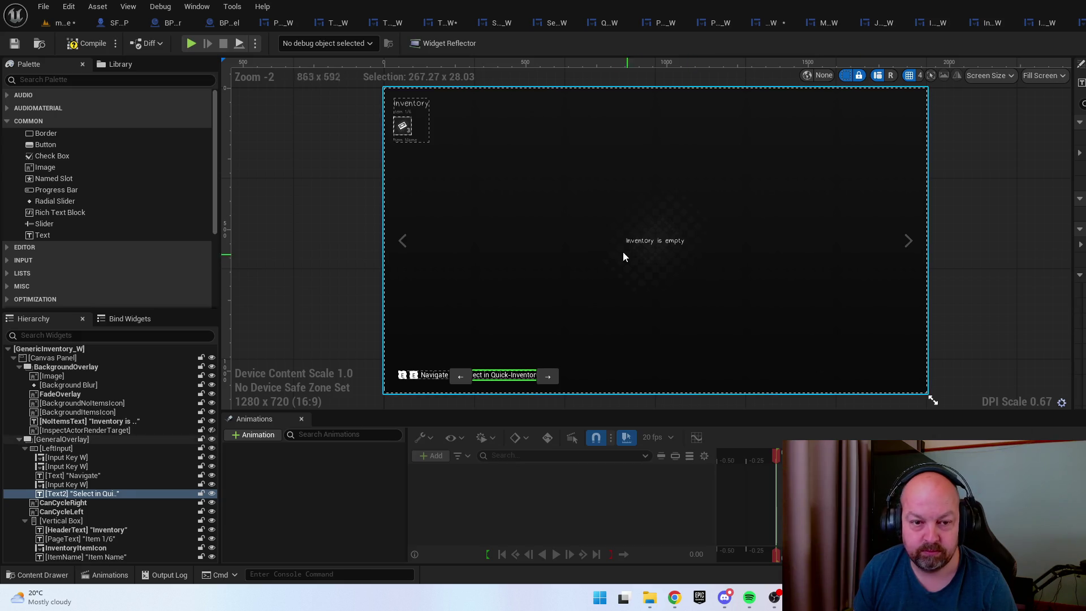
Update the Inventory header, Item 1/6 page counter and Item Name texts
{"action": "scroll", "coordinate": [405, 106], "scroll_direction": "up", "scroll_amount": 4}
{"action": "left_click", "coordinate": [412, 108]}
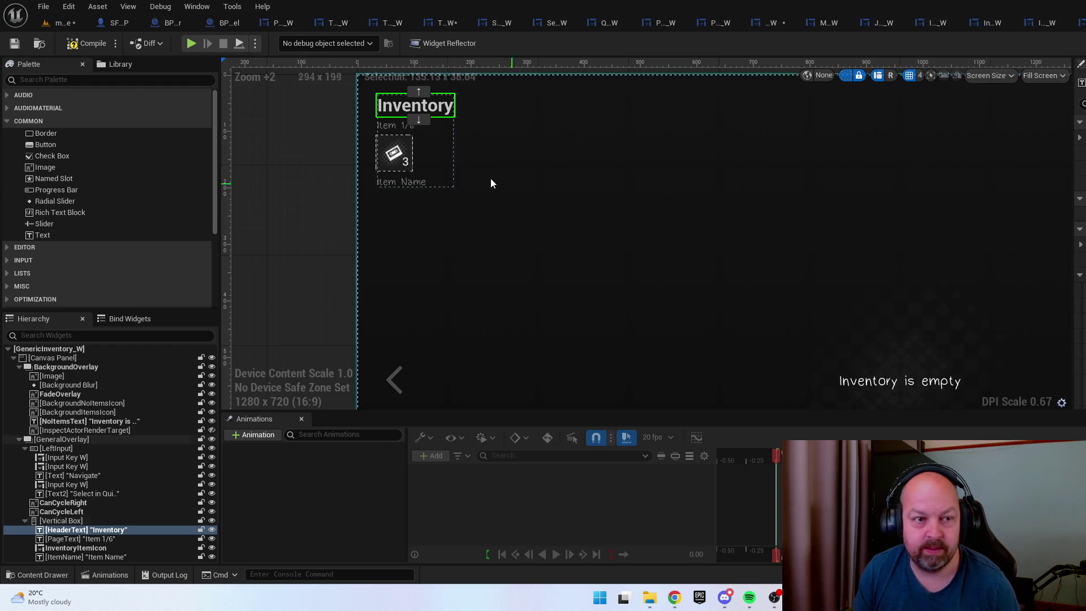
{"action": "left_click", "coordinate": [396, 125]}
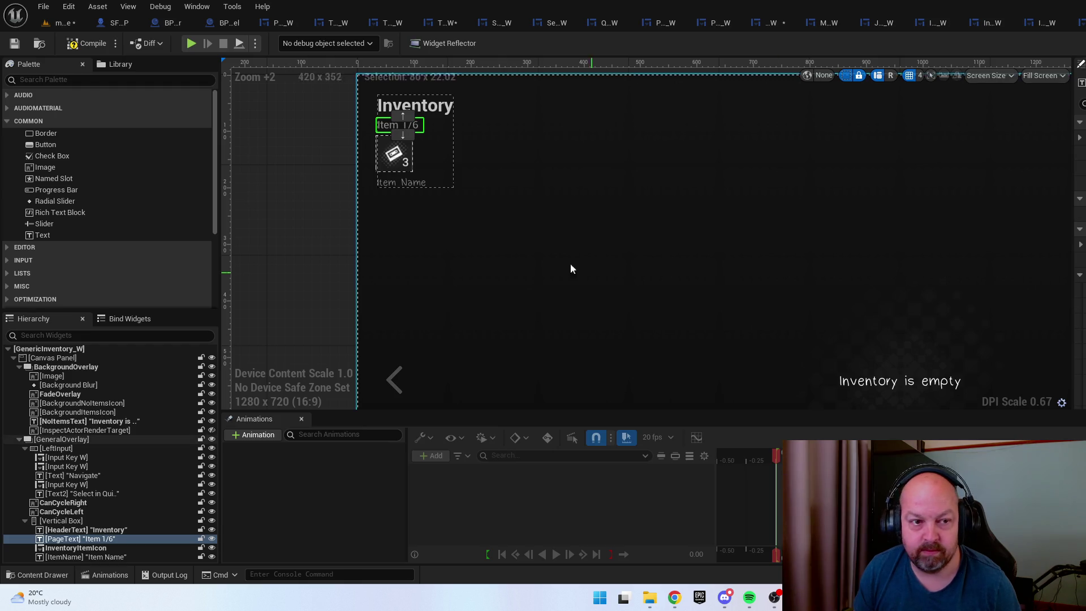
{"action": "left_click", "coordinate": [408, 182]}
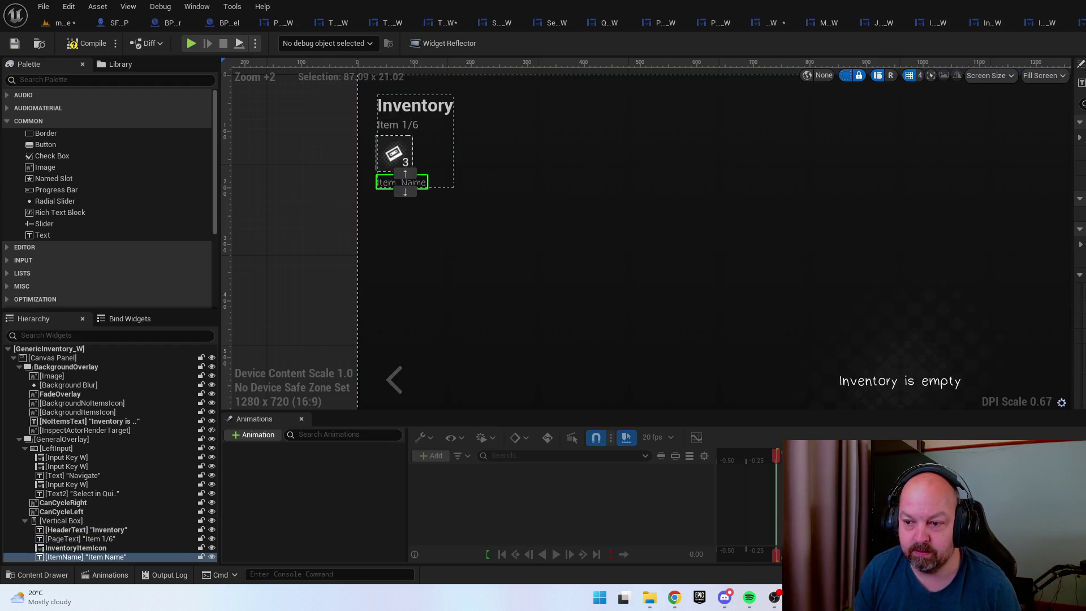
{"action": "left_click_drag", "start_coordinate": [729, 286], "coordinate": [565, 190]}
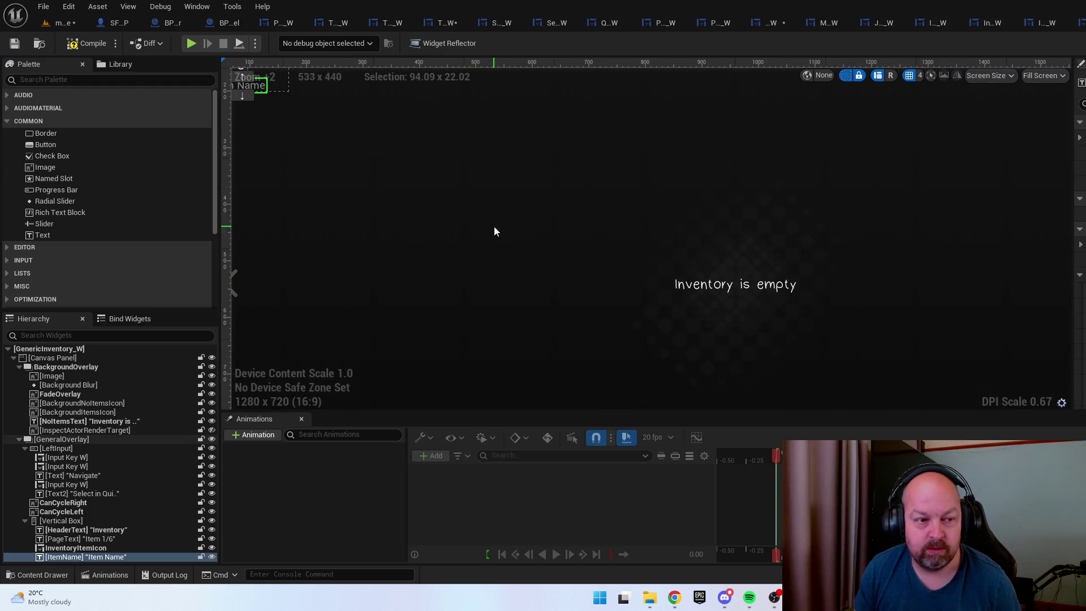
{"action": "left_click_drag", "start_coordinate": [495, 231], "coordinate": [655, 345]}
{"action": "left_click", "coordinate": [624, 203]}
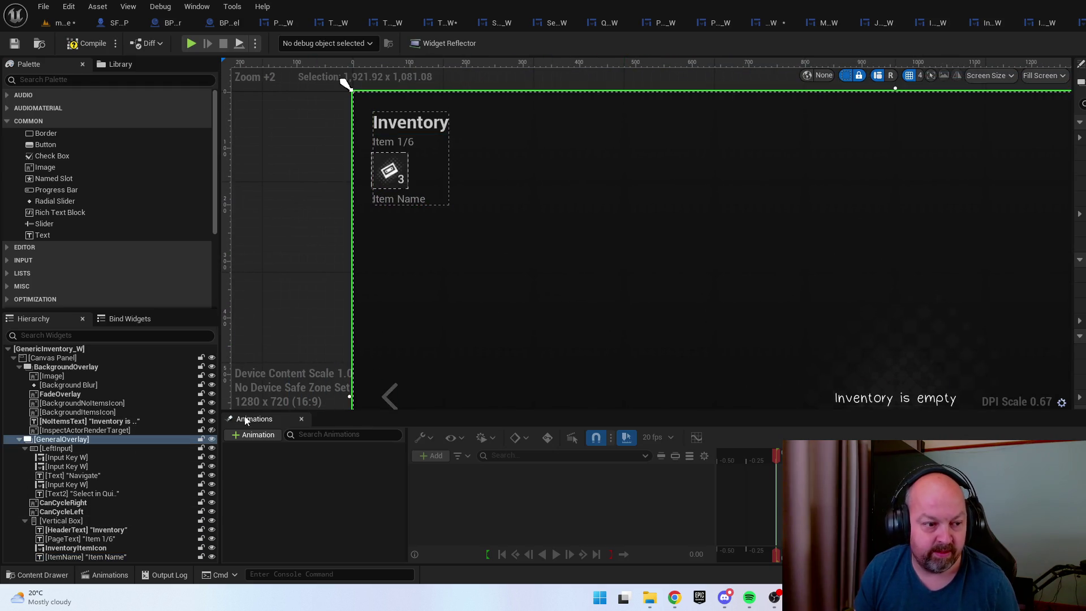
Update the 'Inventory is empty' message, then compile and save GenericInventory_W
{"action": "left_click", "coordinate": [211, 439]}
{"action": "left_click", "coordinate": [863, 398]}
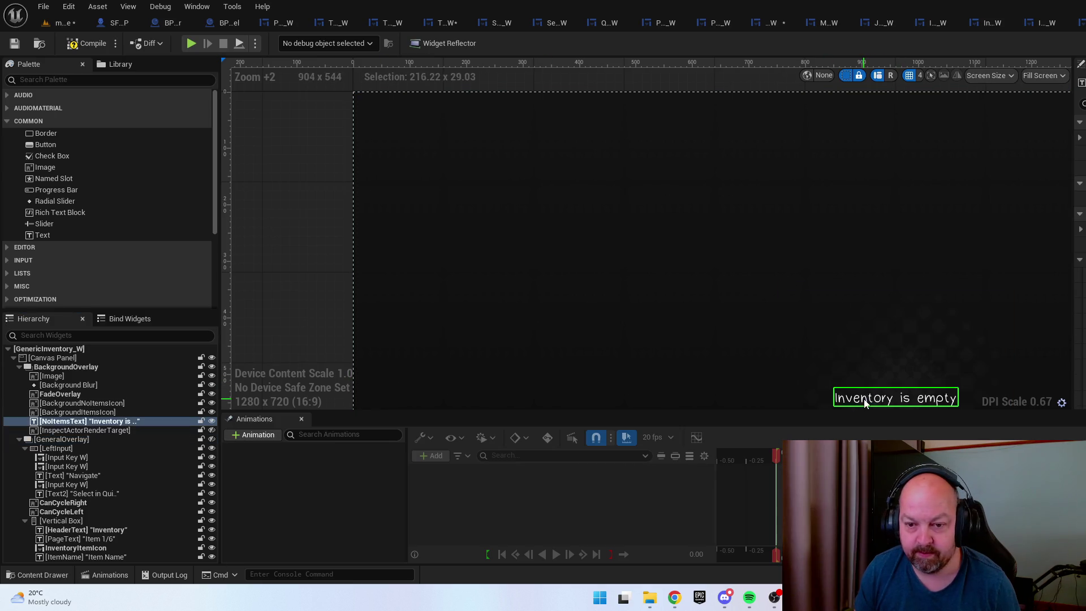
{"action": "left_click_drag", "start_coordinate": [863, 398], "coordinate": [821, 316]}
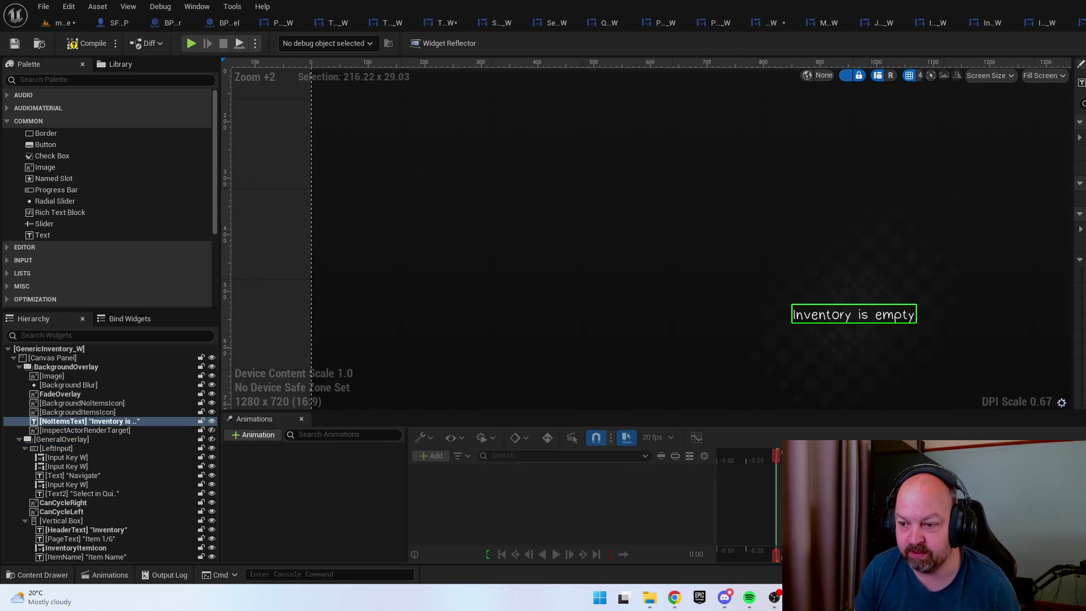
{"action": "scroll", "coordinate": [798, 261], "scroll_direction": "down", "scroll_amount": 4}
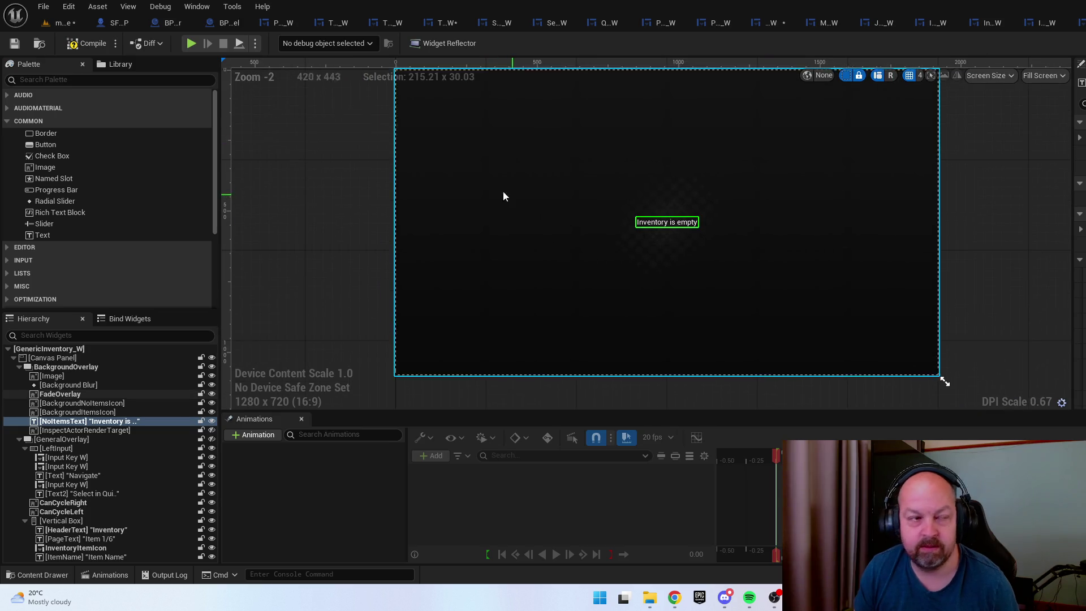
{"action": "left_click", "coordinate": [15, 44]}
{"action": "key", "text": "ctrl+space"}
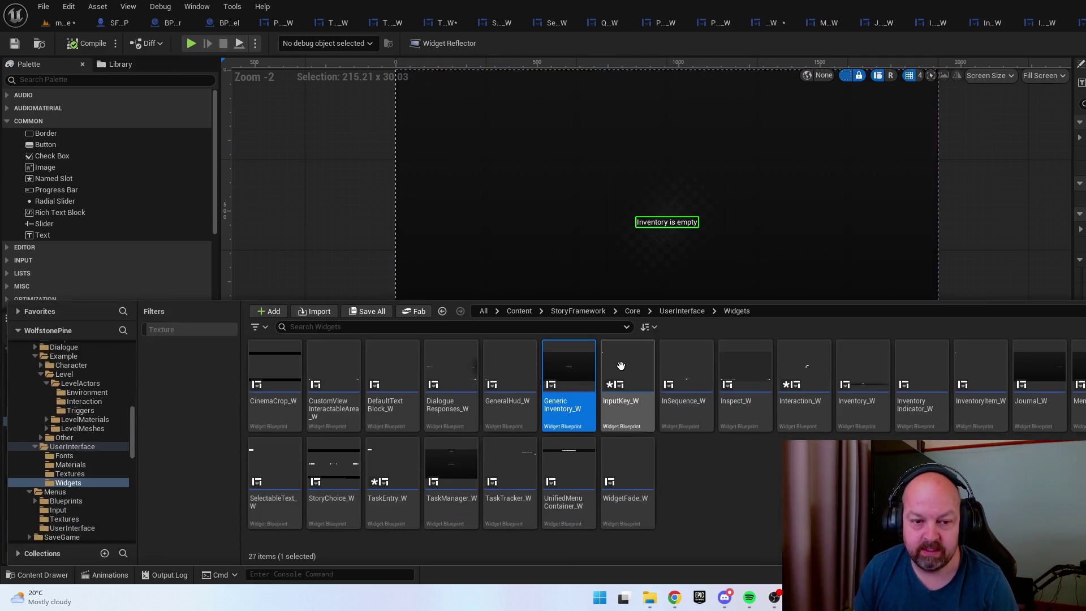
Check GeneralHud_W's small 120 debug text
{"action": "double_click", "coordinate": [531, 378]}
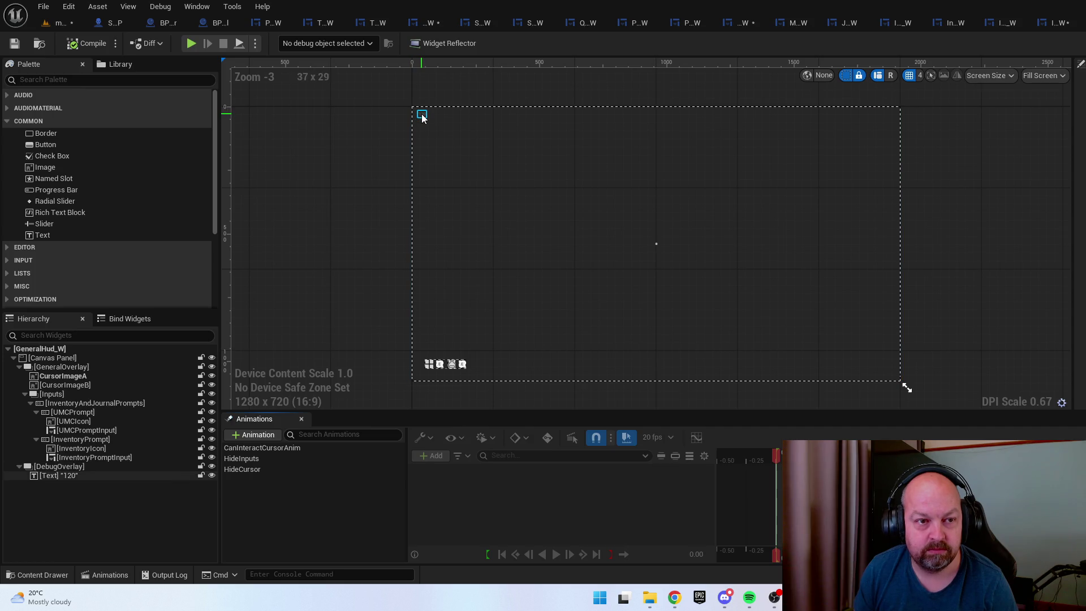
{"action": "left_click", "coordinate": [422, 115]}
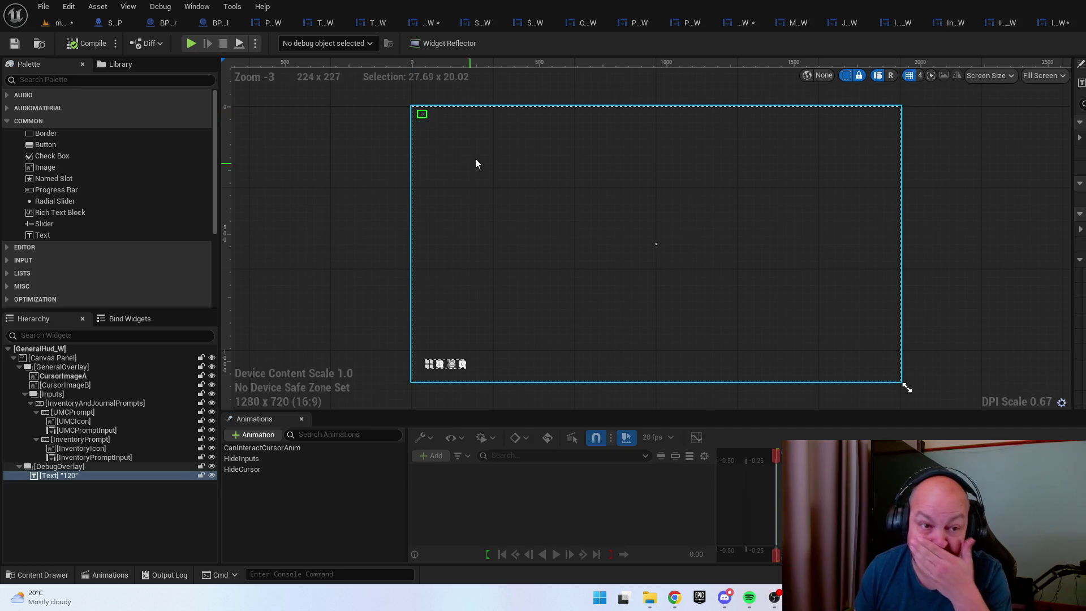
{"action": "key", "text": "ctrl+space"}
Open DialogueResponses_W and update its Summary and Summarized Text labels
{"action": "double_click", "coordinate": [460, 364]}
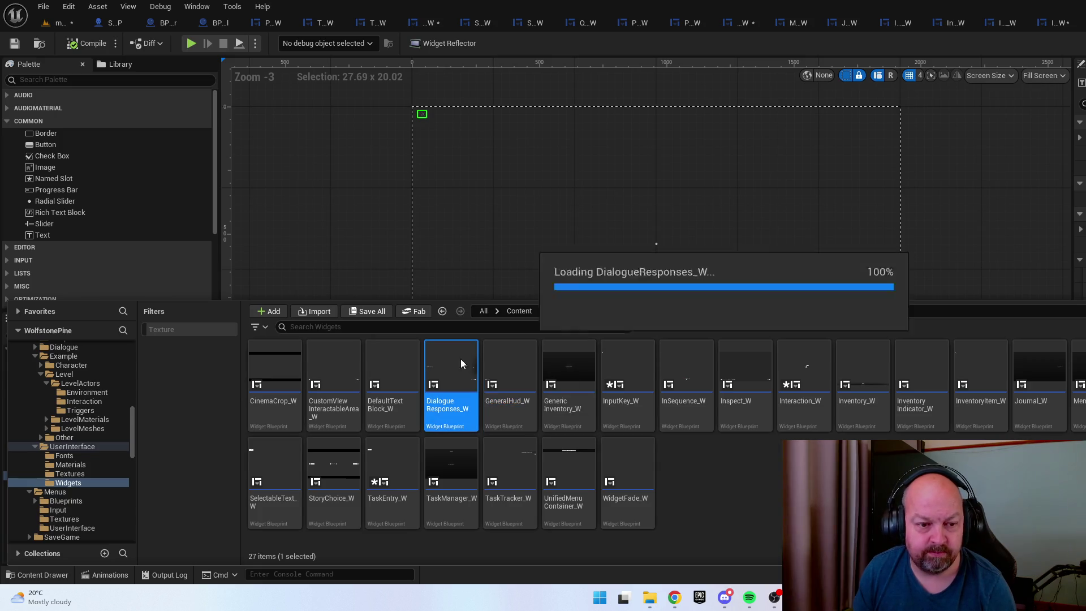
{"action": "scroll", "coordinate": [463, 260], "scroll_direction": "up", "scroll_amount": 8}
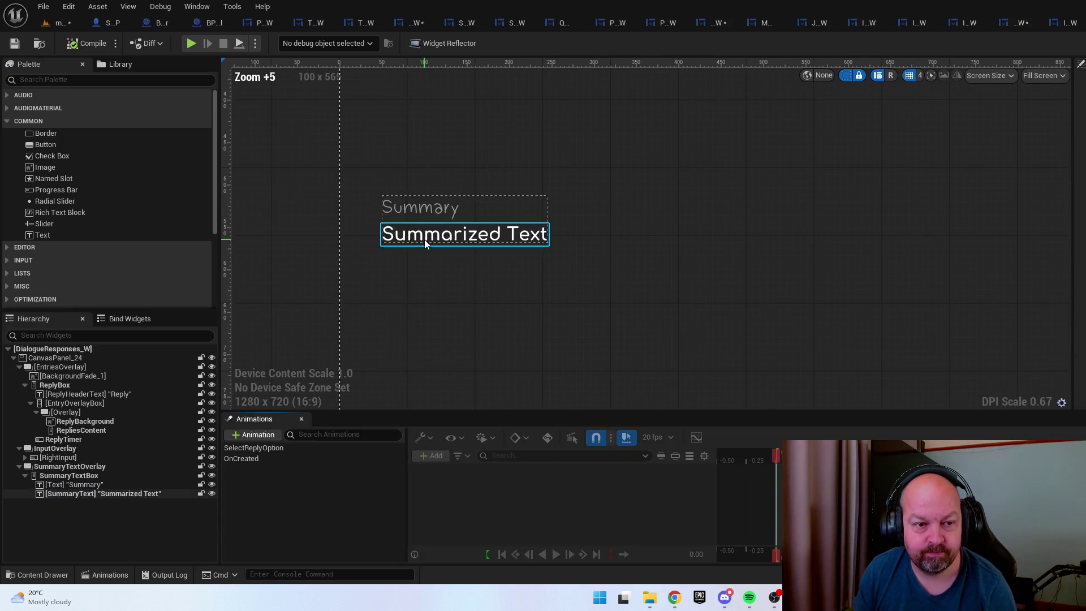
{"action": "left_click", "coordinate": [417, 208]}
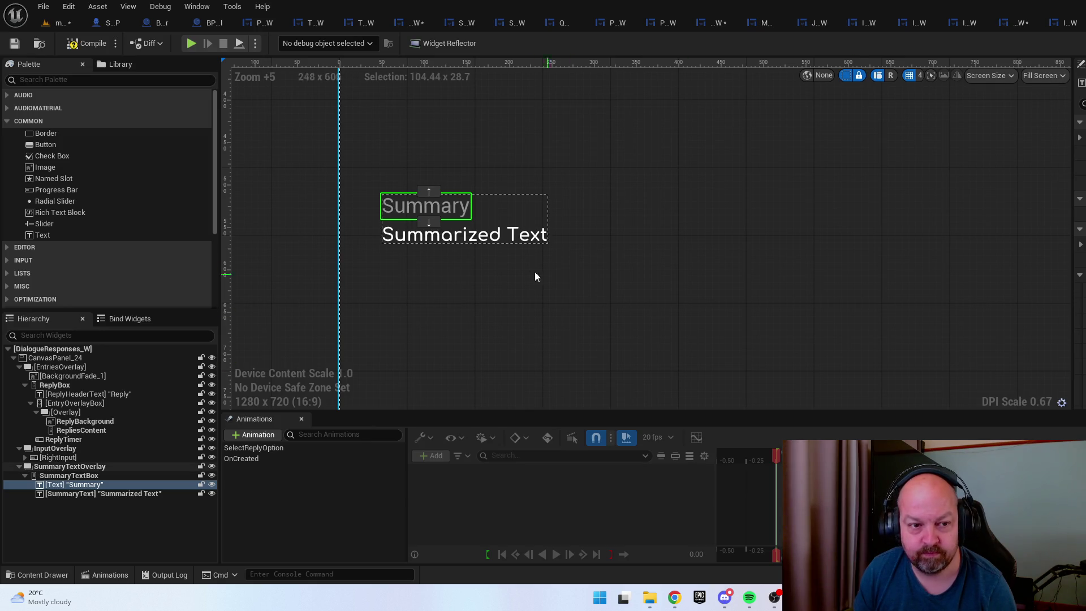
{"action": "left_click", "coordinate": [472, 236]}
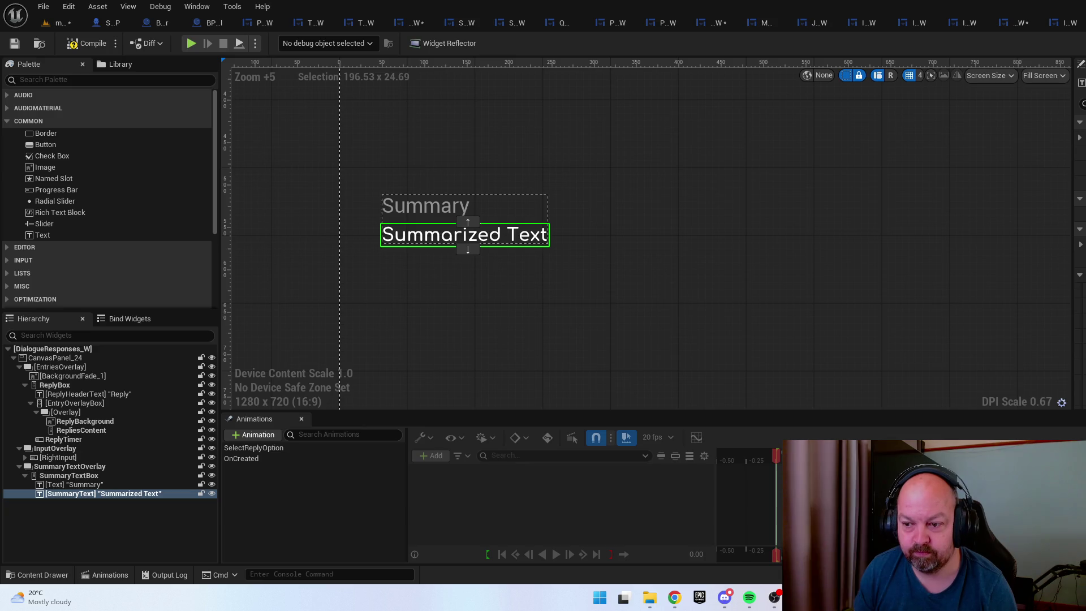
{"action": "scroll", "coordinate": [834, 294], "scroll_direction": "down", "scroll_amount": 4}
{"action": "scroll", "coordinate": [831, 263], "scroll_direction": "up", "scroll_amount": 3}
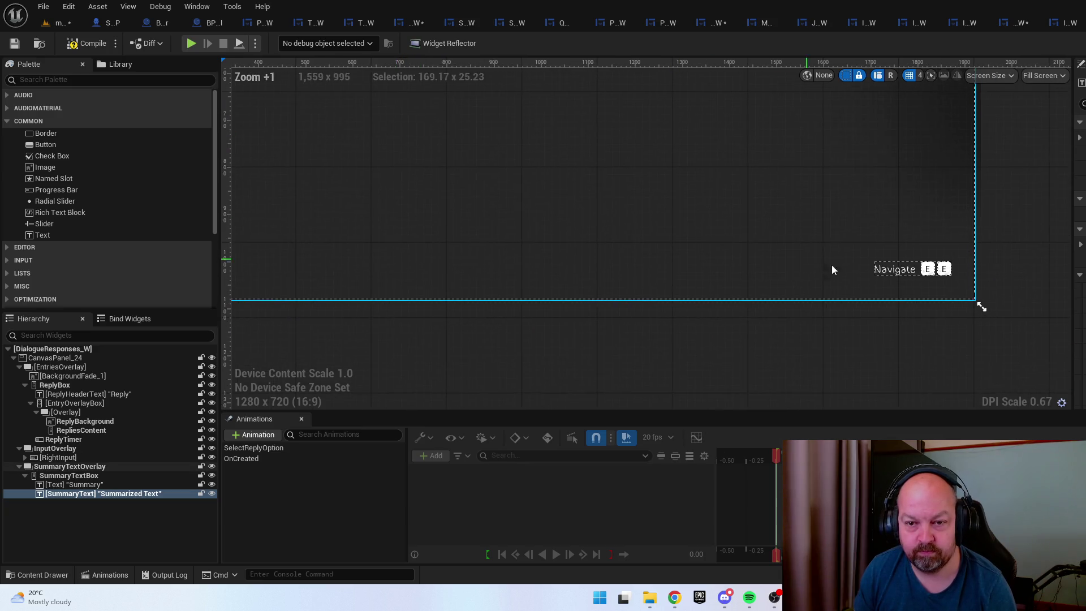
Hide the summary text overlay in the designer and update the Navigate and Reply header texts
{"action": "left_click", "coordinate": [897, 272]}
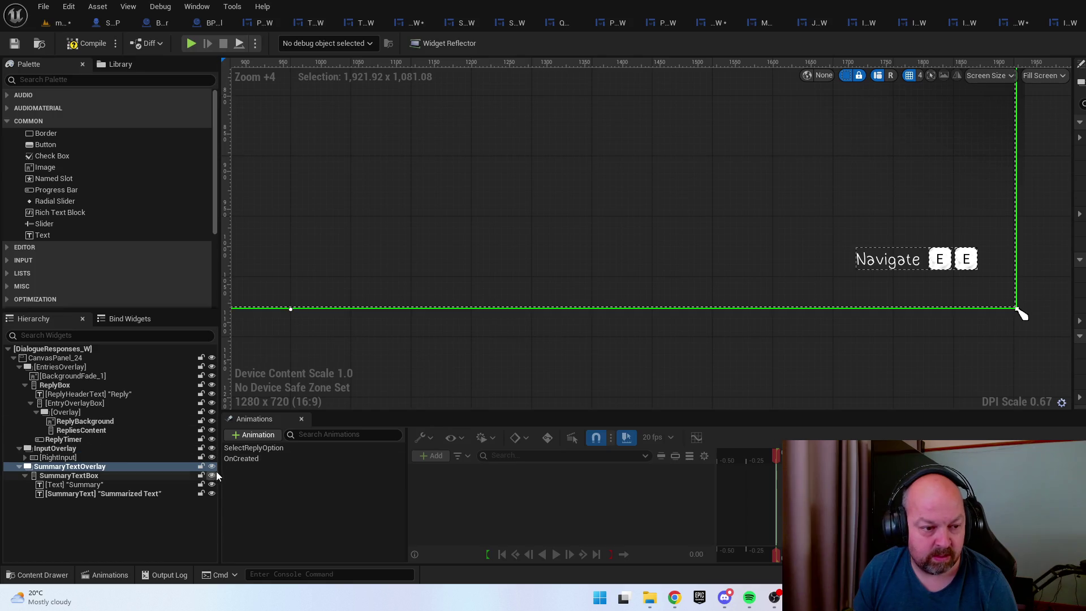
{"action": "left_click", "coordinate": [212, 467]}
{"action": "left_click", "coordinate": [902, 266]}
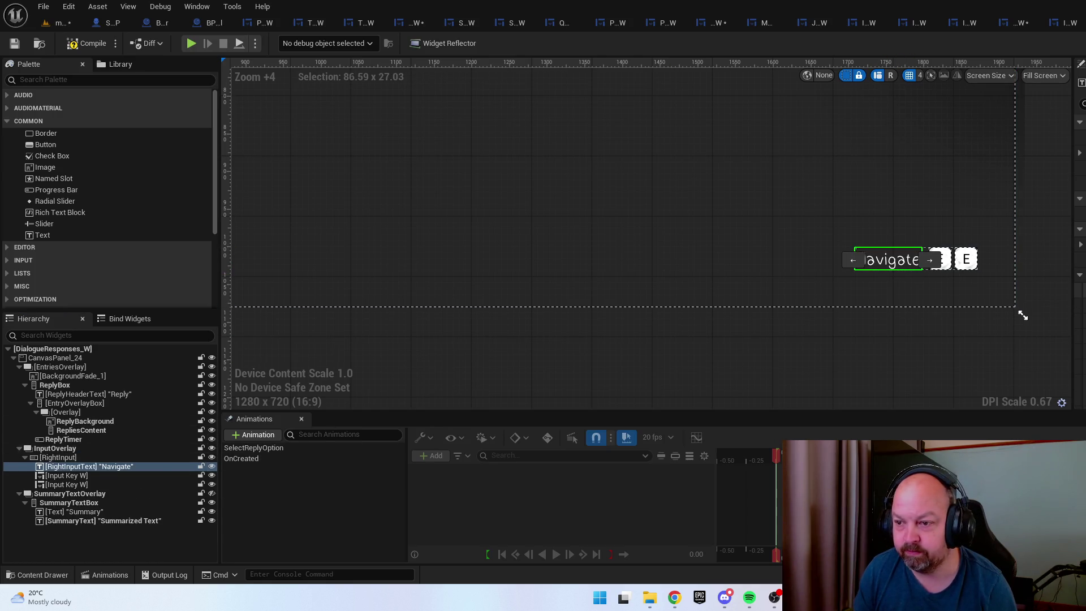
{"action": "scroll", "coordinate": [793, 324], "scroll_direction": "down", "scroll_amount": 4}
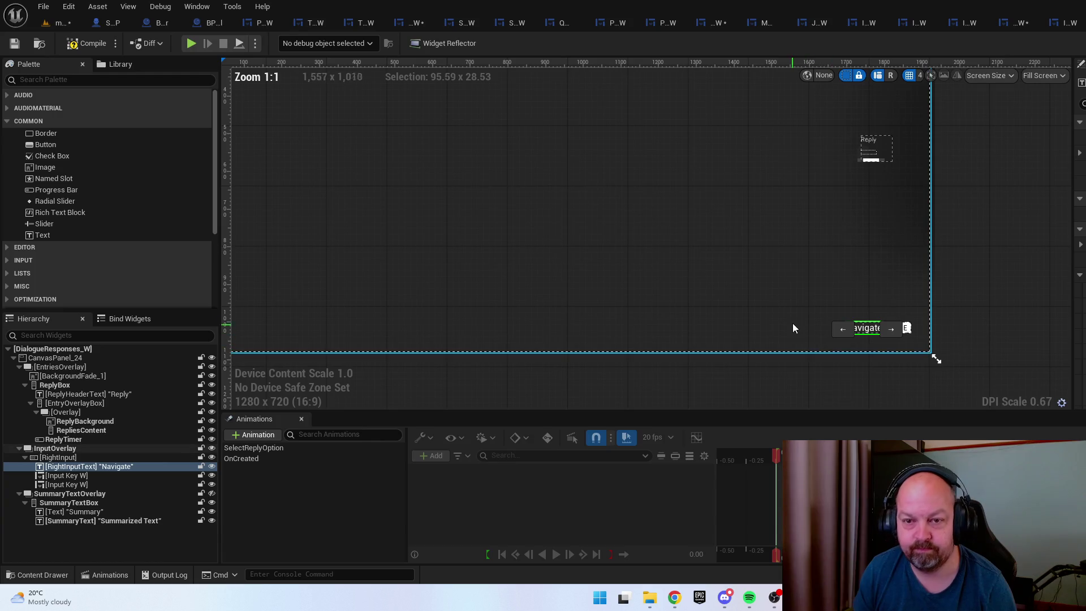
{"action": "scroll", "coordinate": [837, 144], "scroll_direction": "up", "scroll_amount": 6}
{"action": "left_click", "coordinate": [830, 147]}
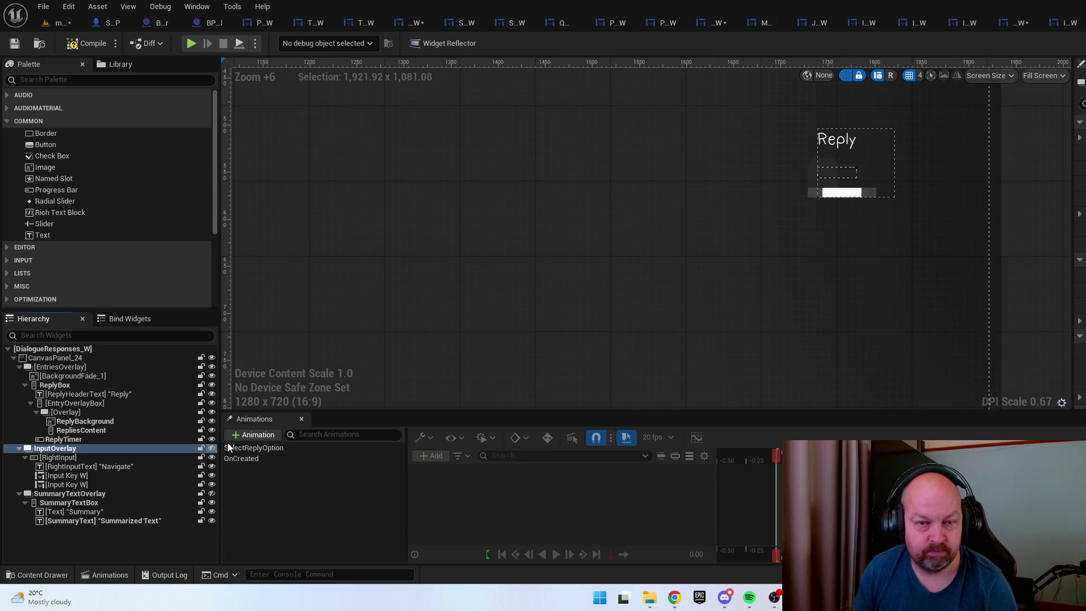
{"action": "left_click", "coordinate": [842, 145]}
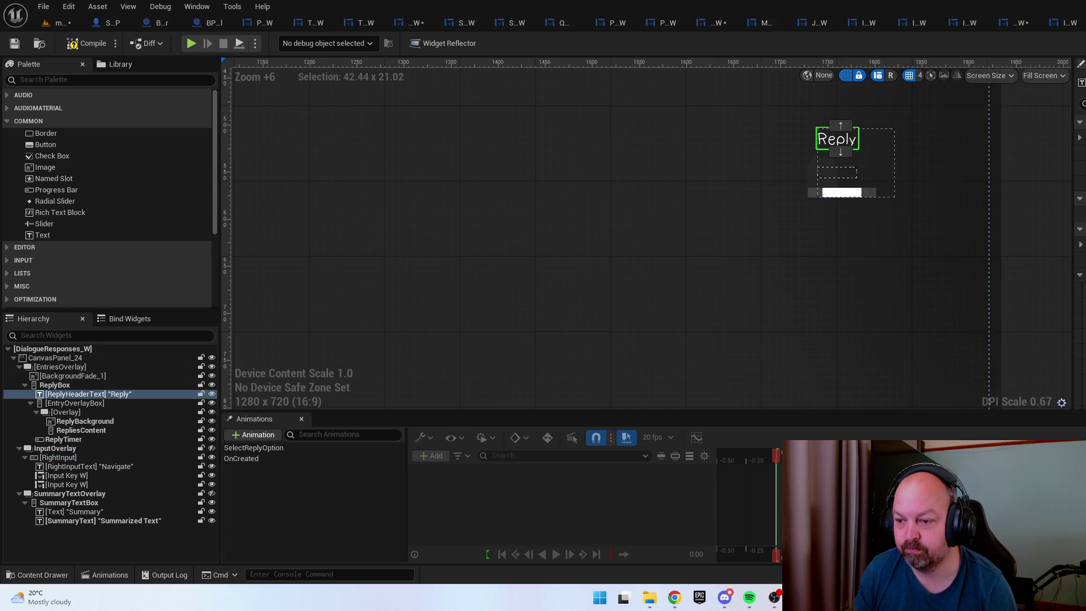
{"action": "scroll", "coordinate": [948, 298], "scroll_direction": "down", "scroll_amount": 10}
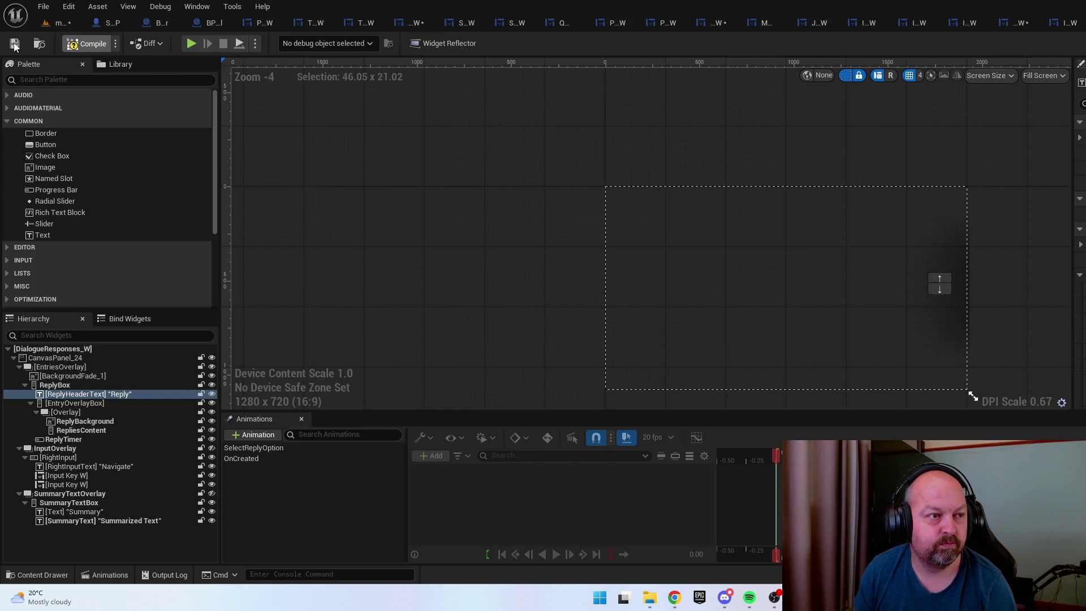
{"action": "key", "text": "ctrl+space"}
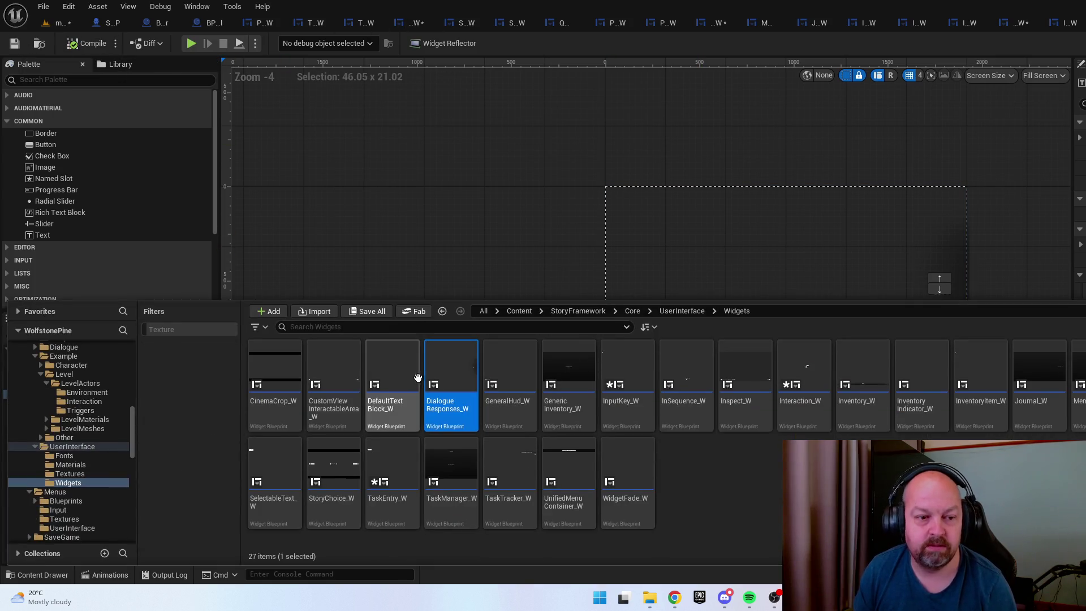
{"action": "left_click", "coordinate": [416, 376]}
Open DefaultTextBlock_W to check its single TextBlock
{"action": "left_click", "coordinate": [579, 283]}
{"action": "scroll", "coordinate": [413, 126], "scroll_direction": "up", "scroll_amount": 1}
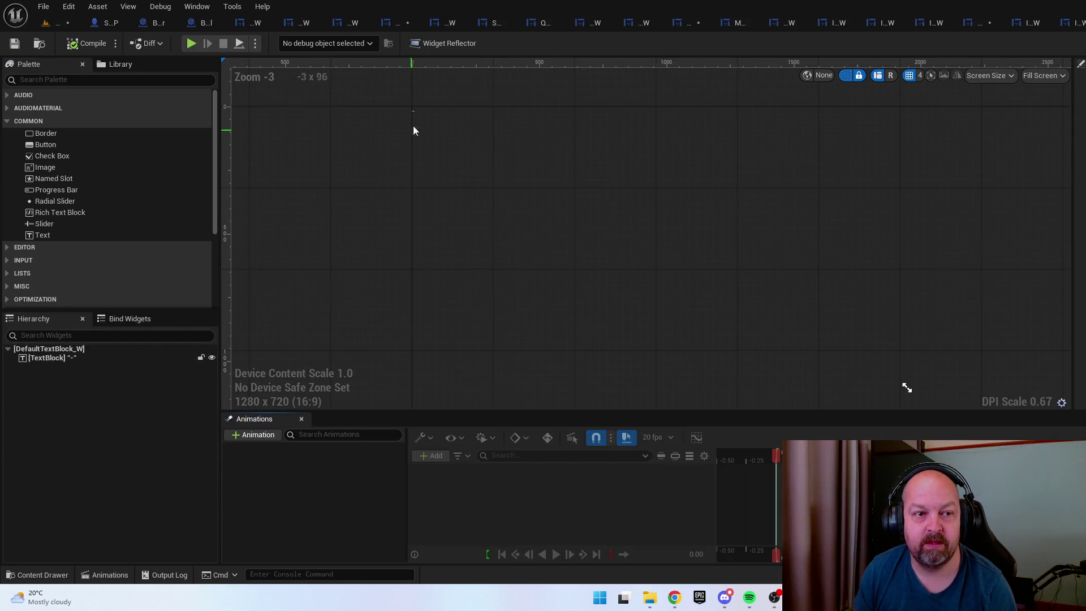
{"action": "key", "text": "ctrl+space"}
Update CustomViewInteractableArea_W's Look and Back labels and save it
{"action": "double_click", "coordinate": [344, 379]}
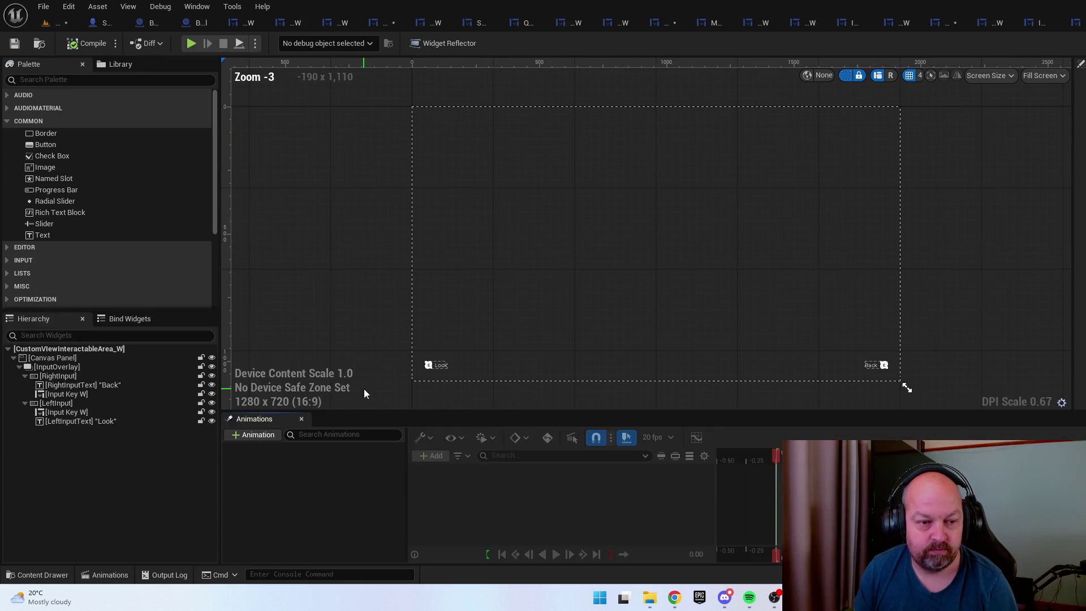
{"action": "scroll", "coordinate": [408, 349], "scroll_direction": "up", "scroll_amount": 9}
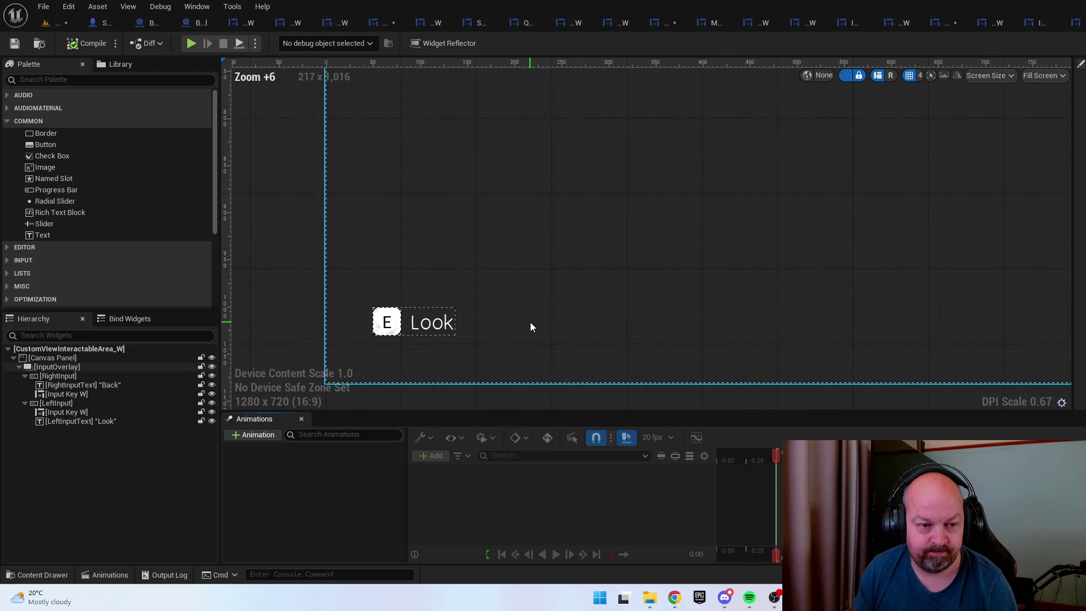
{"action": "left_click", "coordinate": [433, 328]}
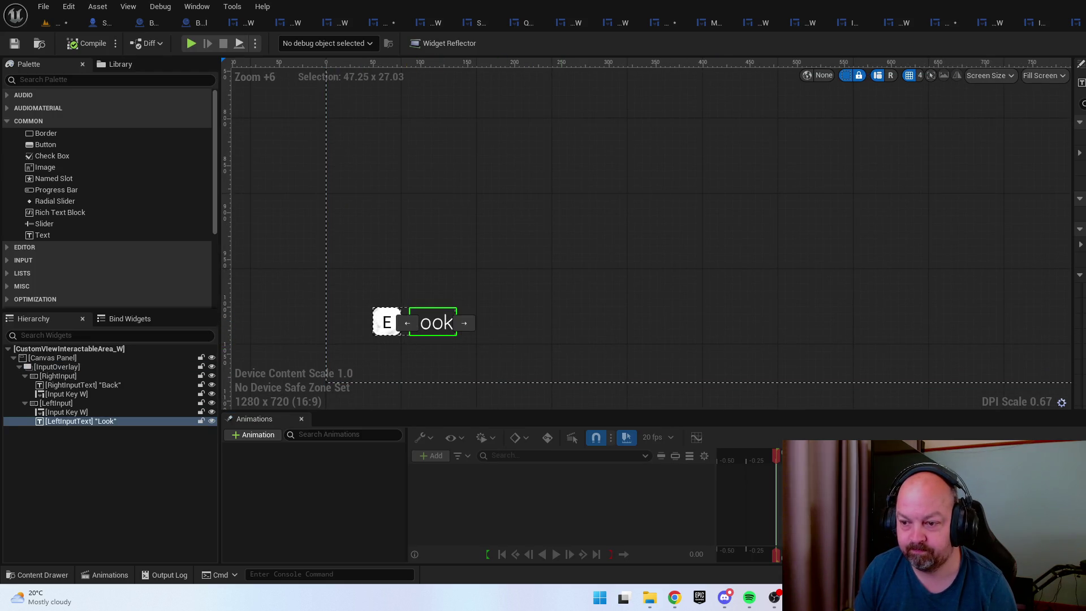
{"action": "scroll", "coordinate": [638, 278], "scroll_direction": "down", "scroll_amount": 8}
{"action": "scroll", "coordinate": [976, 299], "scroll_direction": "up", "scroll_amount": 8}
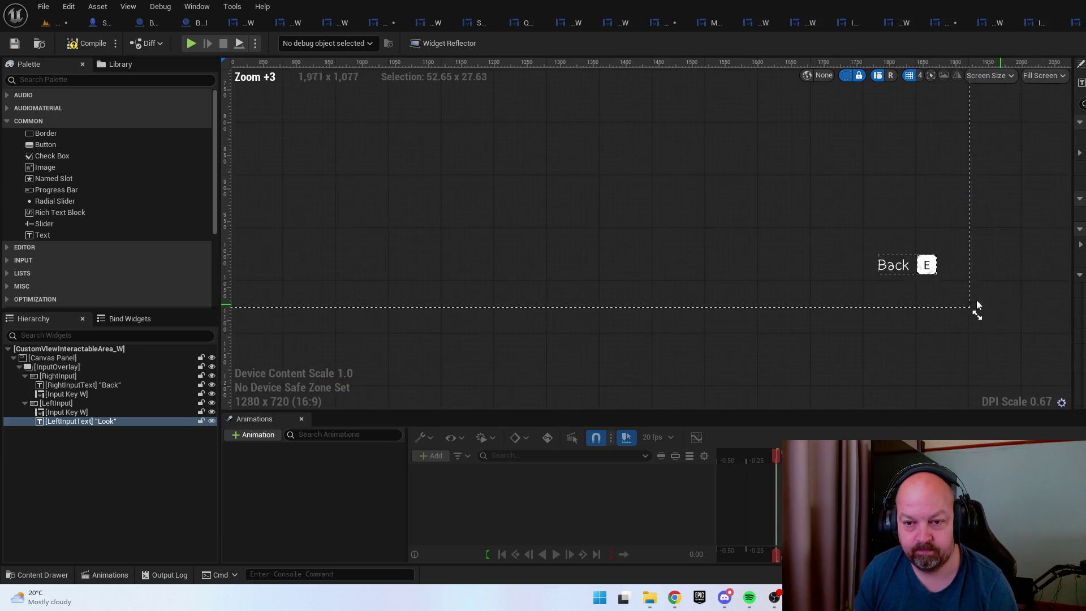
{"action": "left_click", "coordinate": [905, 256]}
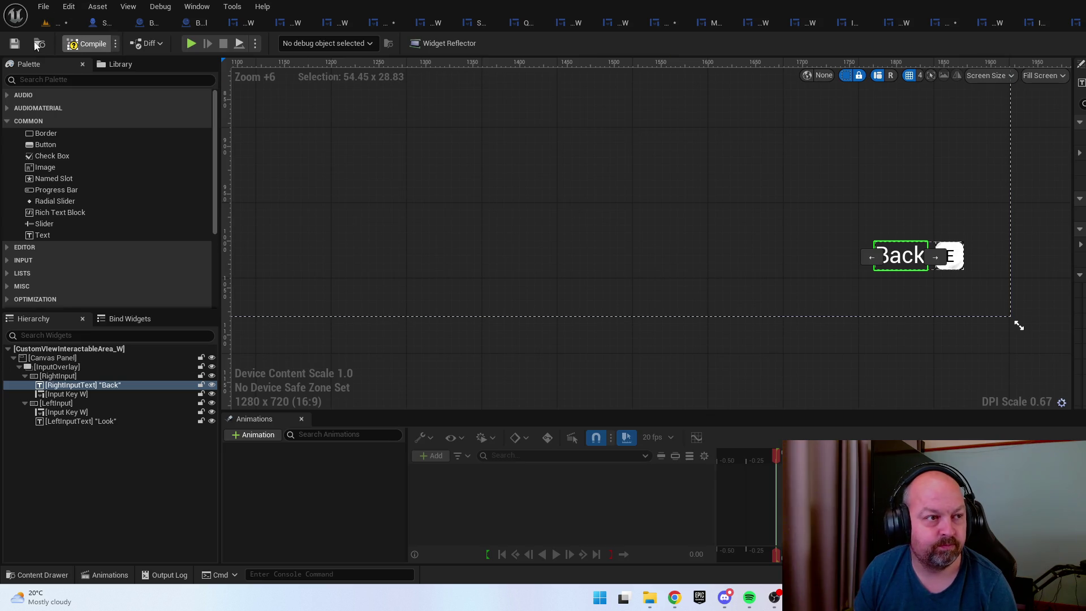
{"action": "left_click", "coordinate": [15, 44]}
Open the CinemaCrop_W widget from the Widgets folder
{"action": "key", "text": "ctrl+space"}
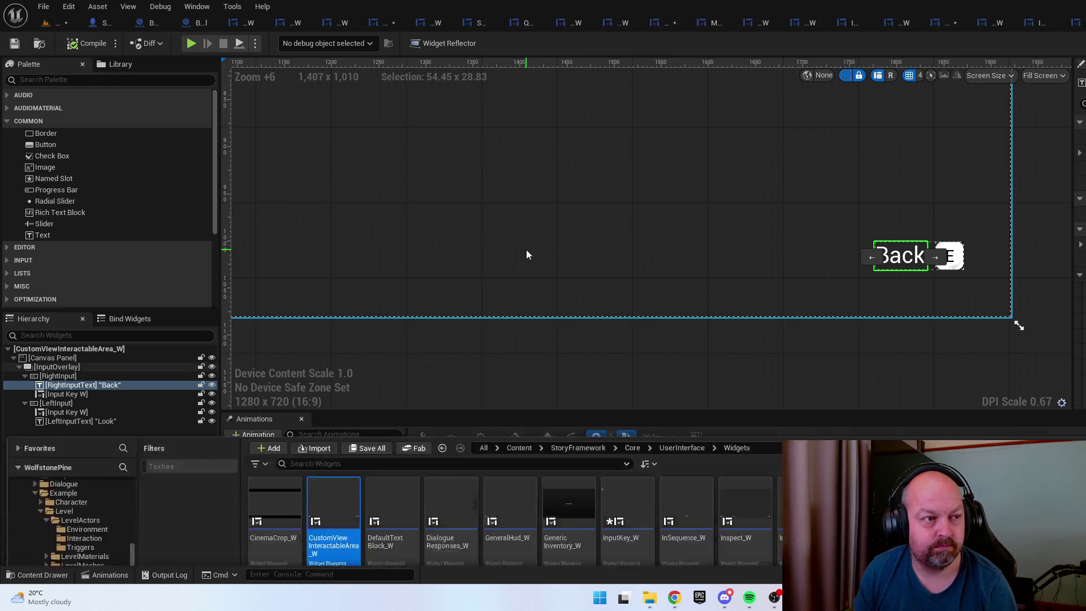
{"action": "left_click", "coordinate": [268, 372]}
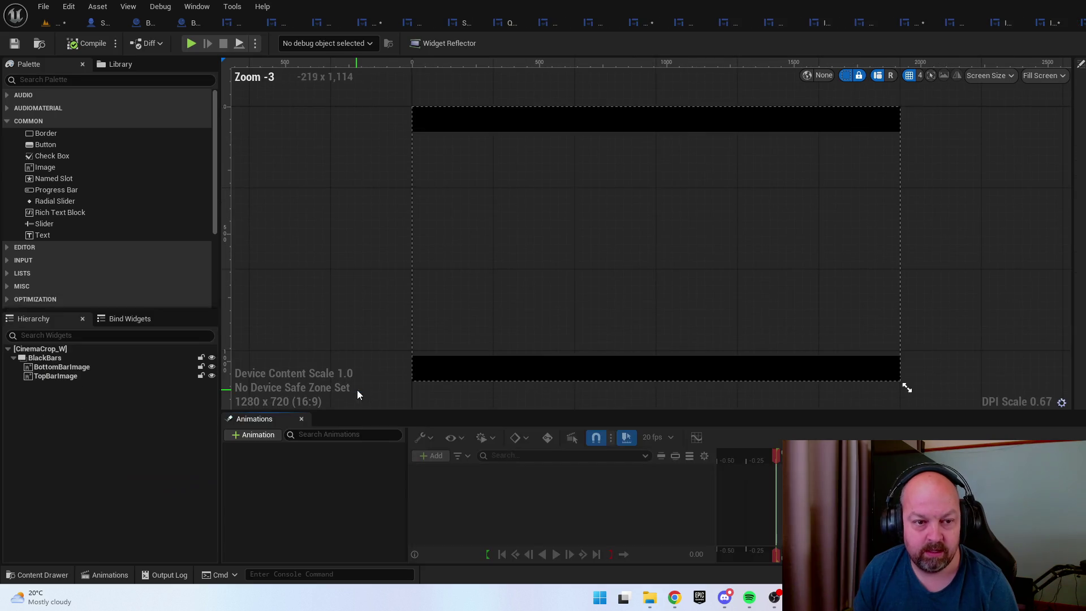
{"action": "left_click", "coordinate": [56, 23]}
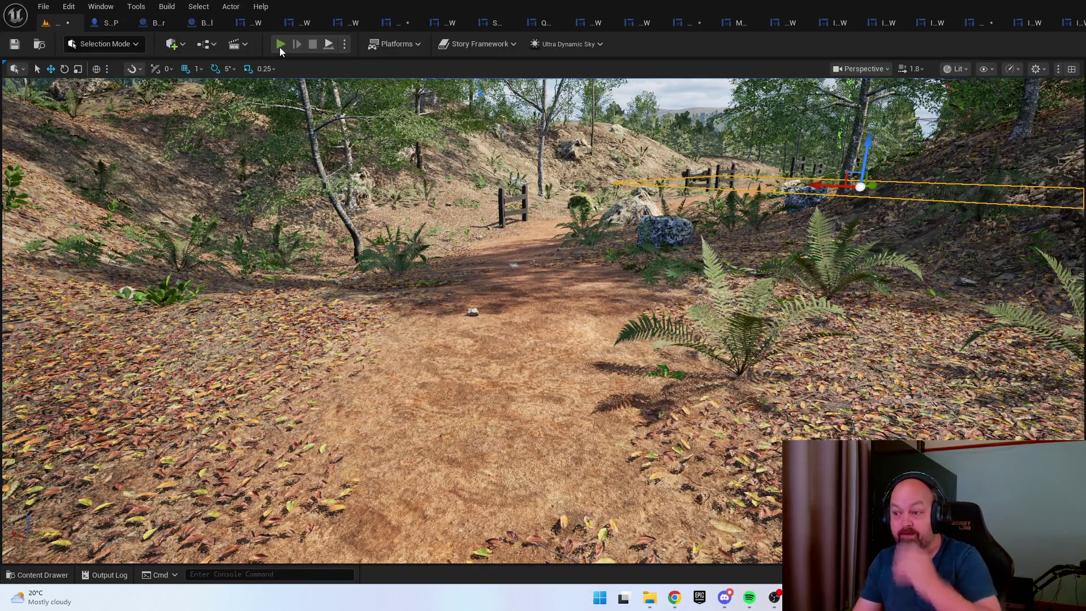
{"action": "left_click", "coordinate": [280, 43]}
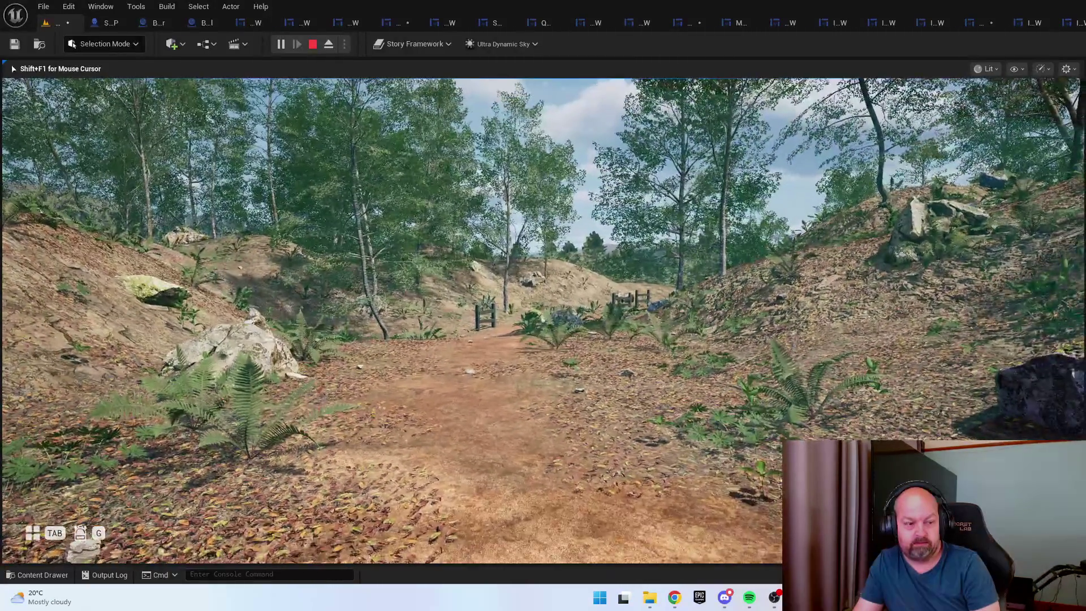
{"action": "key", "text": "Tab"}
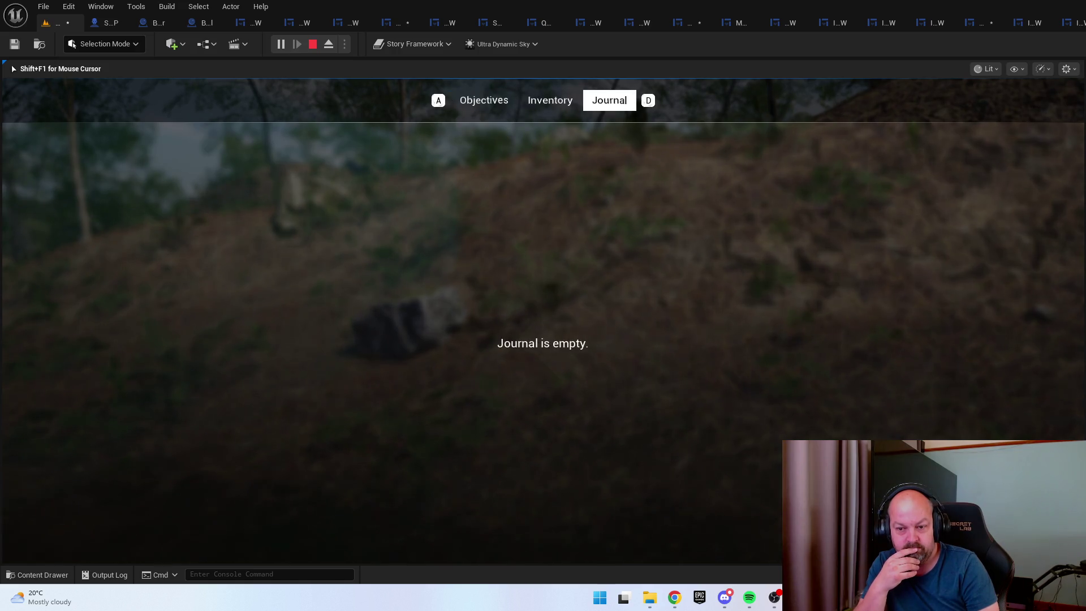
{"action": "key", "text": "Tab"}
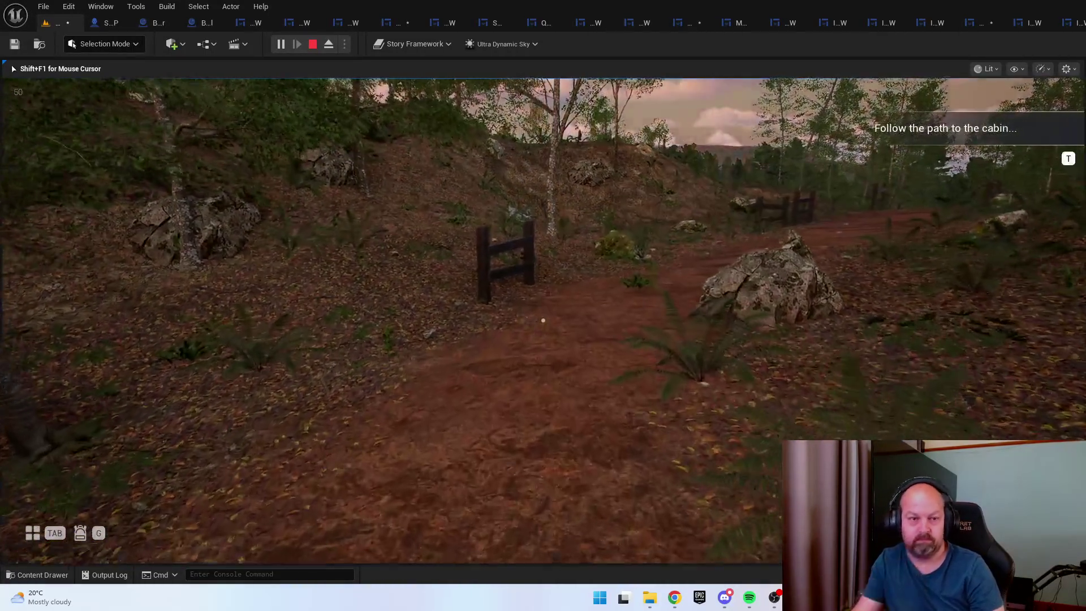
{"action": "key", "text": "Tab"}
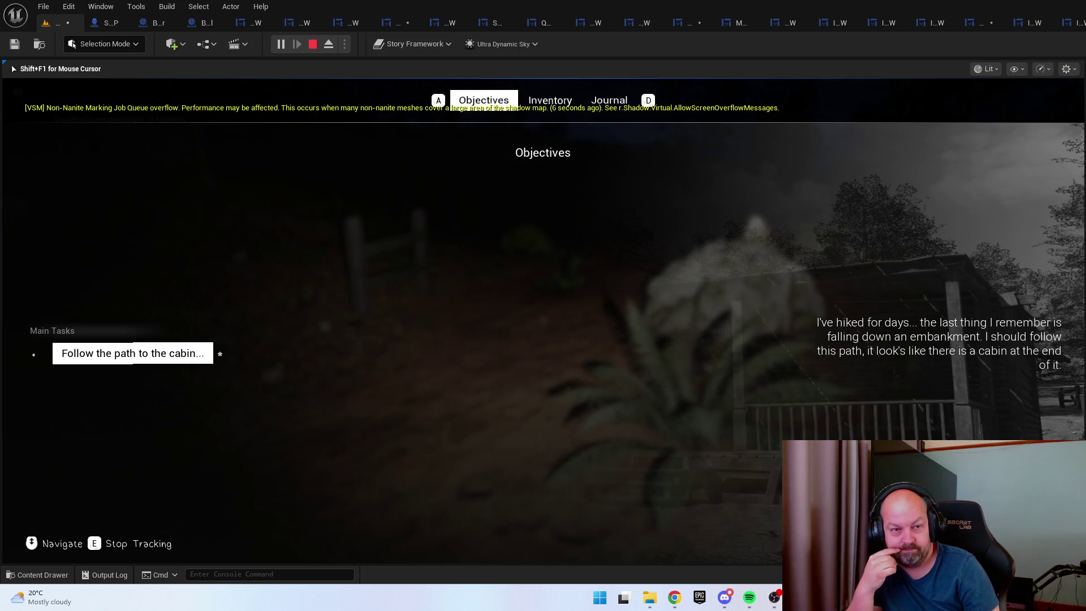
{"action": "key", "text": "d"}
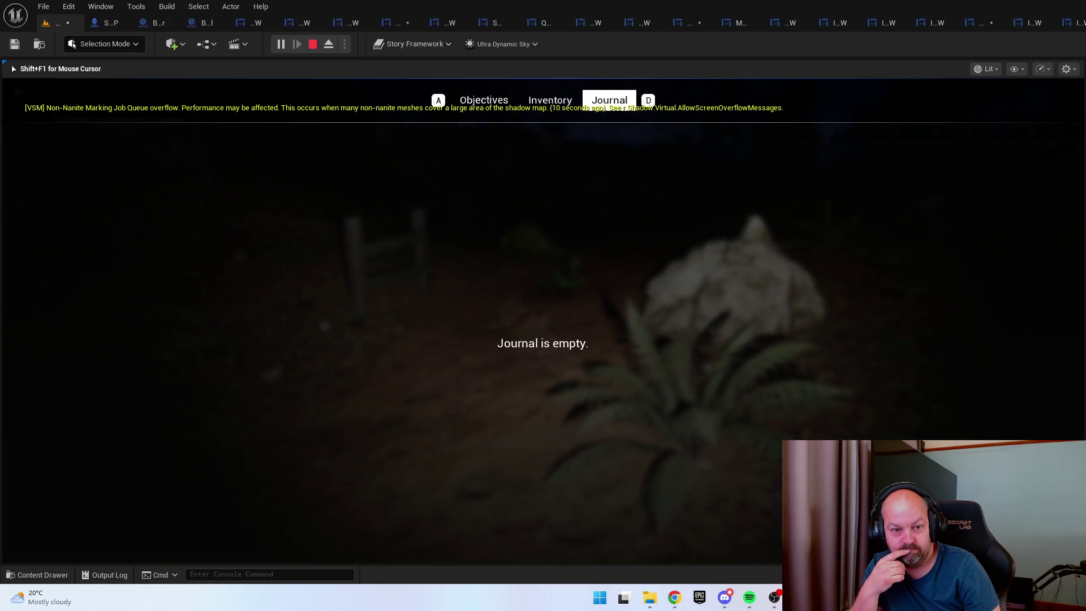
{"action": "key", "text": "d"}
{"action": "key", "text": "d"}
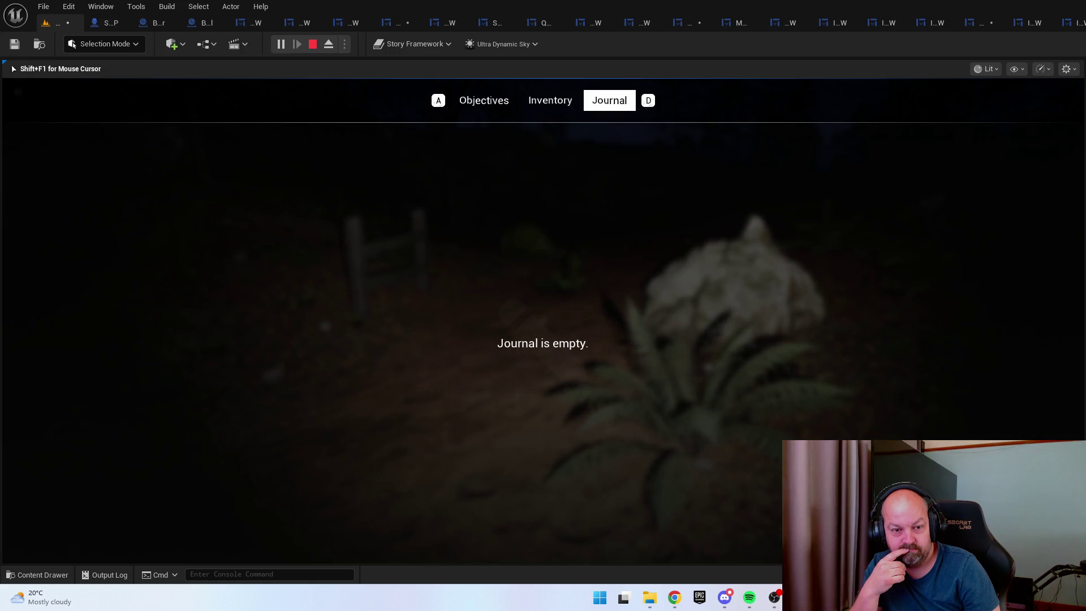
{"action": "key", "text": "a"}
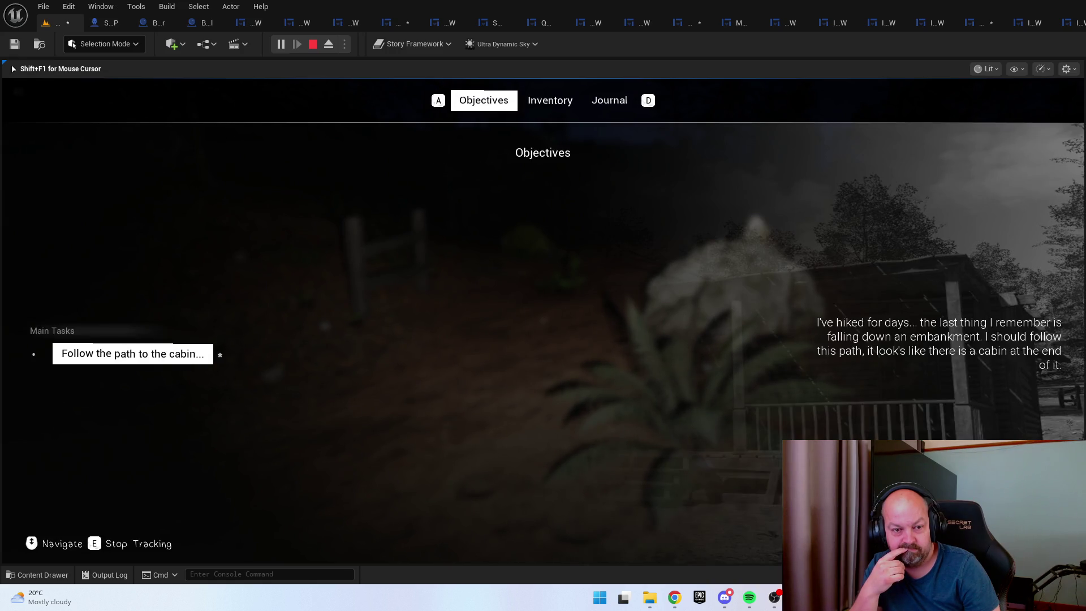
{"action": "key", "text": "a"}
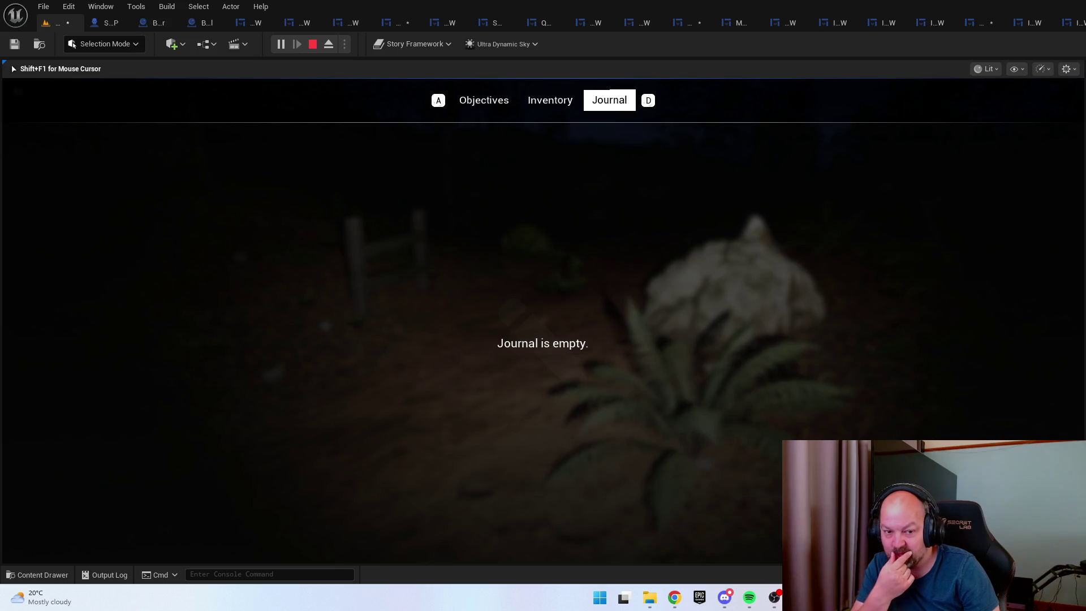
{"action": "key", "text": "a"}
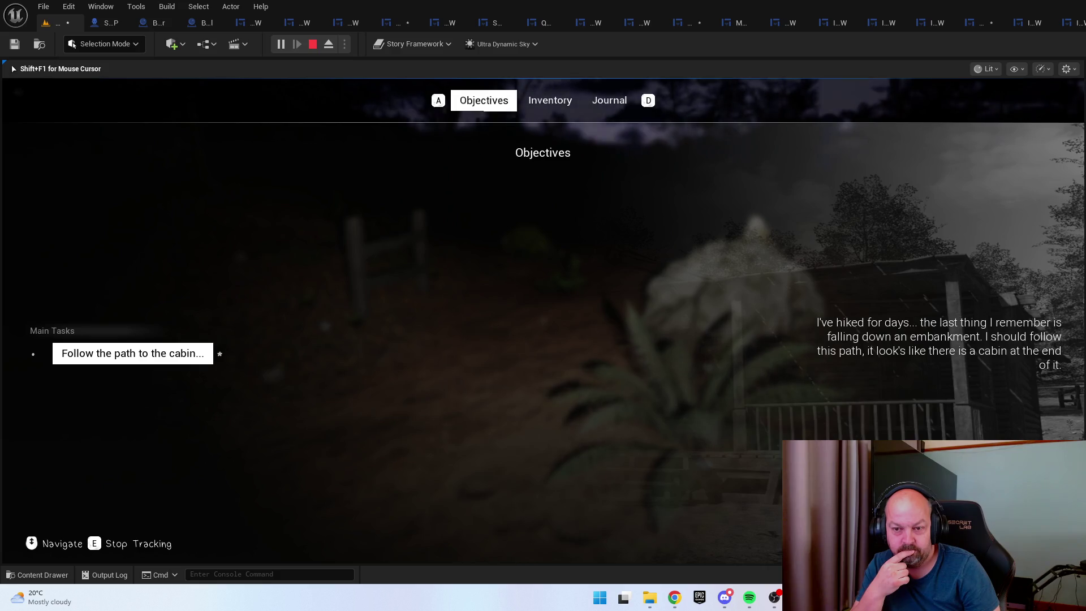
{"action": "key", "text": "d"}
{"action": "key", "text": "a"}
{"action": "key", "text": "d"}
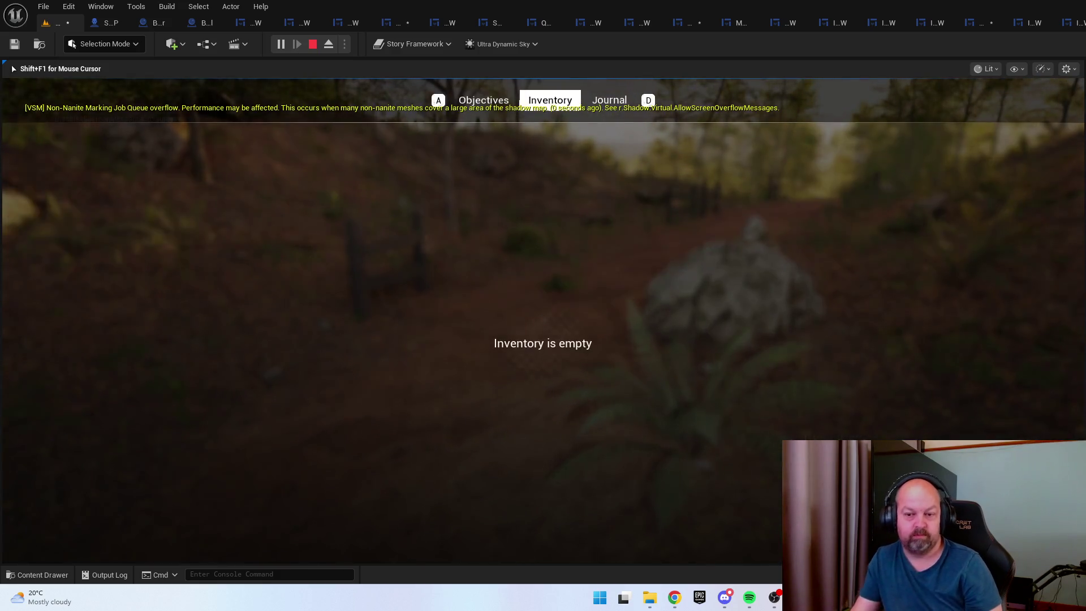
{"action": "key", "text": "Tab"}
{"action": "key", "text": "Escape"}
Fly the camera into the forest and start a Play From Here session
{"action": "key", "text": "e"}
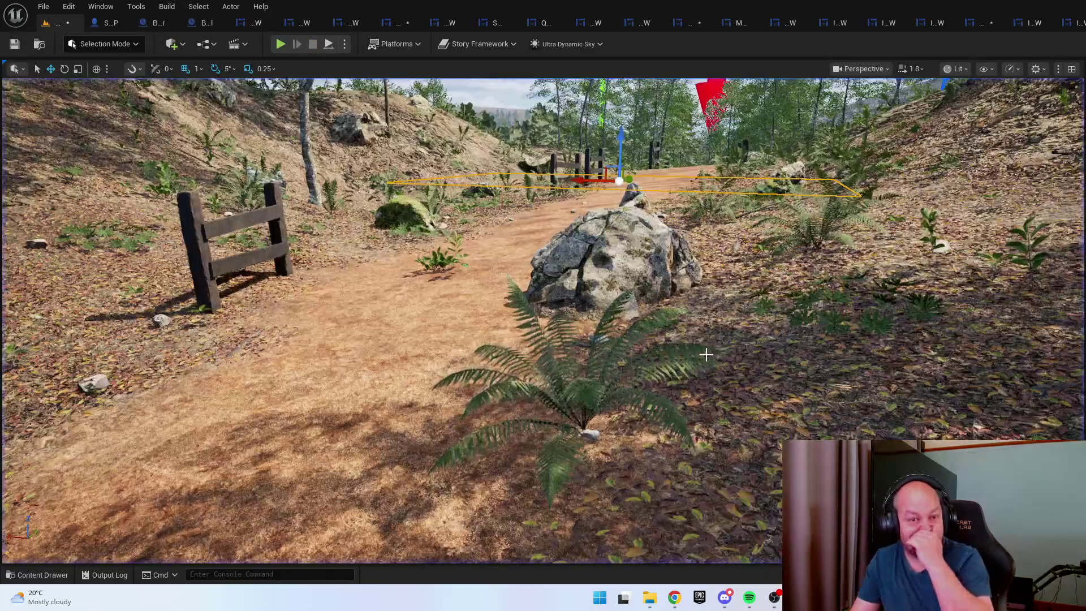
{"action": "scroll", "coordinate": [717, 344], "scroll_direction": "up", "scroll_amount": 2}
{"action": "key", "text": "w"}
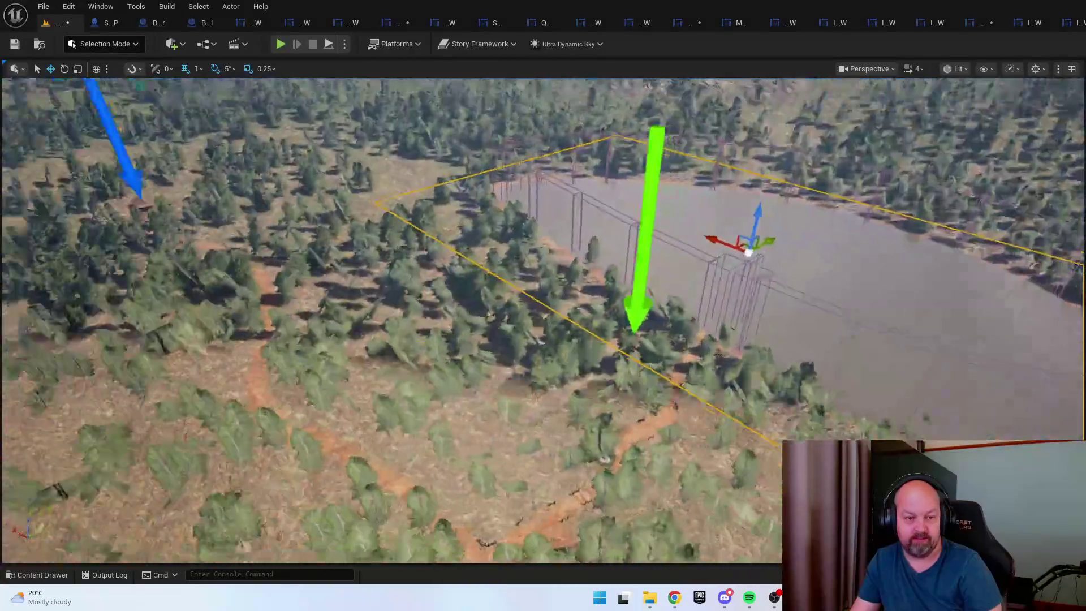
{"action": "scroll", "coordinate": [543, 320], "scroll_direction": "down", "scroll_amount": 2}
{"action": "scroll", "coordinate": [543, 321], "scroll_direction": "down", "scroll_amount": 1}
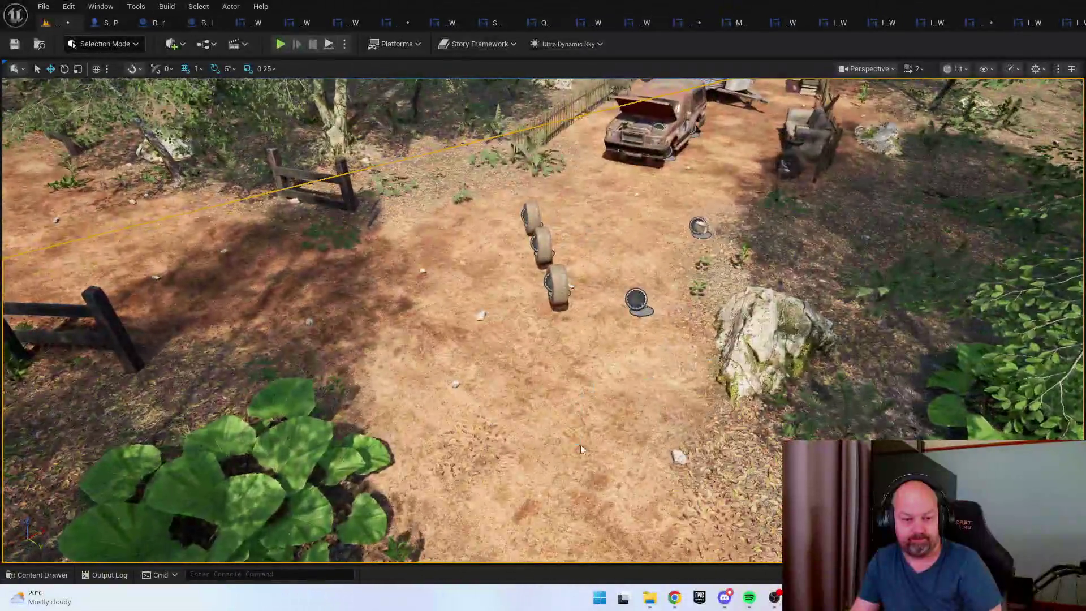
{"action": "right_click", "coordinate": [580, 444]}
{"action": "left_click", "coordinate": [608, 433]}
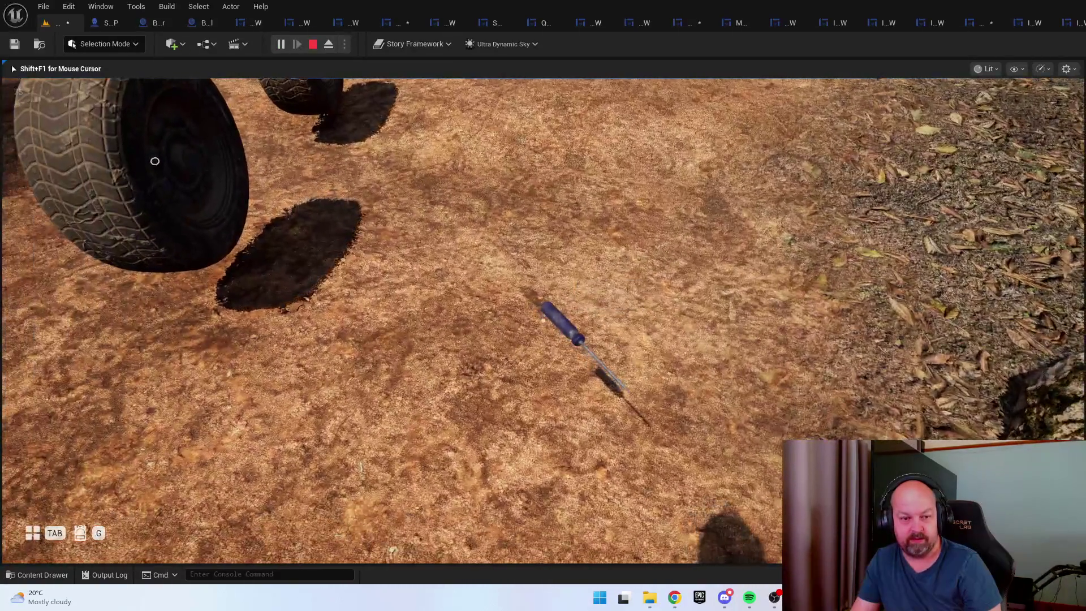
Pick up the screwdriver and check it in the in-game menu
{"action": "key", "text": "e"}
{"action": "key", "text": "Tab"}
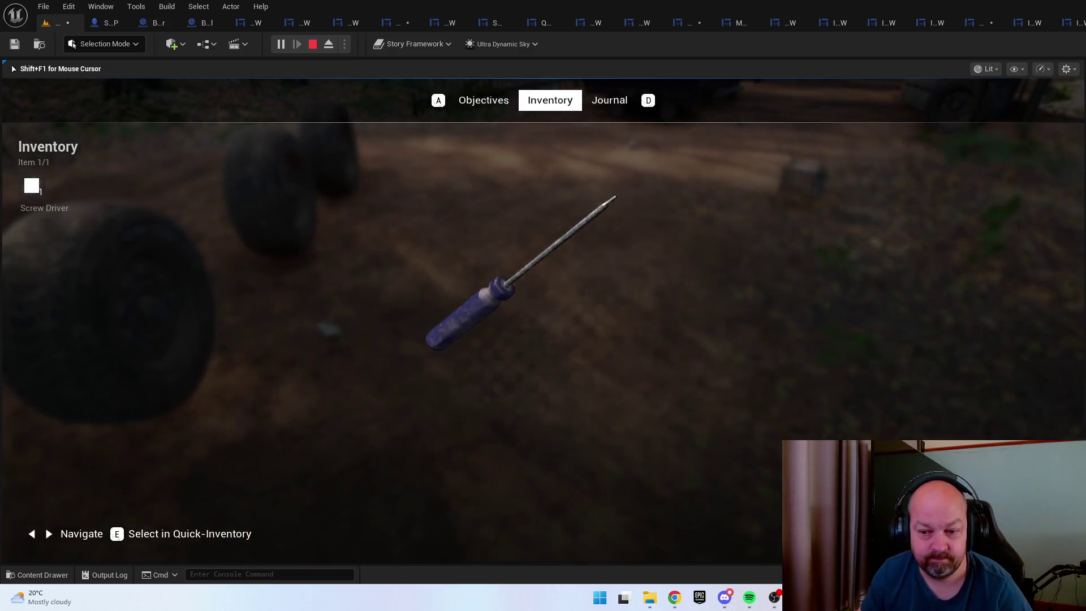
{"action": "key", "text": "Tab"}
Pick up a tyre and cycle the Objectives, Inventory and Journal menu tabs
{"action": "key", "text": "e"}
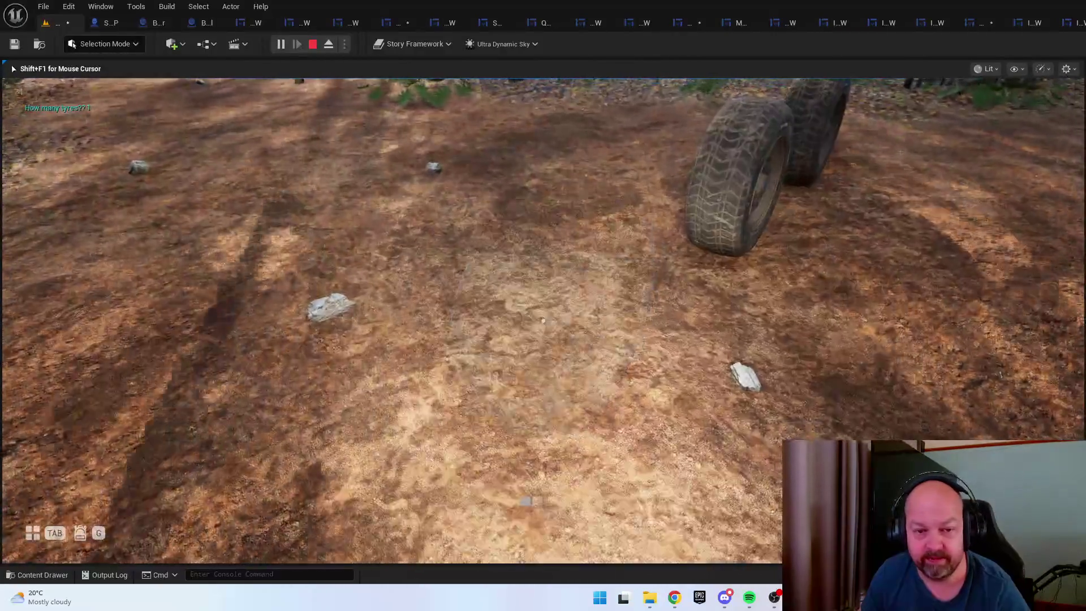
{"action": "key", "text": "Tab"}
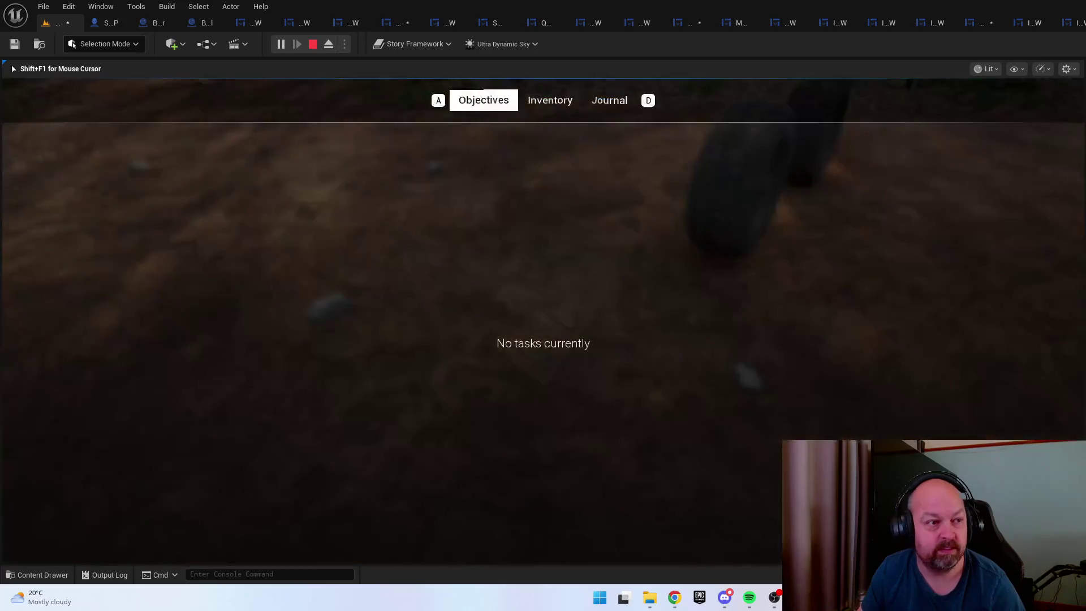
{"action": "key", "text": "d"}
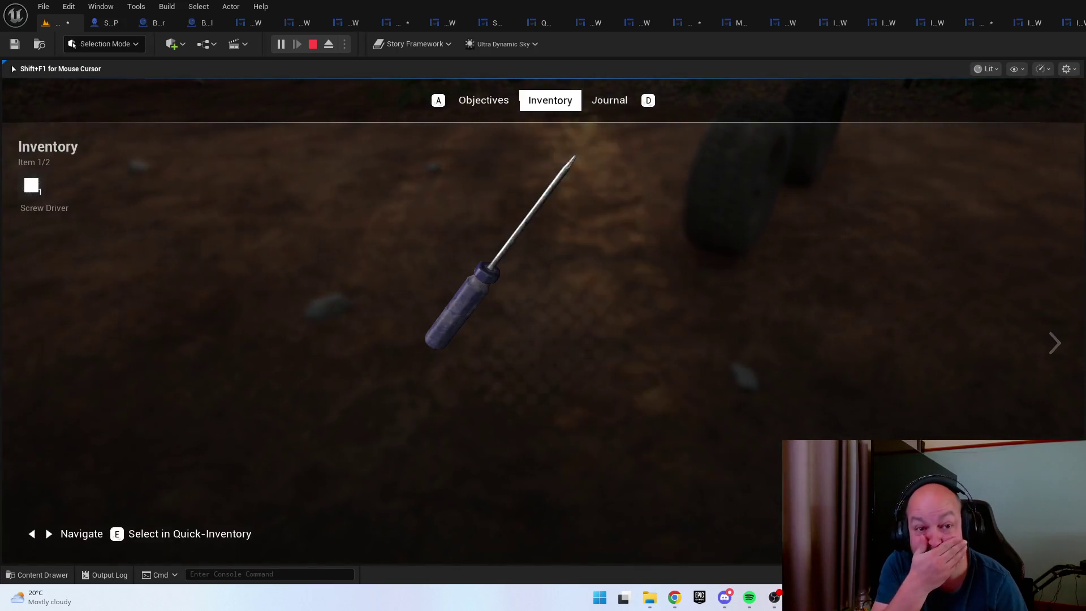
{"action": "key", "text": "d"}
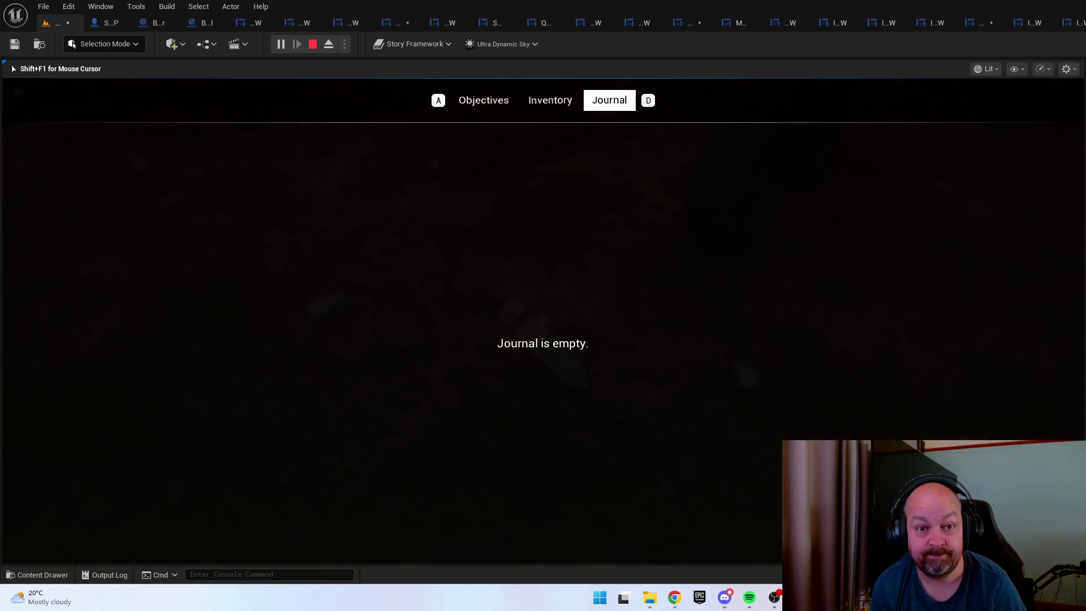
{"action": "key", "text": "d"}
{"action": "key", "text": "d"}
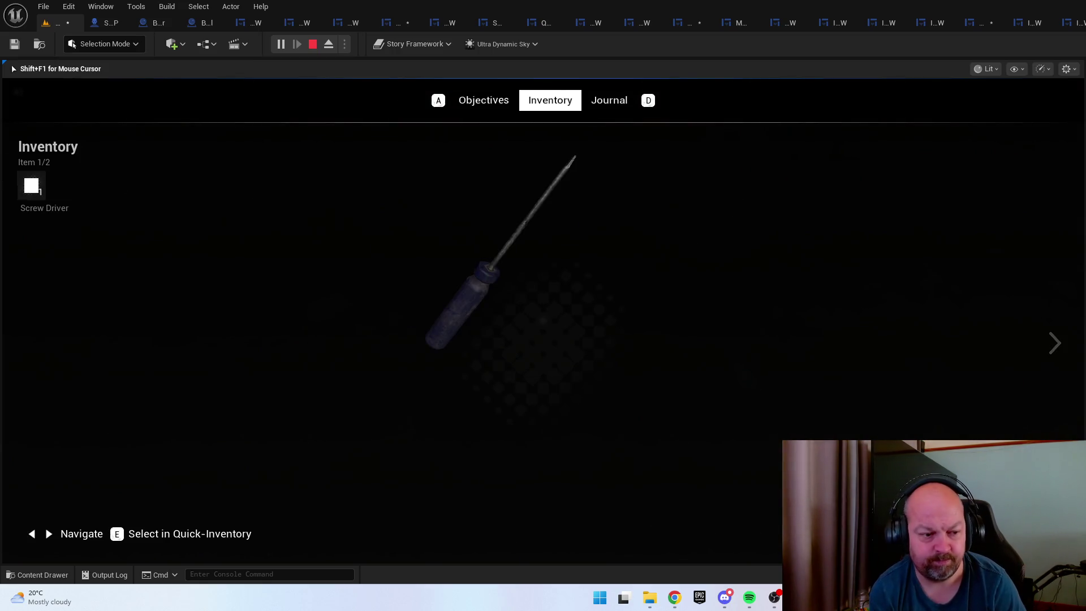
{"action": "key", "text": "d"}
{"action": "key", "text": "a"}
{"action": "key", "text": "e"}
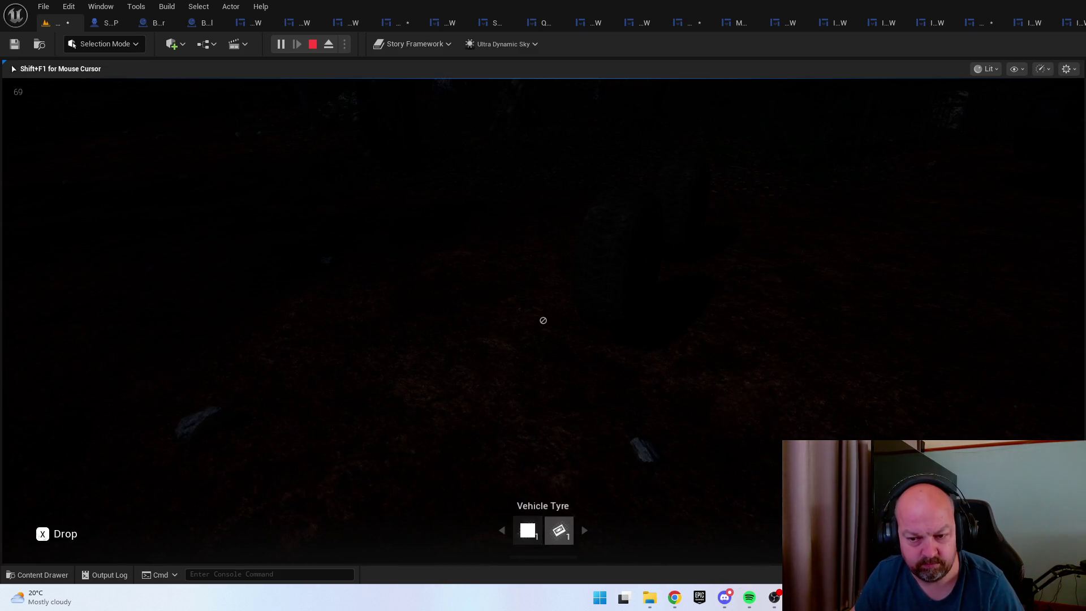
Stop play and reveal GenericInventory_W's InspectActorRenderTarget and GeneralOverlay in the designer
{"action": "key", "text": "Escape"}
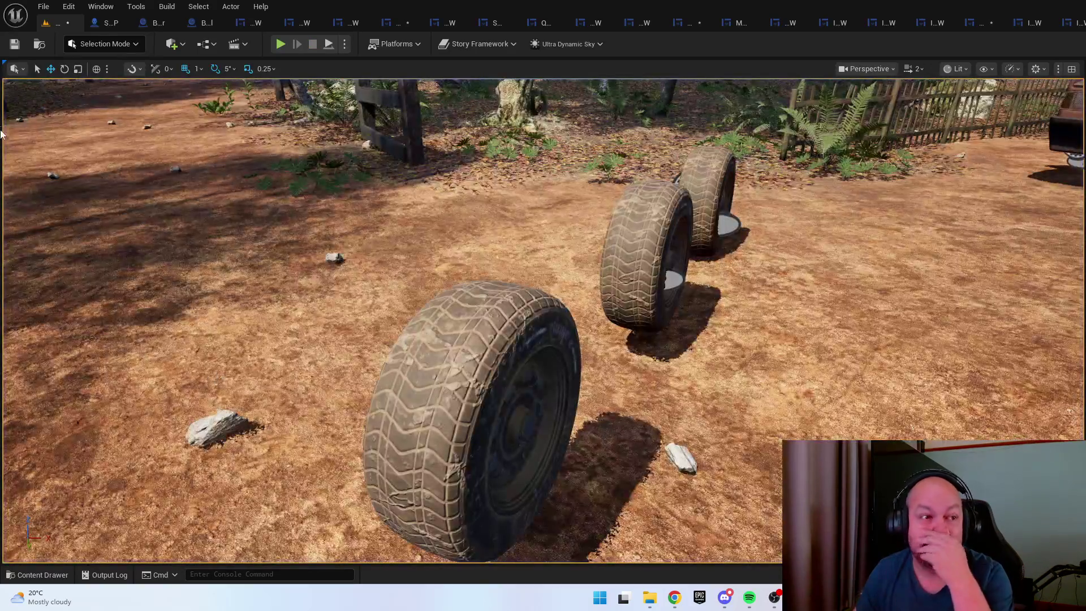
{"action": "key", "text": "ctrl+space"}
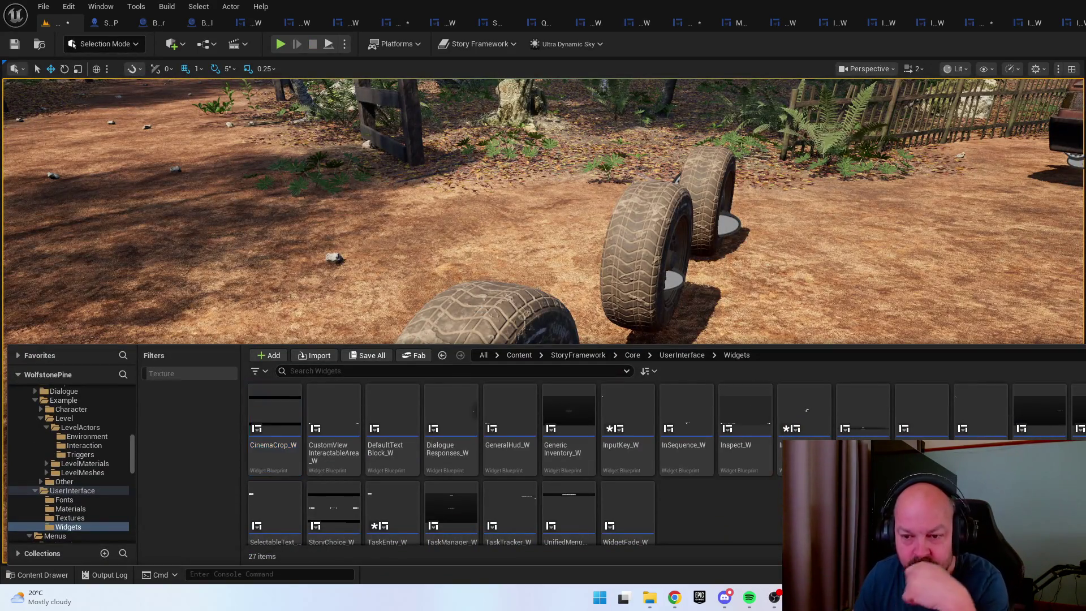
{"action": "double_click", "coordinate": [568, 418]}
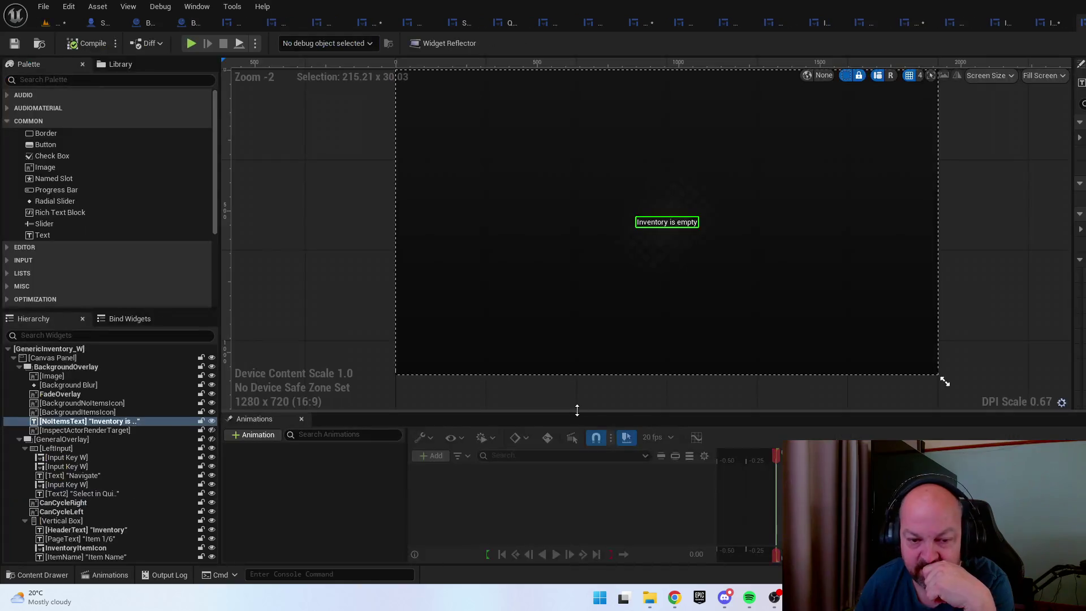
{"action": "left_click", "coordinate": [212, 431]}
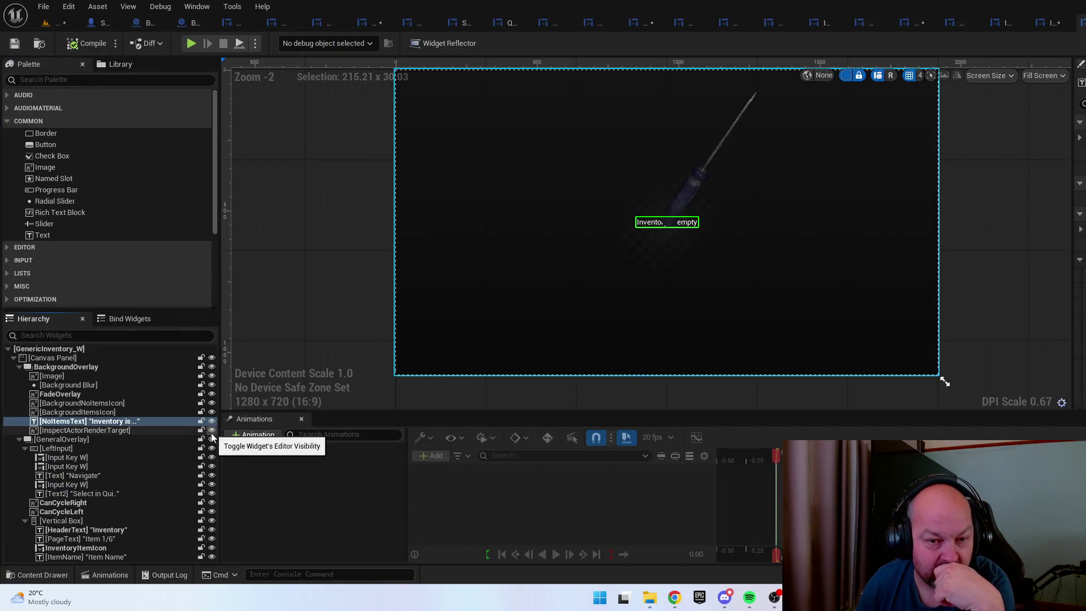
{"action": "left_click", "coordinate": [212, 440]}
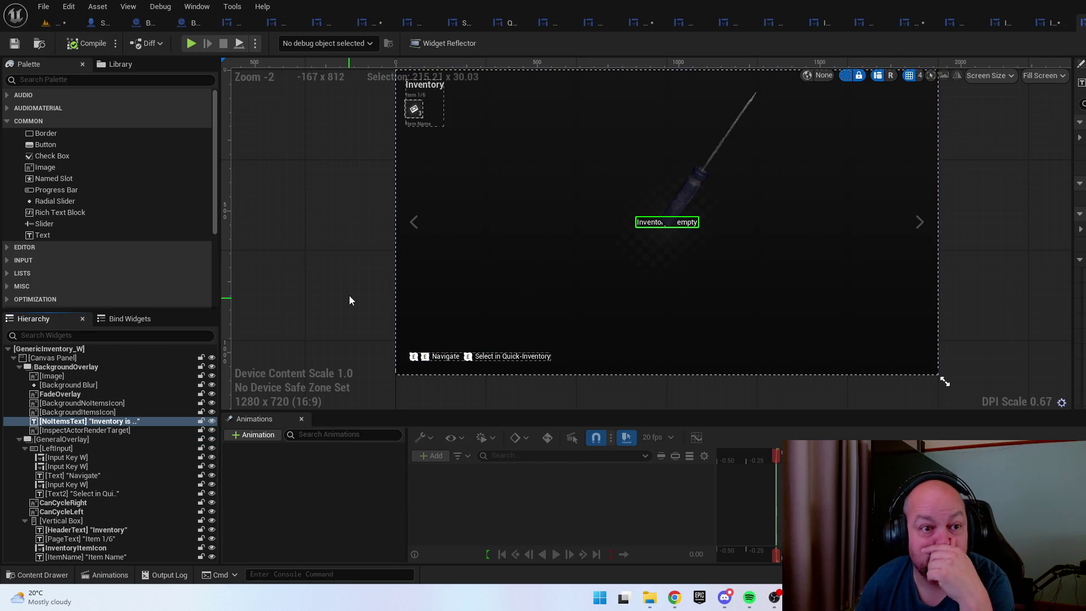
Select the inventory item icon and inspect the item data nodes in the EventGraph
{"action": "left_click", "coordinate": [413, 109]}
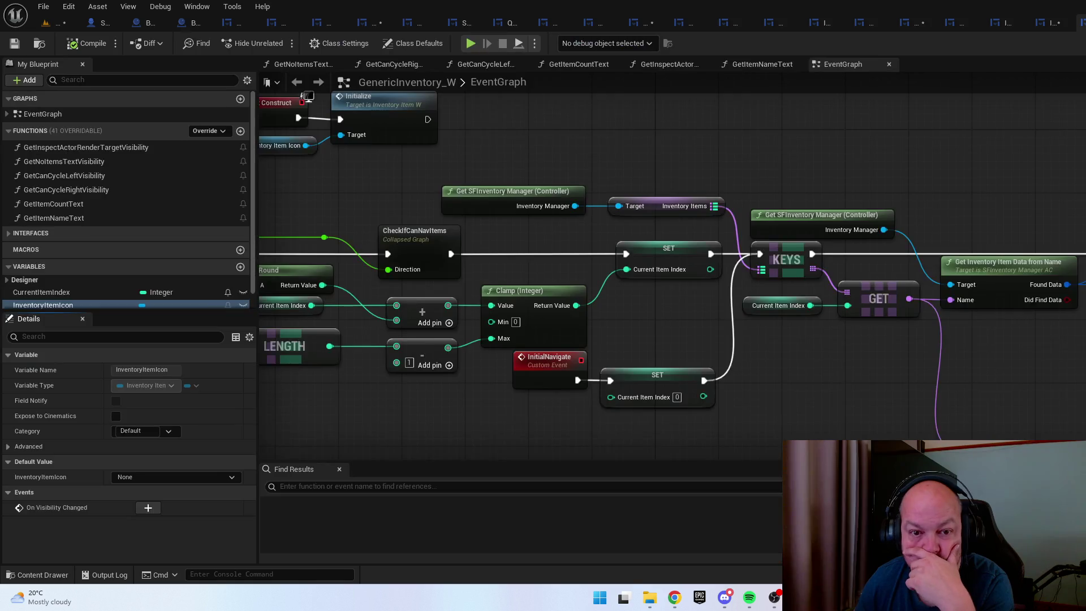
{"action": "scroll", "coordinate": [870, 382], "scroll_direction": "down", "scroll_amount": 4}
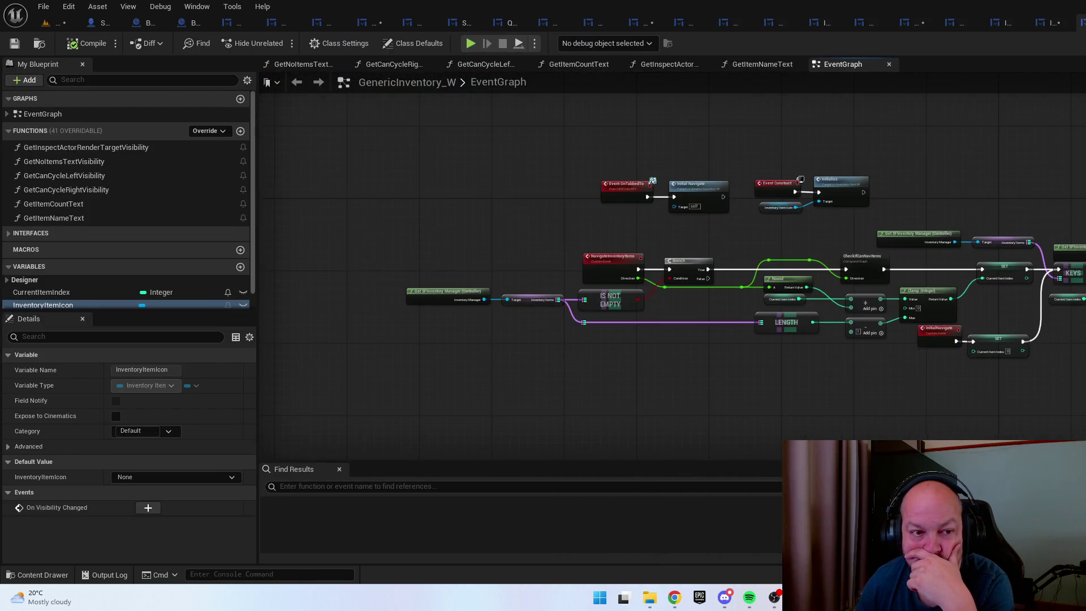
{"action": "mouse_move", "coordinate": [818, 171]}
{"action": "left_mouse_down"}
{"action": "mouse_move", "coordinate": [575, 171]}
{"action": "mouse_move", "coordinate": [358, 293]}
{"action": "mouse_move", "coordinate": [708, 271]}
{"action": "mouse_move", "coordinate": [799, 247]}
{"action": "left_mouse_up"}
{"action": "scroll", "coordinate": [358, 293], "scroll_direction": "up", "scroll_amount": 2}
{"action": "left_click_drag", "start_coordinate": [518, 195], "coordinate": [557, 237]}
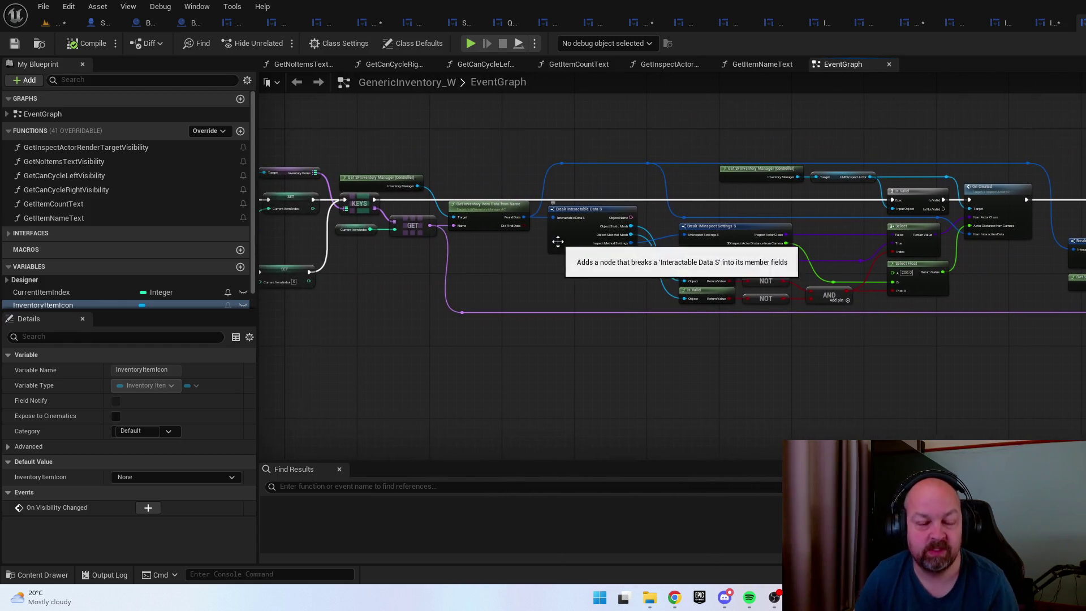
{"action": "key", "text": "ctrl+space"}
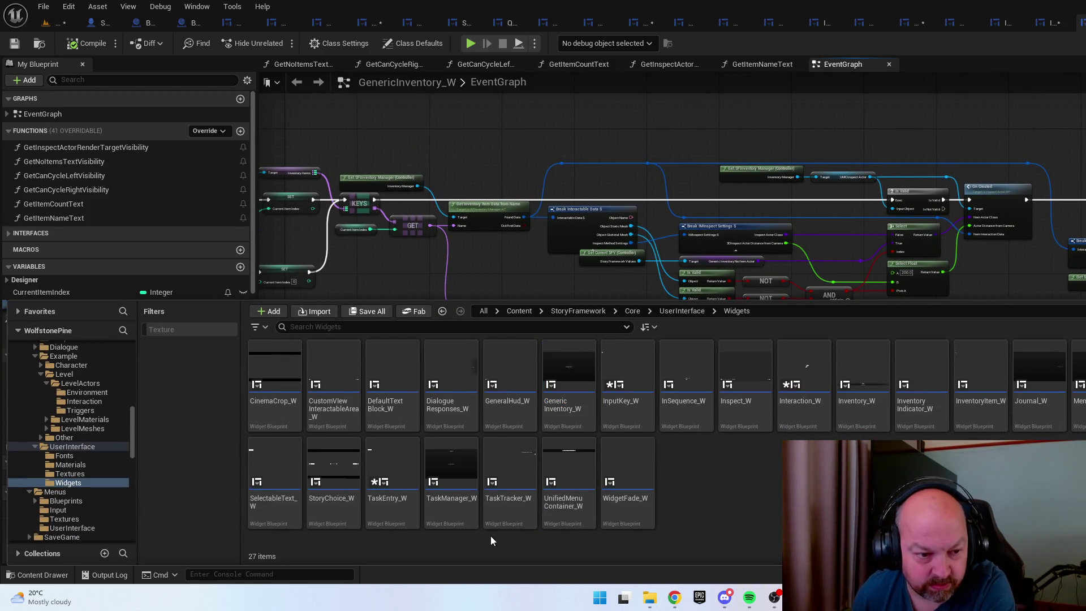
Review TaskManager_W's objectives layout, then open StoryChoice_W
{"action": "double_click", "coordinate": [473, 463]}
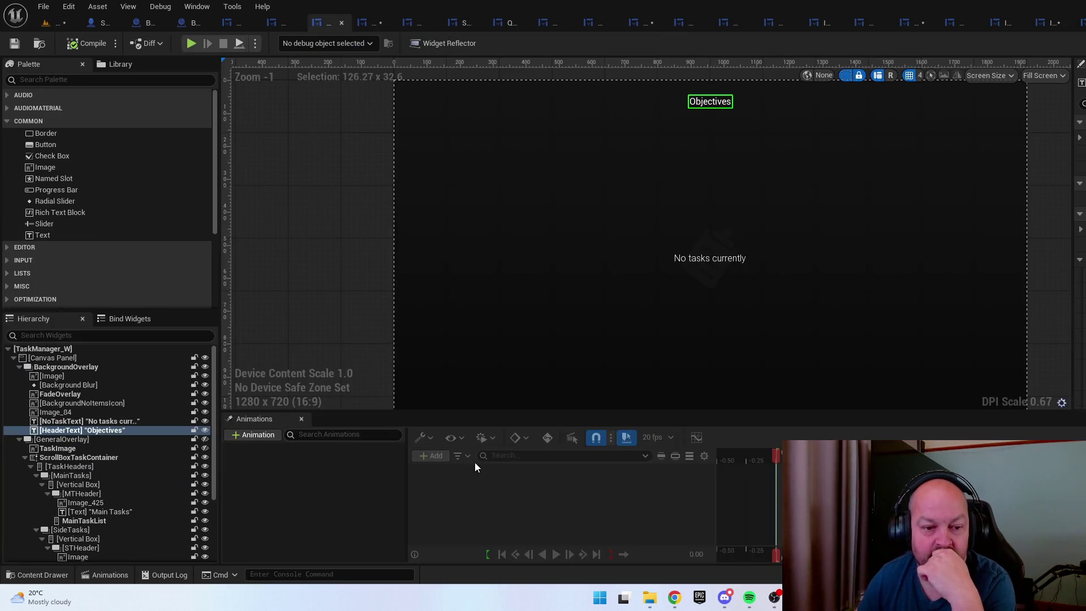
{"action": "left_click_drag", "start_coordinate": [744, 257], "coordinate": [839, 186]}
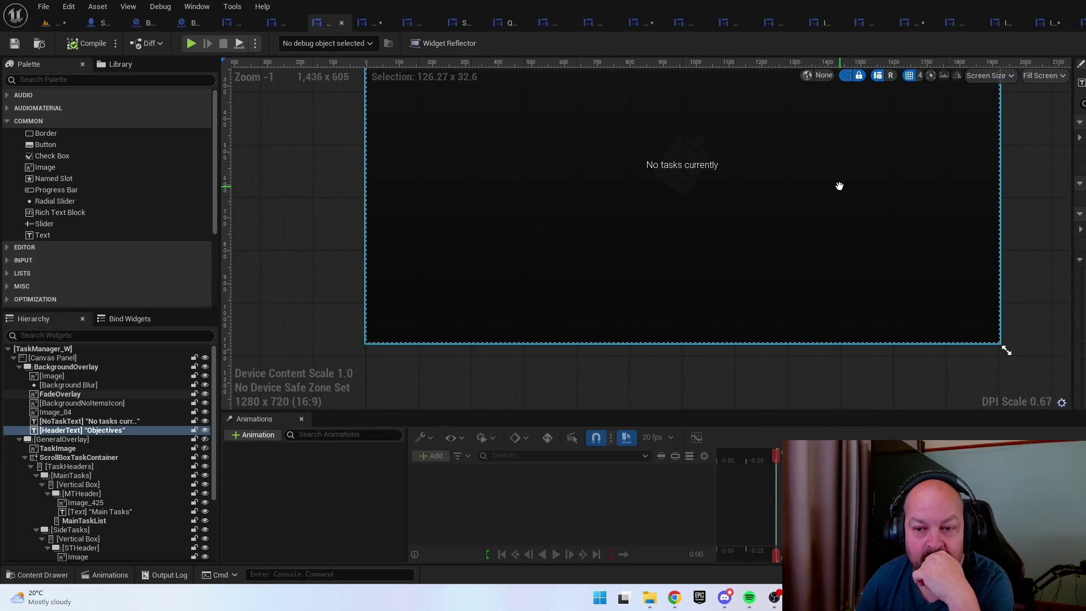
{"action": "key", "text": "ctrl+space"}
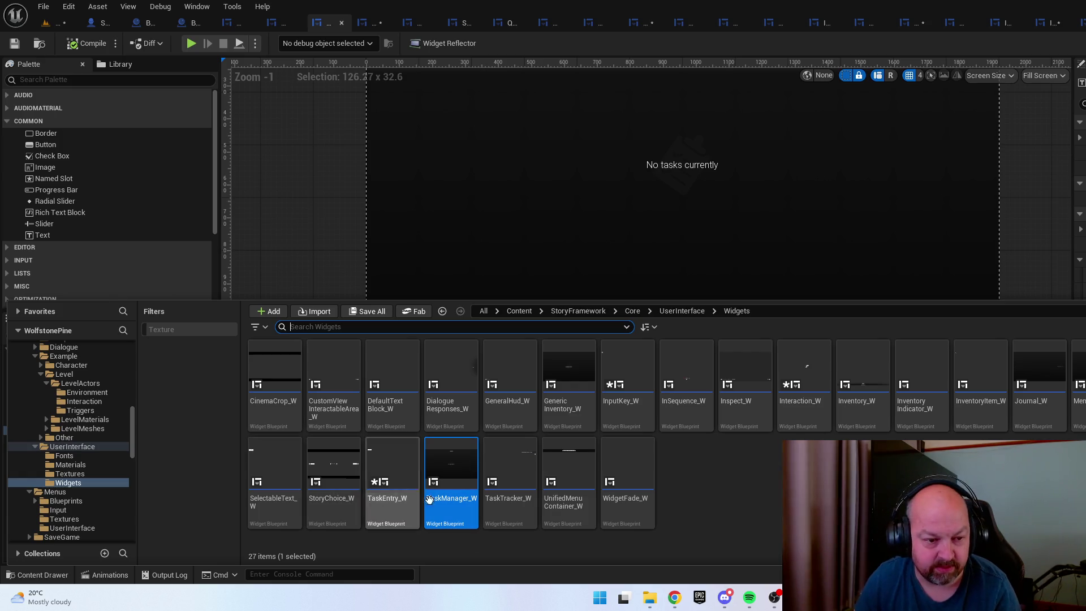
{"action": "double_click", "coordinate": [346, 474]}
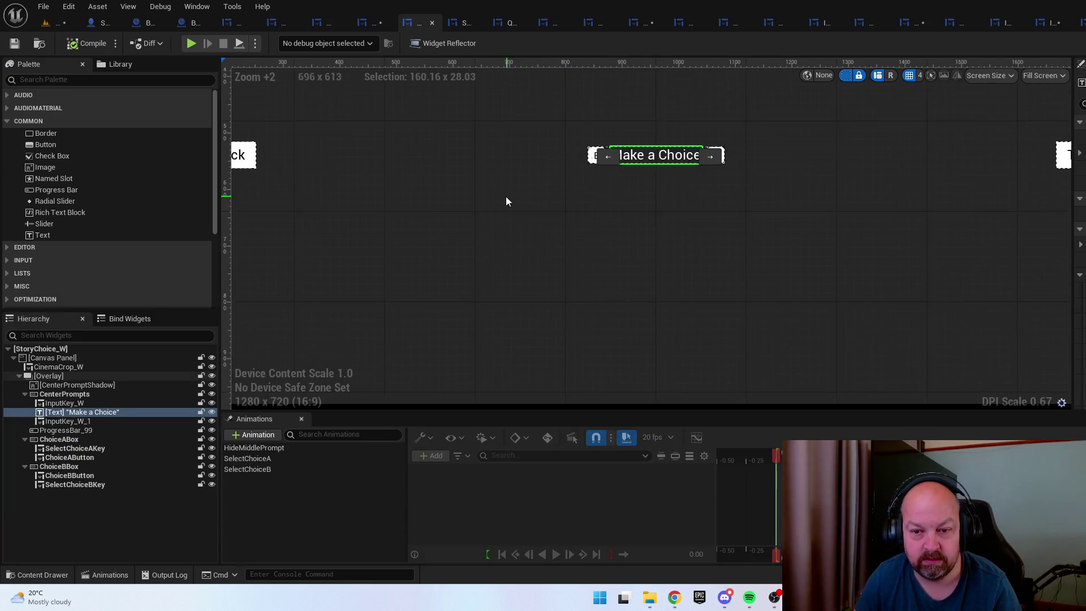
{"action": "scroll", "coordinate": [505, 195], "scroll_direction": "down", "scroll_amount": 4}
Open SelectableText_W and dismiss the asset-creation menu in the Widgets folder
{"action": "key", "text": "ctrl+space"}
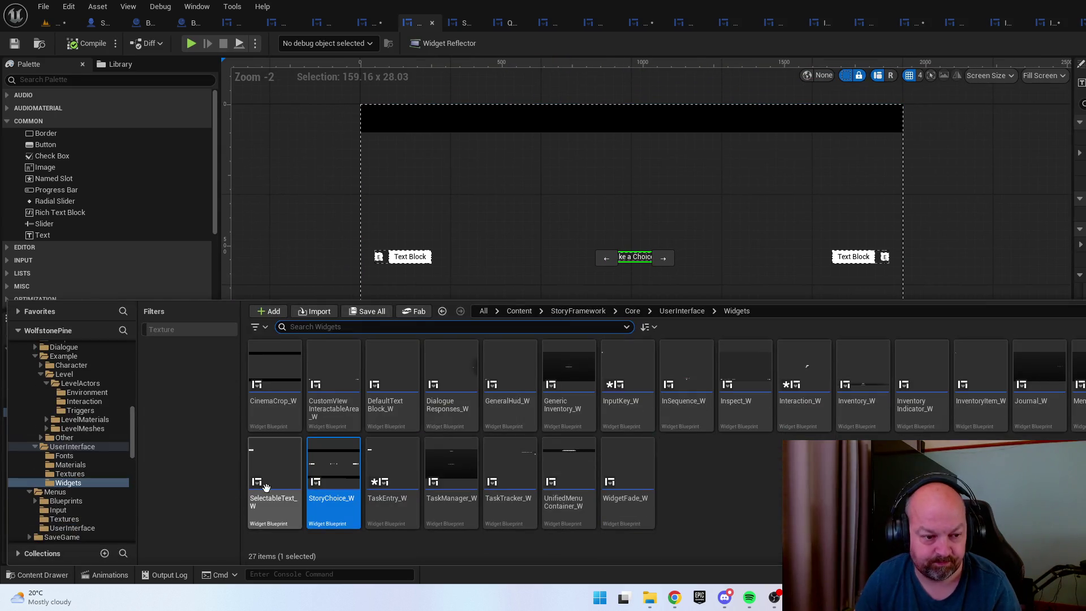
{"action": "double_click", "coordinate": [282, 463]}
{"action": "scroll", "coordinate": [552, 256], "scroll_direction": "down", "scroll_amount": 5}
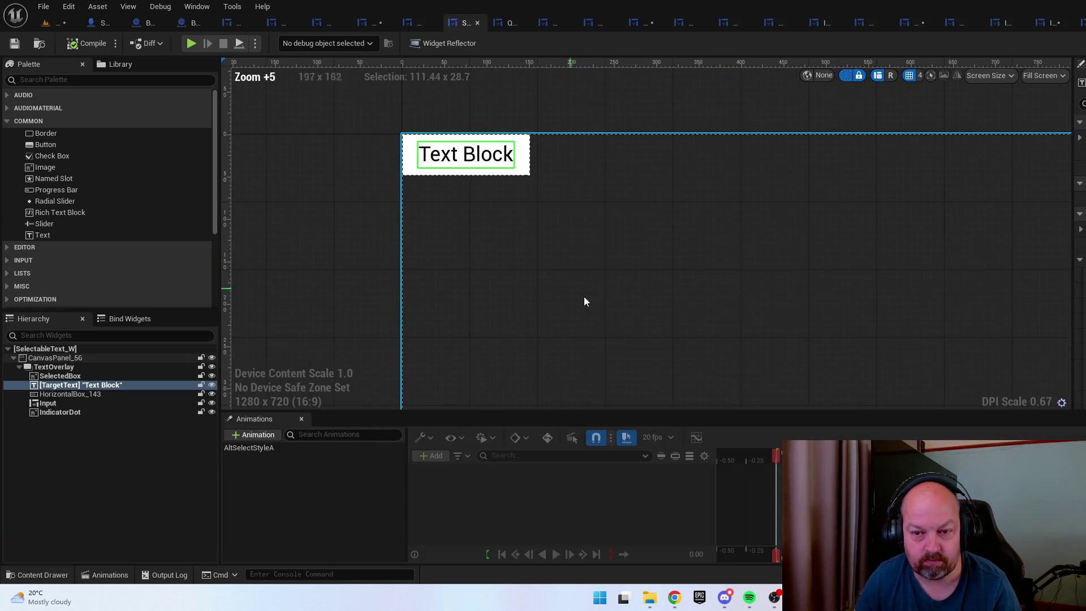
{"action": "key", "text": "ctrl+space"}
{"action": "right_click", "coordinate": [775, 511]}
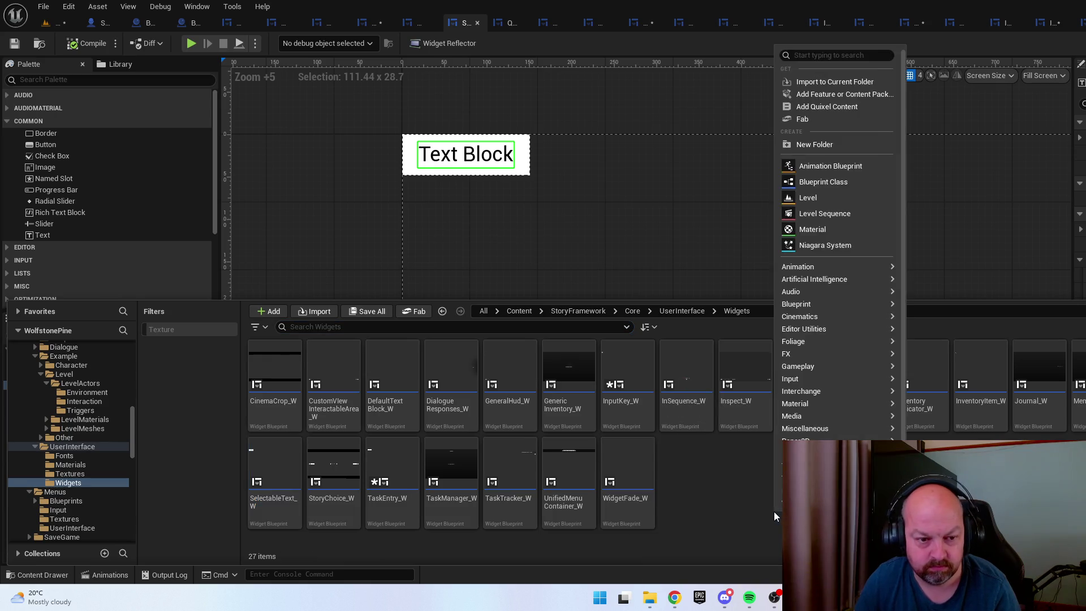
{"action": "key", "text": "Escape"}
Open DialogueResponses_W, then the readable-page inspect widget with its Back prompt
{"action": "double_click", "coordinate": [463, 365]}
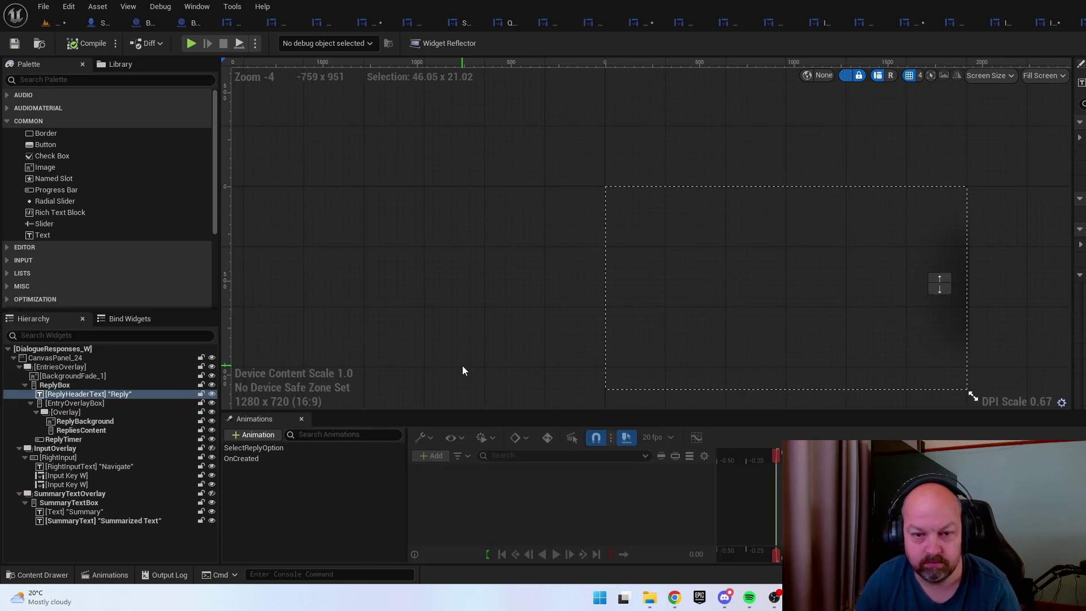
{"action": "scroll", "coordinate": [942, 291], "scroll_direction": "up", "scroll_amount": 16}
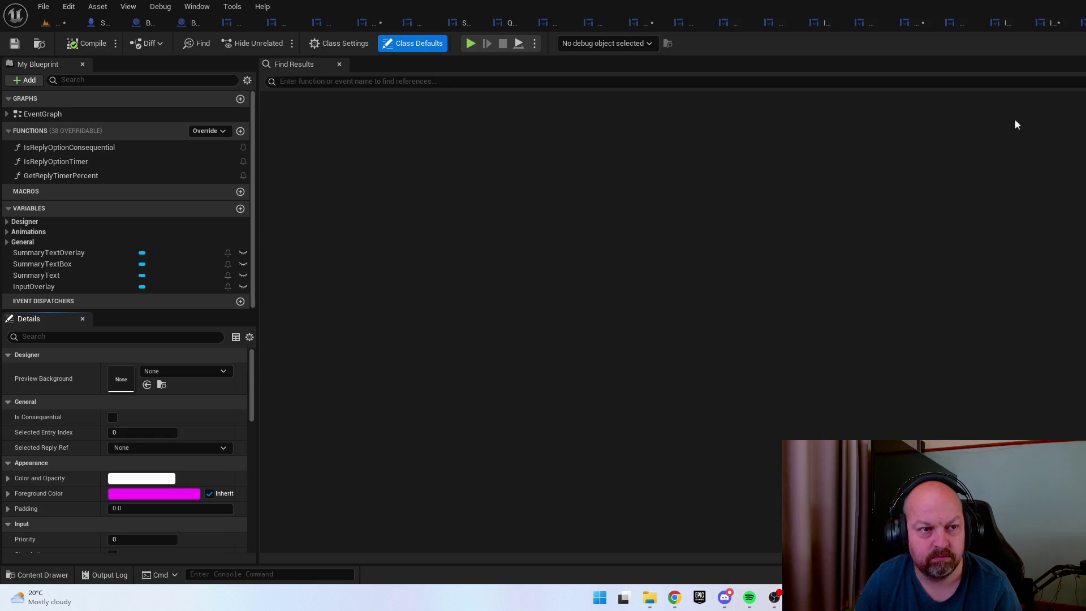
{"action": "scroll", "coordinate": [654, 332], "scroll_direction": "down", "scroll_amount": 4}
{"action": "key", "text": "ctrl+space"}
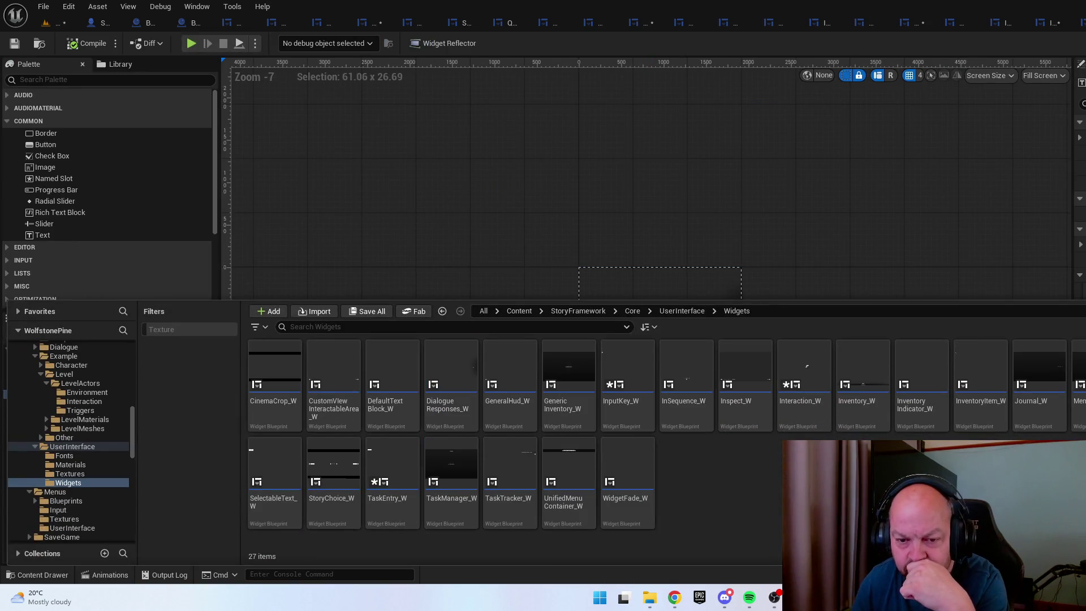
{"action": "double_click", "coordinate": [760, 362]}
Expand and open Inspect_W's EventGraph to show the Systems (Root) event nodes
{"action": "scroll", "coordinate": [954, 390], "scroll_direction": "up", "scroll_amount": 5}
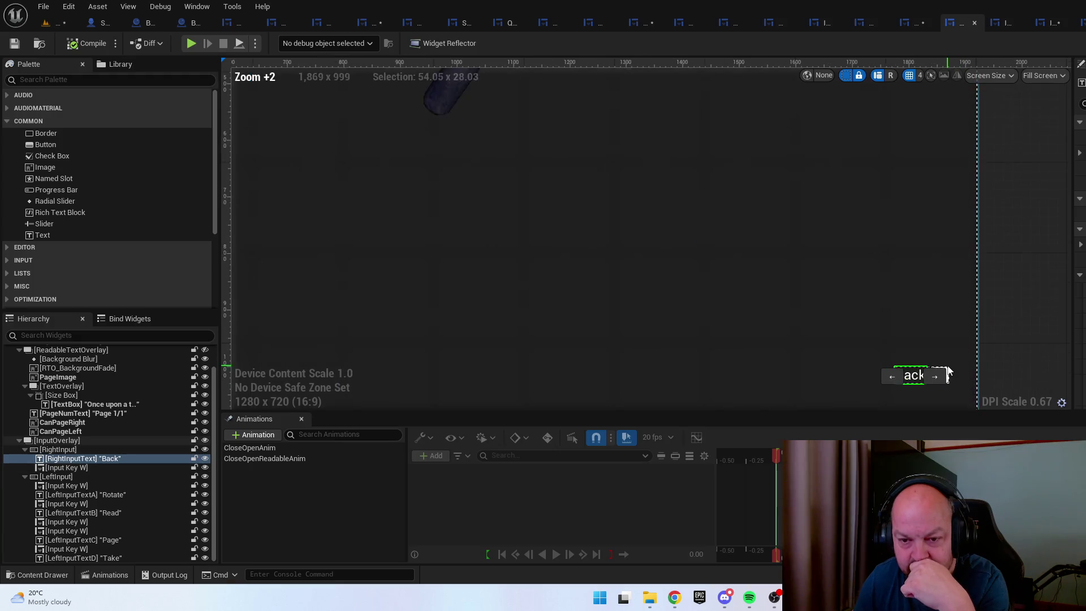
{"action": "scroll", "coordinate": [902, 316], "scroll_direction": "down", "scroll_amount": 5}
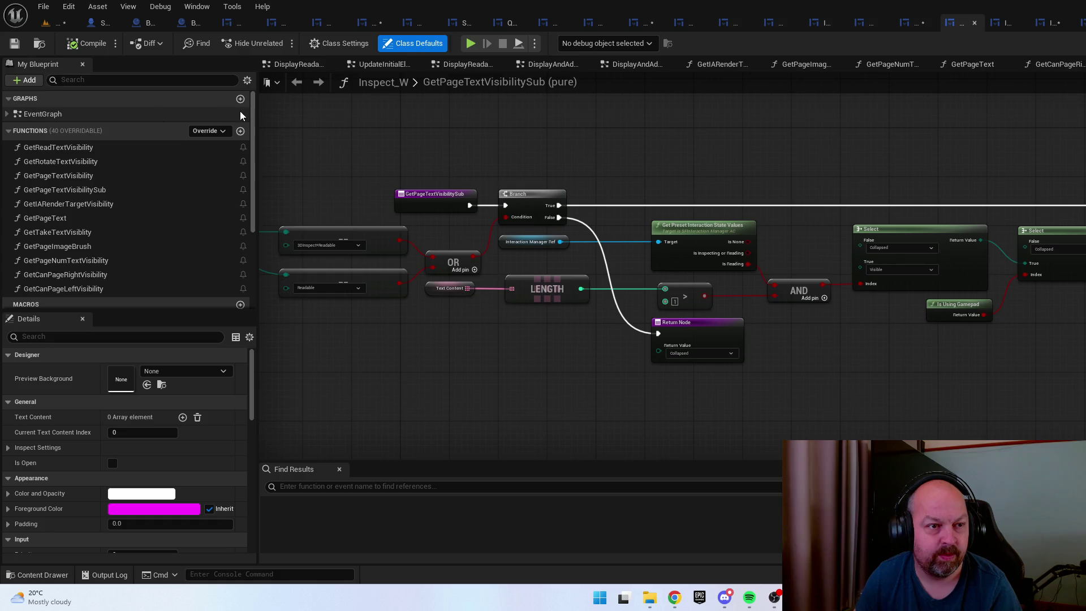
{"action": "mouse_move", "coordinate": [255, 117]}
{"action": "left_mouse_down"}
{"action": "mouse_move", "coordinate": [253, 210]}
{"action": "mouse_move", "coordinate": [253, 113]}
{"action": "left_mouse_up"}
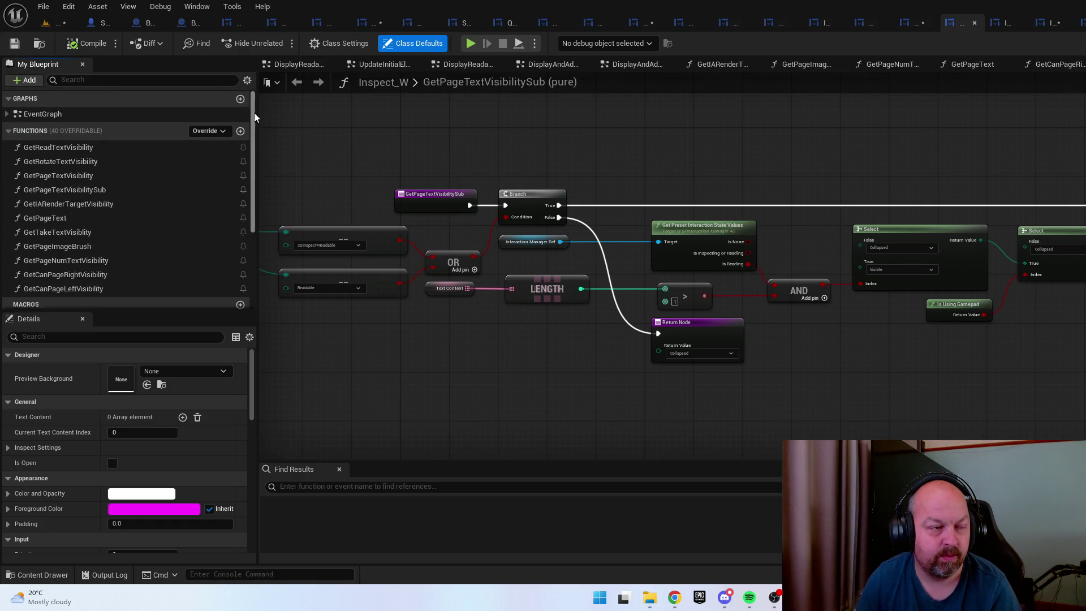
{"action": "left_click", "coordinate": [7, 115]}
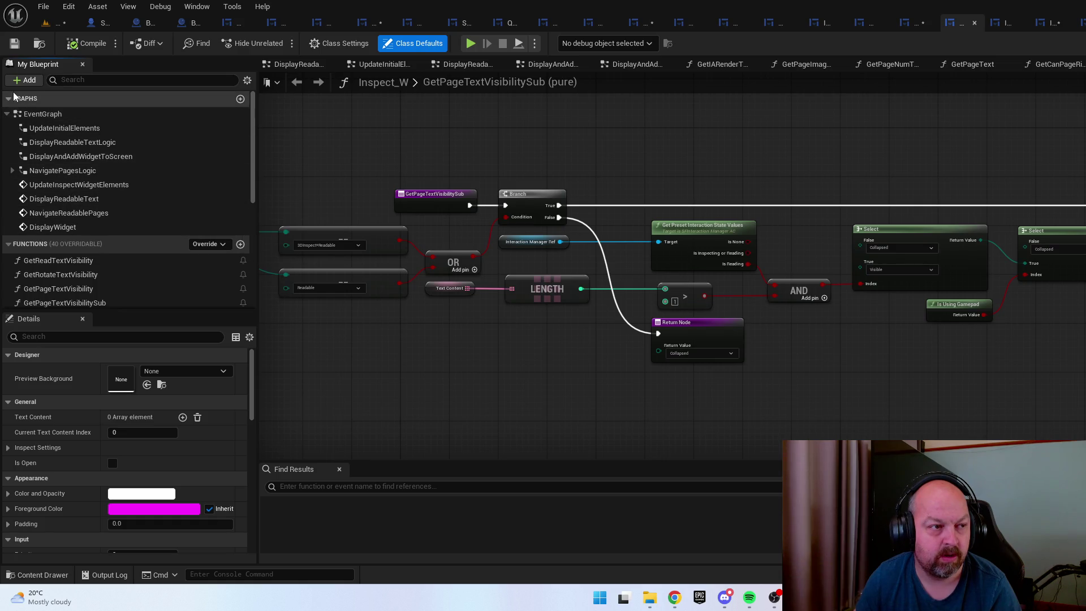
{"action": "double_click", "coordinate": [43, 113]}
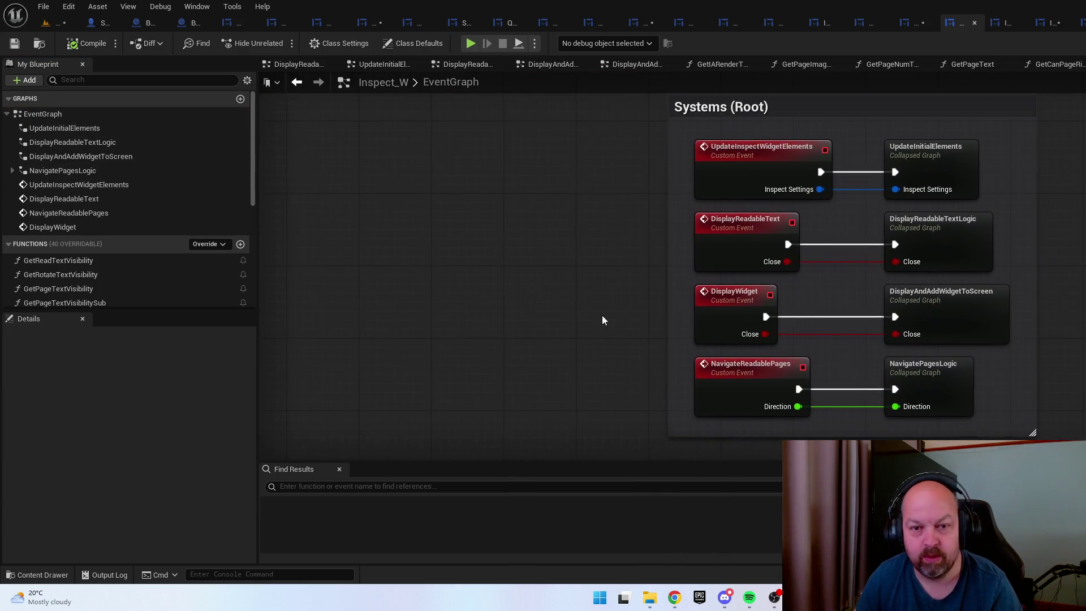
{"action": "left_click_drag", "start_coordinate": [602, 303], "coordinate": [509, 279]}
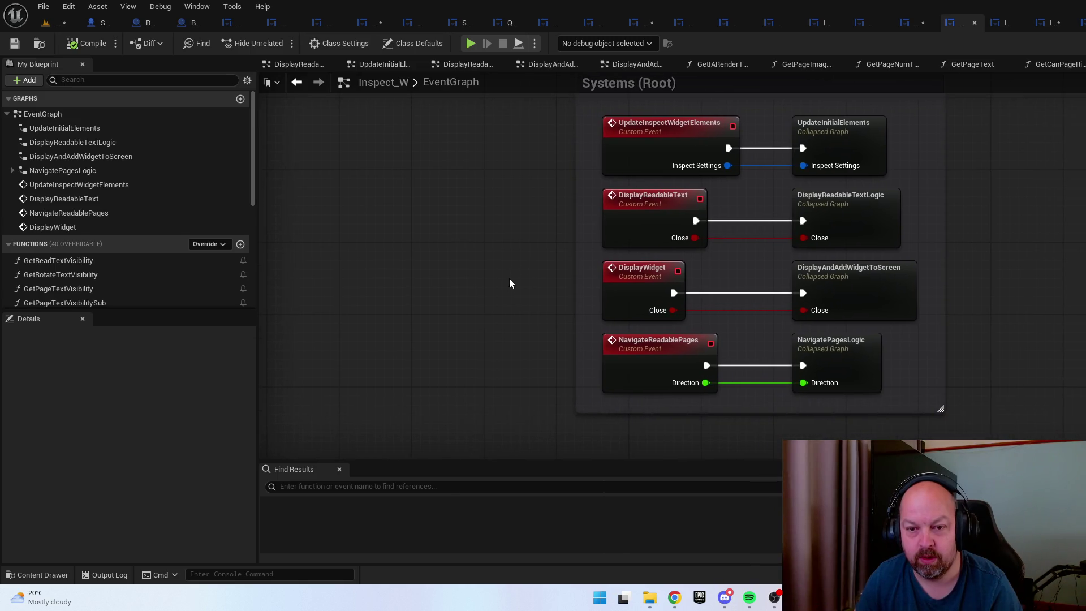
{"action": "left_click", "coordinate": [890, 314]}
{"action": "mouse_move", "coordinate": [908, 322]}
{"action": "left_mouse_down"}
{"action": "mouse_move", "coordinate": [848, 309]}
{"action": "mouse_move", "coordinate": [856, 329]}
{"action": "mouse_move", "coordinate": [799, 368]}
{"action": "mouse_move", "coordinate": [780, 399]}
{"action": "mouse_move", "coordinate": [791, 368]}
{"action": "left_mouse_up"}
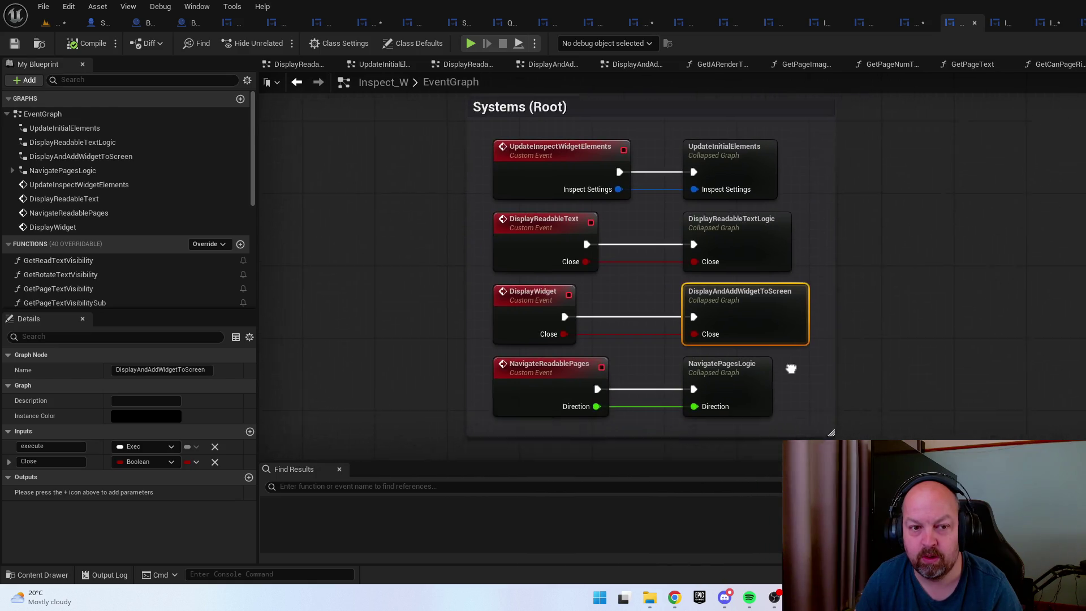
Inspect the DisplayAndAddWidgetToScreen collapsed graph's Play Animation and Do Once nodes
{"action": "double_click", "coordinate": [759, 274]}
{"action": "scroll", "coordinate": [854, 267], "scroll_direction": "up", "scroll_amount": 3}
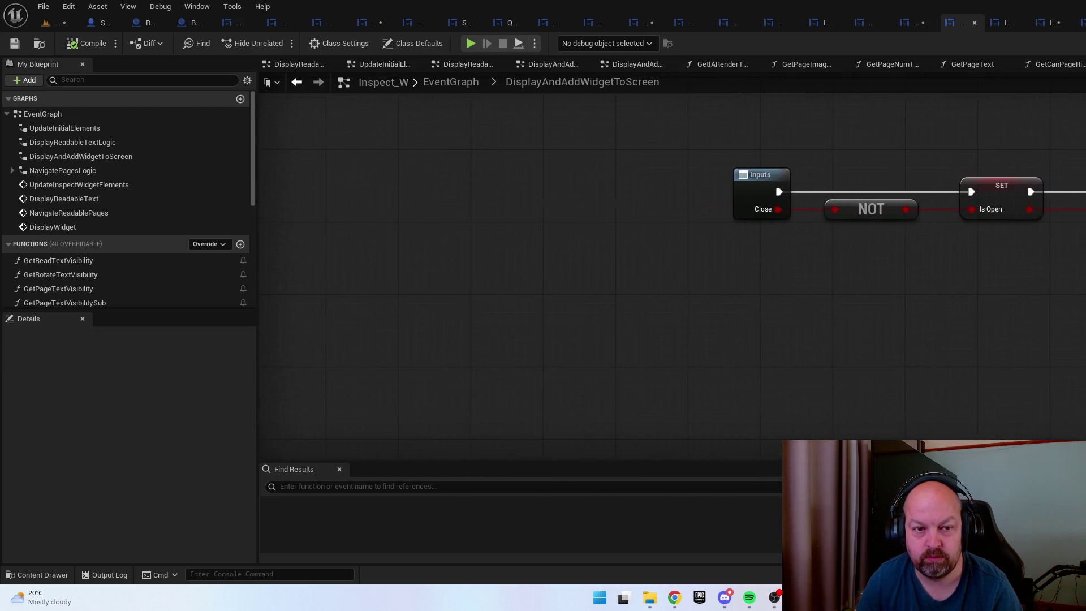
{"action": "left_click_drag", "start_coordinate": [961, 226], "coordinate": [272, 220]}
{"action": "left_click_drag", "start_coordinate": [700, 228], "coordinate": [1052, 270]}
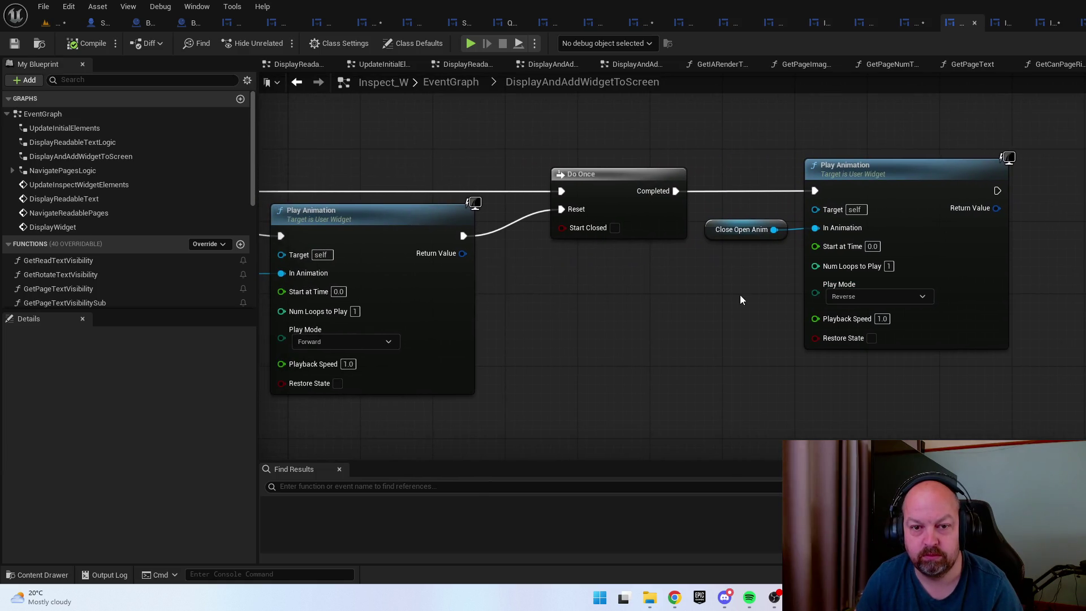
{"action": "left_click_drag", "start_coordinate": [740, 294], "coordinate": [908, 290]}
{"action": "key", "text": "alt+Left"}
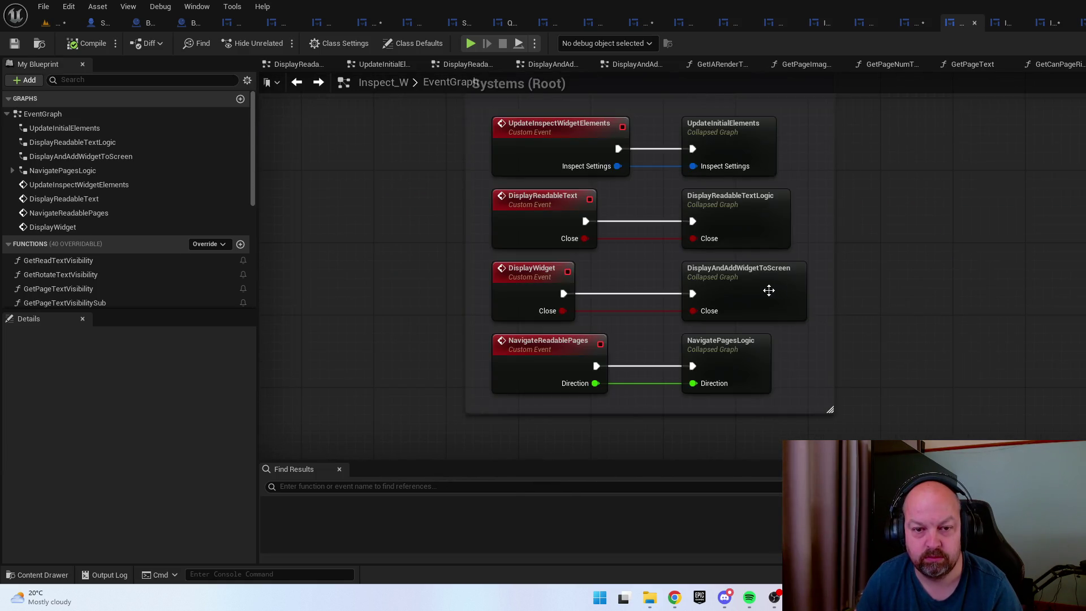
{"action": "double_click", "coordinate": [768, 290]}
{"action": "mouse_move", "coordinate": [558, 370]}
{"action": "left_mouse_down"}
{"action": "mouse_move", "coordinate": [433, 307]}
{"action": "mouse_move", "coordinate": [829, 307]}
{"action": "mouse_move", "coordinate": [445, 306]}
{"action": "left_mouse_up"}
{"action": "key", "text": "alt+Left"}
Inspect the DisplayReadableTextLogic and UpdateInitialElements collapsed graphs
{"action": "left_click", "coordinate": [745, 228]}
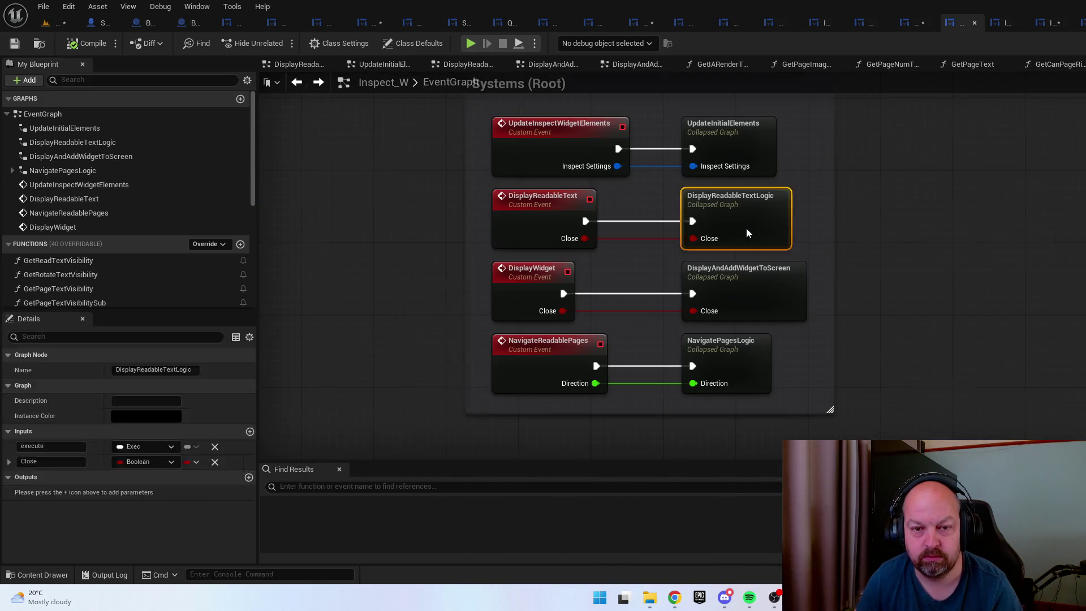
{"action": "double_click", "coordinate": [746, 229]}
{"action": "key", "text": "alt+Left"}
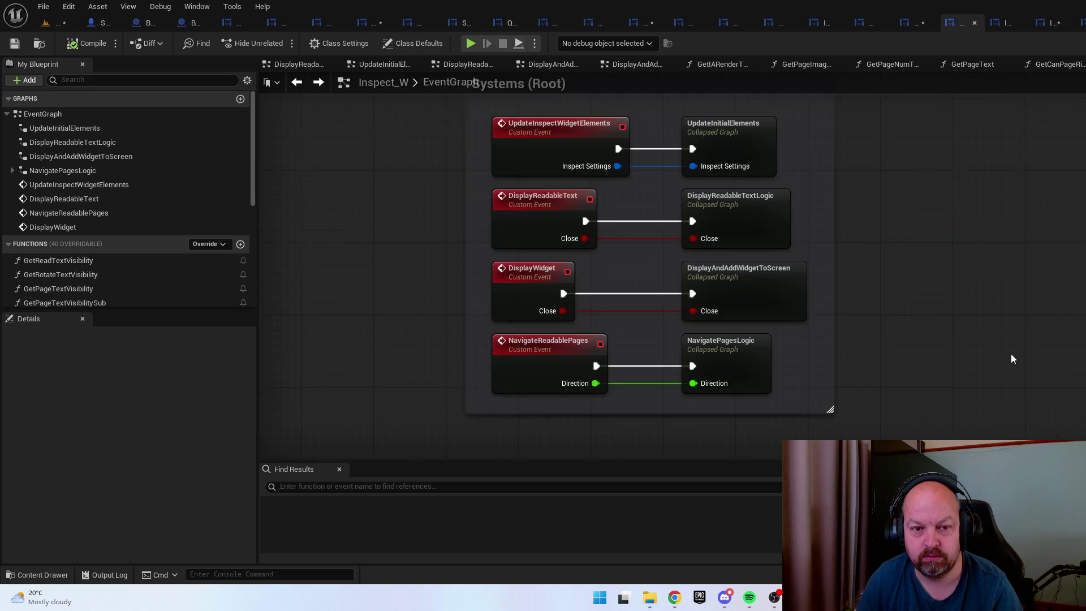
{"action": "double_click", "coordinate": [730, 172]}
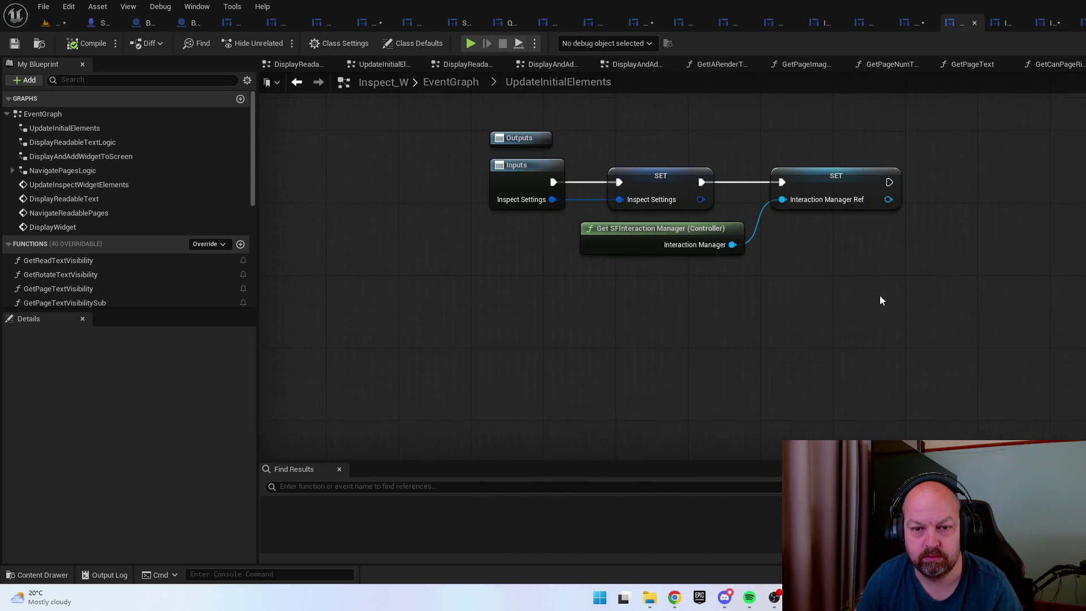
{"action": "key", "text": "alt+Left"}
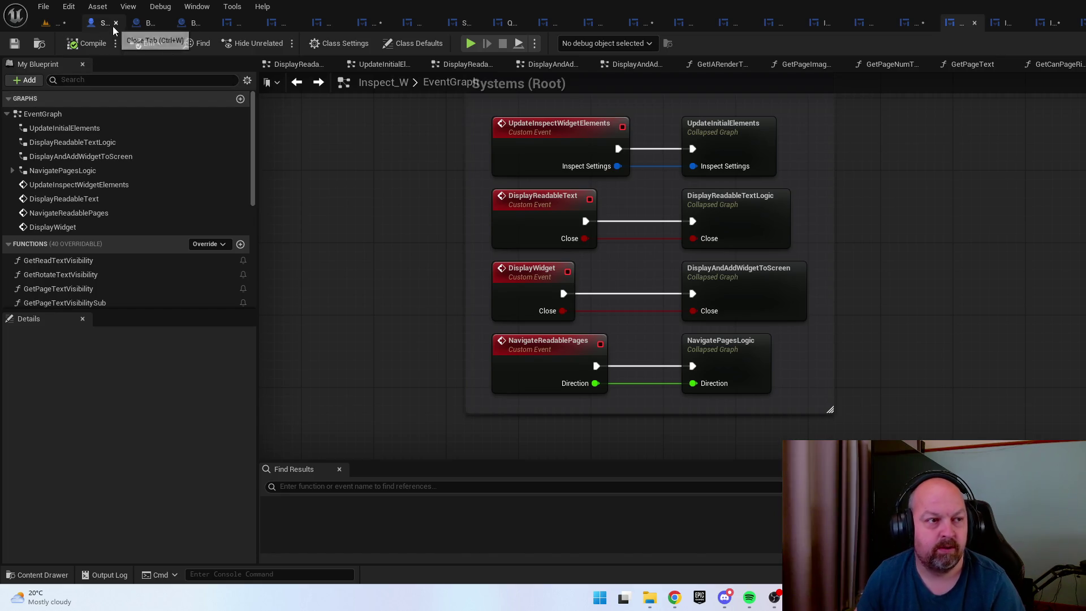
Close the leftmost open asset and widget blueprint tabs in the top tab strip
{"action": "left_click", "coordinate": [118, 23]}
{"action": "left_click", "coordinate": [121, 23]}
{"action": "left_click", "coordinate": [124, 23]}
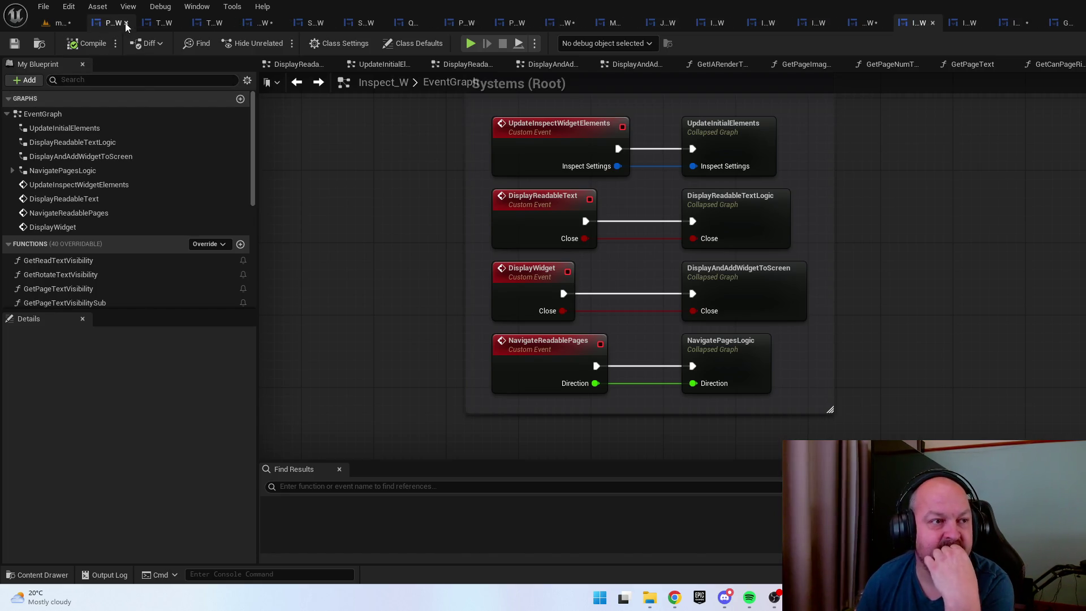
{"action": "left_click", "coordinate": [127, 22]}
{"action": "left_click", "coordinate": [130, 22]}
{"action": "left_click", "coordinate": [131, 22]}
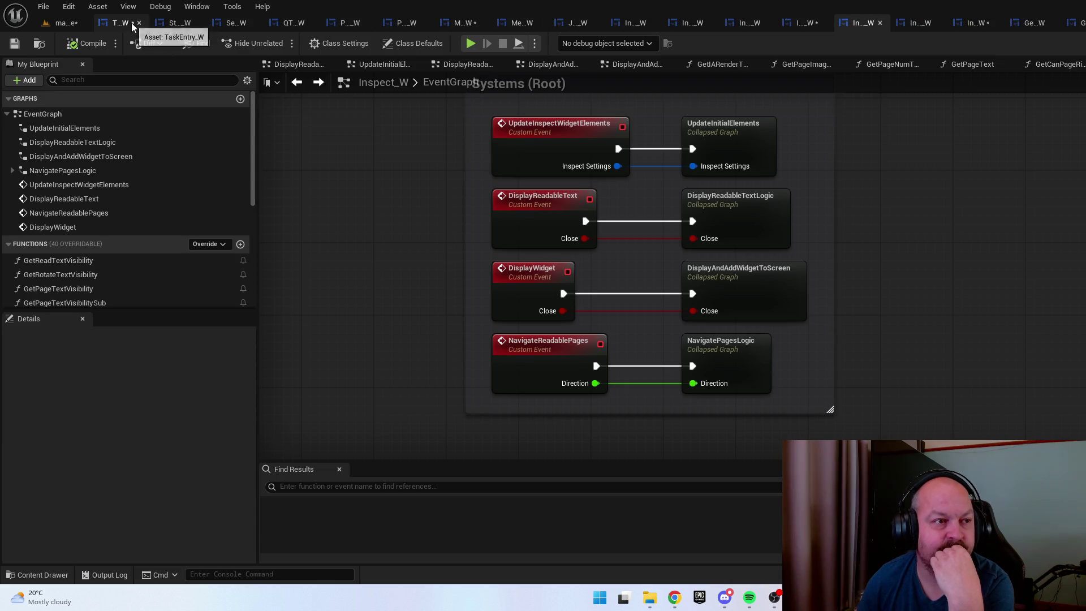
{"action": "left_click", "coordinate": [144, 22]}
{"action": "left_click", "coordinate": [145, 23]}
{"action": "left_click", "coordinate": [152, 25]}
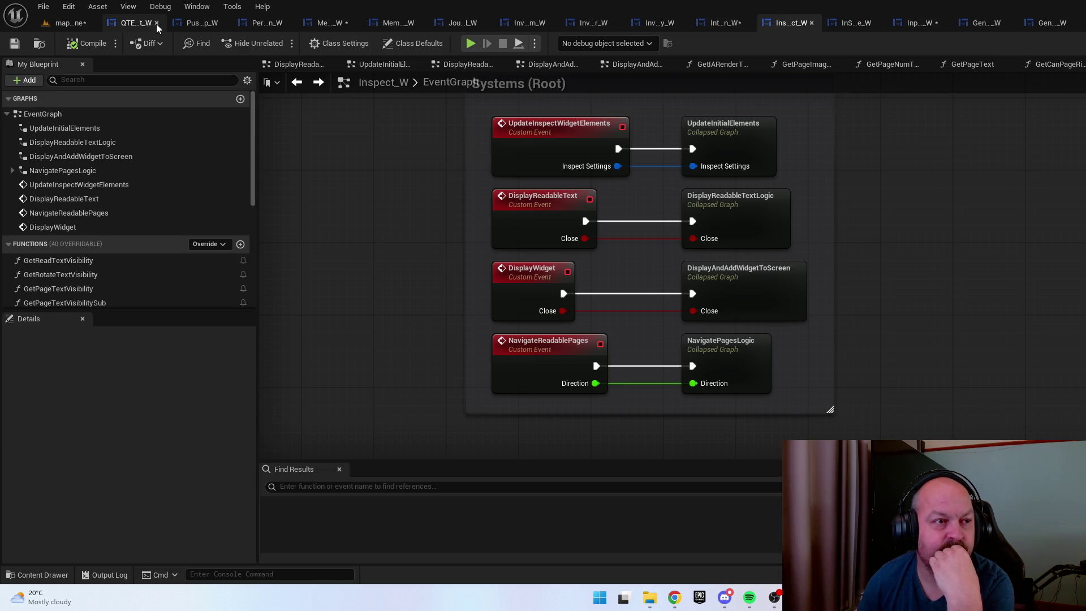
{"action": "left_click", "coordinate": [156, 24]}
{"action": "left_click", "coordinate": [170, 26]}
{"action": "left_click", "coordinate": [164, 23]}
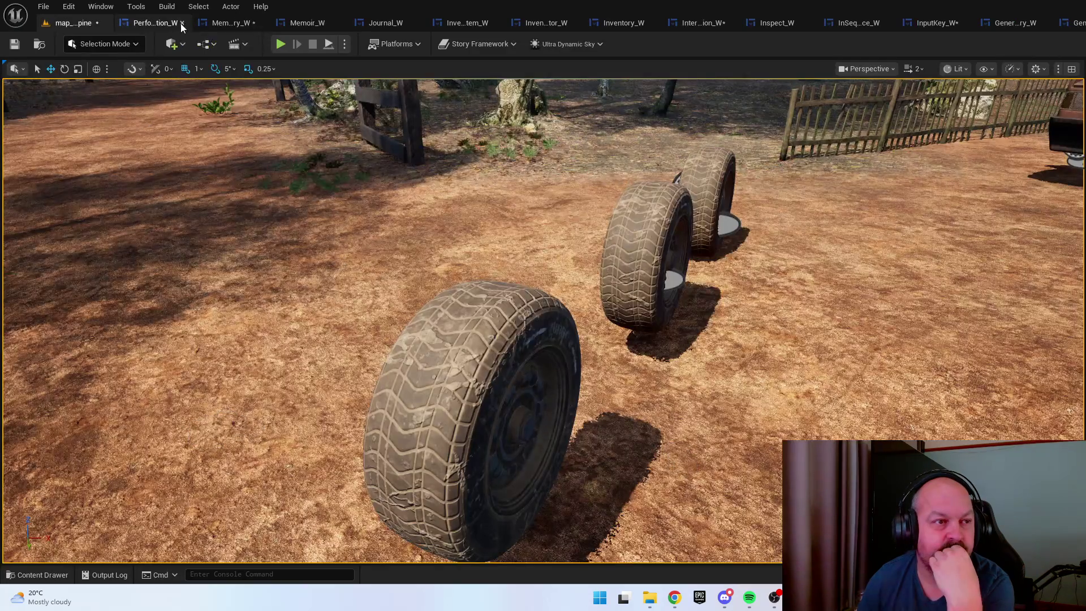
{"action": "left_click", "coordinate": [188, 24]}
{"action": "left_click", "coordinate": [196, 24]}
Close the remaining widget tabs, Memoir_W through DefaultTextBlock_W, and save map_wolfstone_pine
{"action": "left_click", "coordinate": [202, 23]}
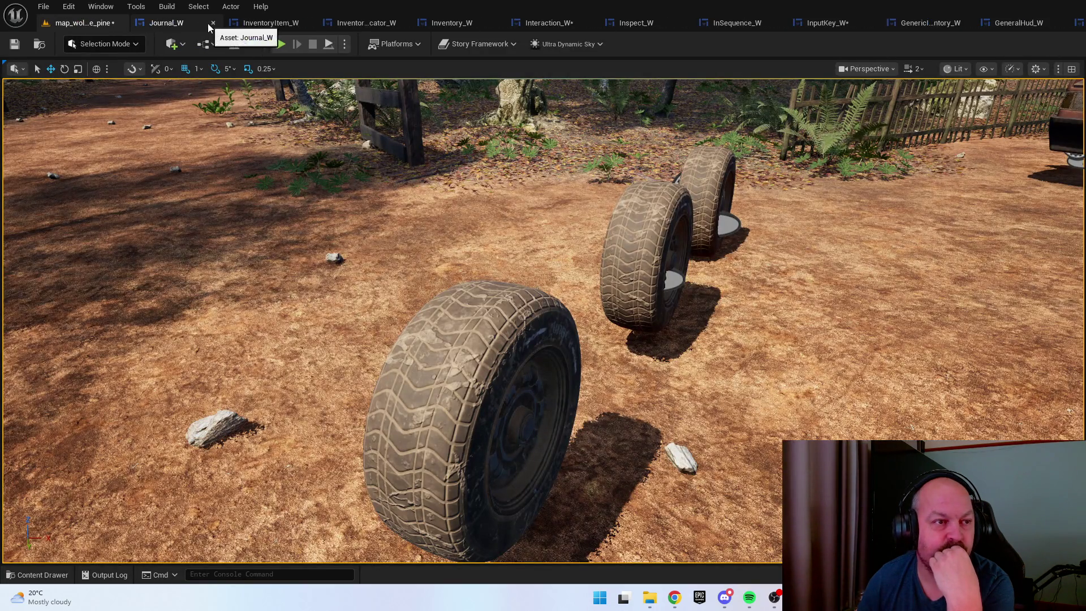
{"action": "left_click", "coordinate": [213, 24]}
{"action": "left_click", "coordinate": [227, 24]}
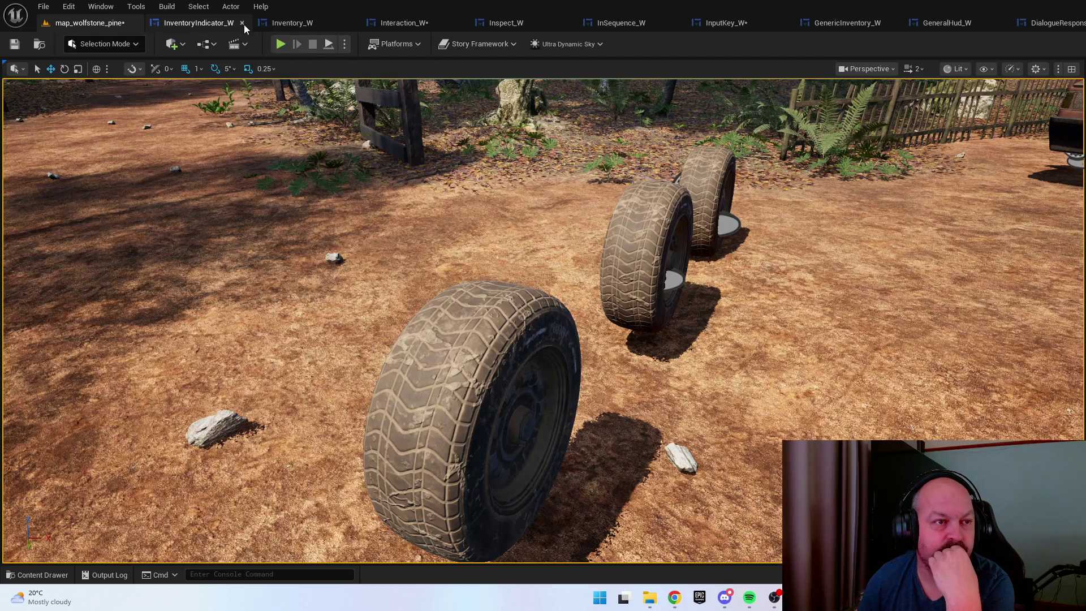
{"action": "left_click", "coordinate": [244, 25]}
{"action": "left_click", "coordinate": [259, 25]}
{"action": "left_click", "coordinate": [265, 24]}
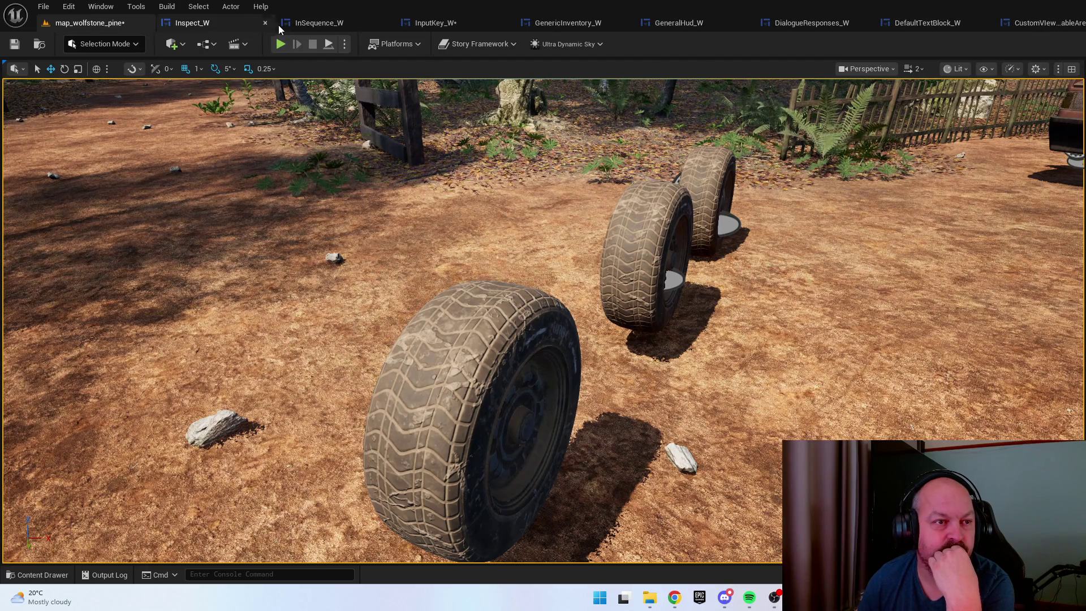
{"action": "left_click", "coordinate": [266, 23]}
{"action": "left_click", "coordinate": [265, 23]}
{"action": "left_click", "coordinate": [265, 24]}
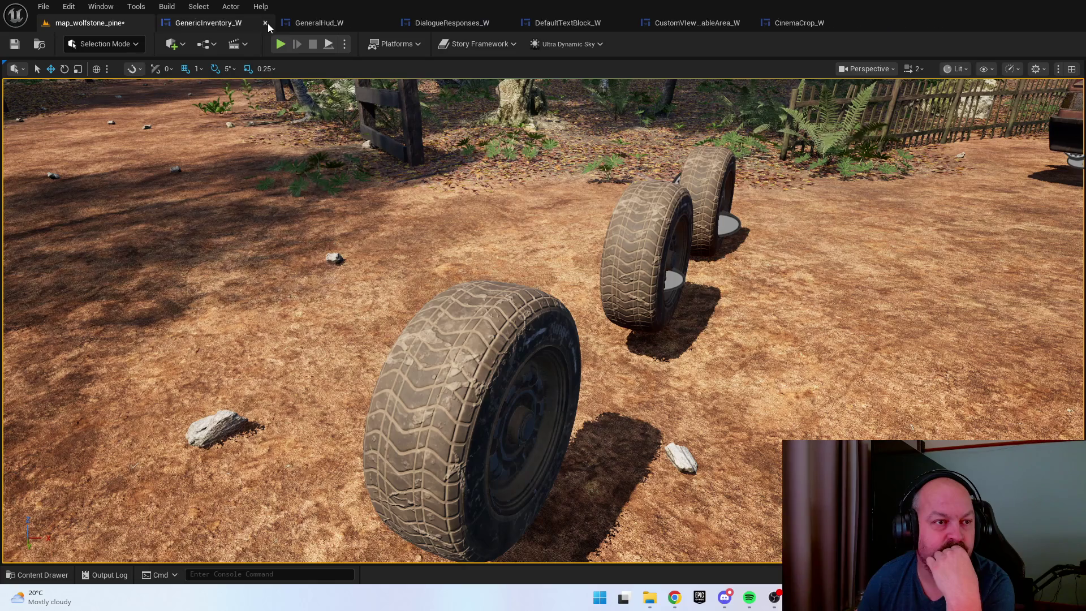
{"action": "left_click", "coordinate": [265, 23]}
{"action": "left_click", "coordinate": [265, 23]}
{"action": "left_click", "coordinate": [265, 23]}
{"action": "left_click", "coordinate": [266, 24]}
{"action": "left_click", "coordinate": [265, 23]}
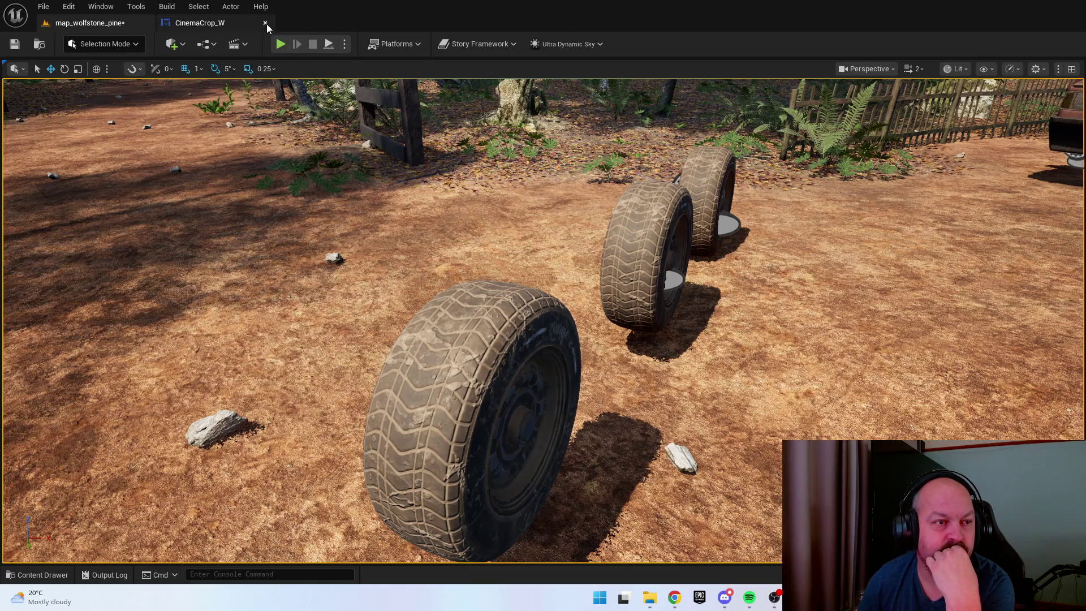
{"action": "left_click", "coordinate": [265, 24]}
{"action": "left_click", "coordinate": [41, 7]}
{"action": "left_click", "coordinate": [67, 167]}
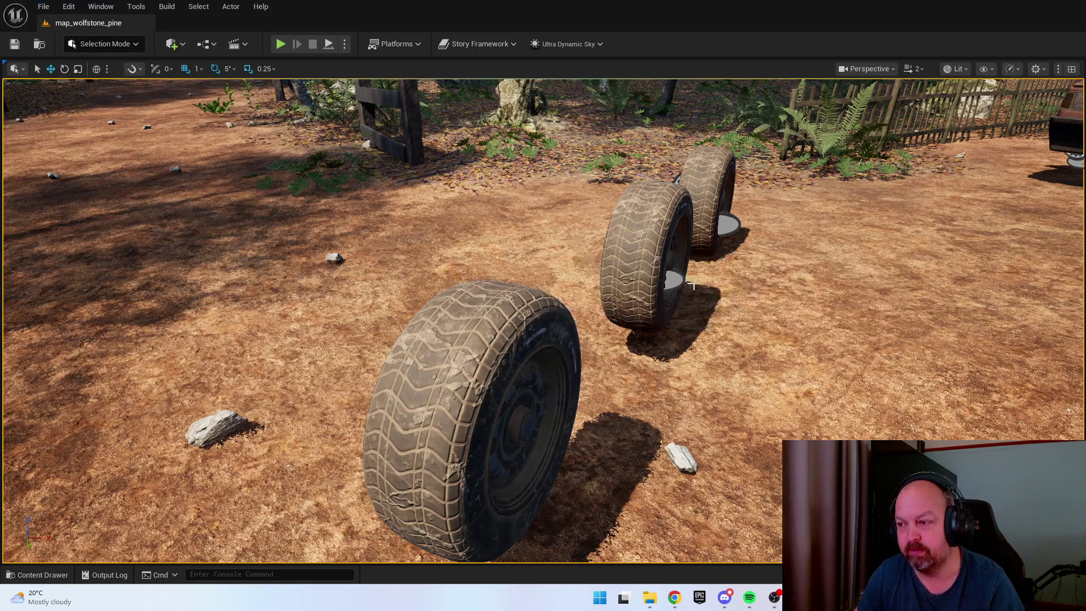
Show the widget assets in the content drawer and dismiss the viewport context menu
{"action": "key", "text": "ctrl+space"}
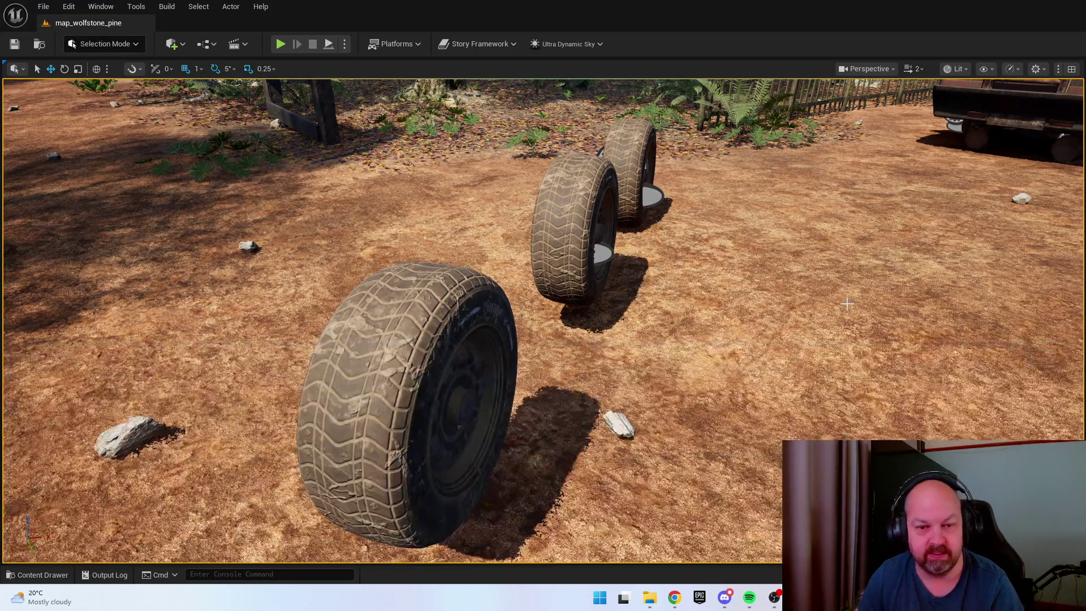
{"action": "right_click", "coordinate": [849, 207]}
{"action": "left_click", "coordinate": [742, 251]}
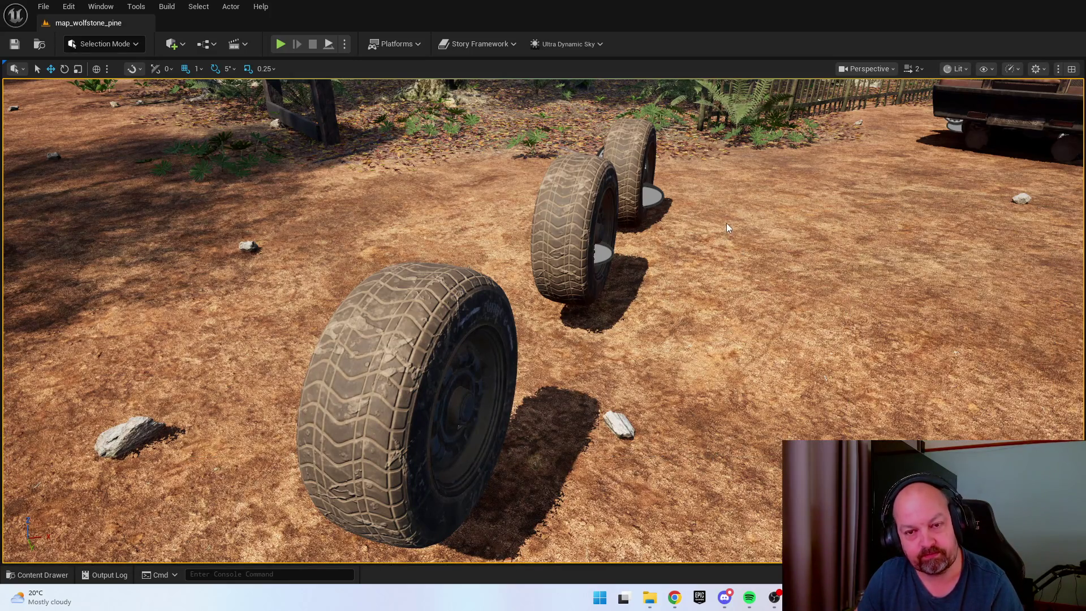
Play the level, cycle the Objectives, Journal and Inventory menu tabs, then stop play
{"action": "key", "text": "alt+p"}
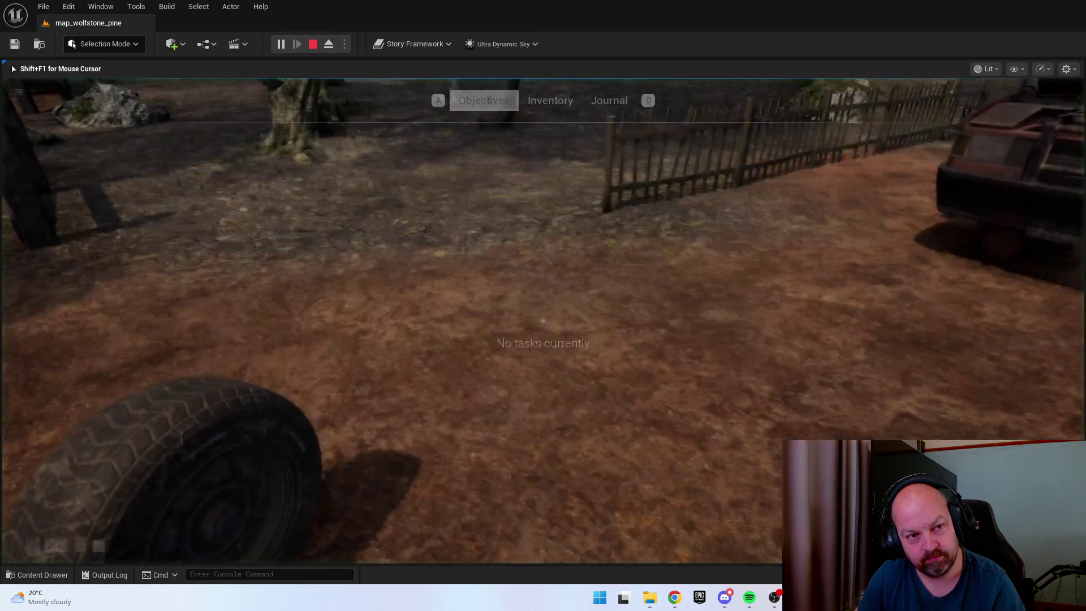
{"action": "key", "text": "d"}
{"action": "key", "text": "d"}
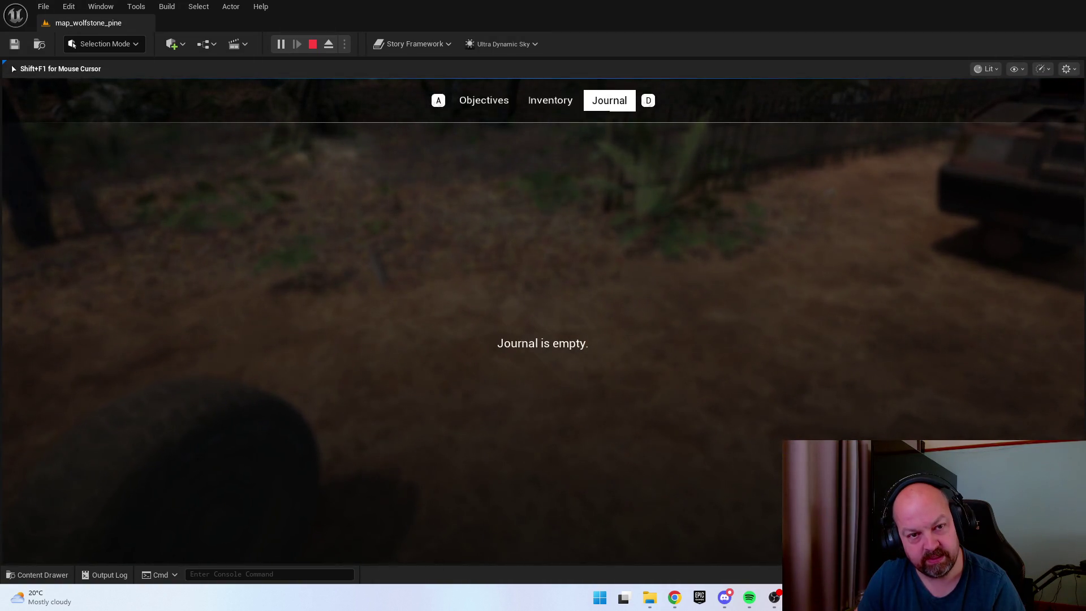
{"action": "key", "text": "a"}
{"action": "key", "text": "a"}
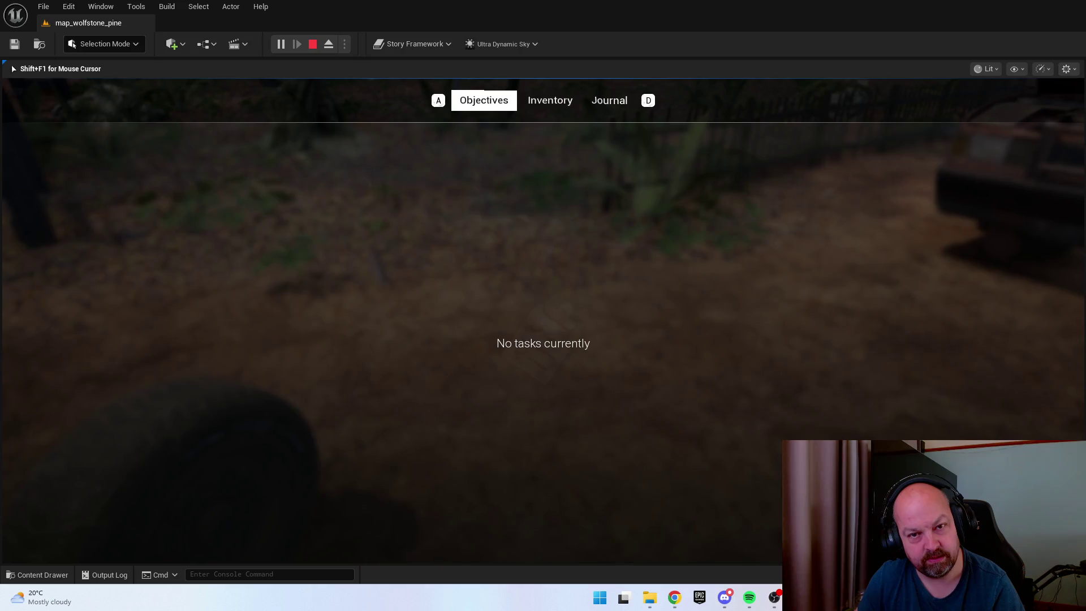
{"action": "key", "text": "d"}
{"action": "key", "text": "d"}
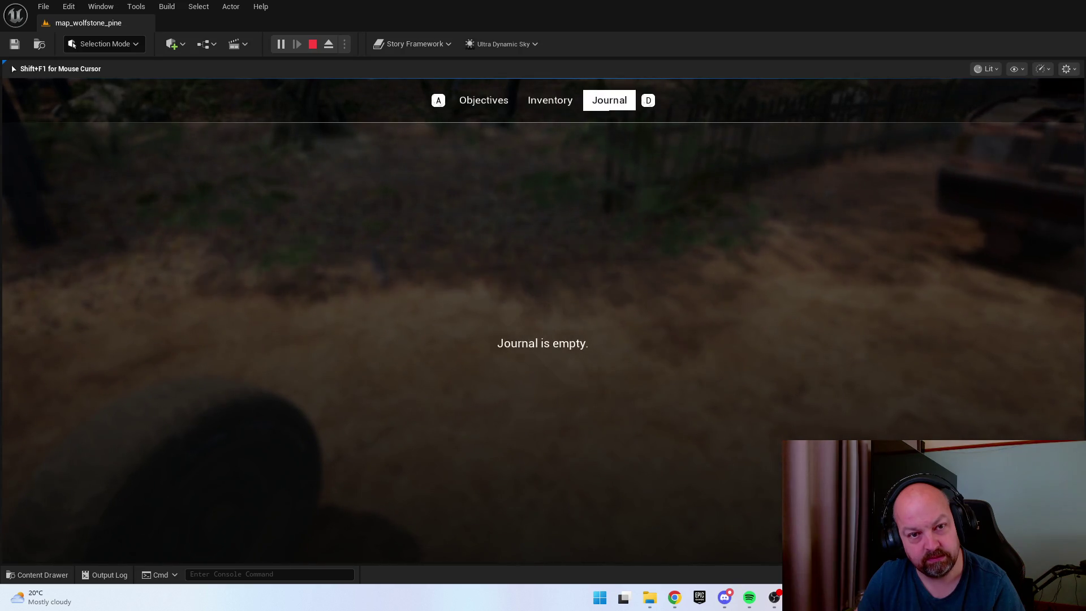
{"action": "key", "text": "a"}
{"action": "key", "text": "d"}
{"action": "key", "text": "a"}
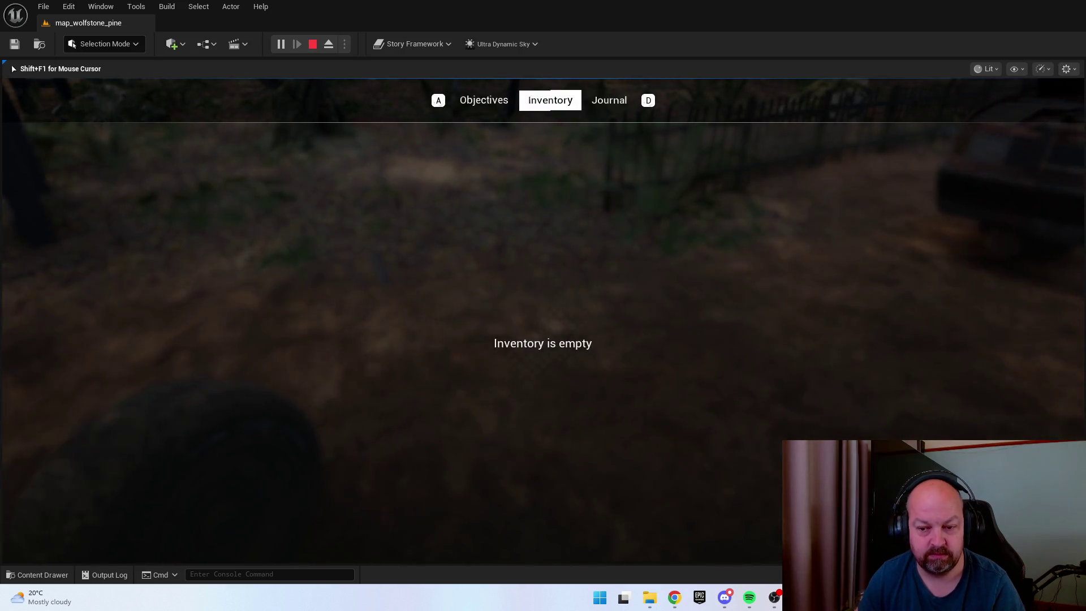
{"action": "key", "text": "Tab"}
{"action": "key", "text": "Escape"}
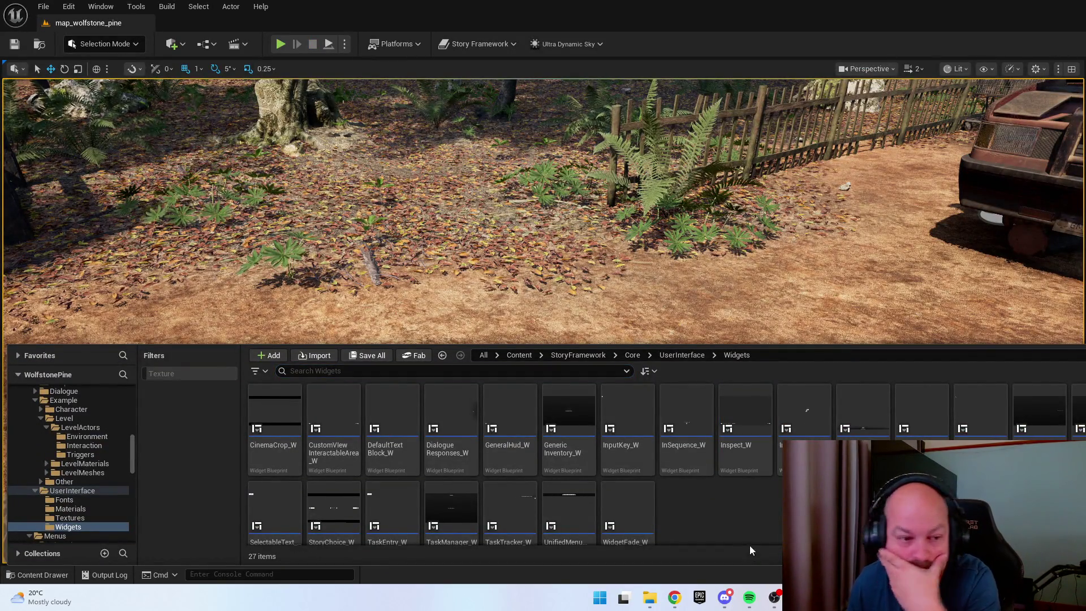
Open UnifiedMenuContainer_W, select its first tab Text Block, and reshow the widget assets
{"action": "scroll", "coordinate": [707, 494], "scroll_direction": "down", "scroll_amount": 1}
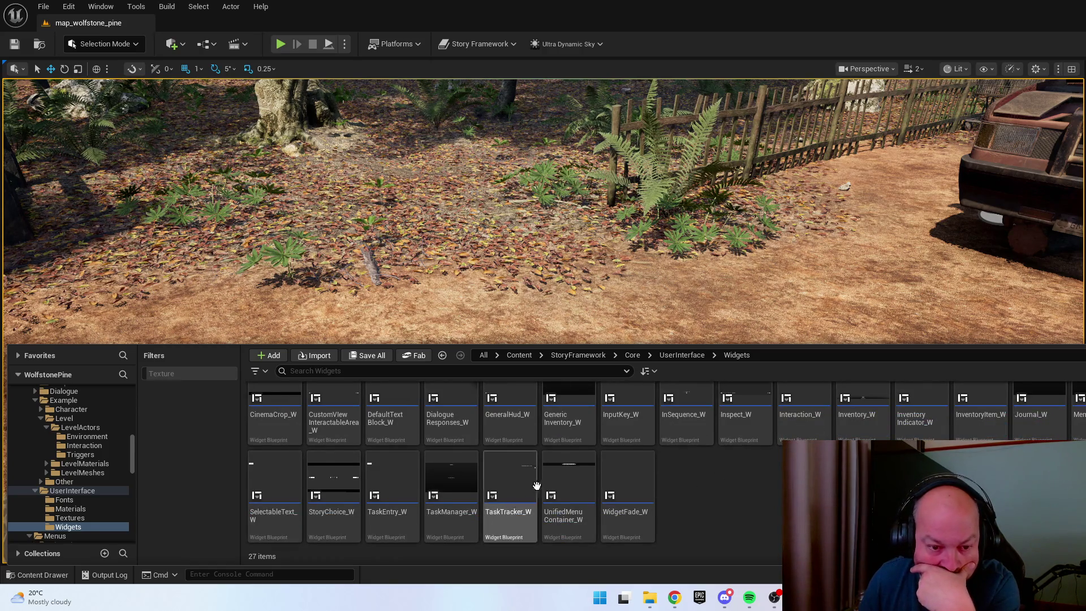
{"action": "double_click", "coordinate": [568, 492]}
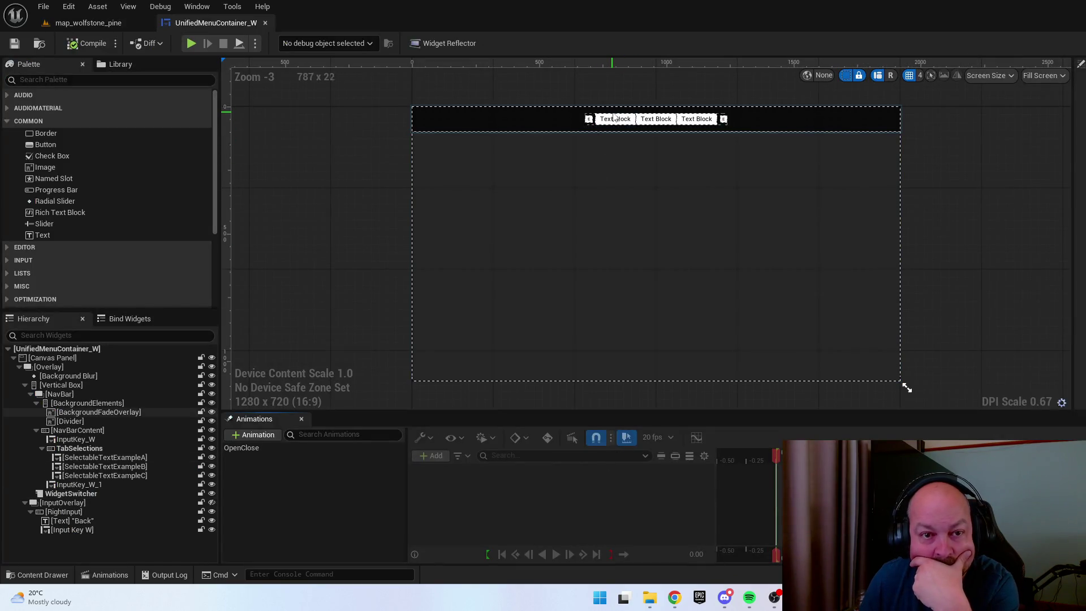
{"action": "left_click", "coordinate": [611, 119]}
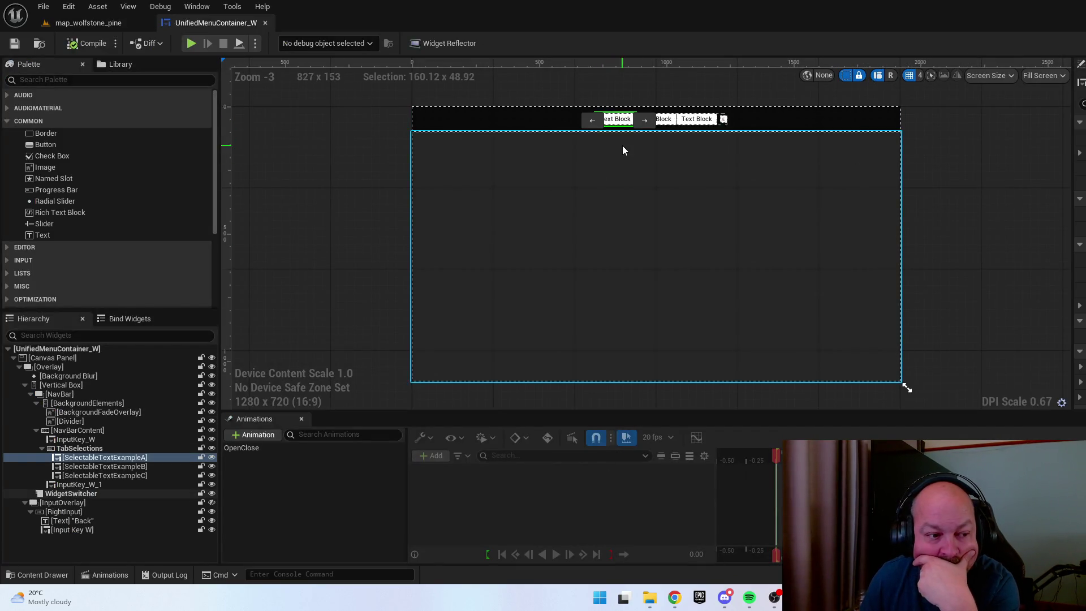
{"action": "key", "text": "ctrl+space"}
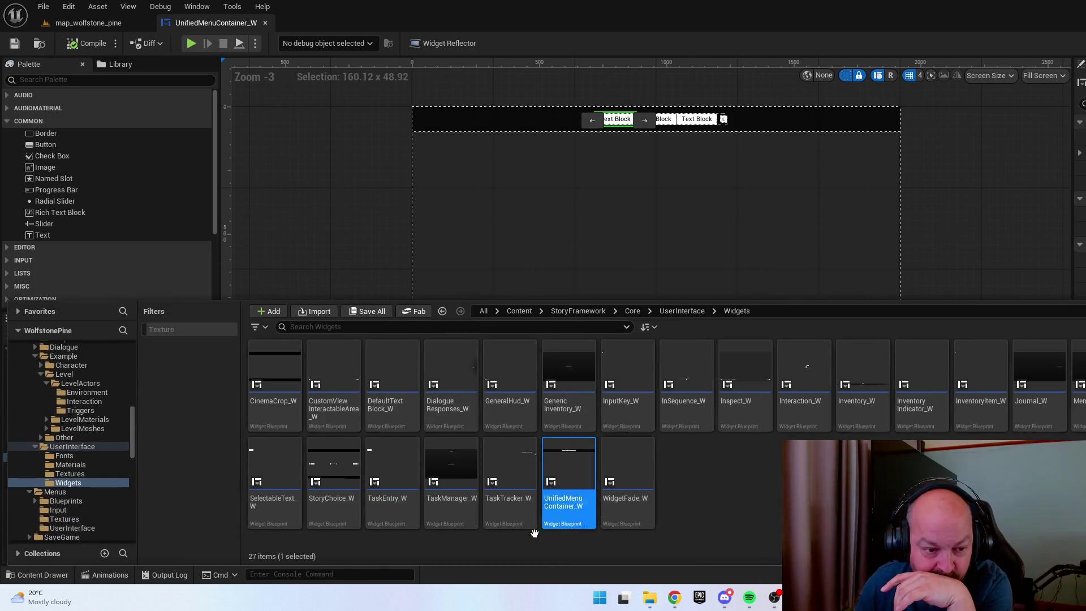
Open SelectableText_W and inspect Event Construct, SetSelected and the SetTextSelected collapsed graph
{"action": "double_click", "coordinate": [274, 465]}
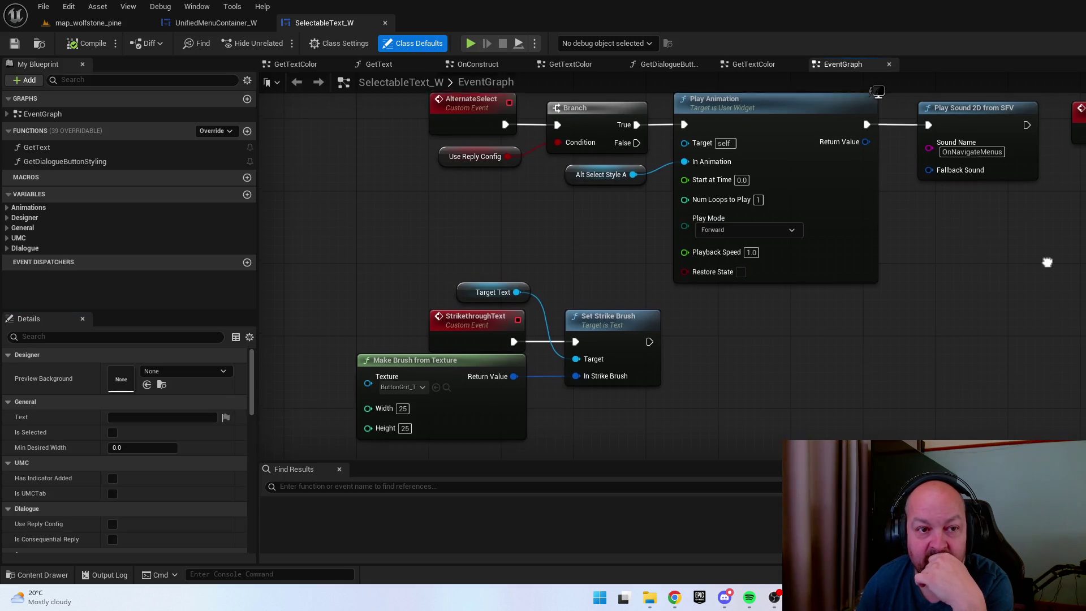
{"action": "scroll", "coordinate": [1072, 303], "scroll_direction": "down", "scroll_amount": 2}
{"action": "mouse_move", "coordinate": [1071, 304]}
{"action": "left_mouse_down"}
{"action": "mouse_move", "coordinate": [906, 315]}
{"action": "mouse_move", "coordinate": [857, 383]}
{"action": "mouse_move", "coordinate": [881, 387]}
{"action": "mouse_move", "coordinate": [964, 348]}
{"action": "mouse_move", "coordinate": [955, 309]}
{"action": "left_mouse_up"}
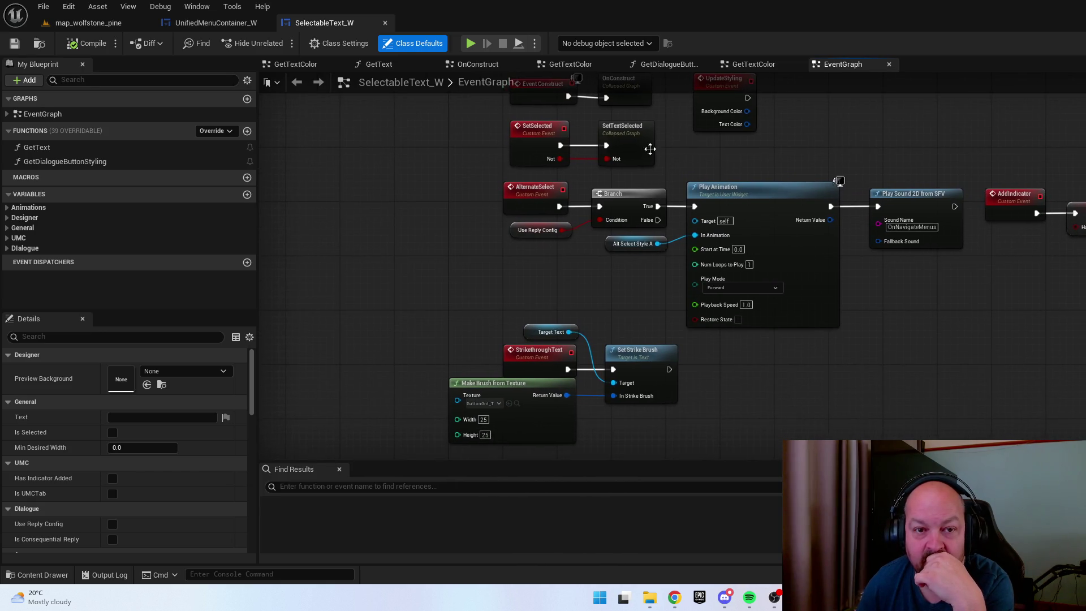
{"action": "left_click_drag", "start_coordinate": [650, 149], "coordinate": [639, 177]}
{"action": "double_click", "coordinate": [633, 173]}
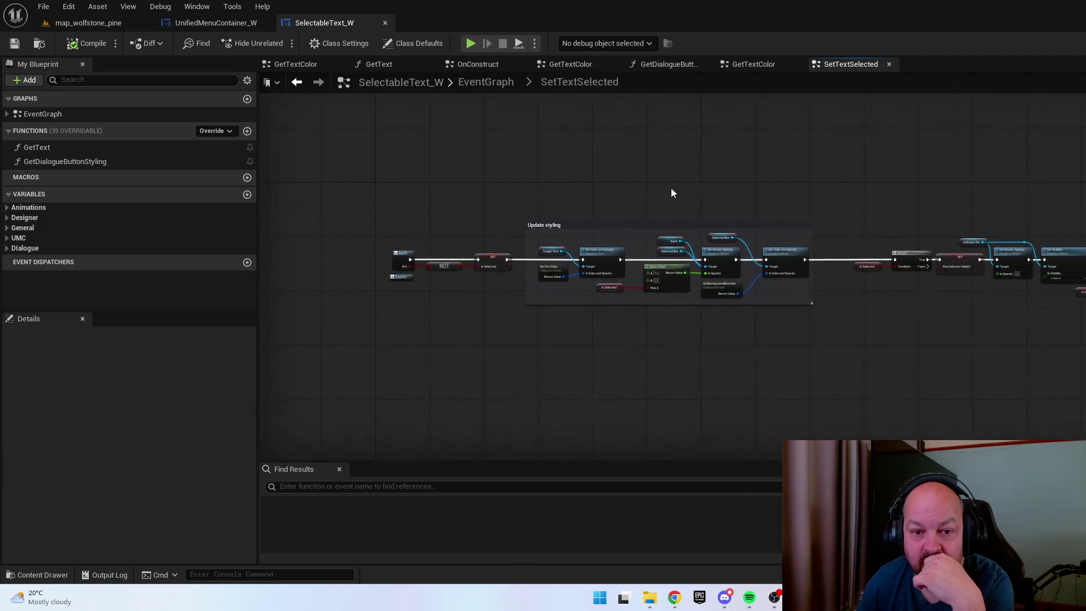
{"action": "scroll", "coordinate": [996, 300], "scroll_direction": "up", "scroll_amount": 2}
{"action": "left_click_drag", "start_coordinate": [996, 305], "coordinate": [616, 287]}
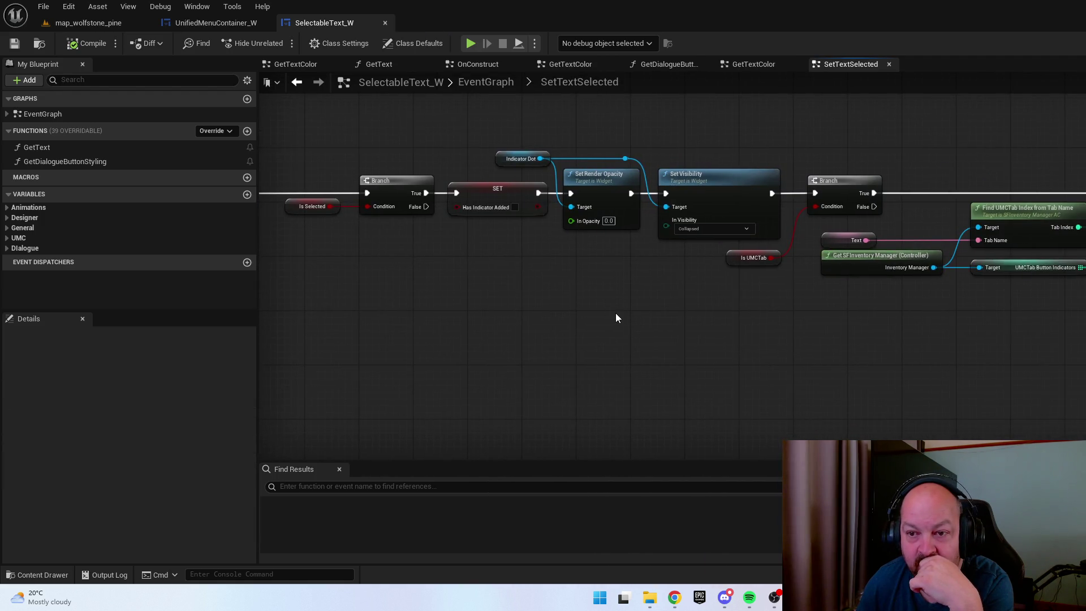
{"action": "mouse_move", "coordinate": [403, 350]}
{"action": "left_mouse_down"}
{"action": "mouse_move", "coordinate": [727, 328]}
{"action": "mouse_move", "coordinate": [499, 385]}
{"action": "mouse_move", "coordinate": [752, 368]}
{"action": "mouse_move", "coordinate": [661, 356]}
{"action": "mouse_move", "coordinate": [938, 363]}
{"action": "left_mouse_up"}
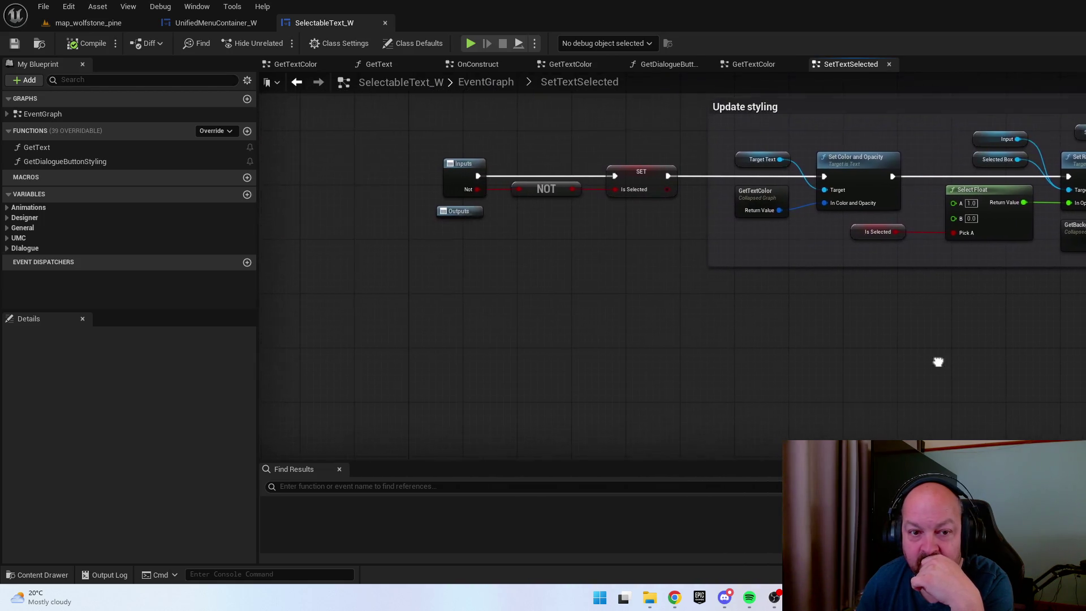
{"action": "mouse_move", "coordinate": [772, 342]}
{"action": "left_mouse_down"}
{"action": "mouse_move", "coordinate": [625, 395]}
{"action": "mouse_move", "coordinate": [673, 230]}
{"action": "left_mouse_up"}
{"action": "key", "text": "alt+Left"}
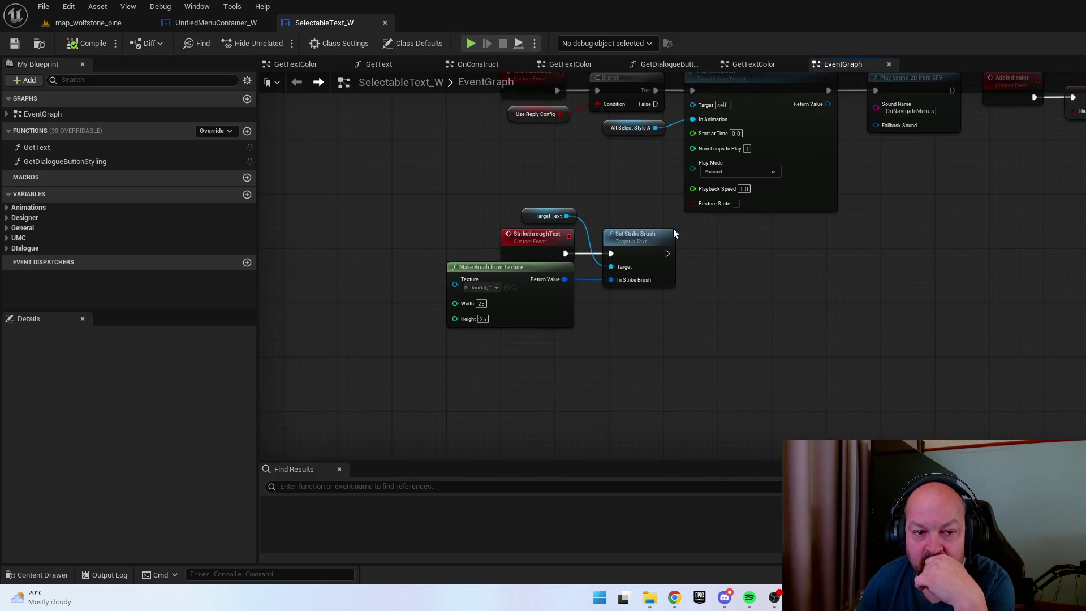
Review the AlternateSelect nodes and the SetTextSelected and OnConstruct collapsed graphs
{"action": "mouse_move", "coordinate": [793, 262]}
{"action": "left_mouse_down"}
{"action": "mouse_move", "coordinate": [748, 365]}
{"action": "mouse_move", "coordinate": [758, 420]}
{"action": "mouse_move", "coordinate": [744, 452]}
{"action": "left_mouse_up"}
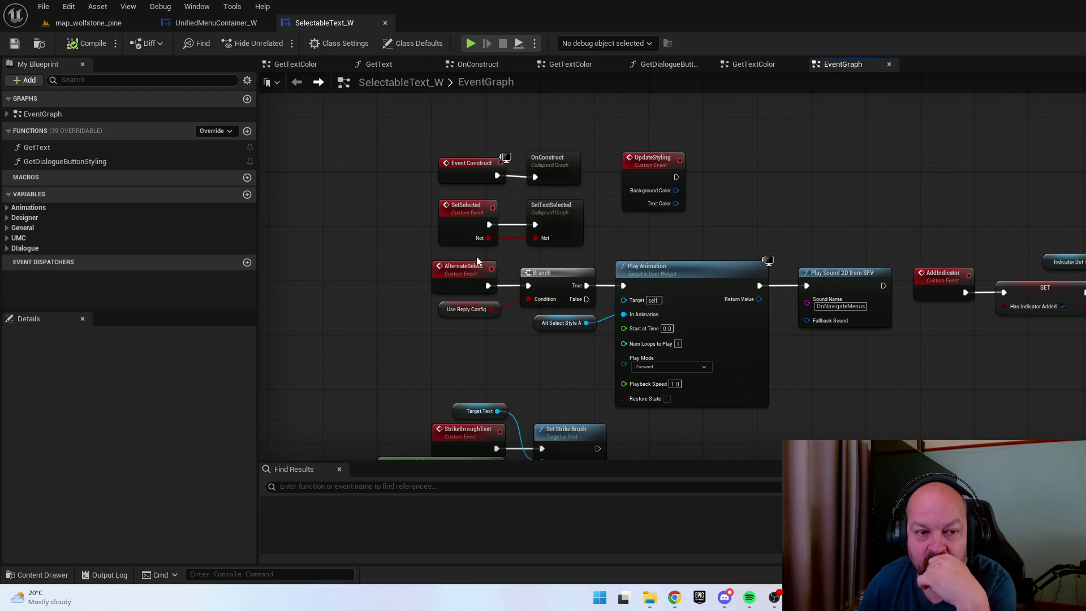
{"action": "double_click", "coordinate": [576, 213]}
{"action": "key", "text": "alt+Left"}
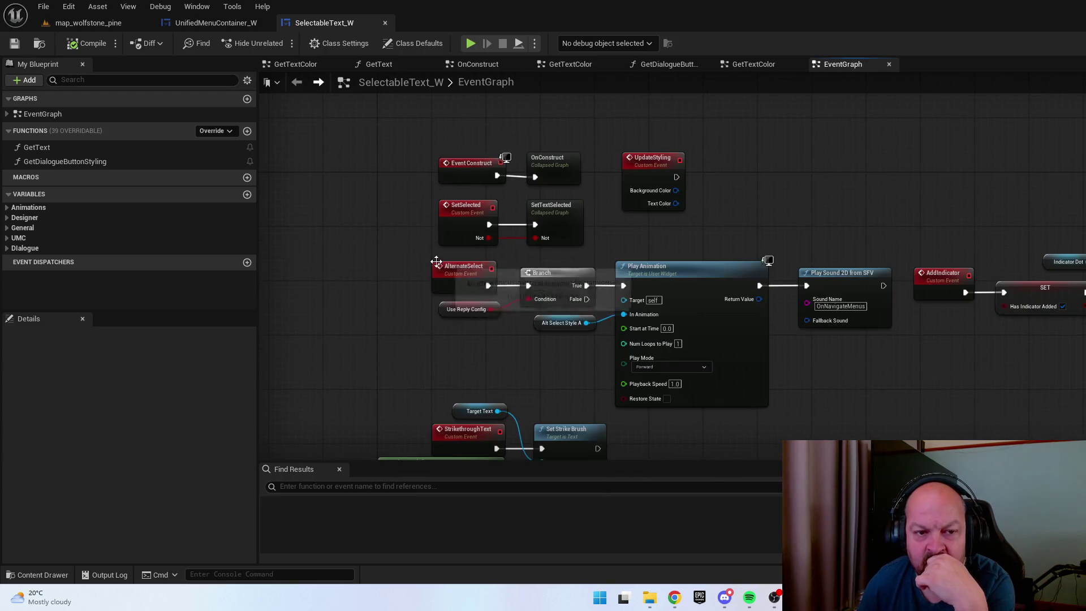
{"action": "double_click", "coordinate": [552, 164]}
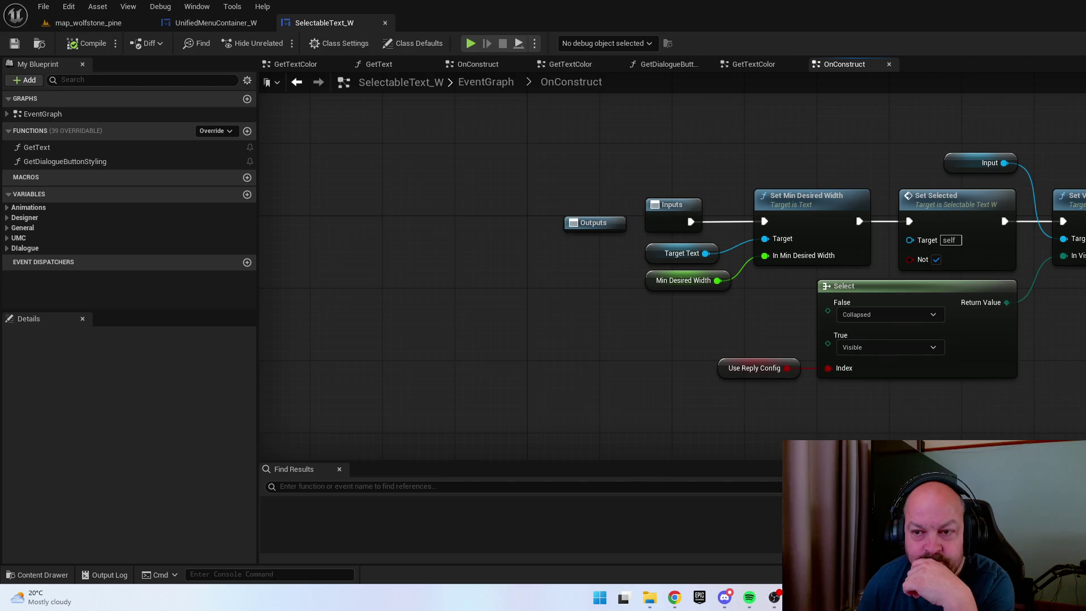
{"action": "left_click_drag", "start_coordinate": [1082, 355], "coordinate": [1009, 336]}
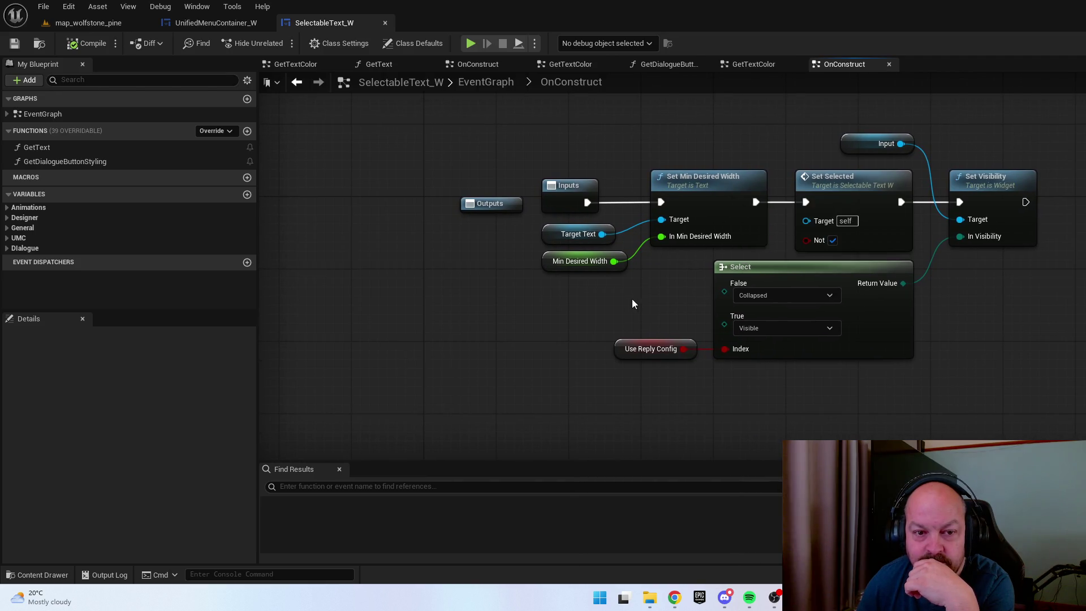
{"action": "key", "text": "alt+Left"}
{"action": "left_click_drag", "start_coordinate": [891, 349], "coordinate": [778, 287]}
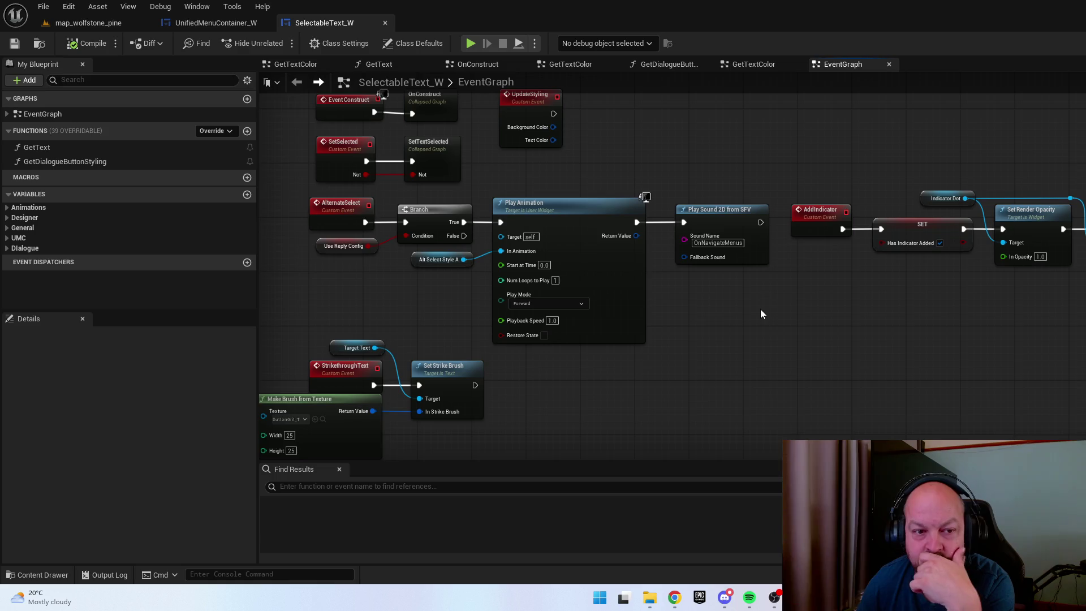
{"action": "left_click_drag", "start_coordinate": [760, 310], "coordinate": [799, 314]}
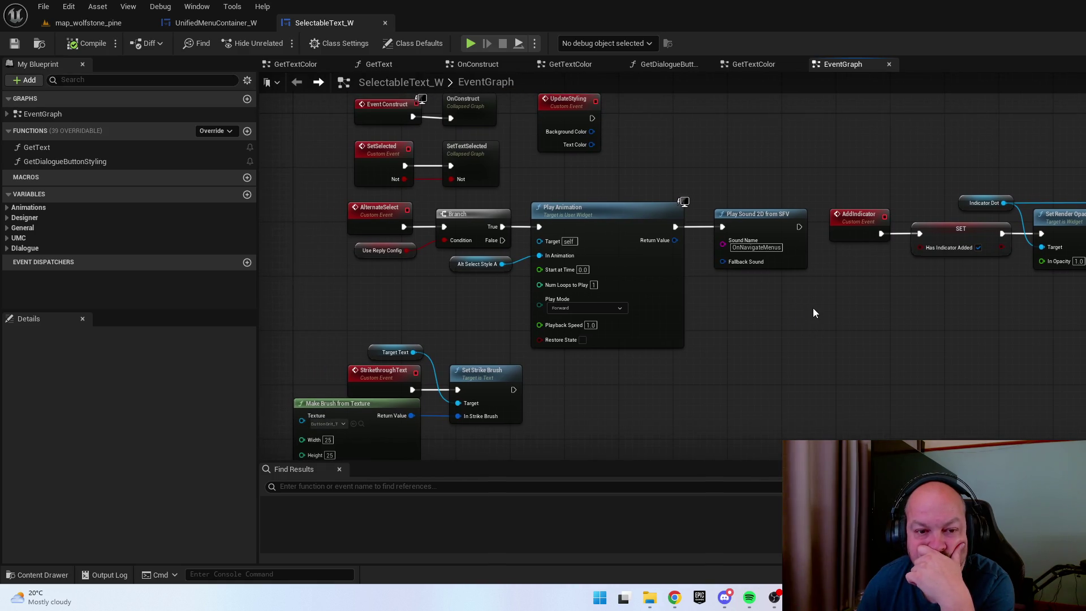
Inspect the Alt Select Style A variable and preview the AltSelectStyleA animation twice
{"action": "left_click", "coordinate": [478, 264]}
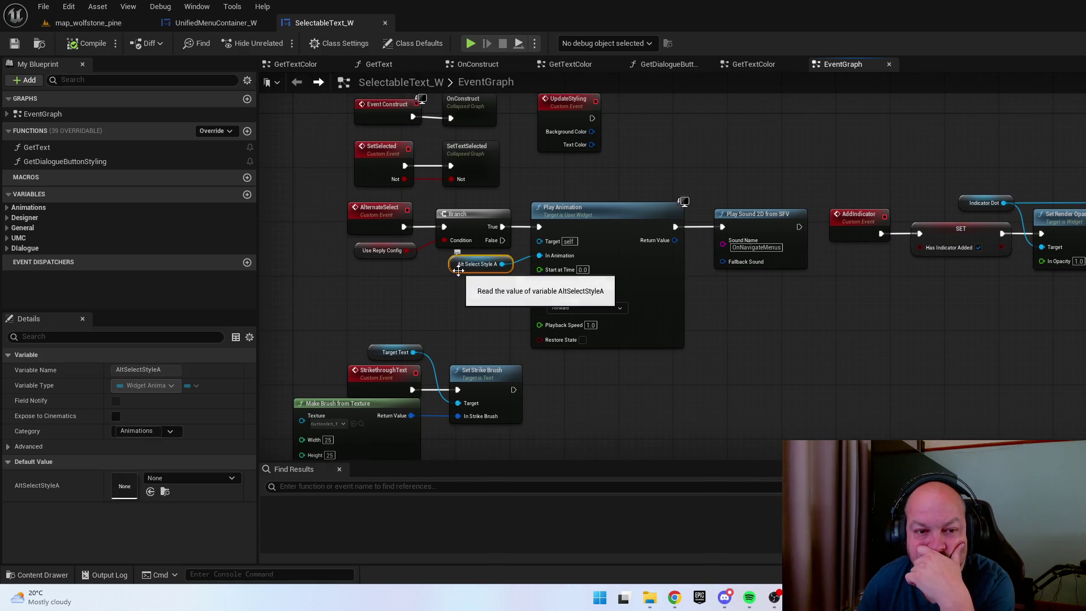
{"action": "left_click_drag", "start_coordinate": [445, 305], "coordinate": [529, 300]}
{"action": "scroll", "coordinate": [488, 270], "scroll_direction": "up", "scroll_amount": 2}
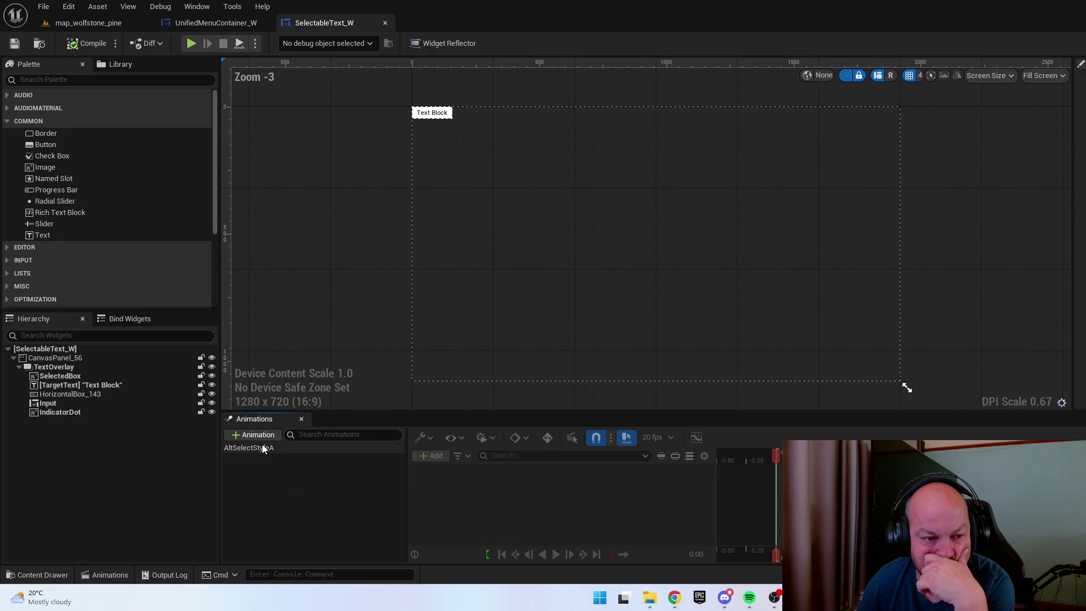
{"action": "left_click", "coordinate": [325, 447]}
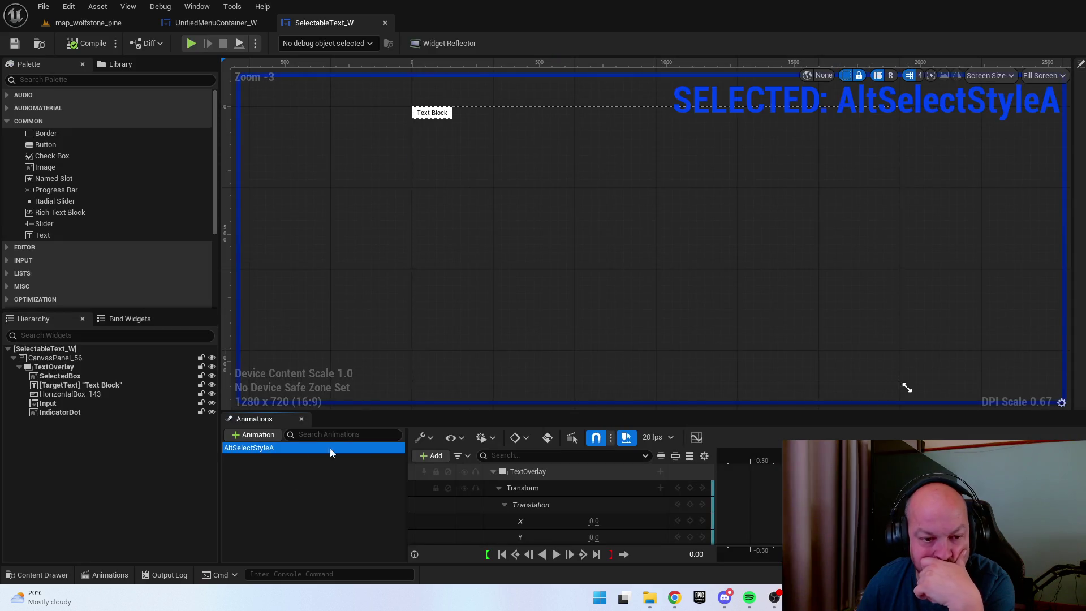
{"action": "left_click", "coordinate": [555, 554]}
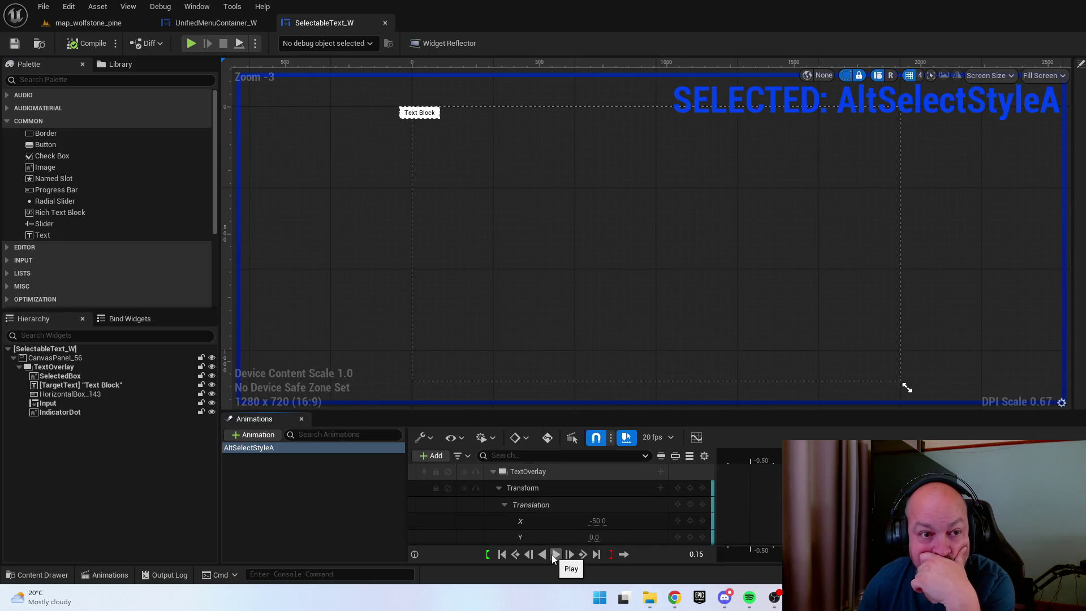
{"action": "left_click", "coordinate": [553, 559]}
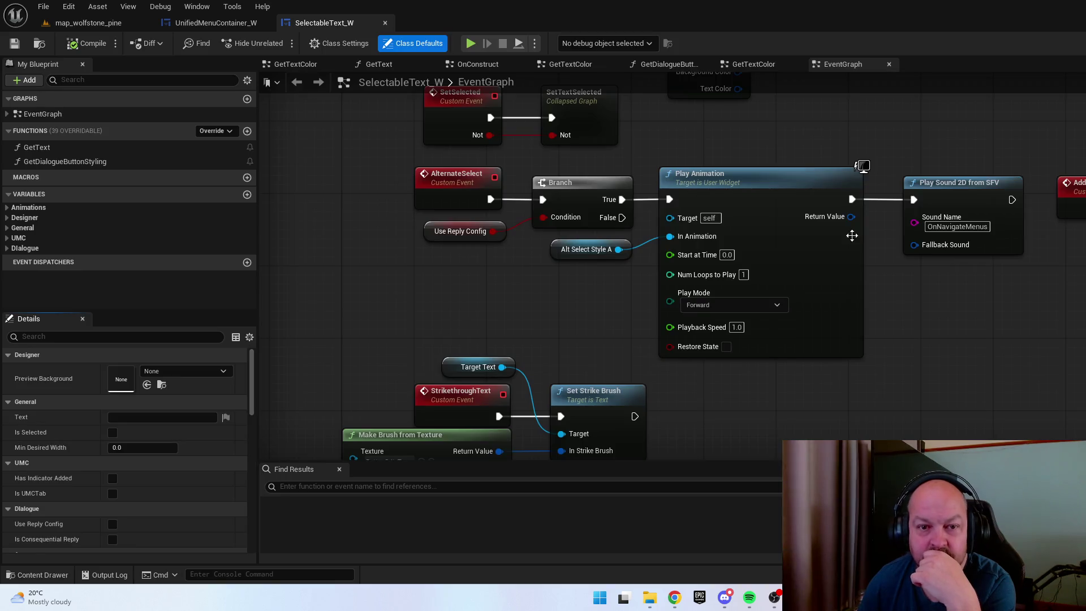
Pan through Strikethrough, Play Animation and Set Visibility nodes, recheck OnConstruct, then return to the level
{"action": "left_click_drag", "start_coordinate": [534, 294], "coordinate": [605, 127]}
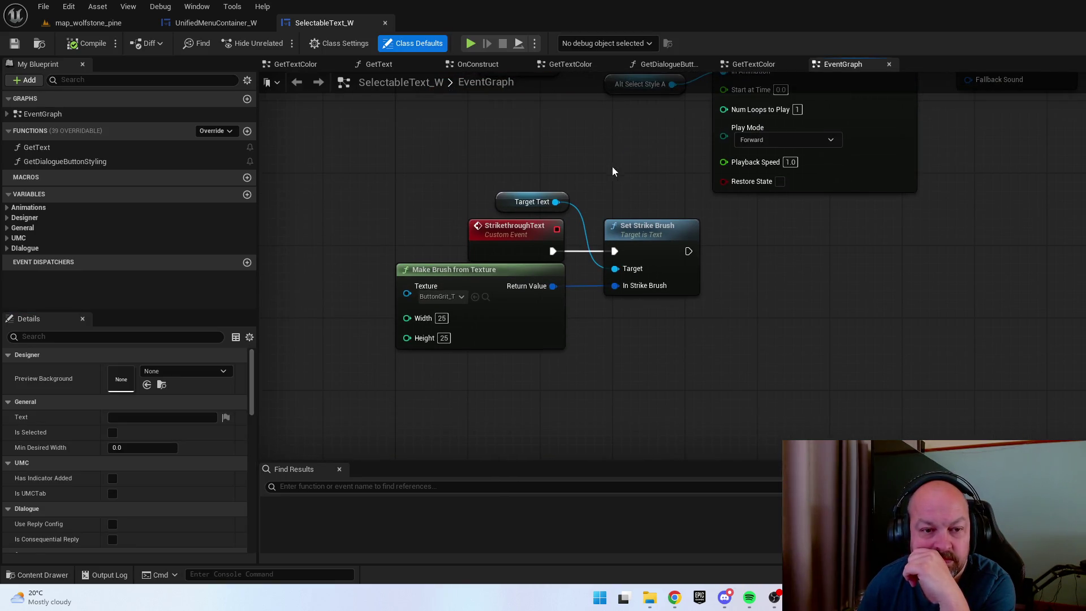
{"action": "mouse_move", "coordinate": [1079, 134]}
{"action": "left_mouse_down"}
{"action": "mouse_move", "coordinate": [991, 435]}
{"action": "mouse_move", "coordinate": [914, 413]}
{"action": "mouse_move", "coordinate": [894, 344]}
{"action": "mouse_move", "coordinate": [796, 331]}
{"action": "left_mouse_up"}
{"action": "mouse_move", "coordinate": [893, 313]}
{"action": "left_mouse_down"}
{"action": "mouse_move", "coordinate": [903, 311]}
{"action": "mouse_move", "coordinate": [870, 318]}
{"action": "left_mouse_up"}
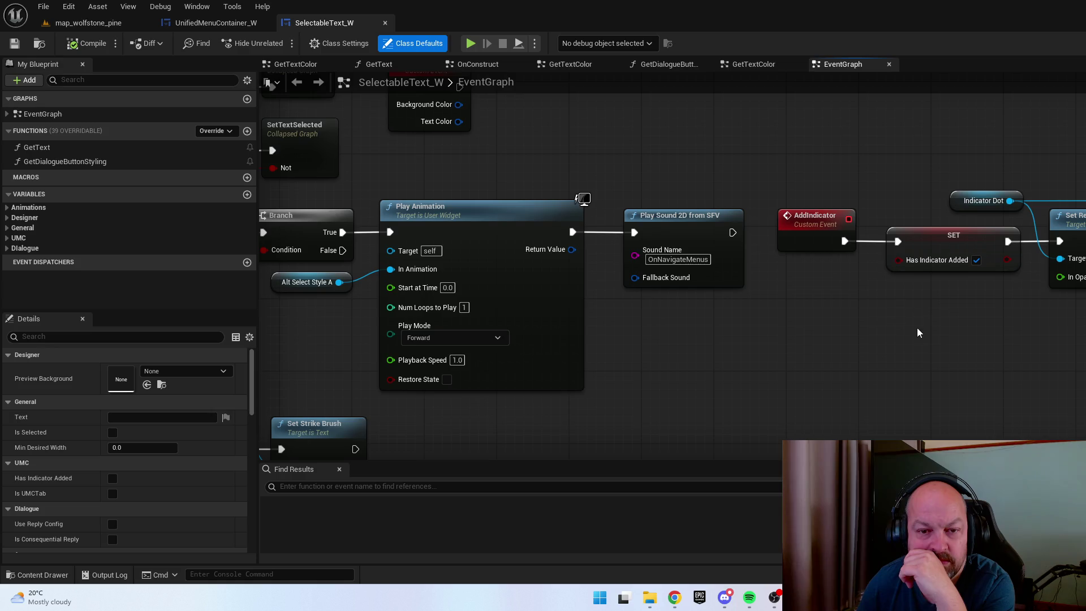
{"action": "left_click_drag", "start_coordinate": [909, 299], "coordinate": [745, 298]}
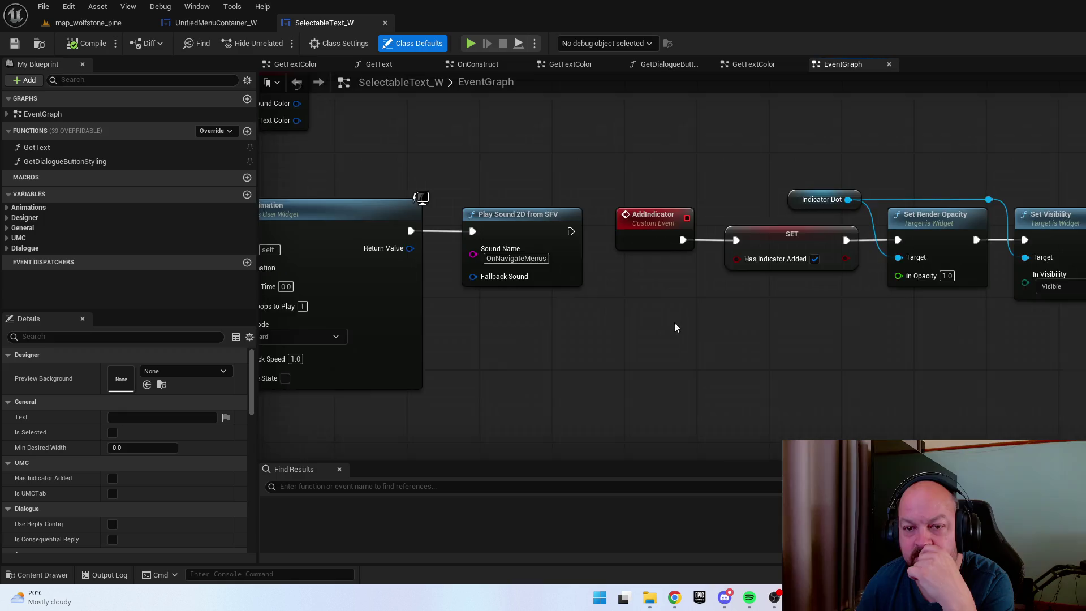
{"action": "left_click_drag", "start_coordinate": [674, 322], "coordinate": [1085, 430]}
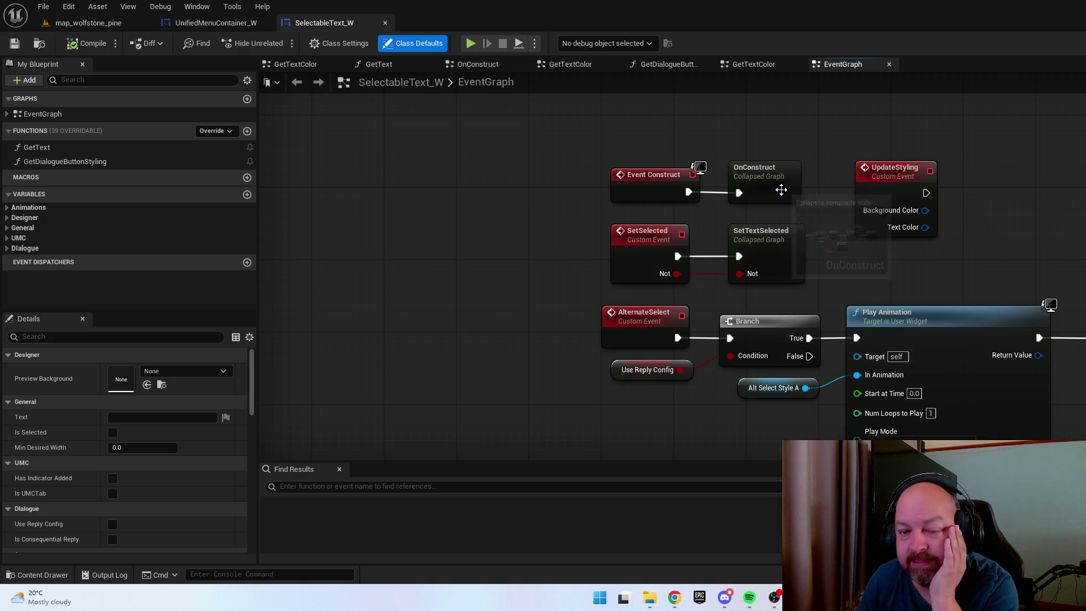
{"action": "double_click", "coordinate": [780, 189]}
{"action": "left_click_drag", "start_coordinate": [780, 330], "coordinate": [706, 342]}
{"action": "key", "text": "alt+Left"}
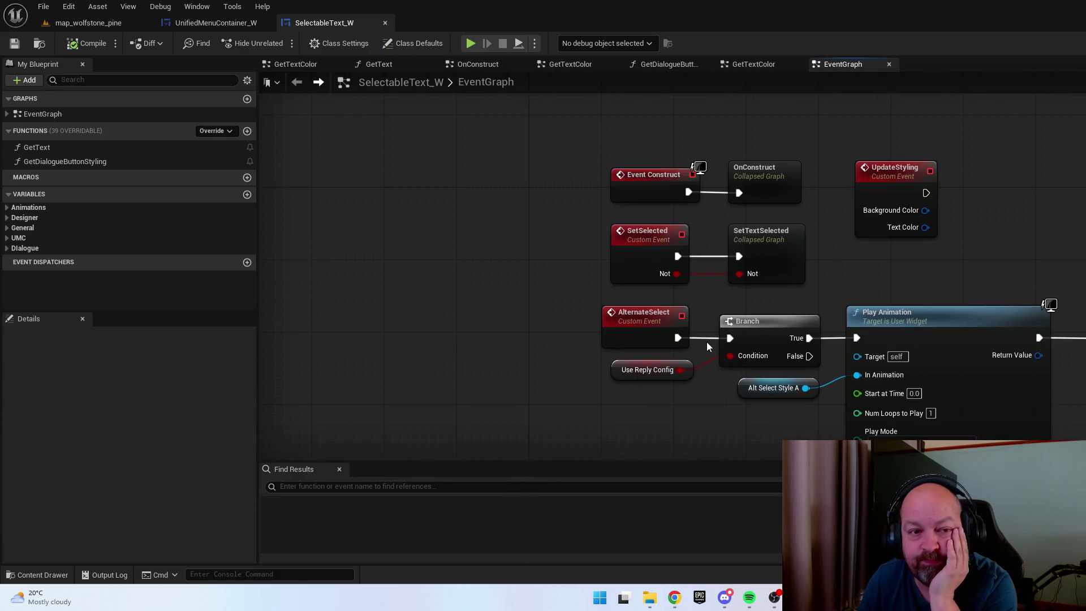
{"action": "left_click", "coordinate": [85, 22]}
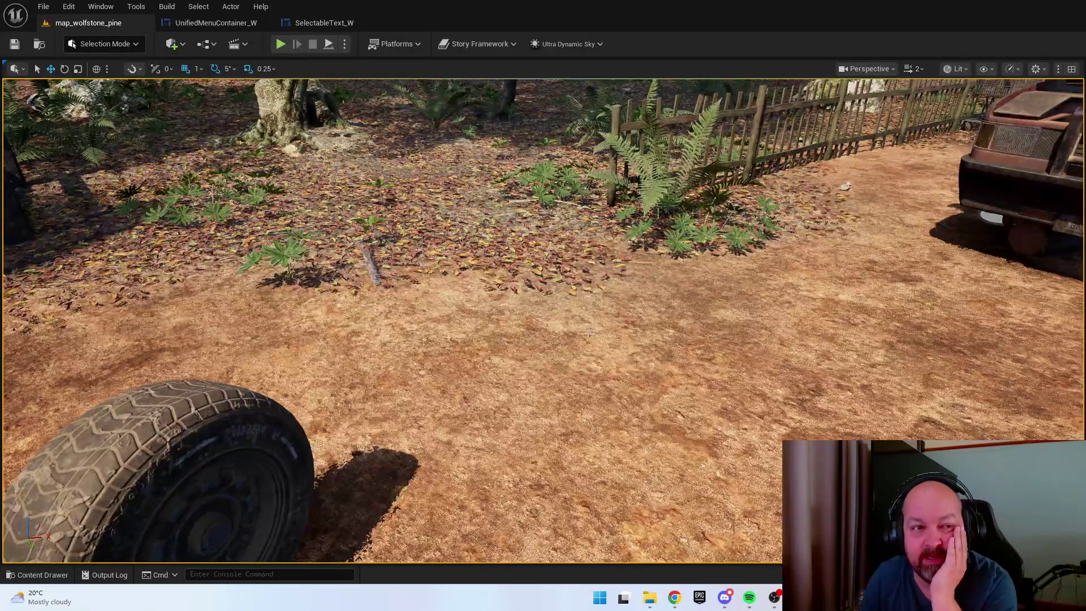
Dismiss the viewport menu, open the in-game menu and cycle Objectives, Inventory and Journal tabs
{"action": "right_click", "coordinate": [667, 445]}
{"action": "left_click", "coordinate": [691, 433]}
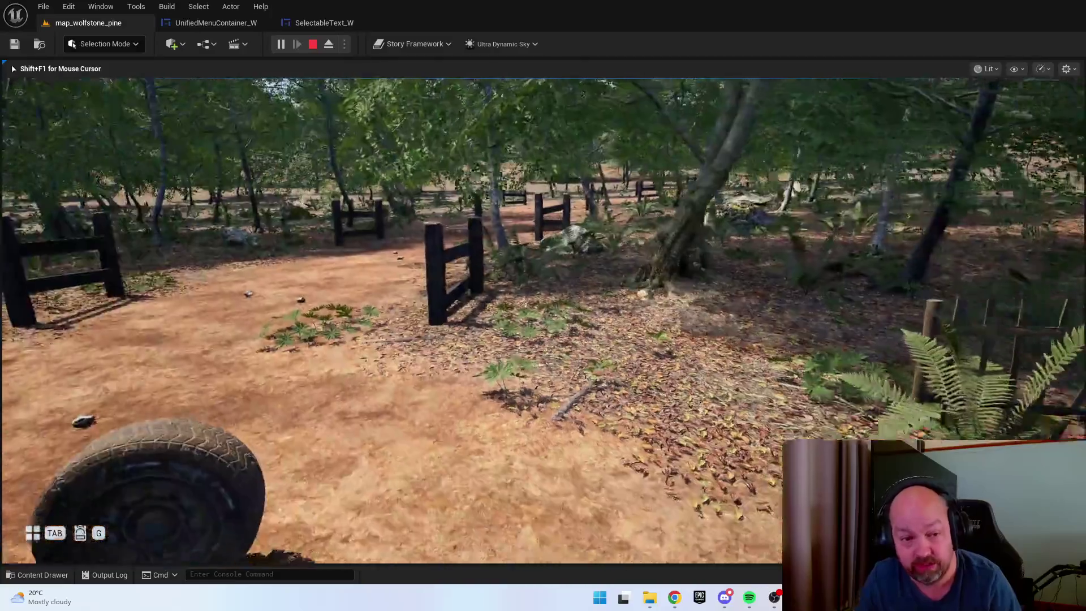
{"action": "key", "text": "Tab"}
{"action": "key", "text": "d"}
{"action": "key", "text": "d"}
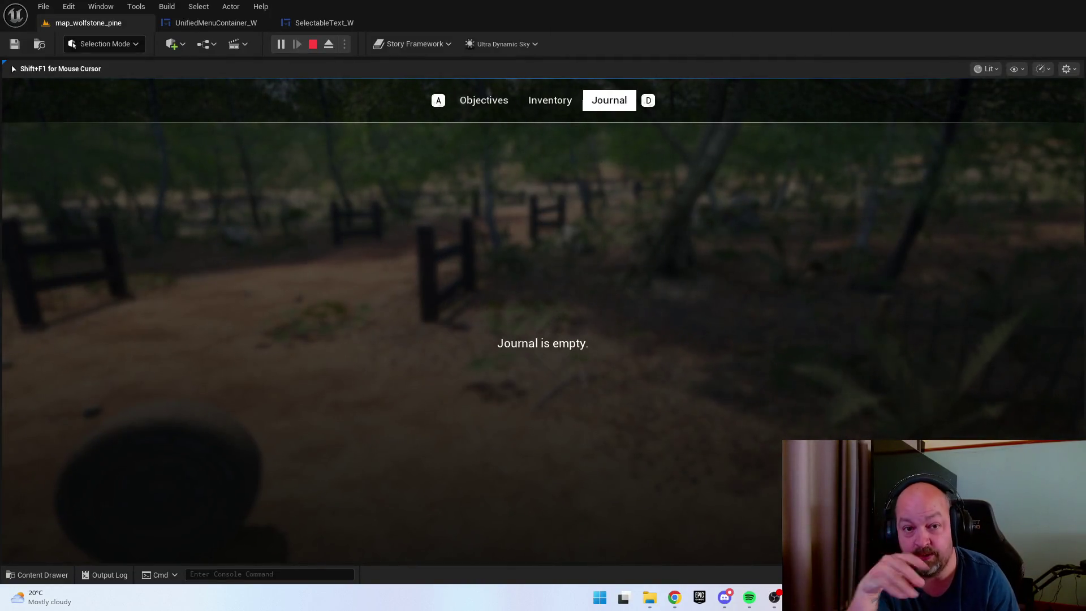
{"action": "key", "text": "d"}
{"action": "key", "text": "d"}
{"action": "key", "text": "a"}
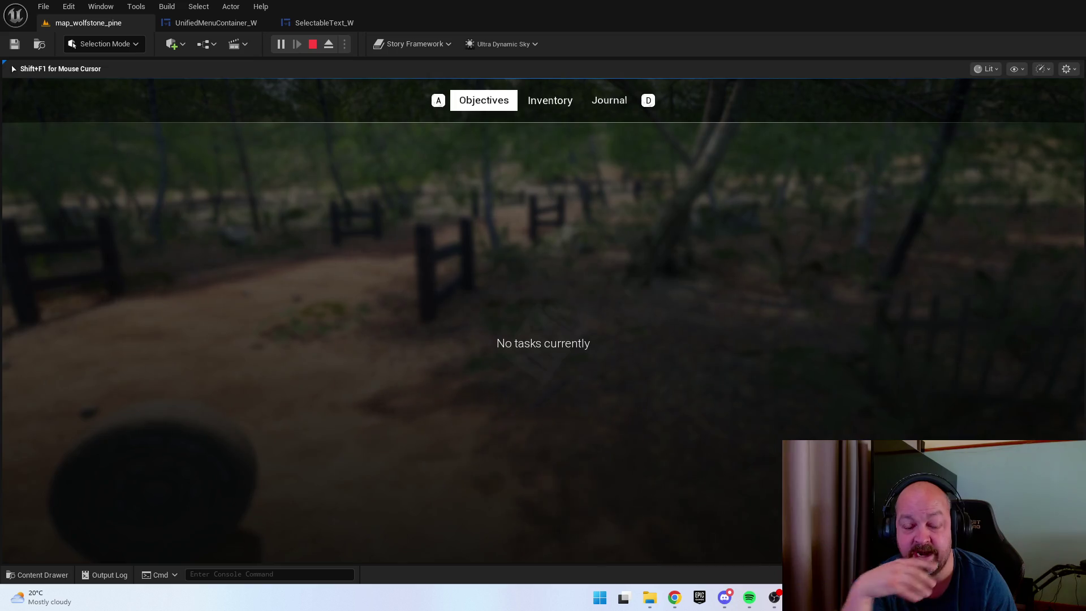
Keep cycling the menu tabs, close the menu, stop play, and return to SelectableText_W
{"action": "key", "text": "d"}
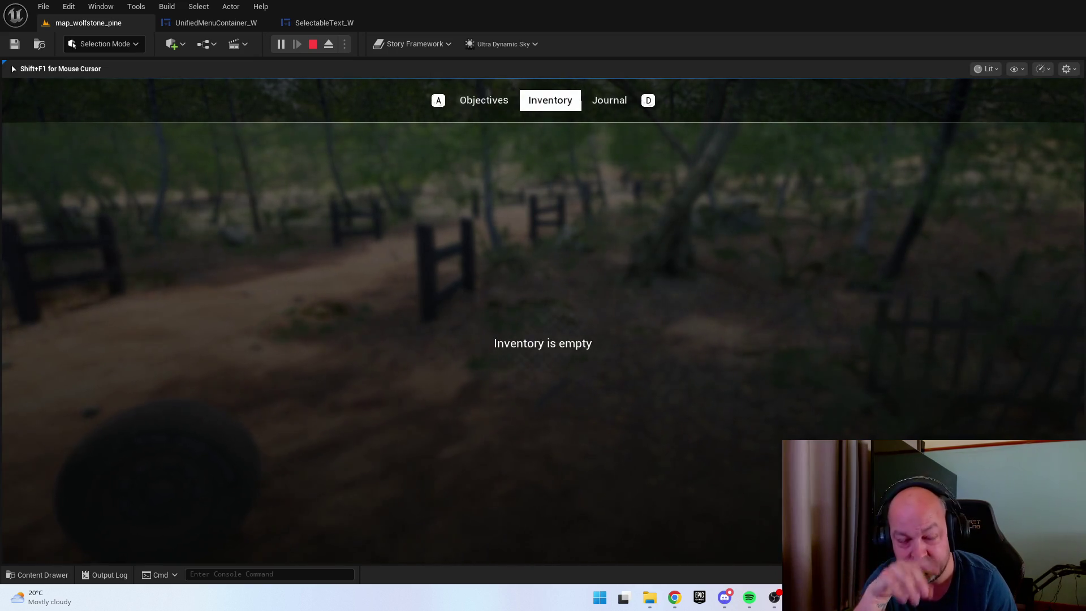
{"action": "key", "text": "d"}
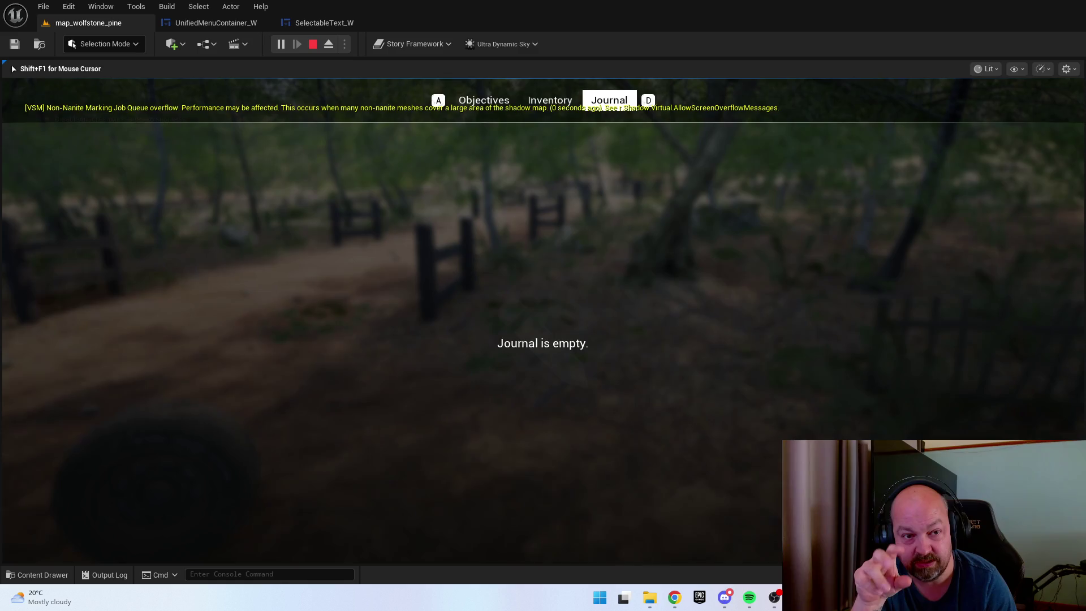
{"action": "key", "text": "a"}
{"action": "key", "text": "a"}
{"action": "key", "text": "d"}
{"action": "key", "text": "d"}
{"action": "key", "text": "a"}
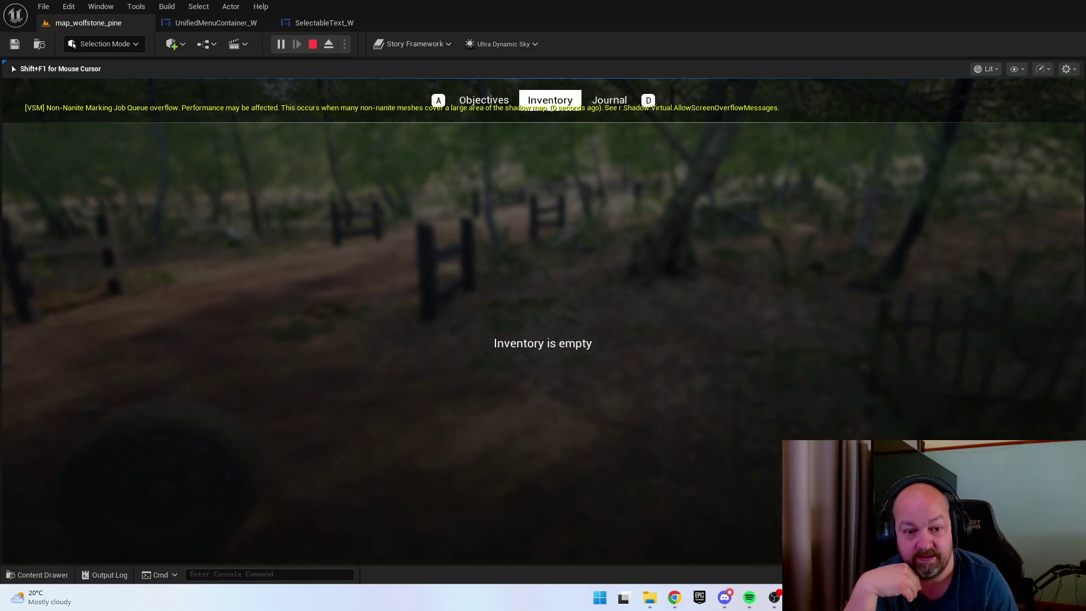
{"action": "key", "text": "a"}
{"action": "key", "text": "Escape"}
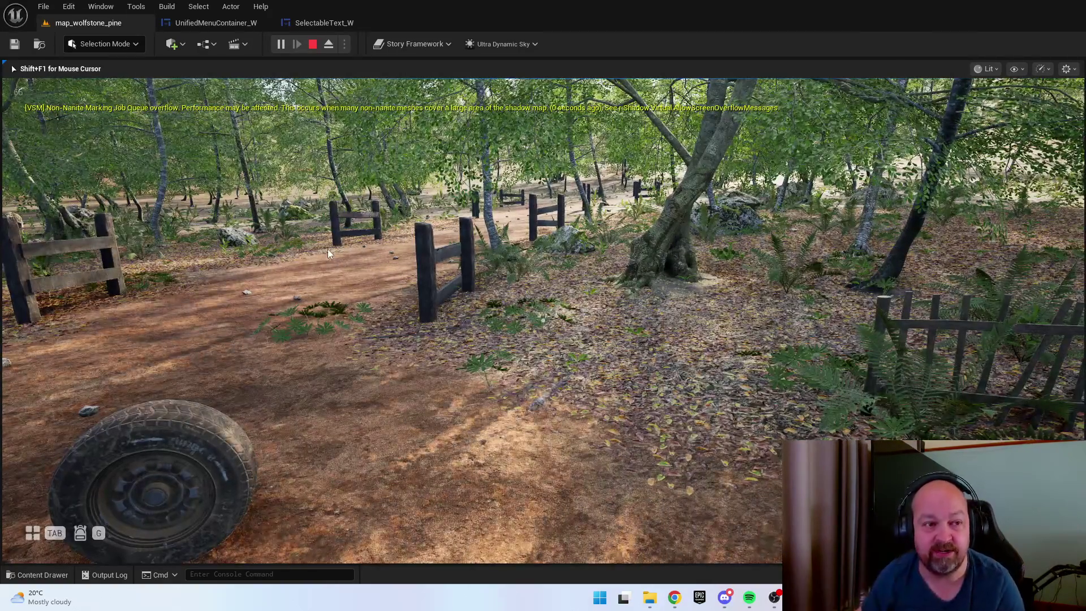
{"action": "key", "text": "Escape"}
{"action": "left_click", "coordinate": [334, 23]}
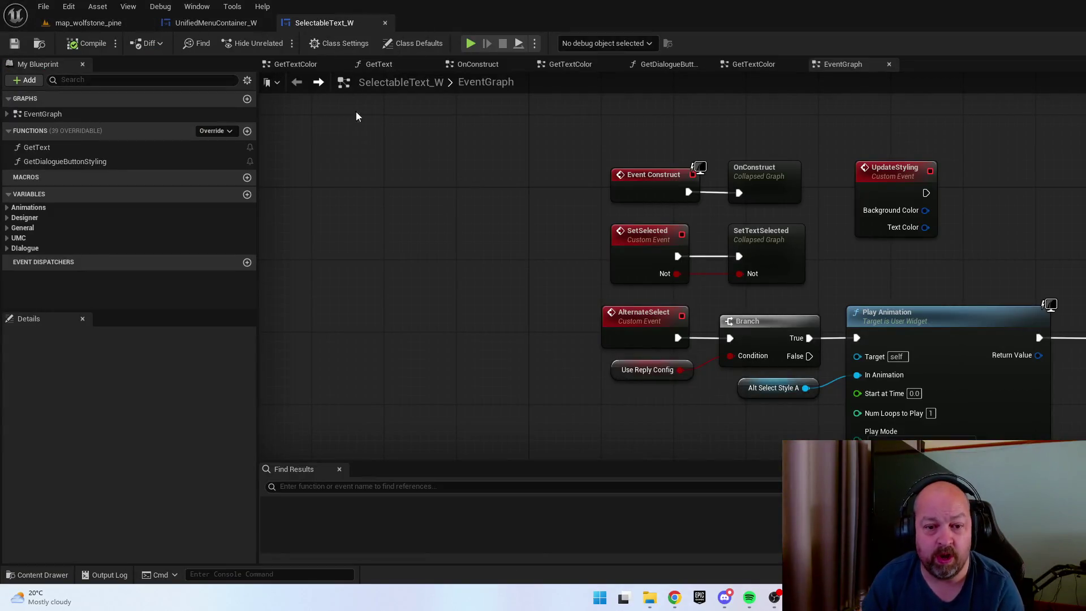
Switch to UnifiedMenuContainer_W and open its EventGraph
{"action": "key", "text": "ctrl+b"}
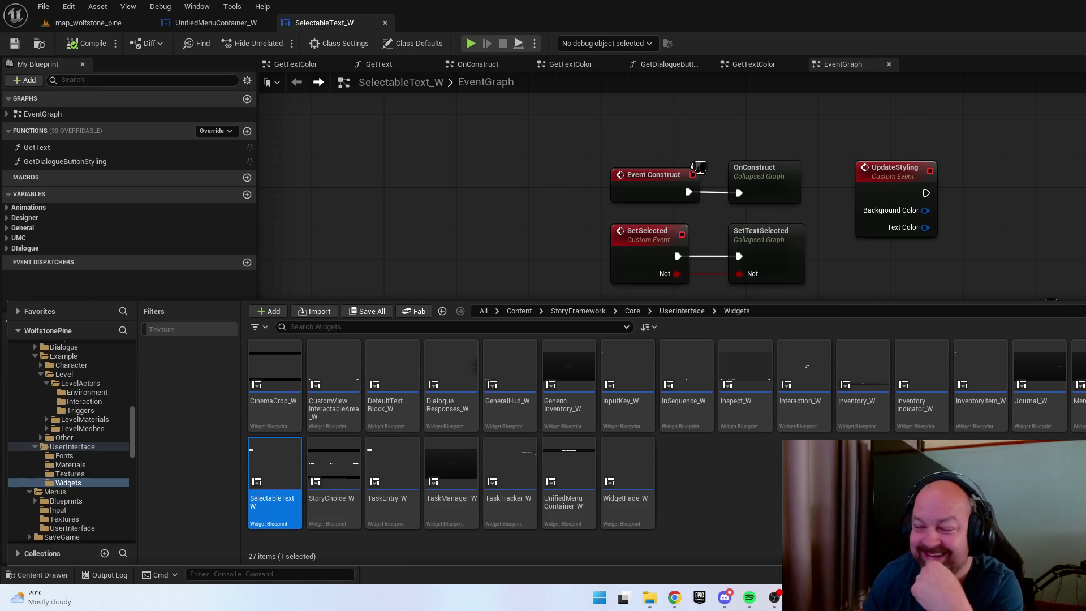
{"action": "left_click", "coordinate": [216, 23]}
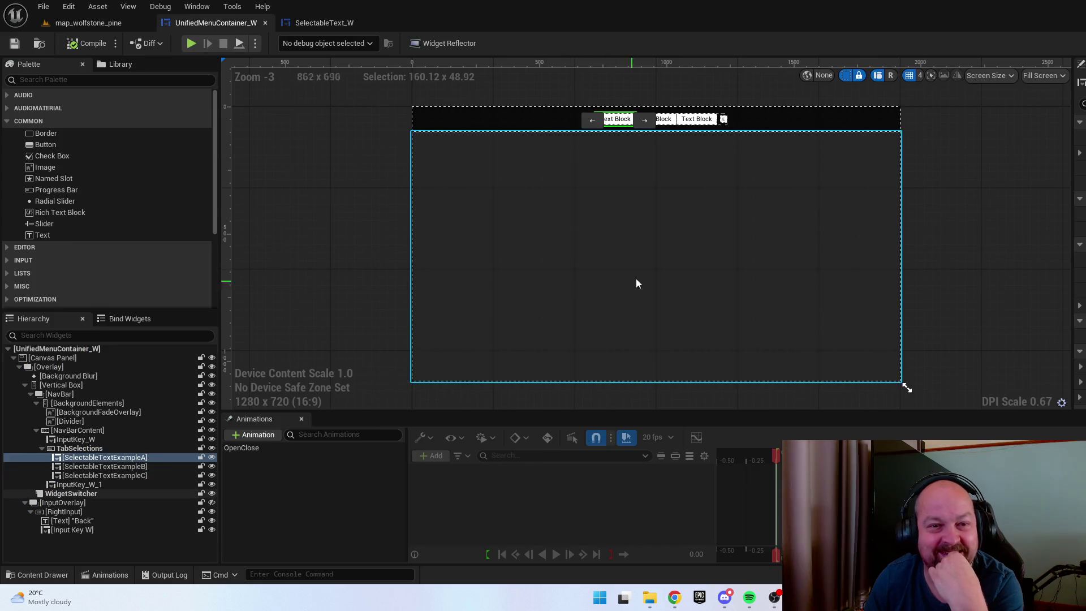
{"action": "scroll", "coordinate": [579, 153], "scroll_direction": "up", "scroll_amount": 5}
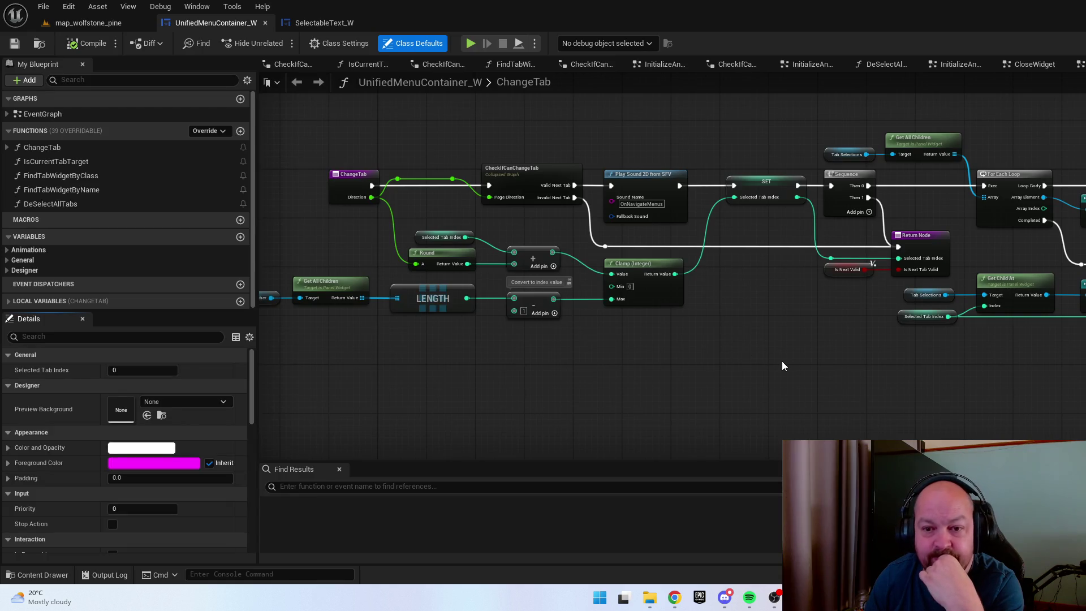
{"action": "mouse_move", "coordinate": [782, 365]}
{"action": "left_mouse_down"}
{"action": "mouse_move", "coordinate": [768, 354]}
{"action": "mouse_move", "coordinate": [467, 346]}
{"action": "mouse_move", "coordinate": [537, 358]}
{"action": "mouse_move", "coordinate": [867, 363]}
{"action": "mouse_move", "coordinate": [986, 354]}
{"action": "left_mouse_up"}
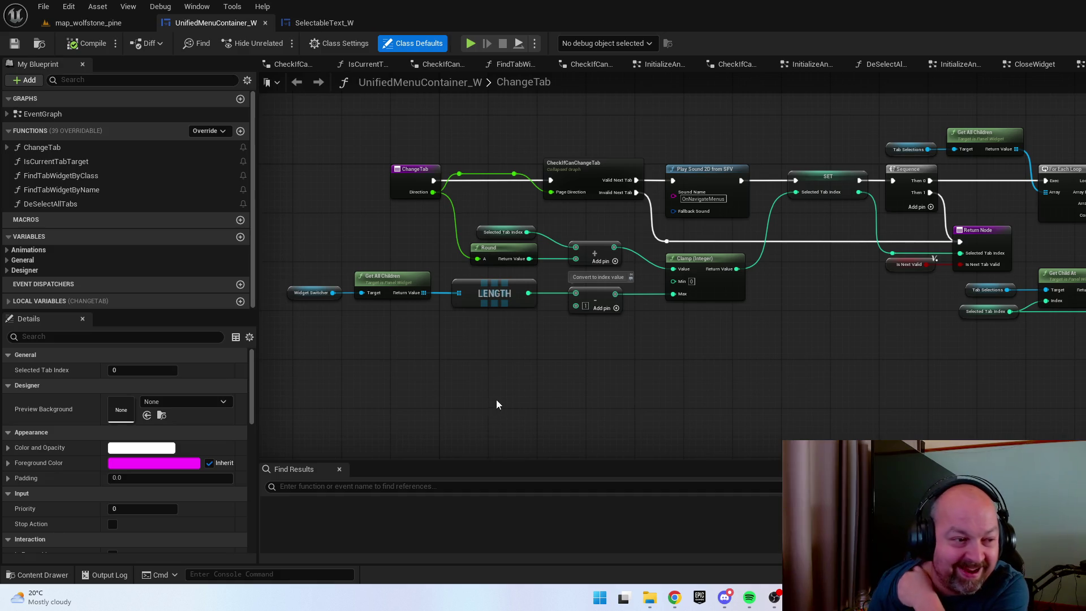
{"action": "left_click", "coordinate": [71, 119]}
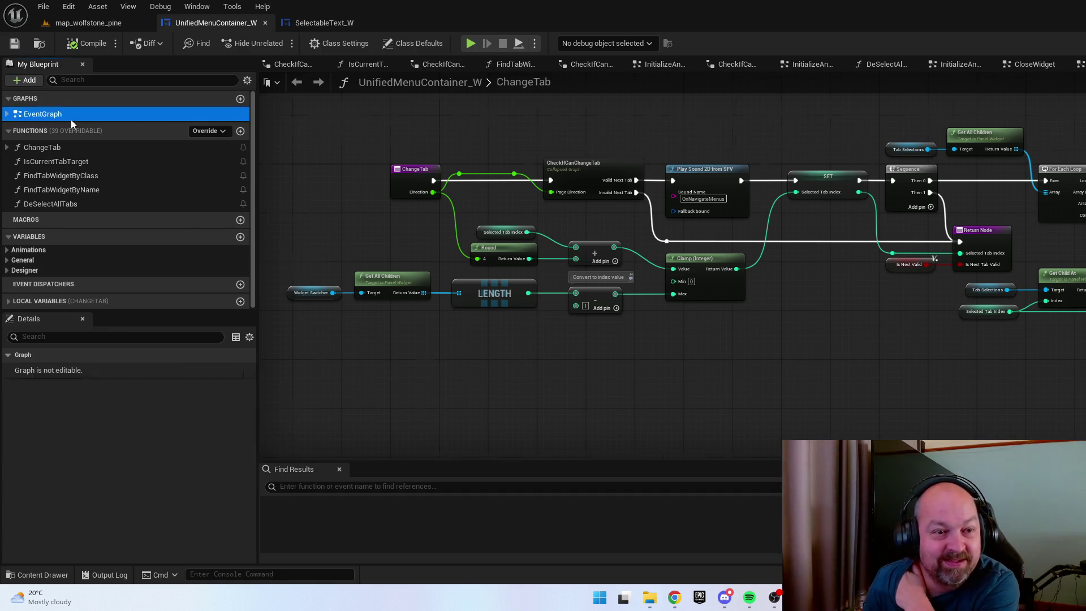
{"action": "double_click", "coordinate": [71, 120]}
{"action": "left_click_drag", "start_coordinate": [848, 375], "coordinate": [706, 344]}
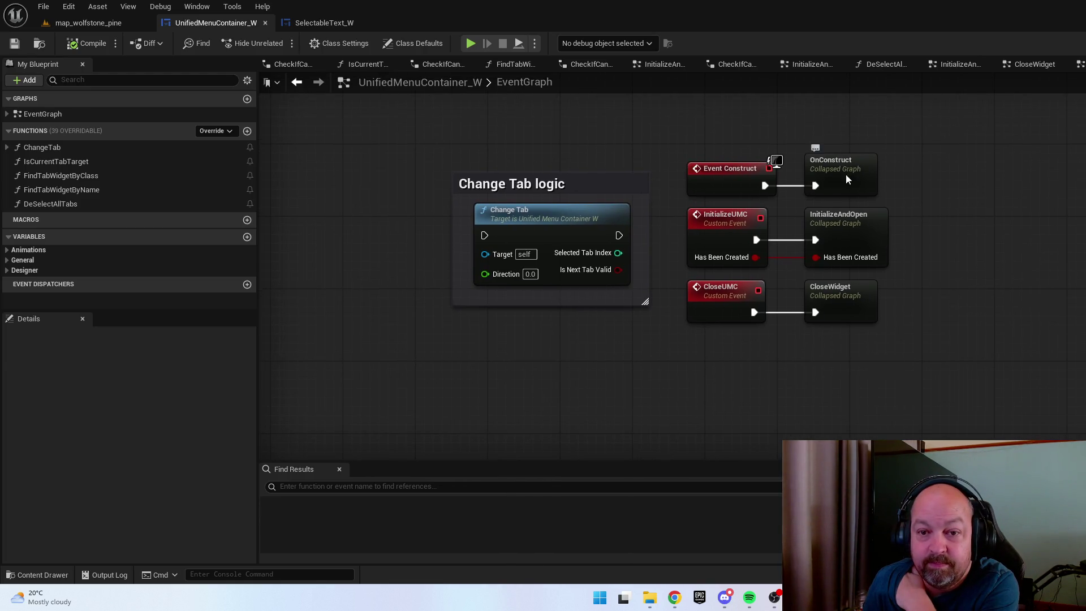
In OnConstruct > TwichEffect, disconnect WidgetElementsTwitch from Set Render Transform, then return to the map
{"action": "double_click", "coordinate": [847, 180]}
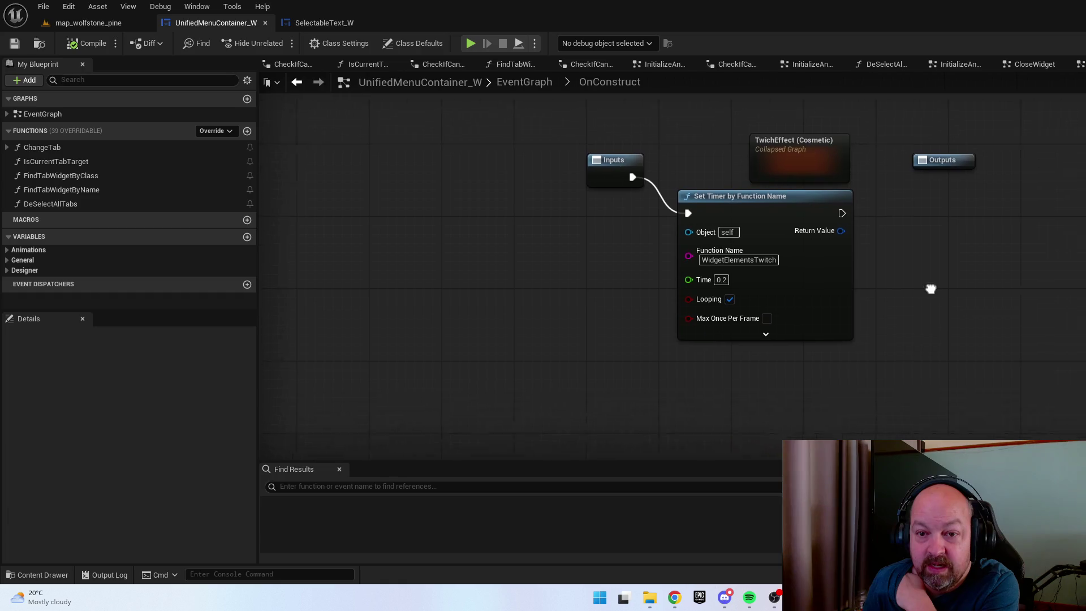
{"action": "double_click", "coordinate": [792, 150]}
{"action": "left_click_drag", "start_coordinate": [902, 304], "coordinate": [846, 348]}
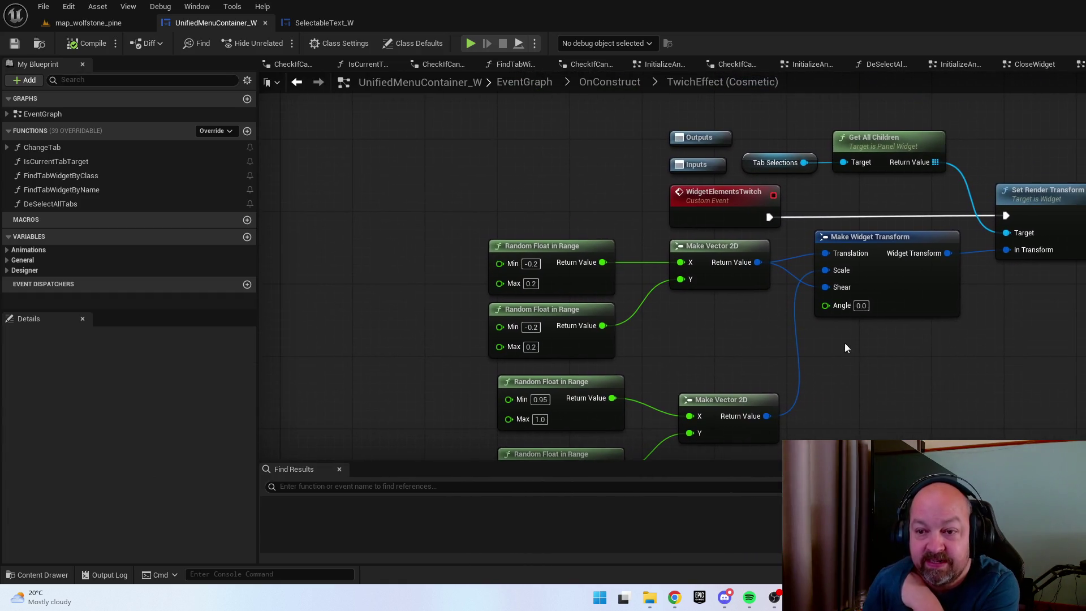
{"action": "left_click", "coordinate": [770, 218], "text": "alt"}
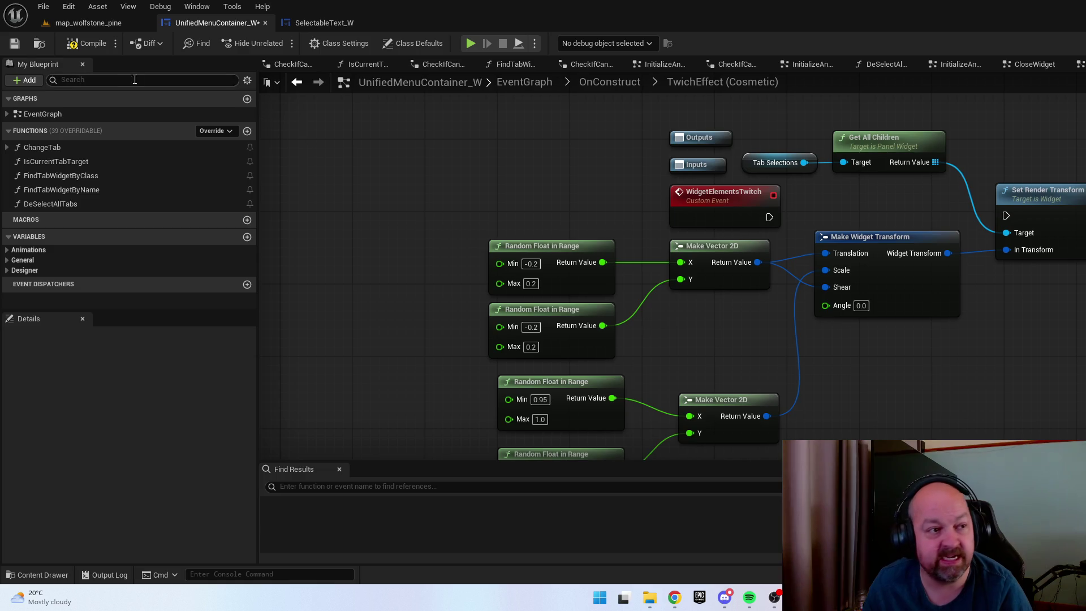
{"action": "left_click", "coordinate": [91, 23]}
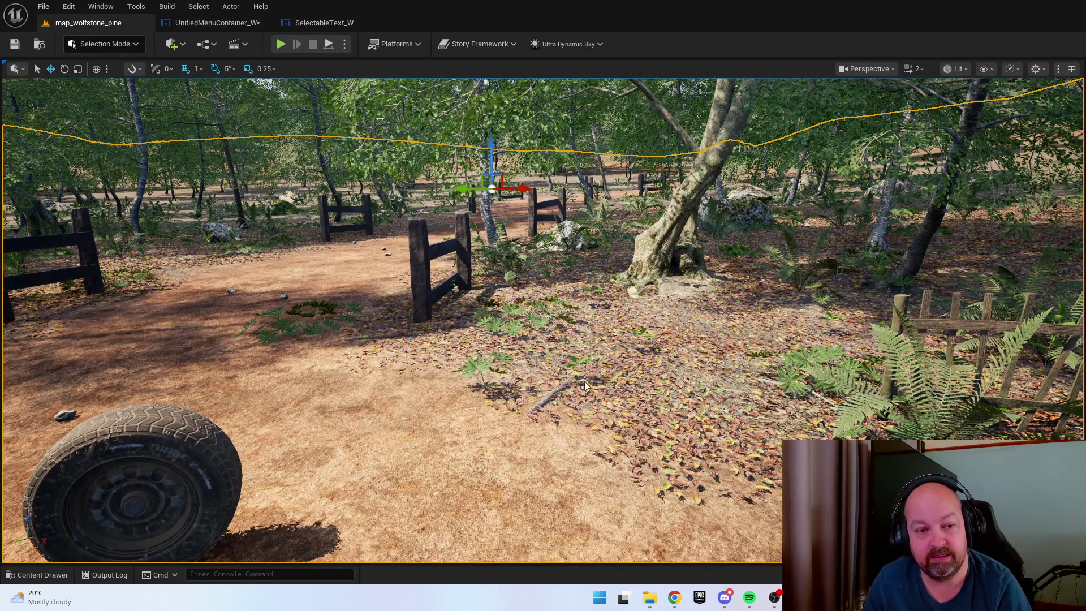
Play the level and cycle the Objectives, Inventory and Journal menu tabs, then close the menu
{"action": "key", "text": "alt+p"}
{"action": "key", "text": "Tab"}
{"action": "key", "text": "d"}
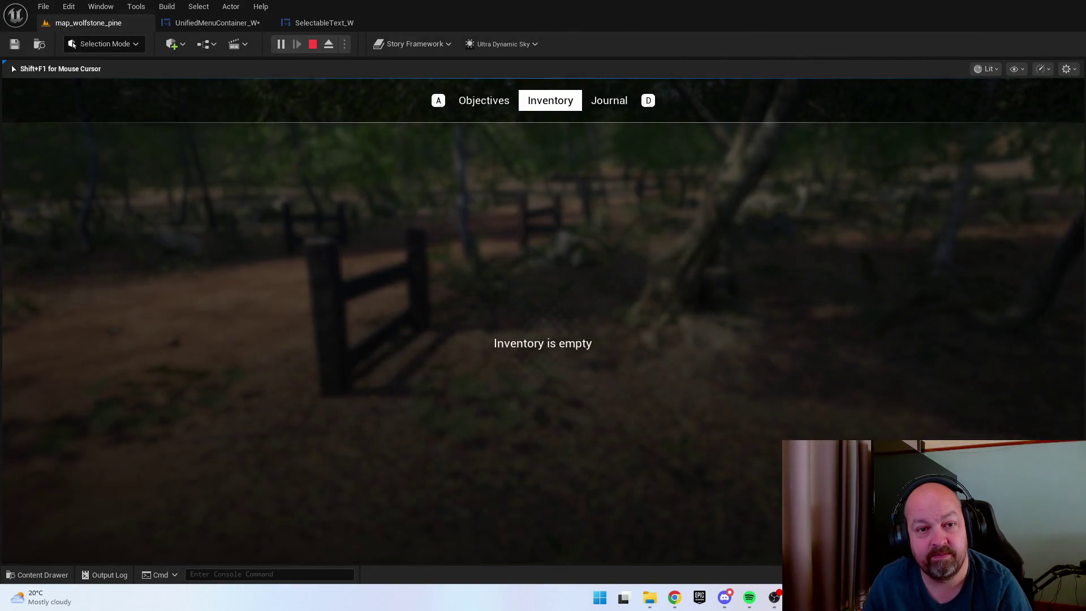
{"action": "key", "text": "d"}
{"action": "key", "text": "a"}
{"action": "key", "text": "a"}
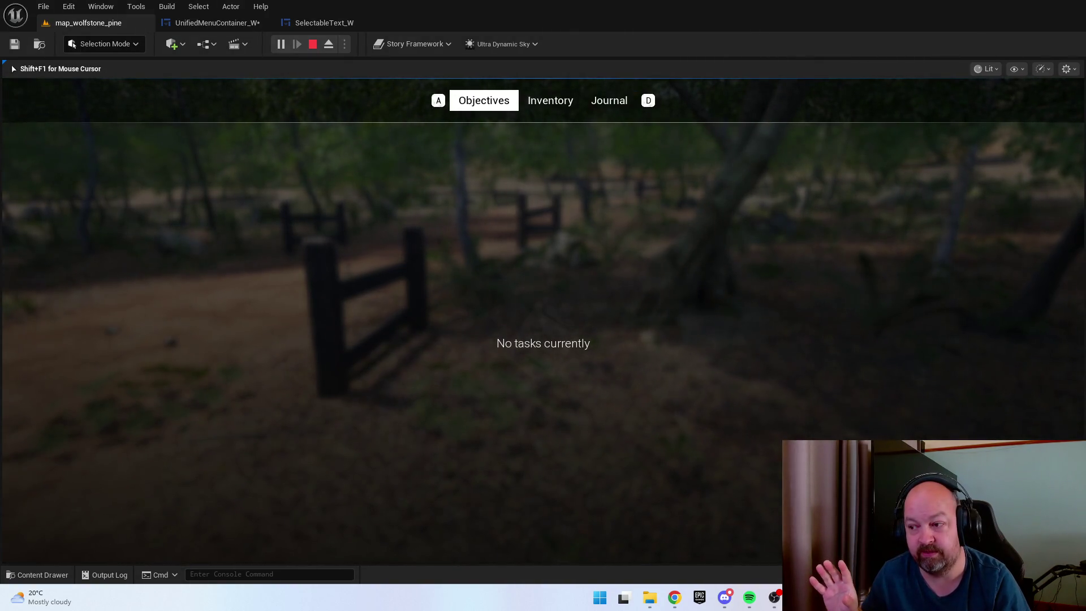
{"action": "key", "text": "d"}
{"action": "key", "text": "d"}
{"action": "key", "text": "a"}
{"action": "key", "text": "a"}
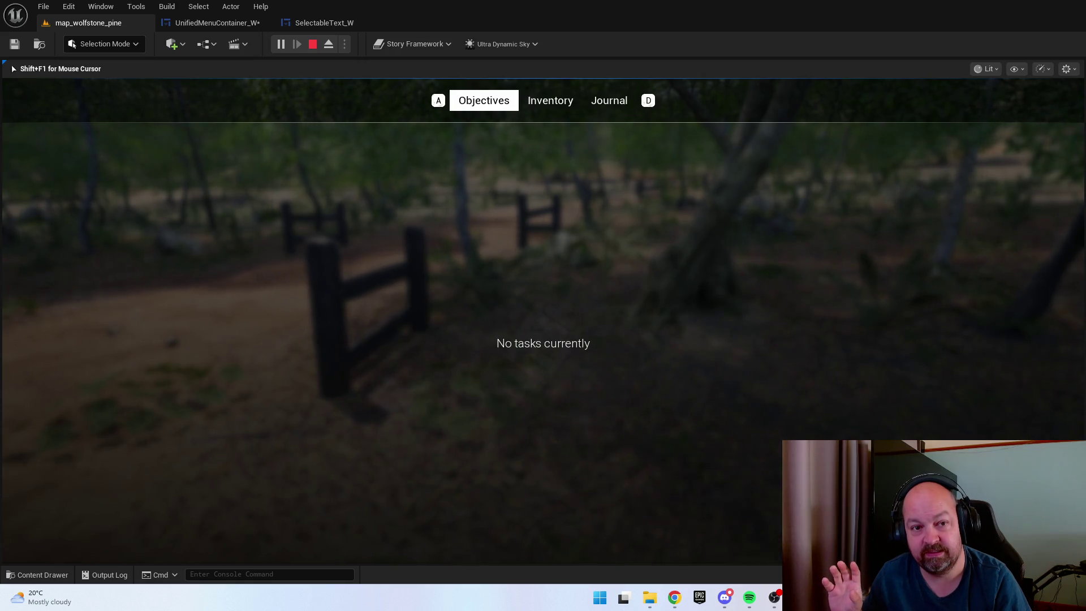
{"action": "key", "text": "d"}
{"action": "key", "text": "d"}
{"action": "key", "text": "a"}
{"action": "key", "text": "a"}
{"action": "key", "text": "Tab"}
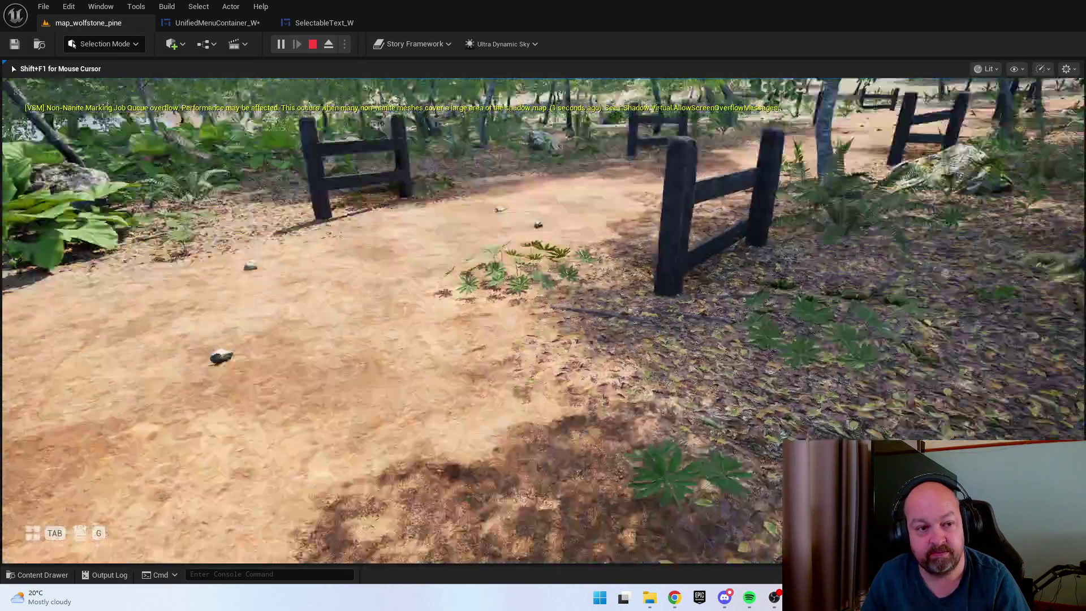
Pick up the screwdriver, confirm the Screw Driver appears in Inventory, then stop play
{"action": "key", "text": "w"}
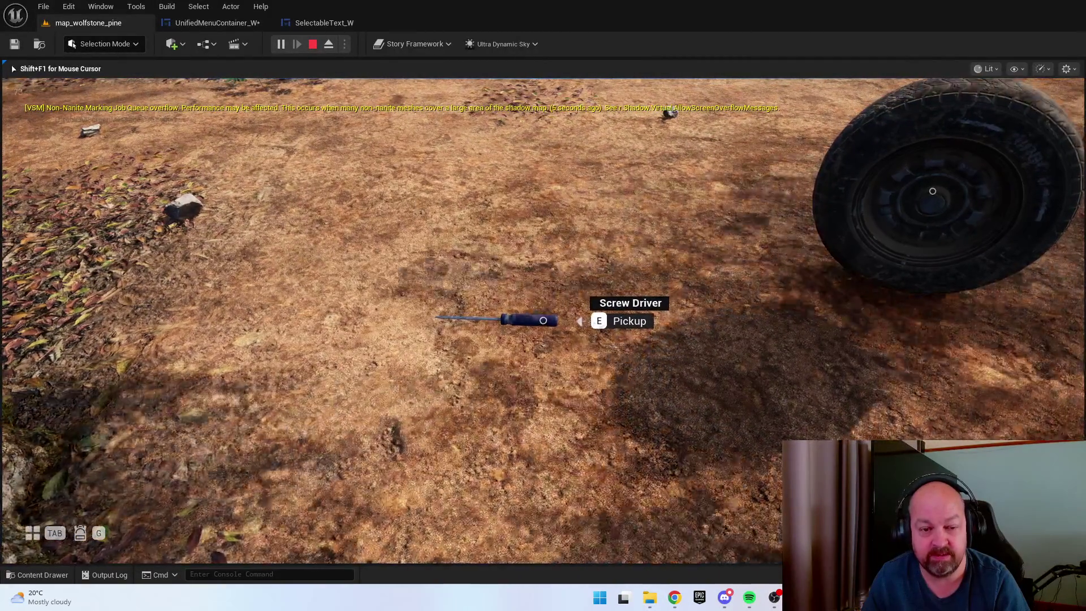
{"action": "key", "text": "e"}
{"action": "key", "text": "Tab"}
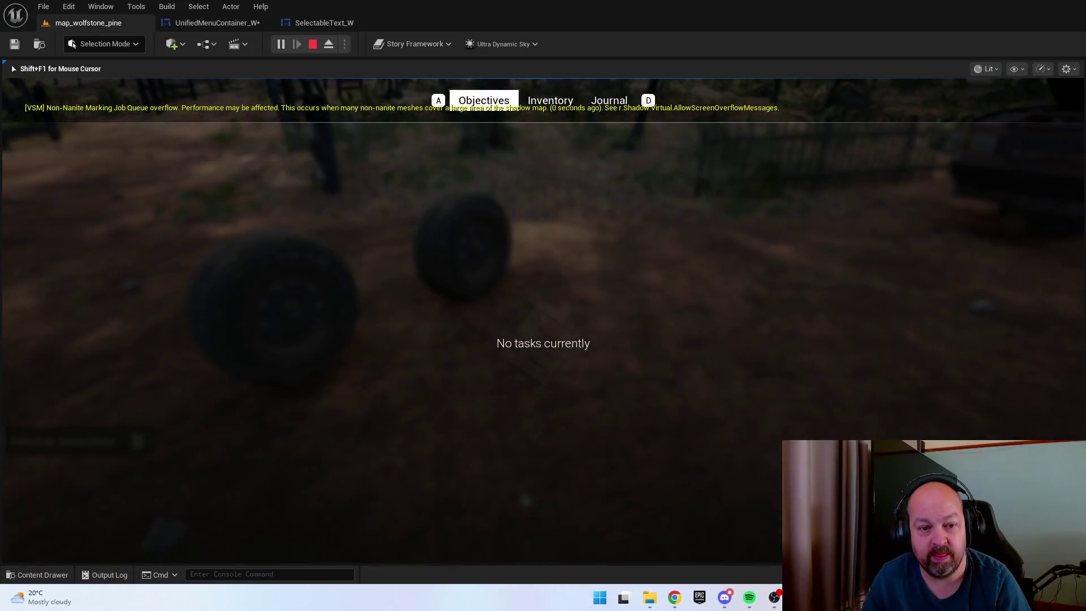
{"action": "key", "text": "d"}
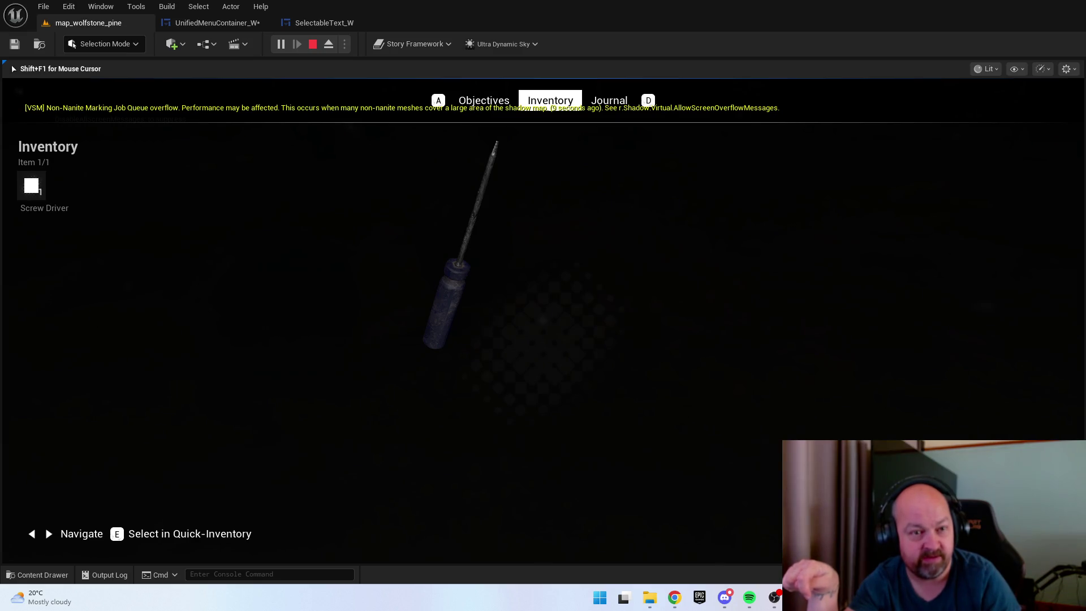
{"action": "key", "text": "Escape"}
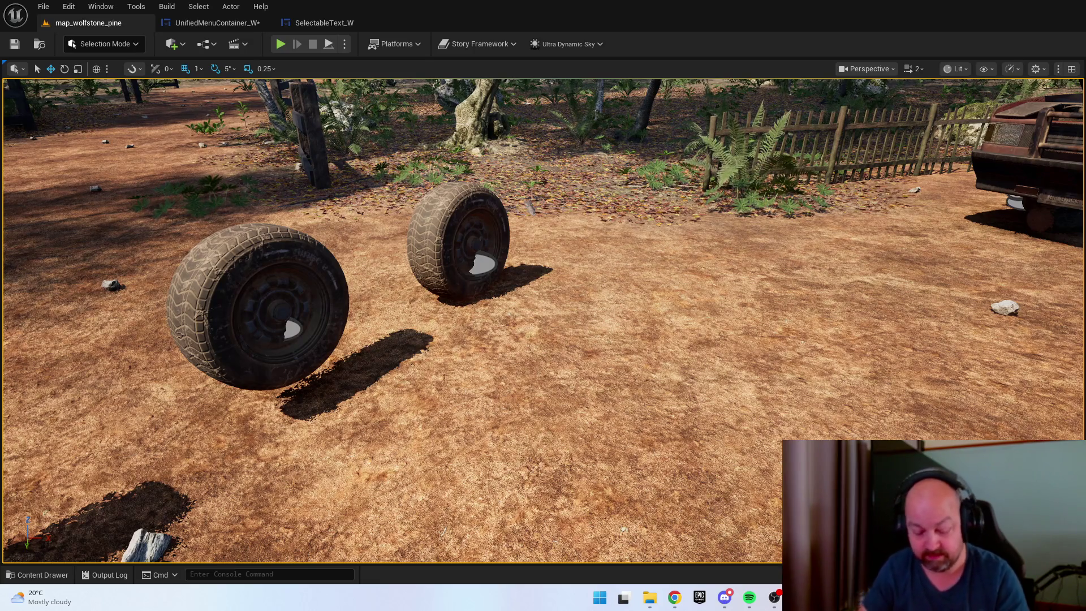
Save map_wolfstone_pine with Ctrl+S and show the UserInterface Widgets folder in the content drawer
{"action": "key", "text": "ctrl+s"}
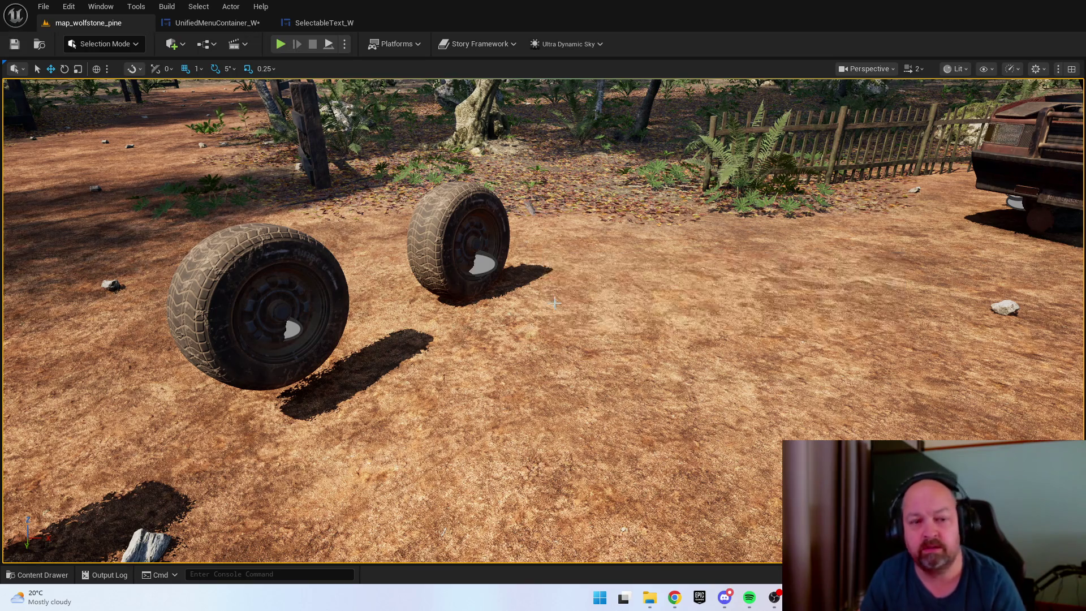
{"action": "left_click_drag", "start_coordinate": [523, 225], "coordinate": [523, 225]}
{"action": "key", "text": "ctrl+space"}
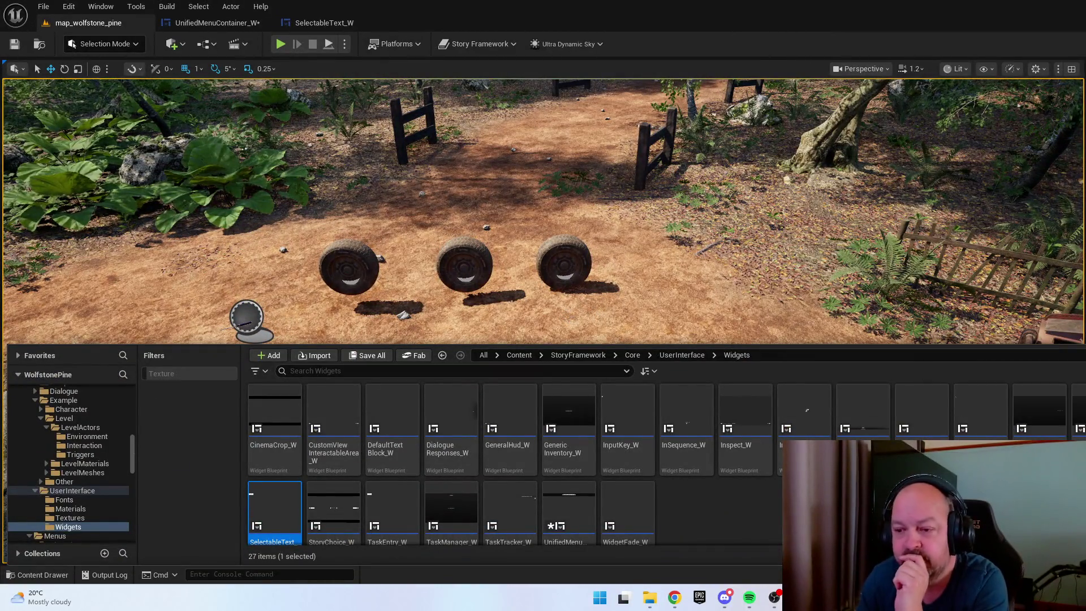
{"action": "left_click", "coordinate": [715, 535]}
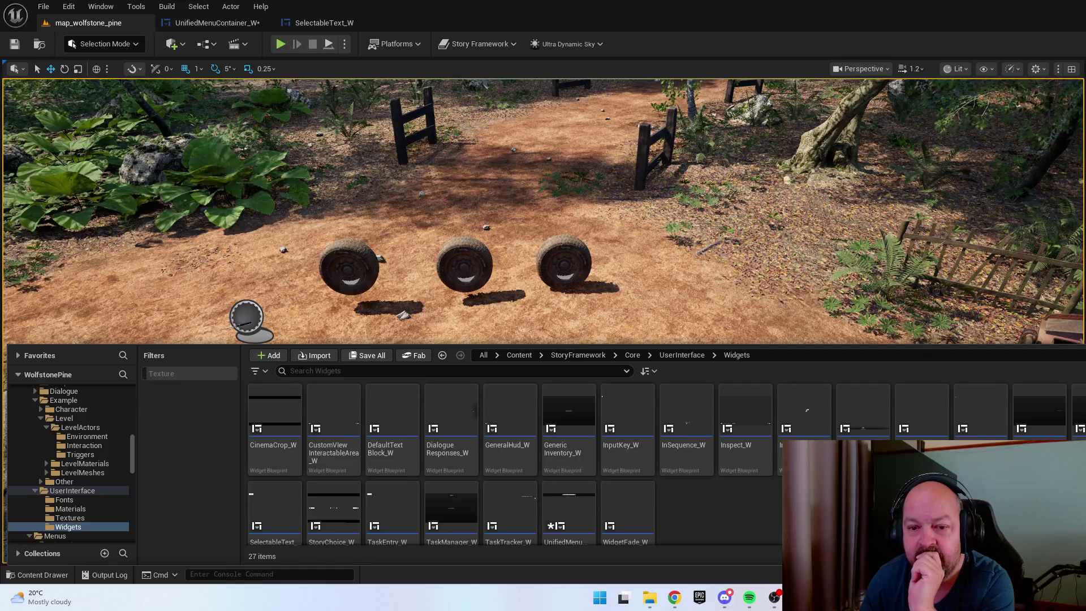
{"action": "scroll", "coordinate": [722, 510], "scroll_direction": "down", "scroll_amount": 1}
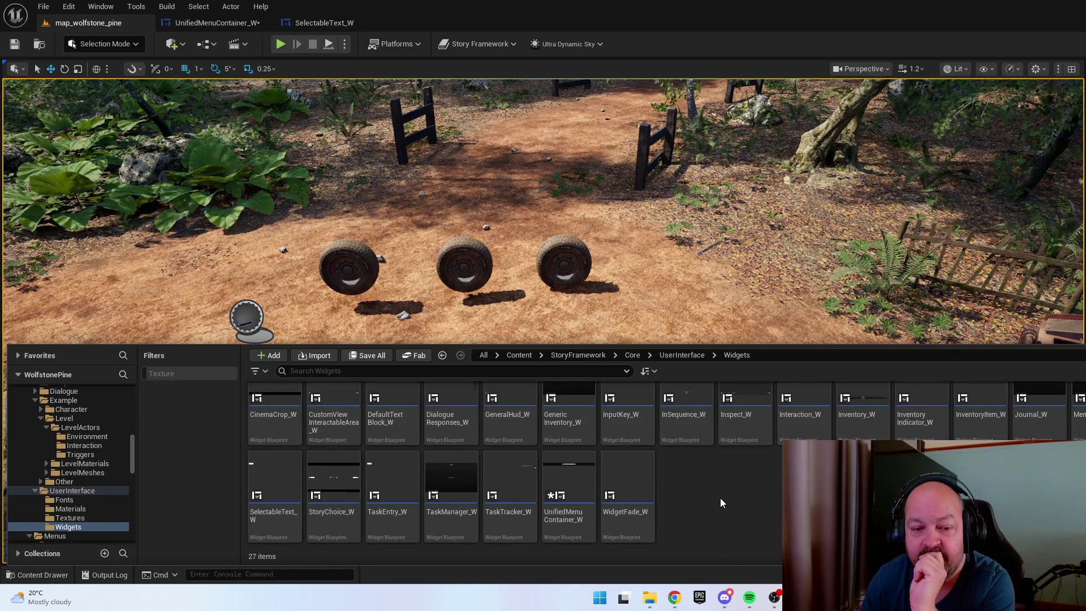
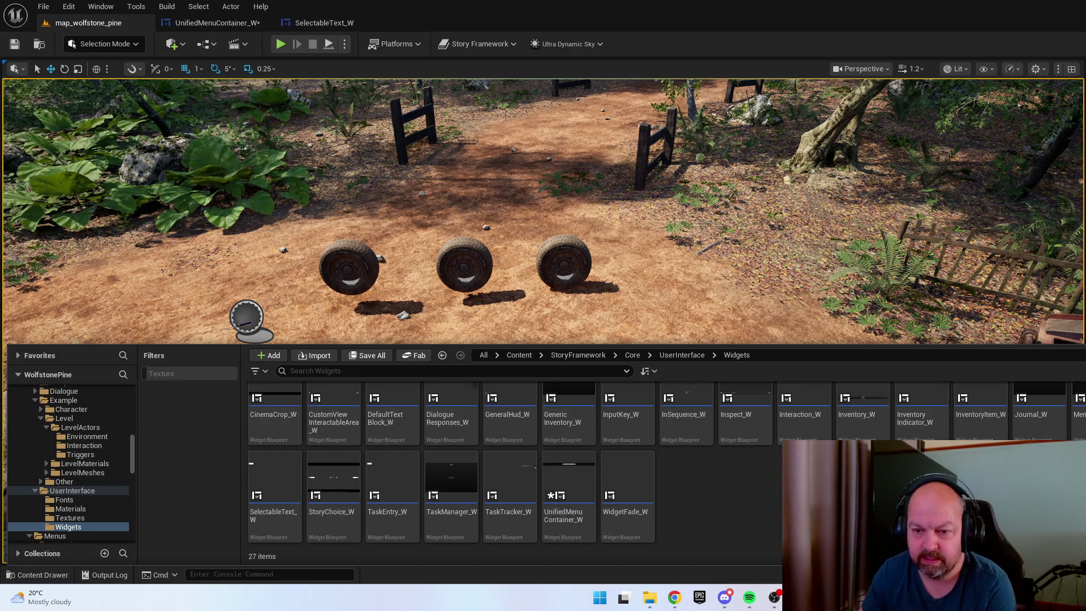
Open Interaction_W in Graph mode and inspect its TwitchEffect (Cosmetics) collapsed graph
{"action": "double_click", "coordinate": [805, 396]}
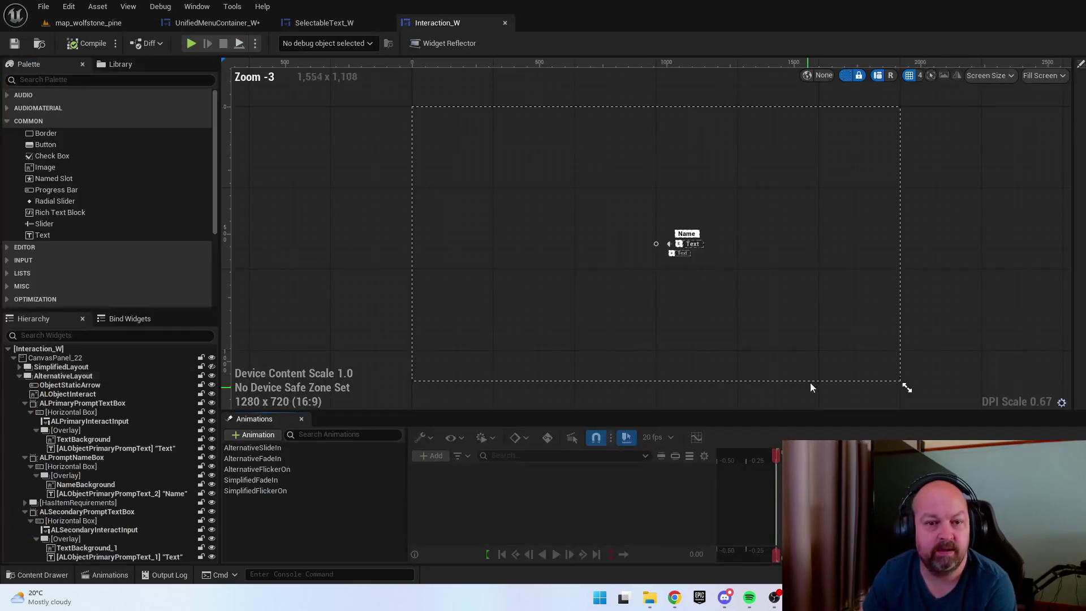
{"action": "key", "text": "ctrl+shift+alt+g"}
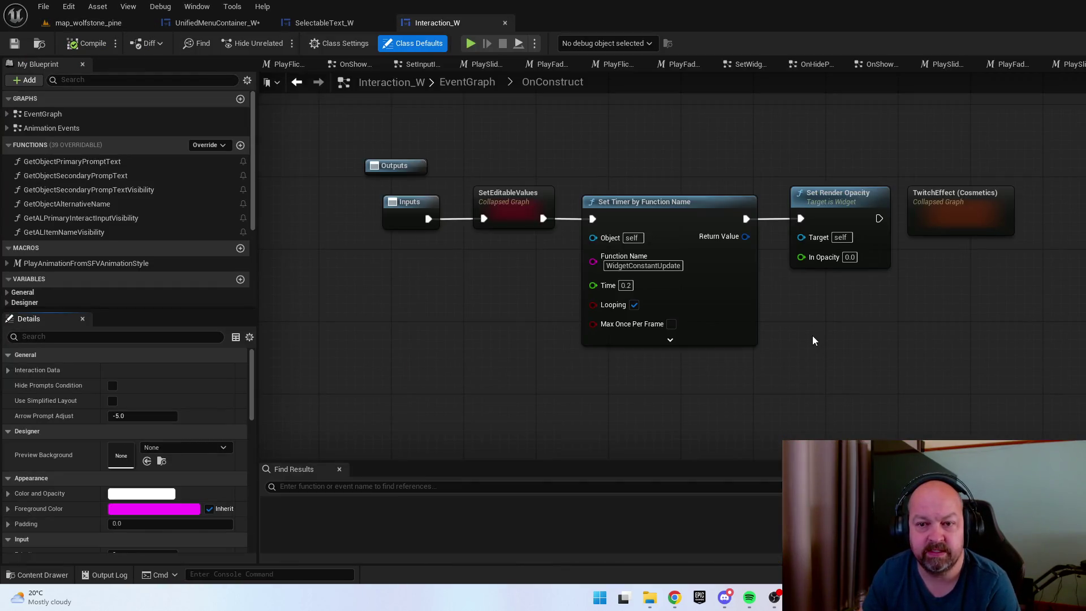
{"action": "double_click", "coordinate": [936, 217]}
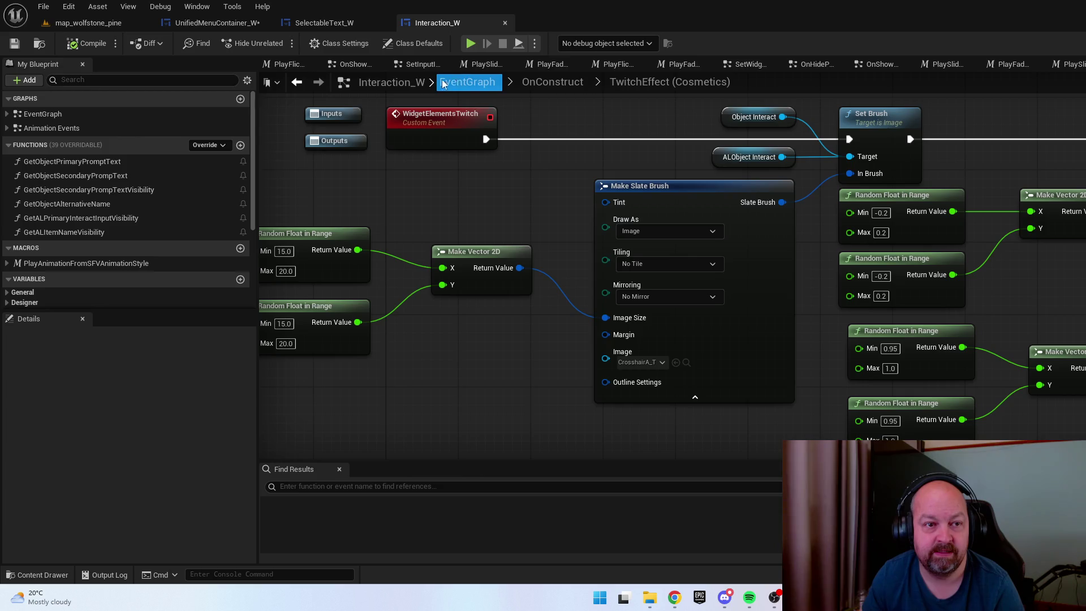
{"action": "left_click", "coordinate": [480, 81]}
Inspect the OnConstruct and TwitchEffect collapsed graphs, ending back on OnConstruct
{"action": "left_click_drag", "start_coordinate": [577, 153], "coordinate": [472, 217]}
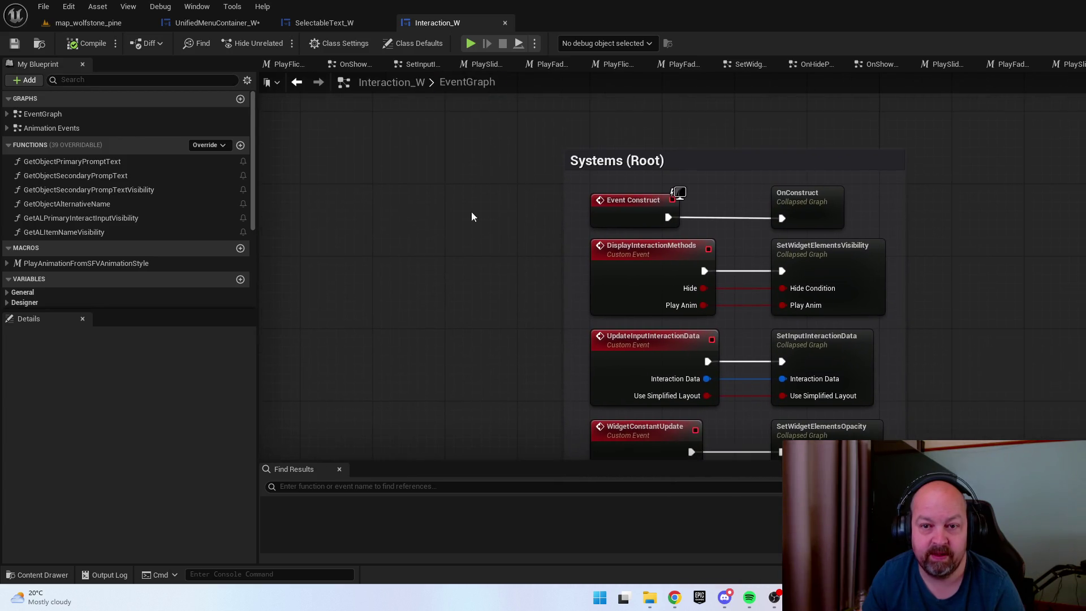
{"action": "double_click", "coordinate": [792, 204]}
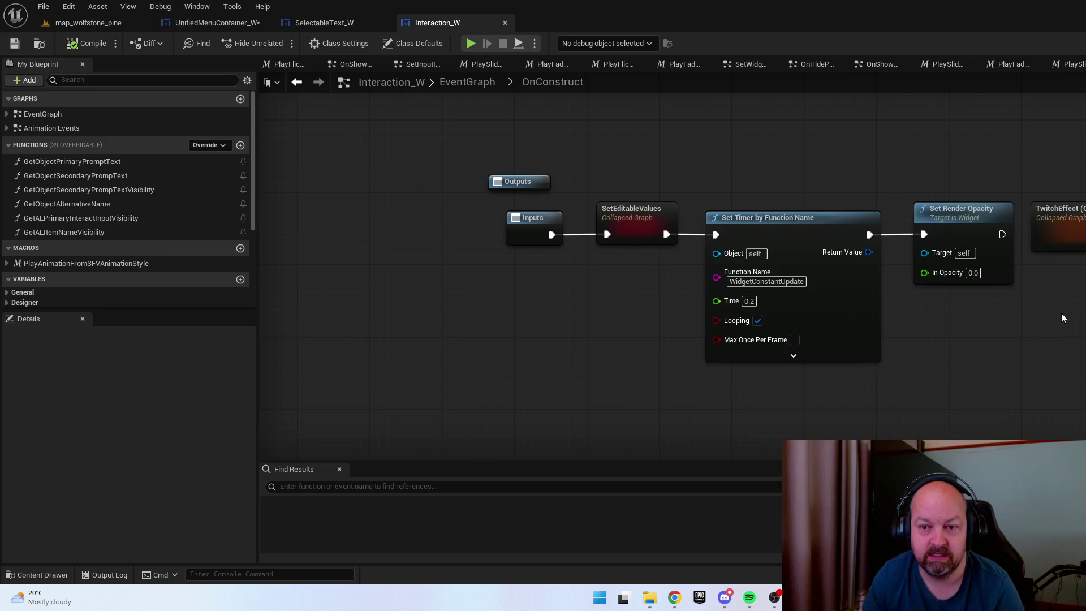
{"action": "left_click", "coordinate": [1050, 229]}
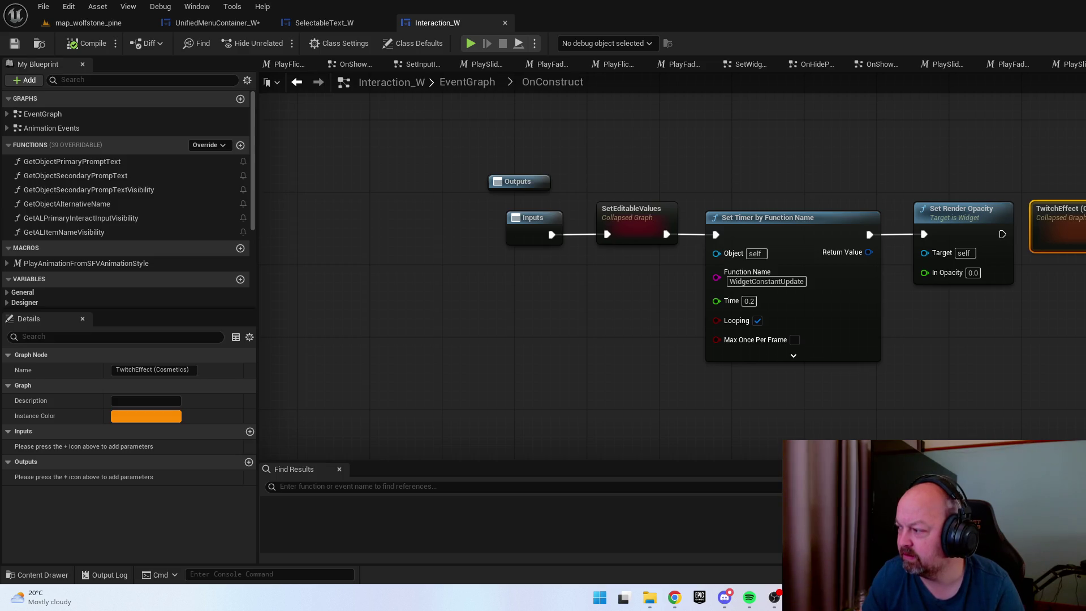
{"action": "double_click", "coordinate": [1057, 232]}
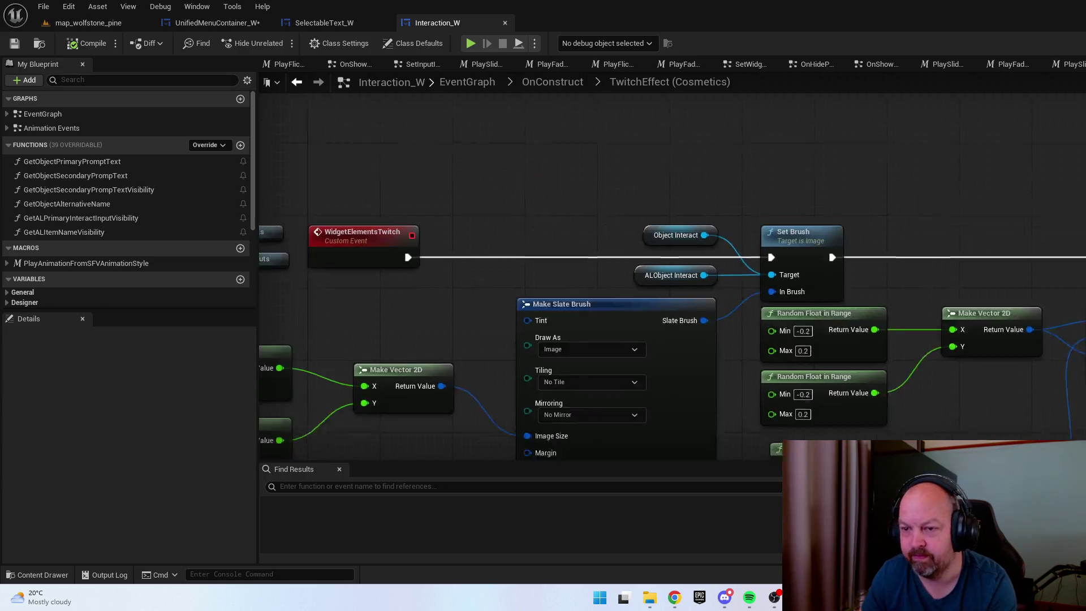
{"action": "mouse_move", "coordinate": [1063, 286]}
{"action": "left_mouse_down"}
{"action": "mouse_move", "coordinate": [1085, 296]}
{"action": "mouse_move", "coordinate": [1085, 265]}
{"action": "left_mouse_up"}
{"action": "key", "text": "alt+Left"}
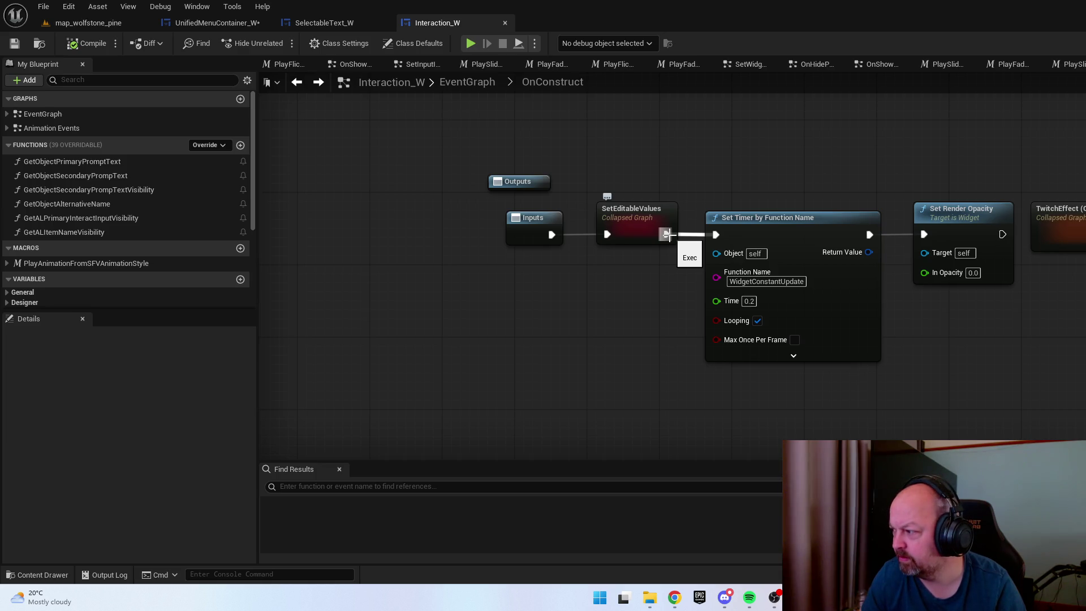
Break the SetEditableValues-to-Set Timer wire and compile Interaction_W
{"action": "left_click", "coordinate": [666, 234], "text": "alt"}
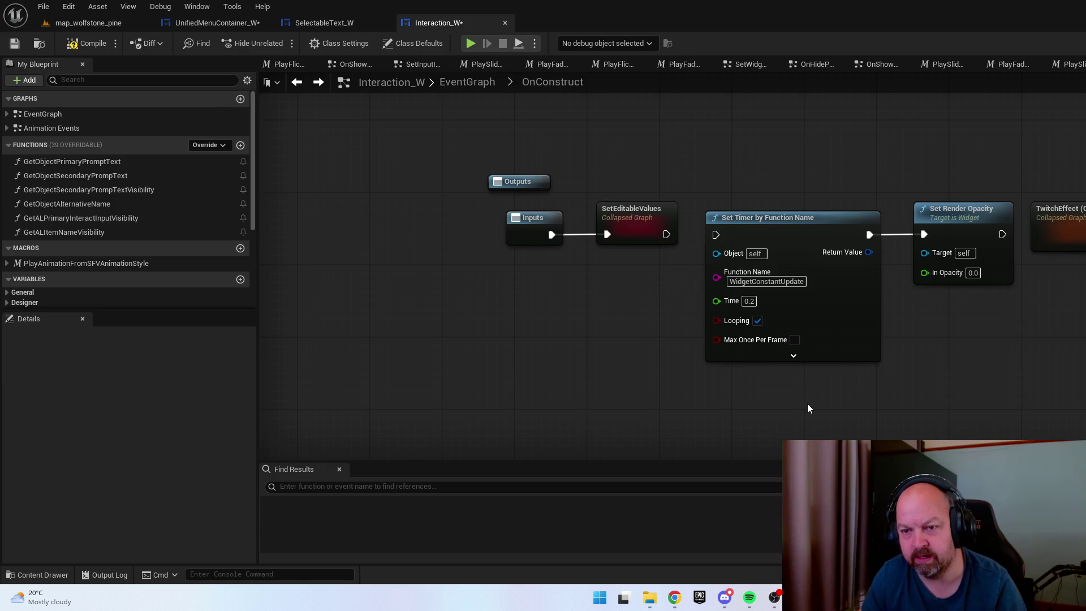
{"action": "left_click", "coordinate": [84, 41]}
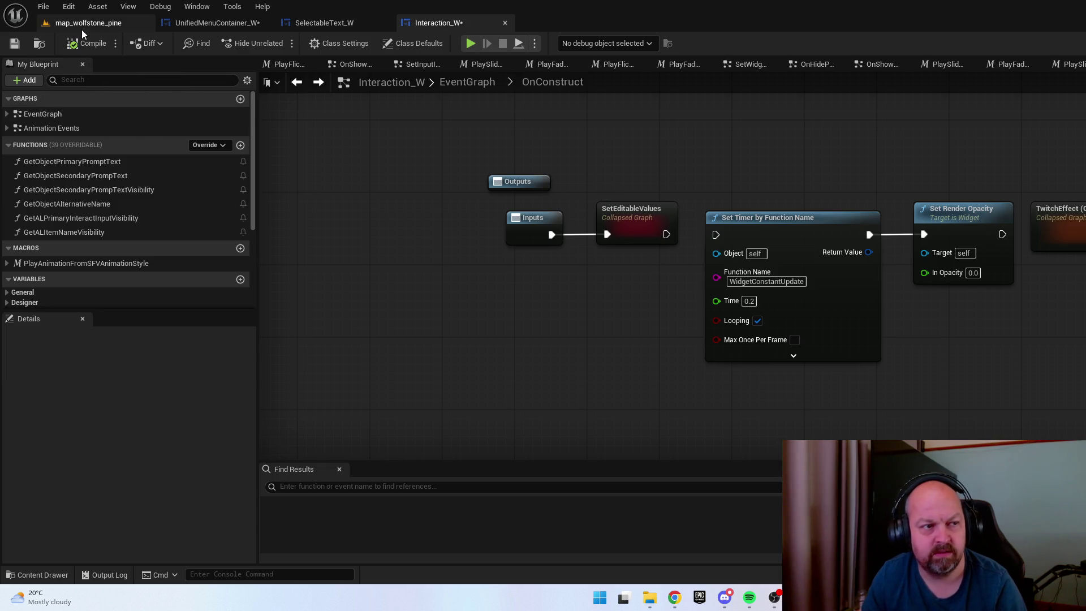
{"action": "left_click", "coordinate": [85, 23]}
Playtest the level, picking up the Screw Driver and checking the tyre pickups
{"action": "right_click", "coordinate": [706, 420]}
{"action": "key", "text": "Escape"}
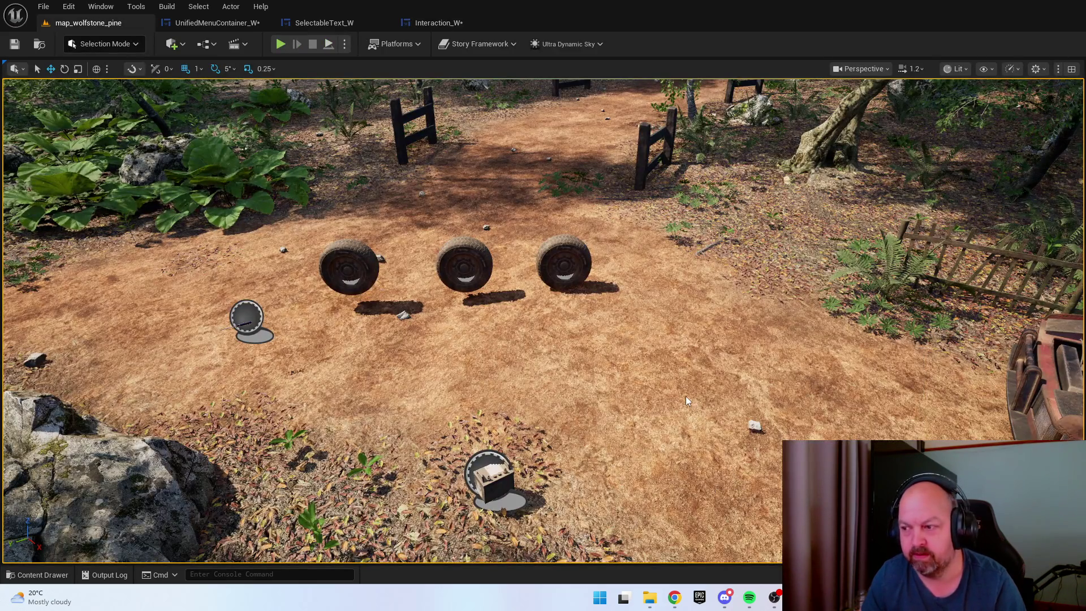
{"action": "key", "text": "alt+p"}
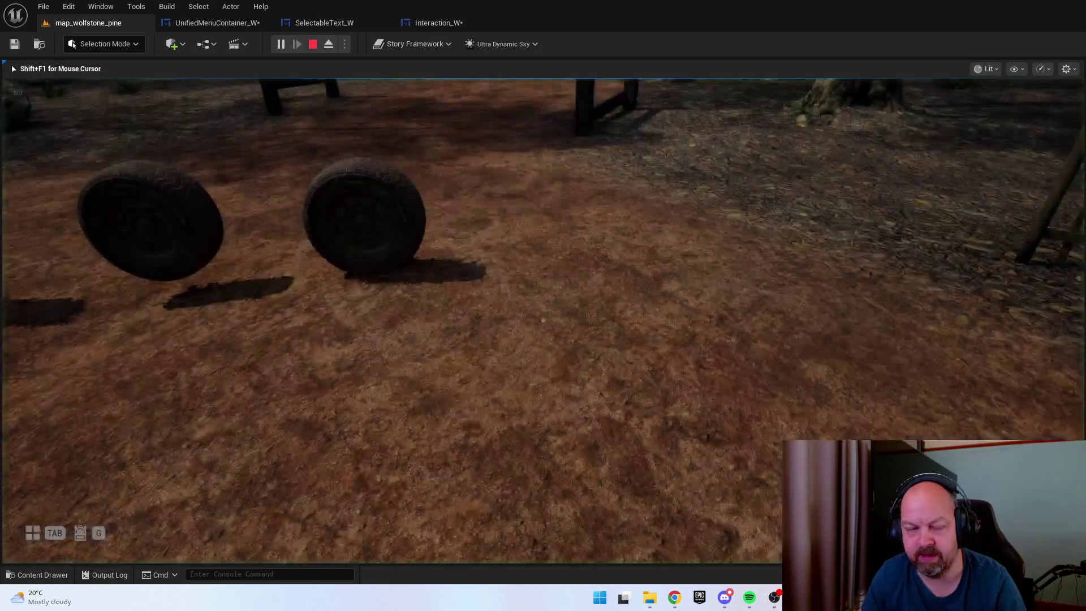
{"action": "key", "text": "w"}
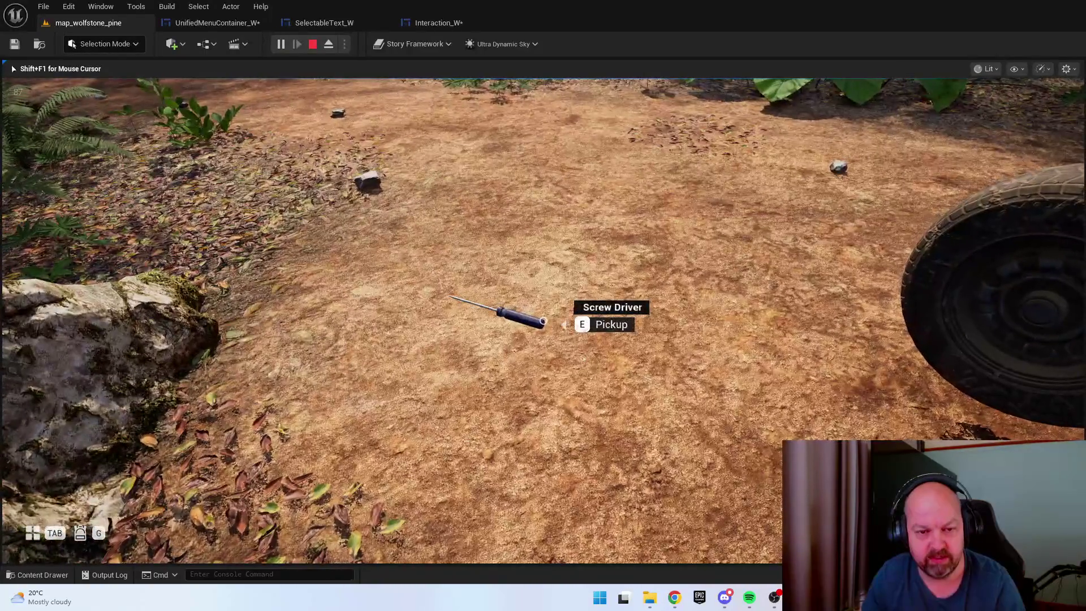
{"action": "key", "text": "e"}
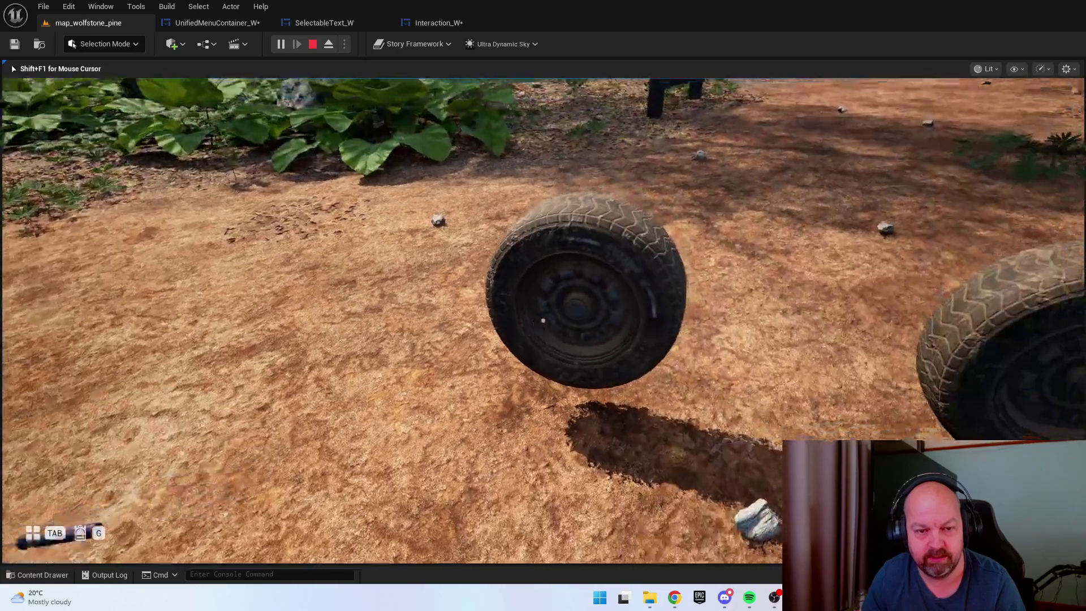
{"action": "key", "text": "w"}
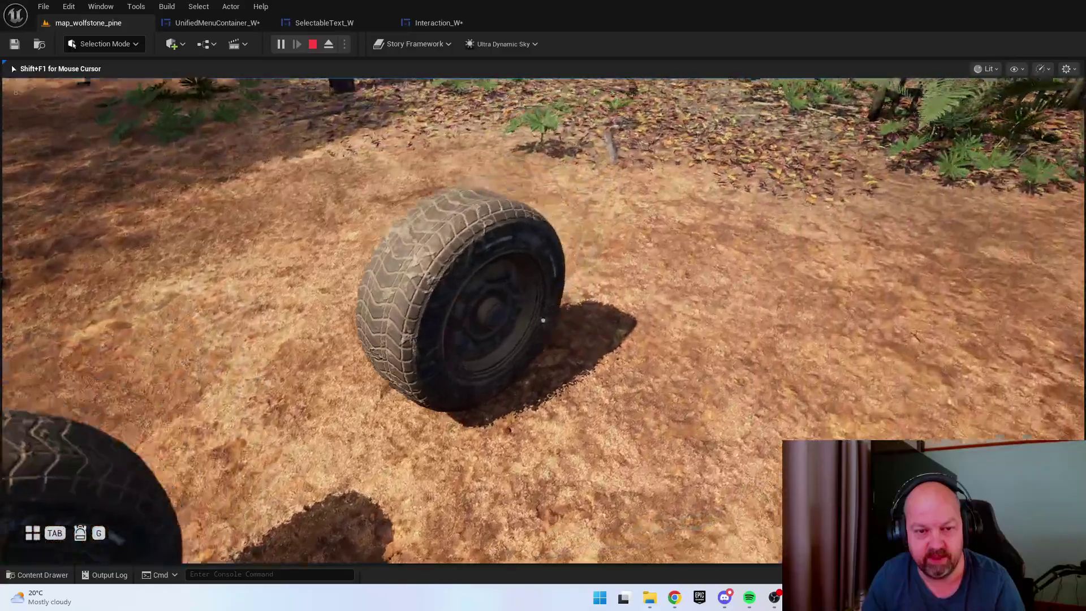
{"action": "key", "text": "w"}
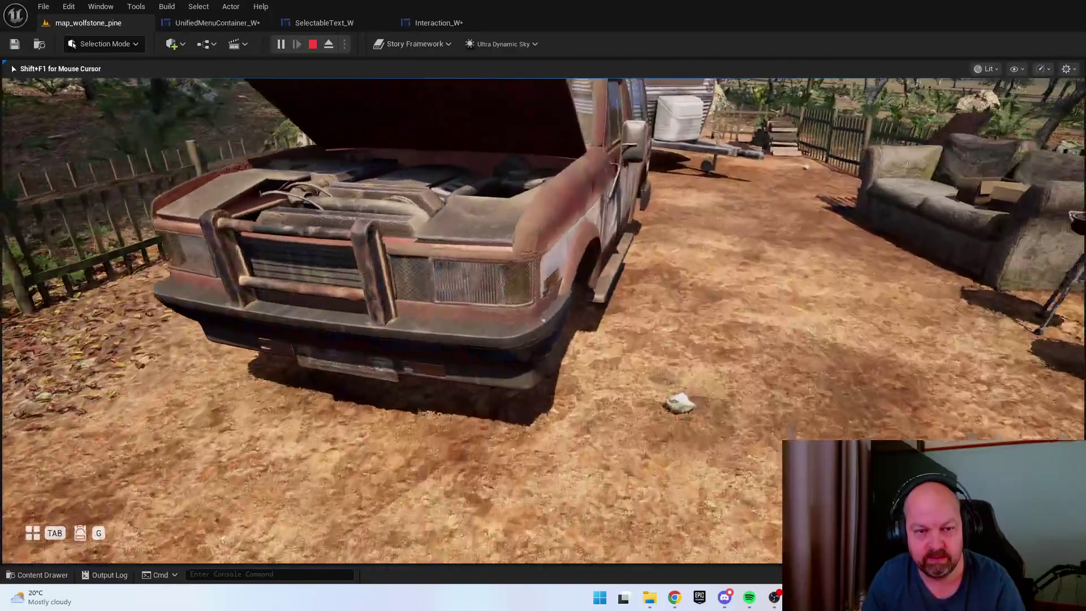
{"action": "key", "text": "Escape"}
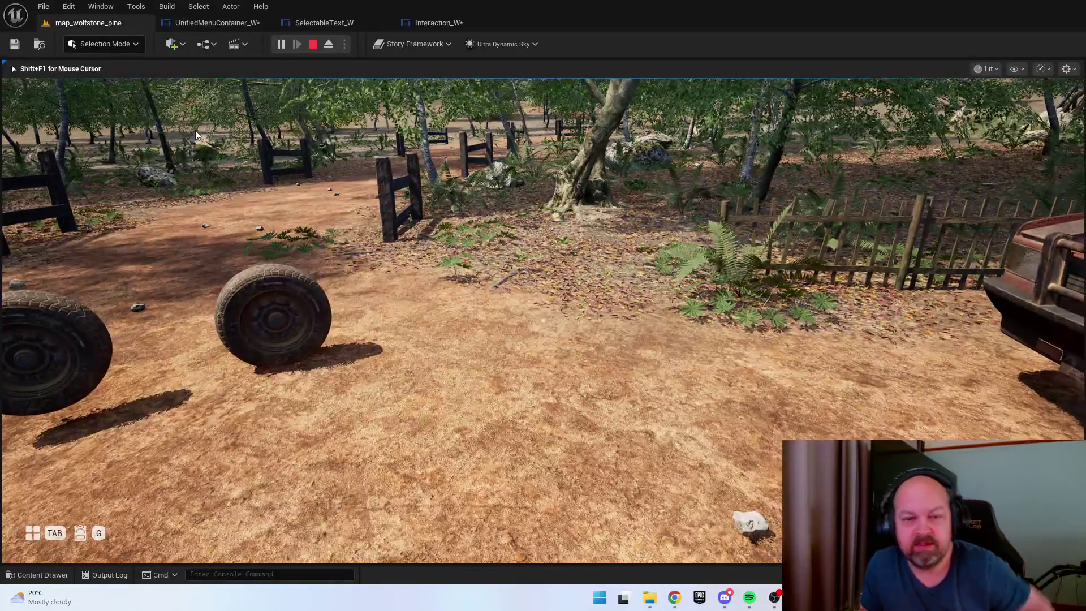
{"action": "key", "text": "ctrl+space"}
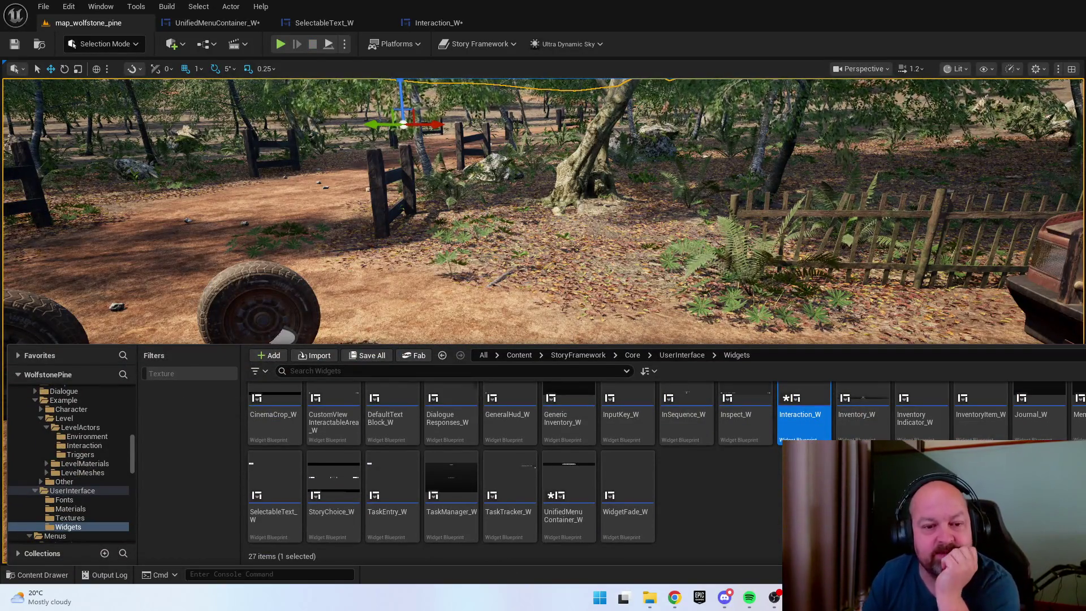
Open the Inventory_W widget blueprint from the Widgets folder
{"action": "left_click", "coordinate": [890, 393]}
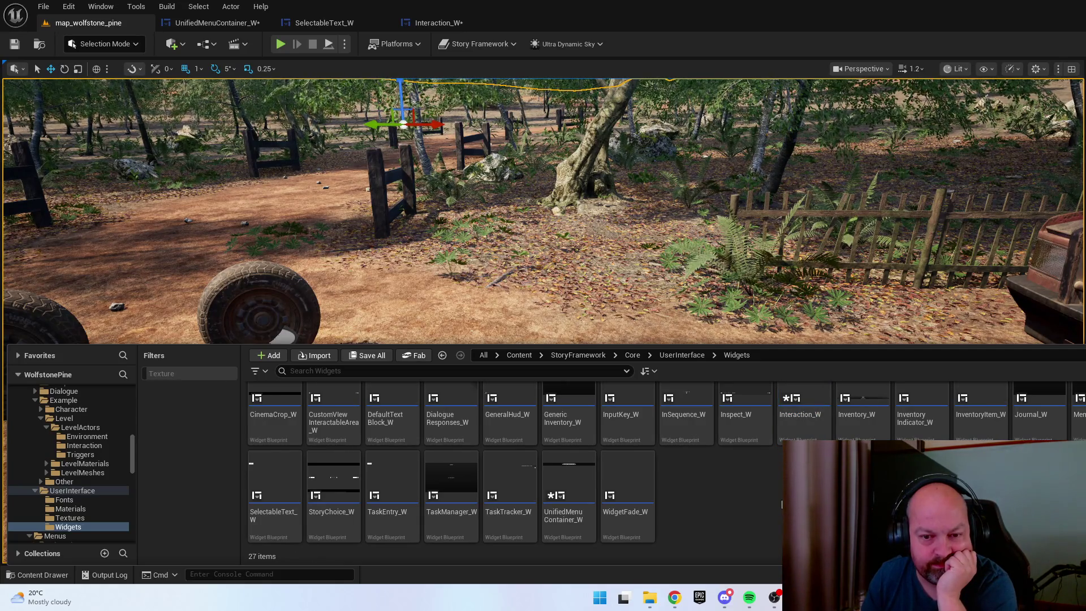
{"action": "scroll", "coordinate": [509, 464], "scroll_direction": "up", "scroll_amount": 1}
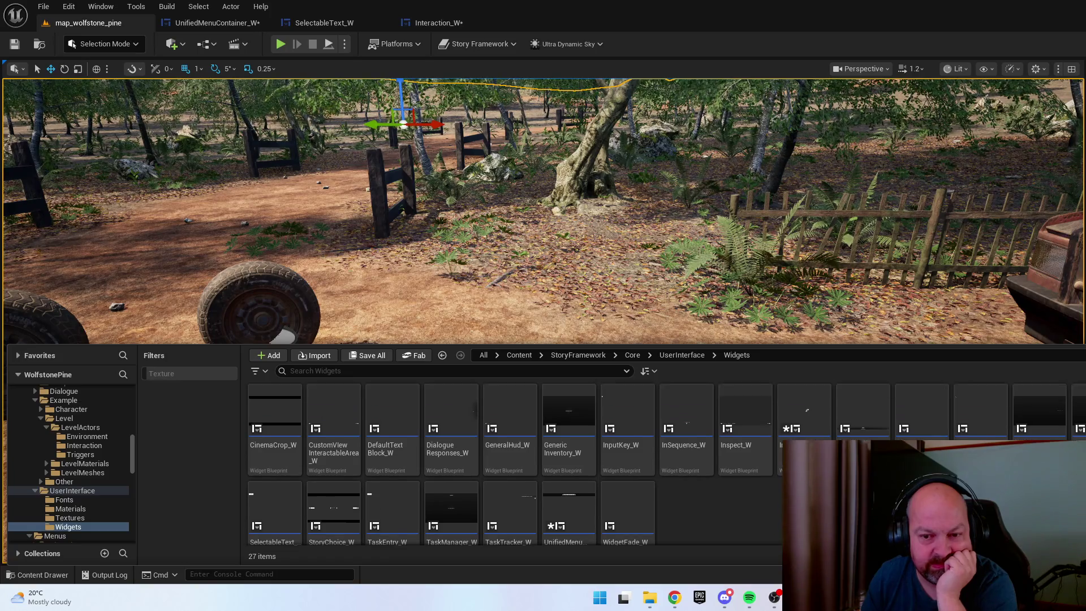
{"action": "double_click", "coordinate": [876, 410]}
{"action": "scroll", "coordinate": [649, 395], "scroll_direction": "up", "scroll_amount": 2}
{"action": "scroll", "coordinate": [652, 364], "scroll_direction": "down", "scroll_amount": 5}
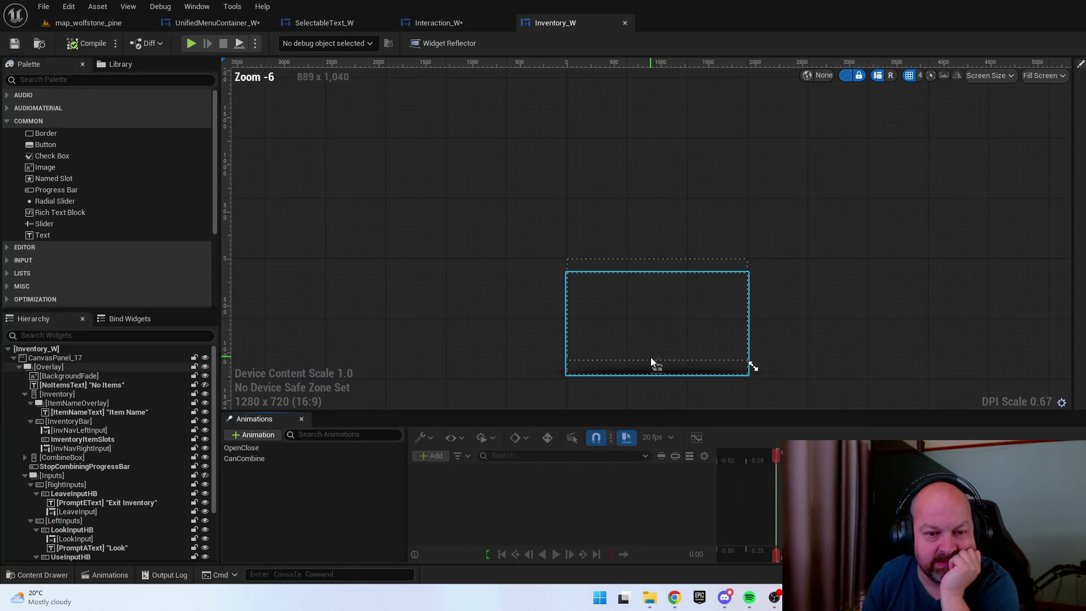
{"action": "scroll", "coordinate": [637, 339], "scroll_direction": "up", "scroll_amount": 10}
Inspect the Item Name text, left navigation input and the box above Item Name
{"action": "left_click", "coordinate": [564, 270]}
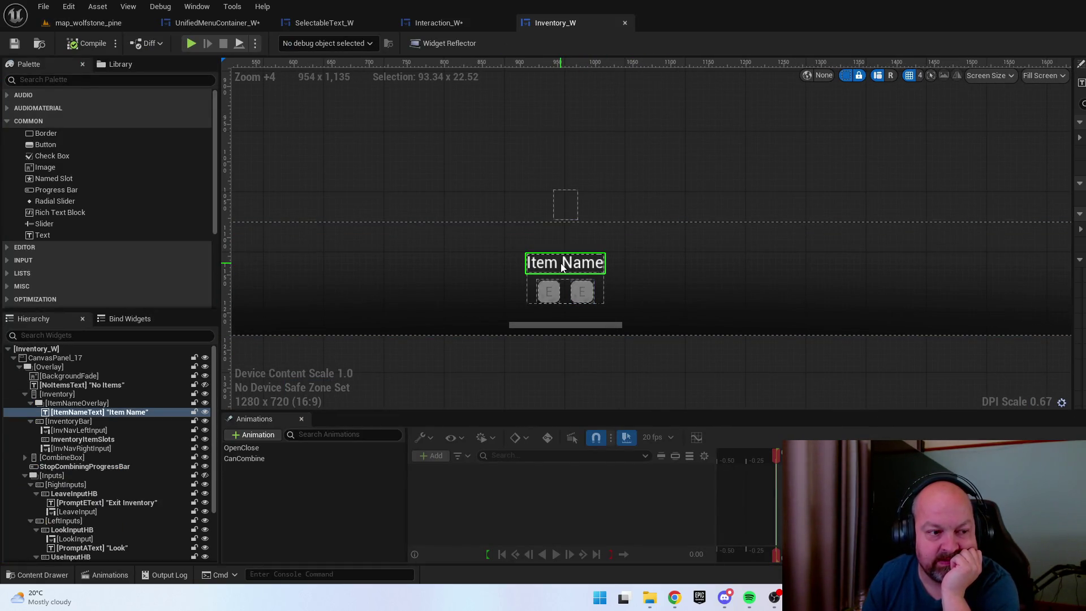
{"action": "left_click", "coordinate": [553, 297]}
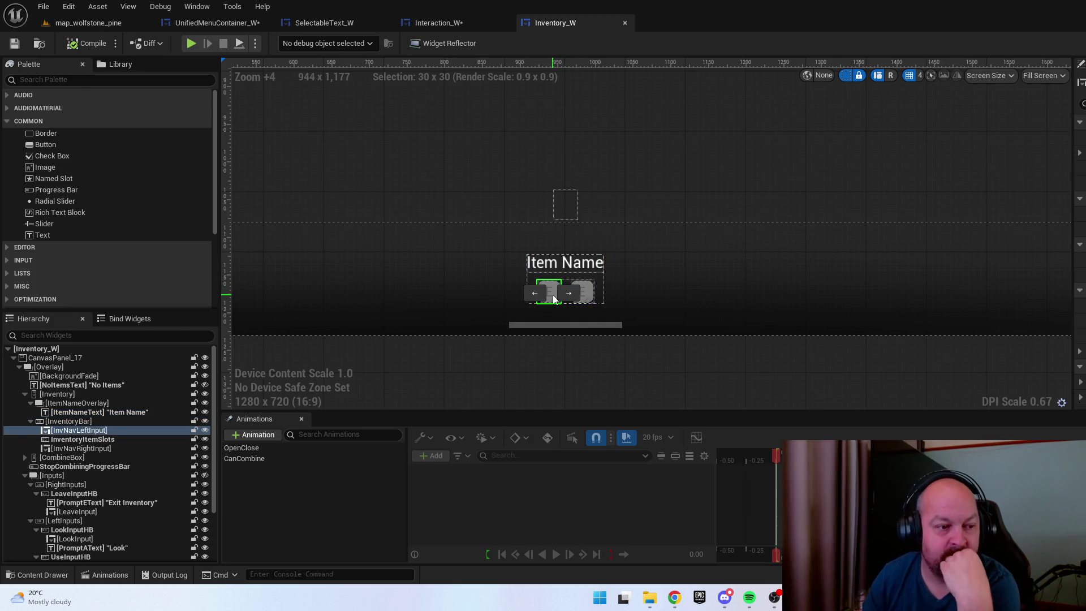
{"action": "left_click", "coordinate": [566, 263]}
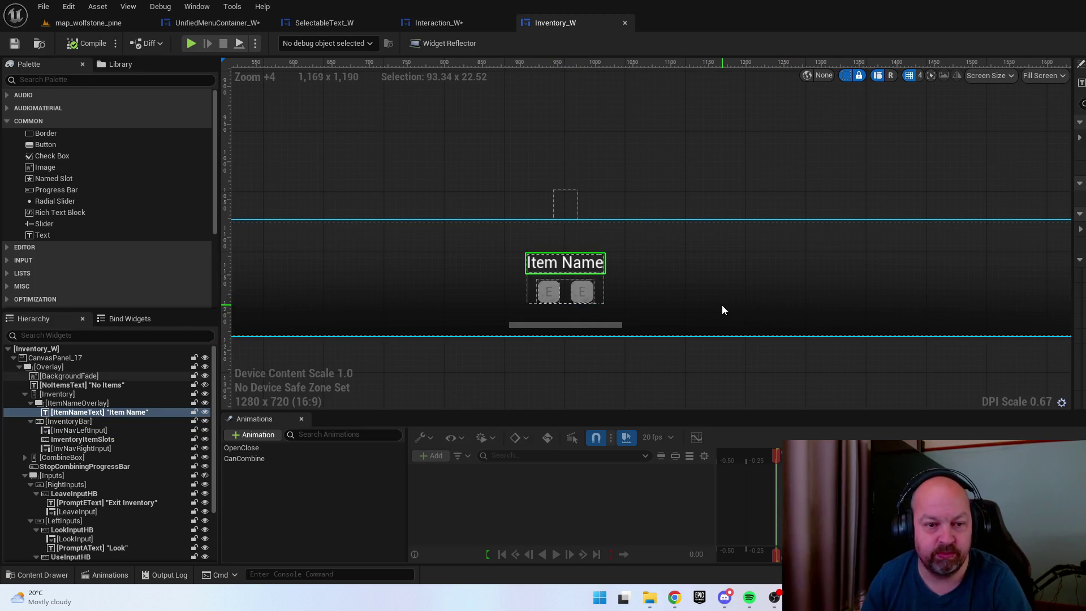
{"action": "scroll", "coordinate": [775, 297], "scroll_direction": "down", "scroll_amount": 4}
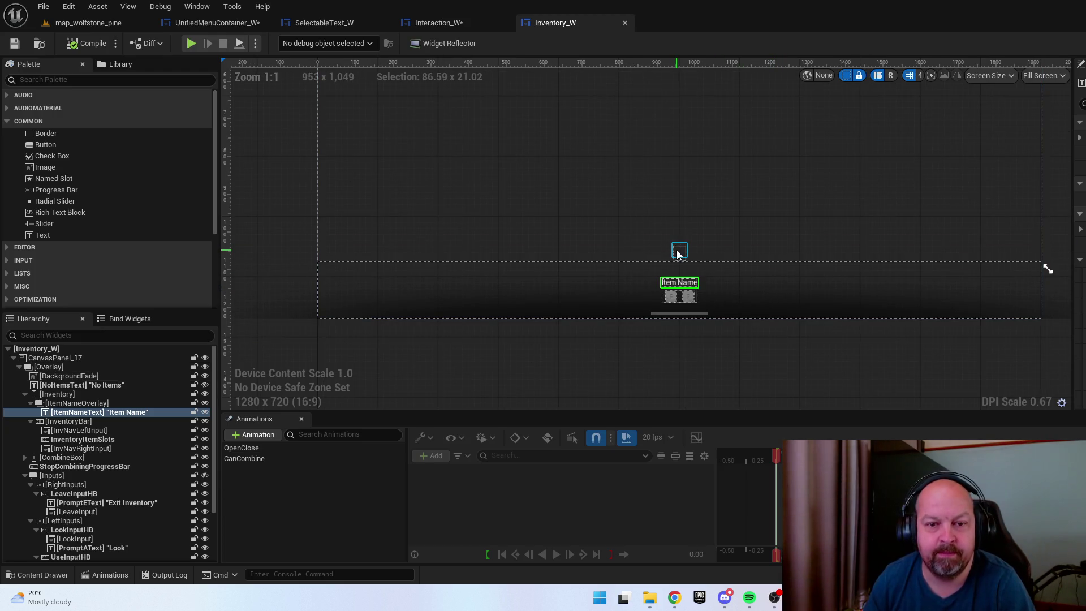
{"action": "left_click", "coordinate": [678, 253]}
{"action": "scroll", "coordinate": [814, 307], "scroll_direction": "down", "scroll_amount": 3}
{"action": "key", "text": "ctrl+space"}
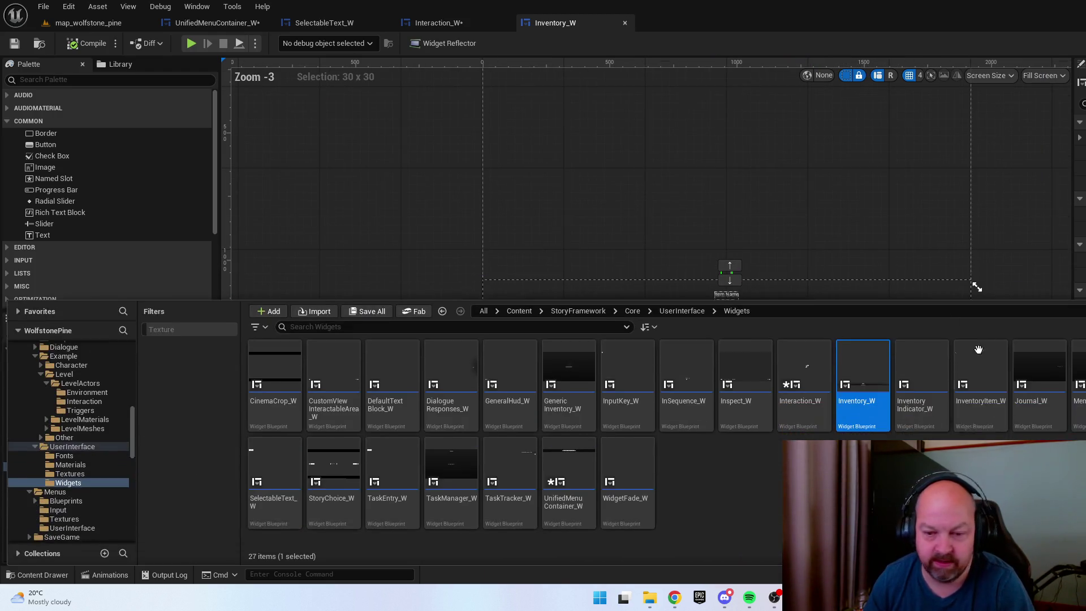
{"action": "left_click", "coordinate": [962, 480]}
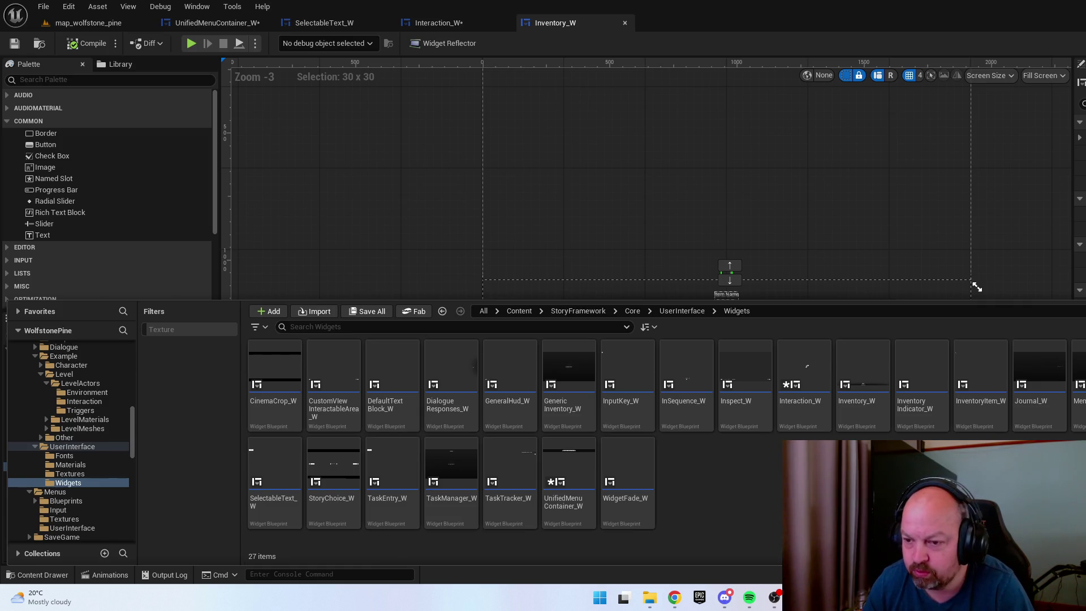
Open InventoryItem_W and switch to its node graph
{"action": "double_click", "coordinate": [988, 385]}
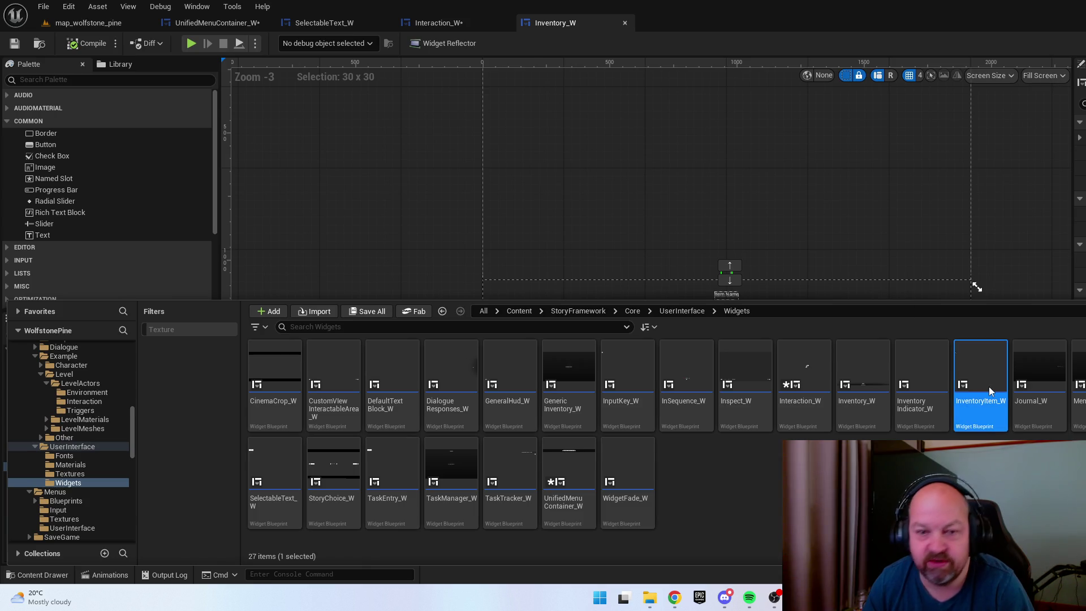
{"action": "scroll", "coordinate": [399, 111], "scroll_direction": "up", "scroll_amount": 8}
{"action": "left_click", "coordinate": [423, 121]}
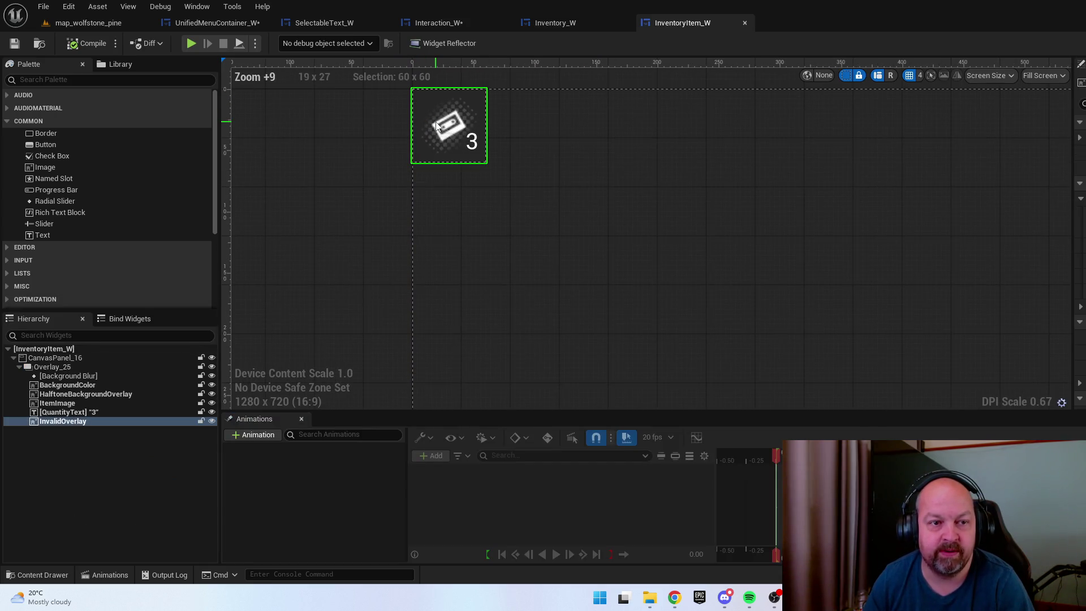
{"action": "key", "text": "ctrl+shift+g"}
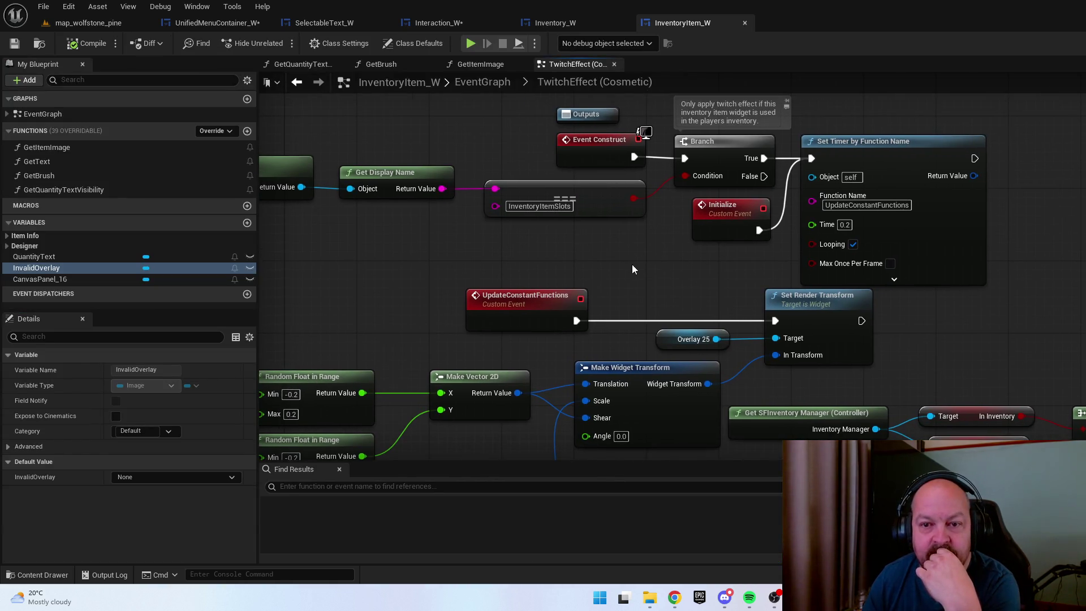
{"action": "scroll", "coordinate": [632, 268], "scroll_direction": "down", "scroll_amount": 3}
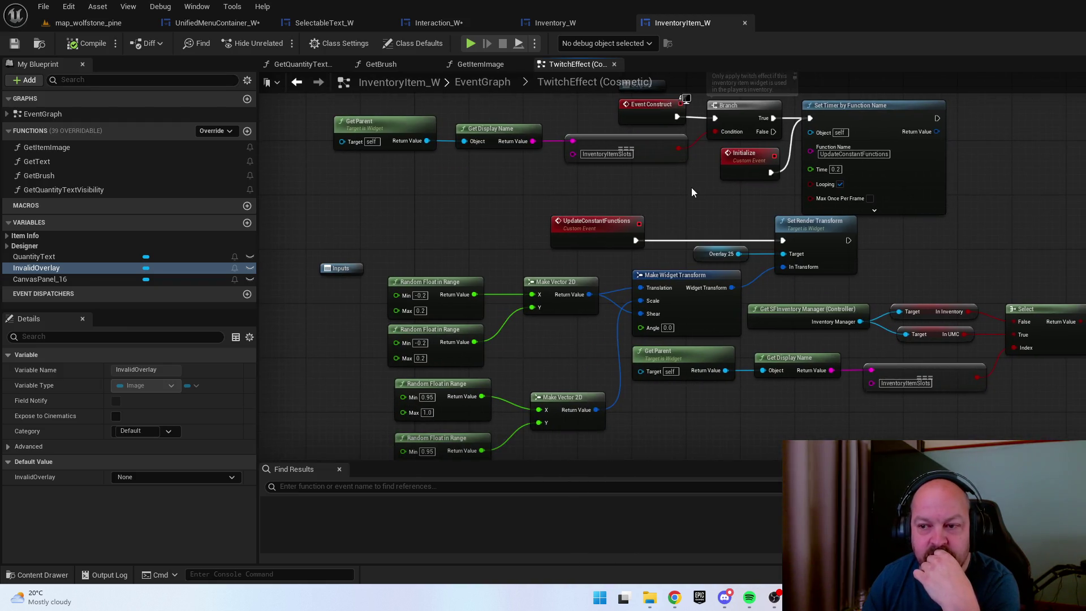
{"action": "scroll", "coordinate": [690, 190], "scroll_direction": "down", "scroll_amount": 2}
In the TwitchEffect graph, disconnect Event Construct from the Branch
{"action": "left_click", "coordinate": [482, 84]}
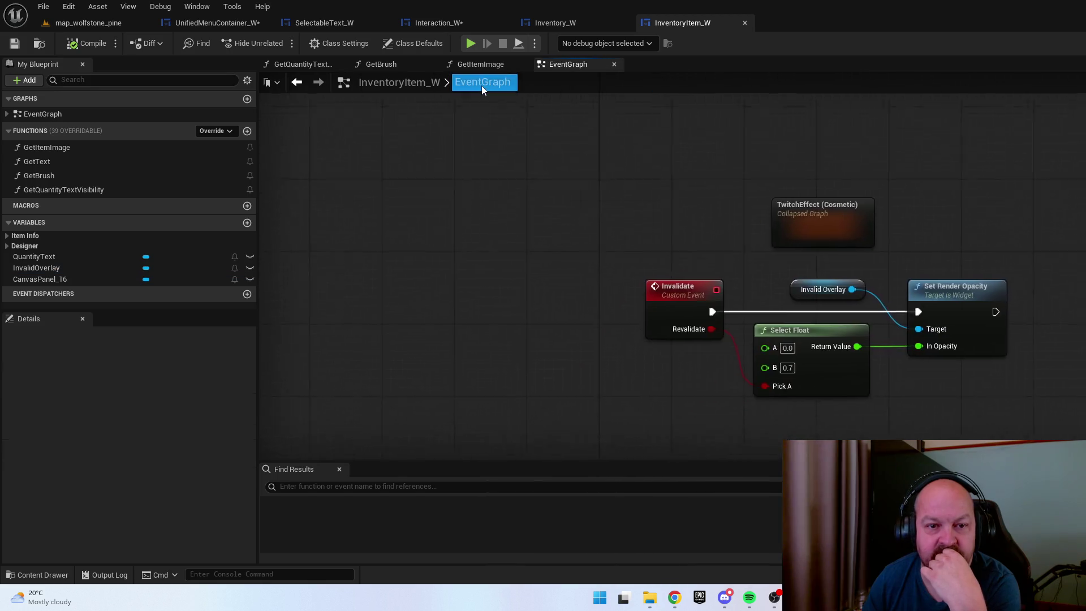
{"action": "double_click", "coordinate": [742, 192]}
{"action": "left_click_drag", "start_coordinate": [740, 202], "coordinate": [699, 230]}
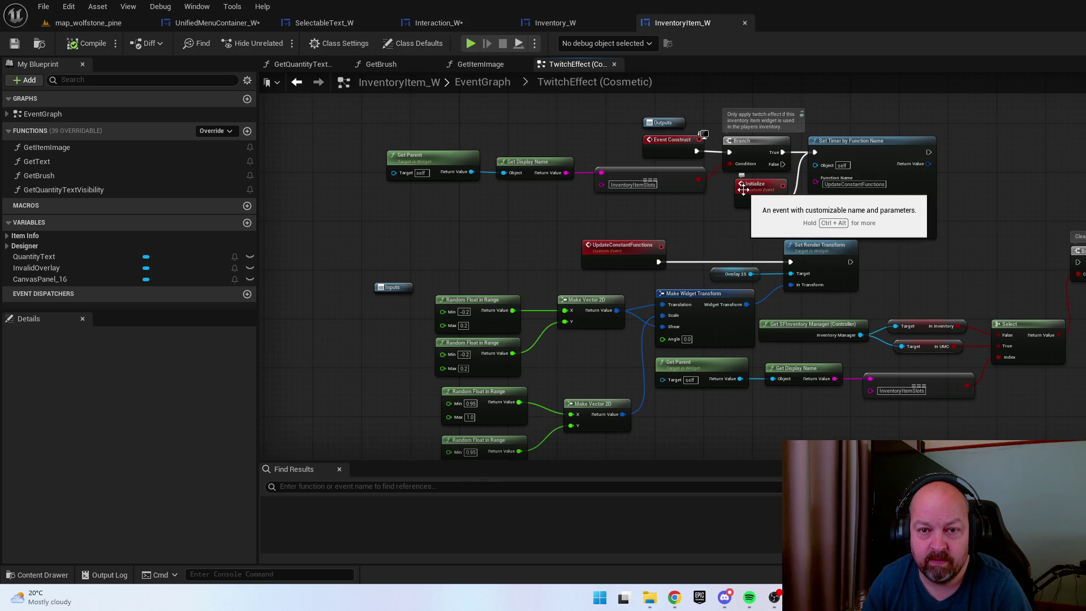
{"action": "left_click", "coordinate": [695, 150], "text": "alt"}
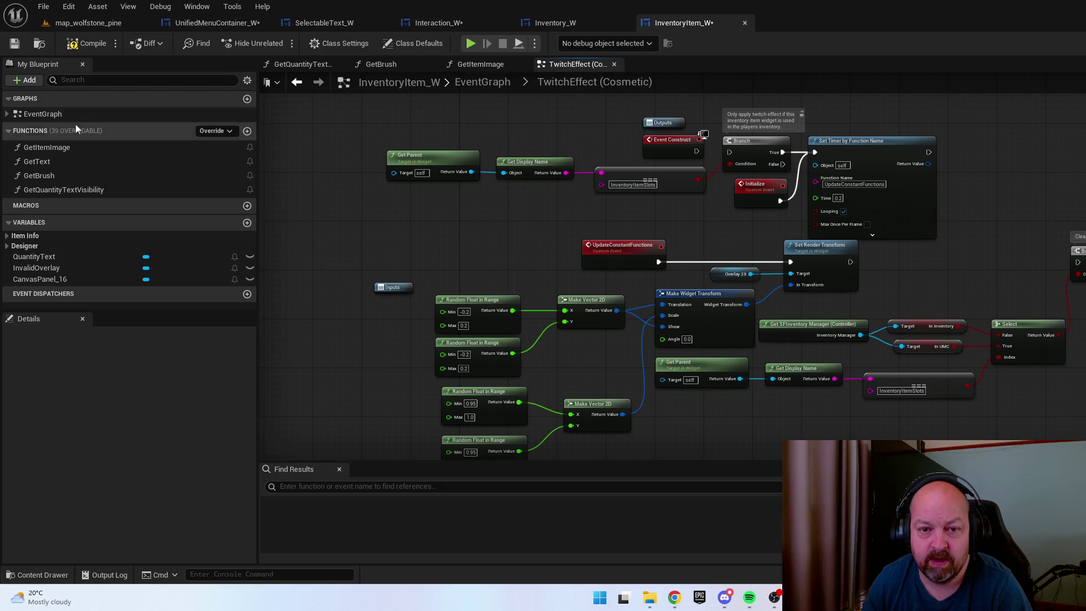
{"action": "left_click", "coordinate": [87, 23]}
{"action": "right_click", "coordinate": [605, 374]}
Playtest the level to check the Inventory menu, then return to InventoryItem_W
{"action": "key", "text": "Escape"}
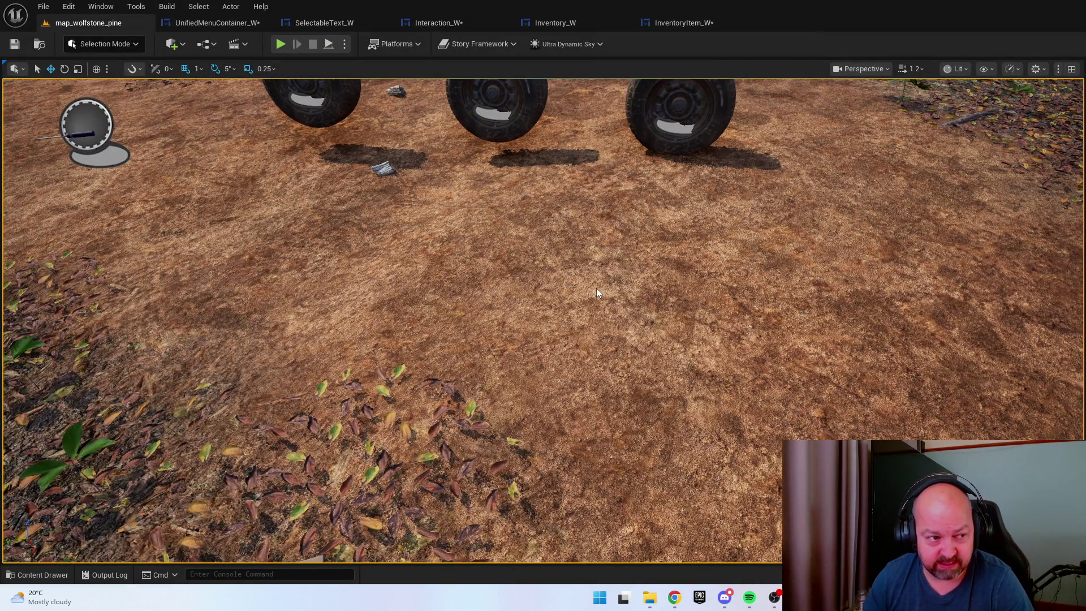
{"action": "key", "text": "alt+p"}
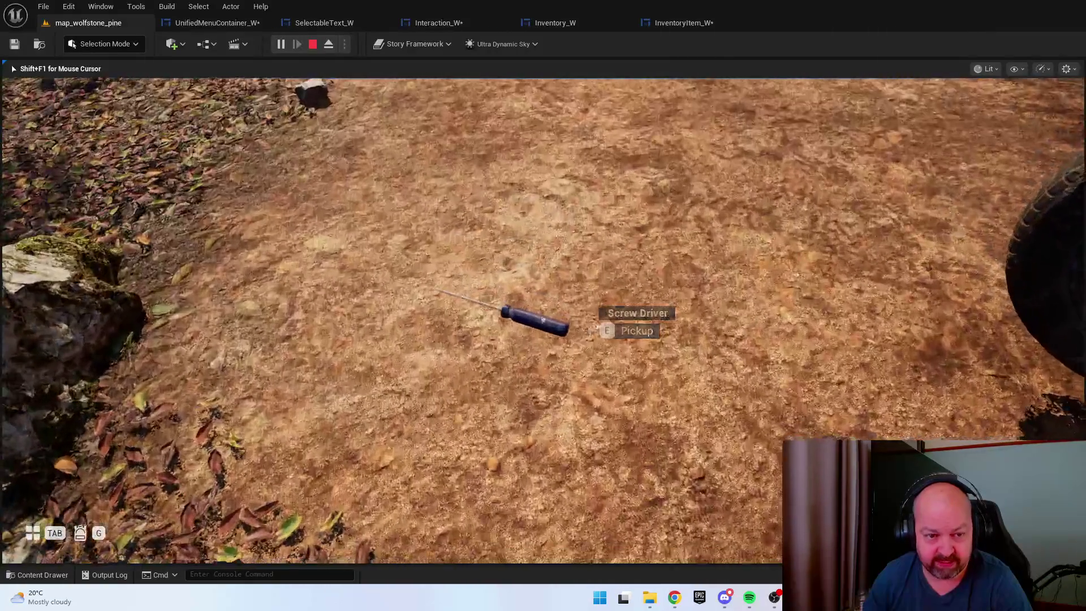
{"action": "key", "text": "Tab"}
{"action": "key", "text": "d"}
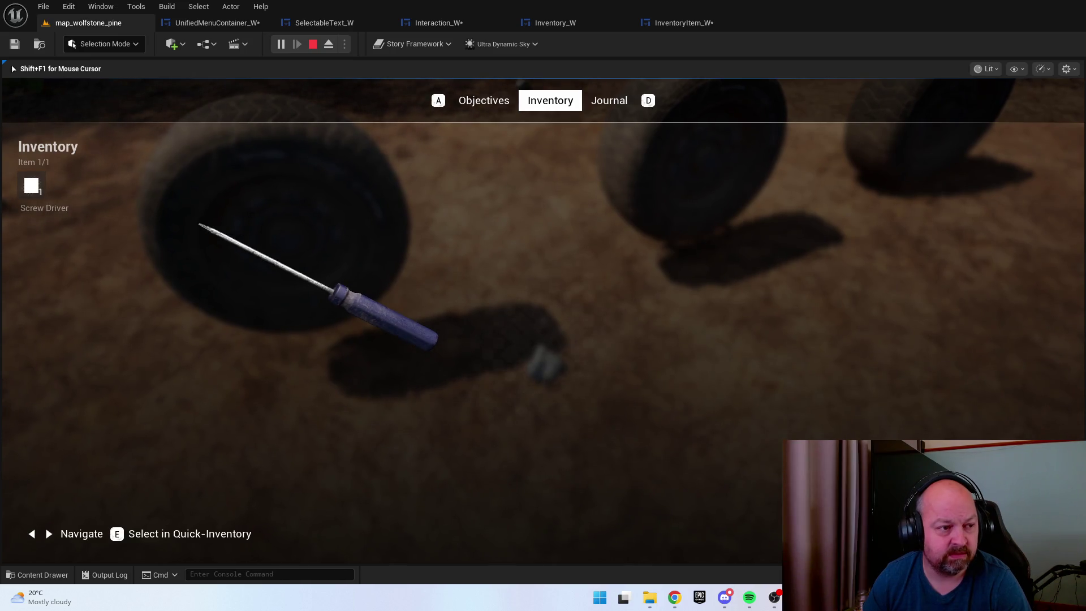
{"action": "key", "text": "Tab"}
{"action": "key", "text": "shift+F1"}
{"action": "left_click", "coordinate": [689, 22]}
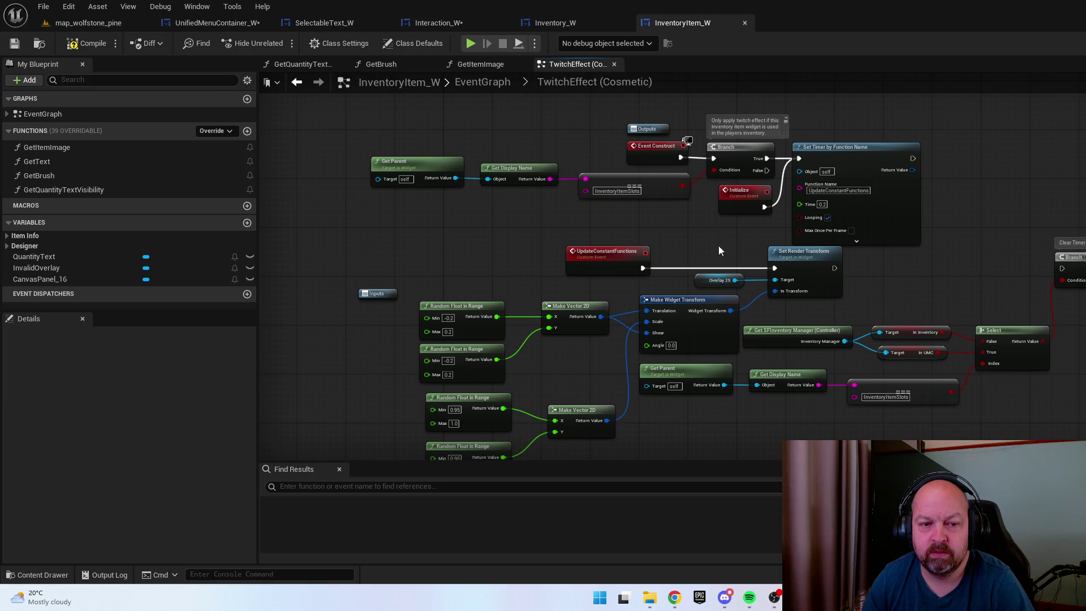
Disconnect UpdateConstantFunctions from Set Render Transform and go back to the level
{"action": "left_click", "coordinate": [642, 268], "text": "alt"}
{"action": "left_click", "coordinate": [90, 22]}
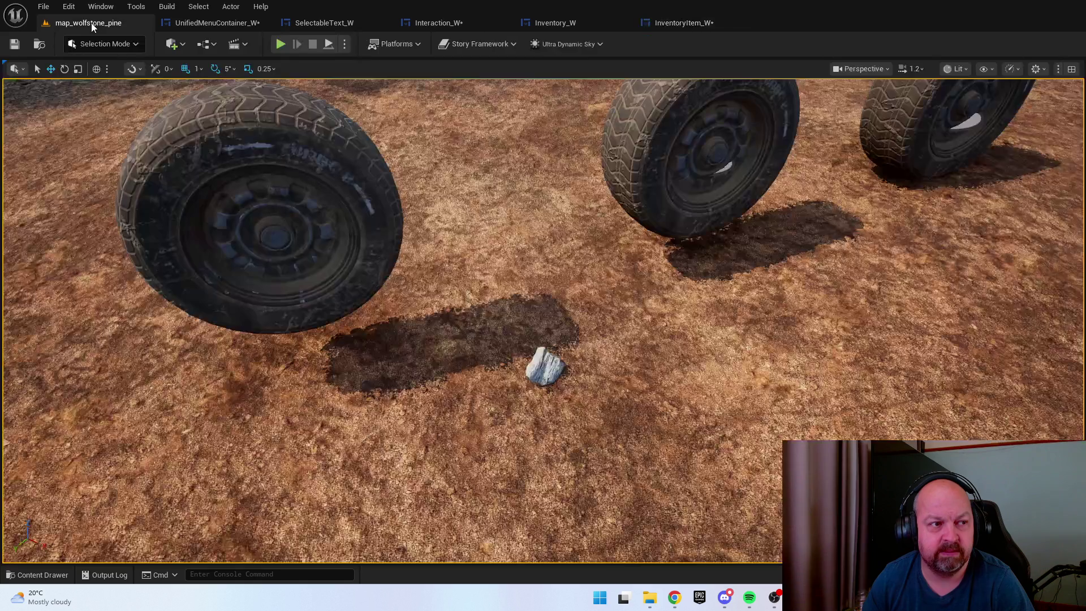
{"action": "right_click", "coordinate": [870, 331]}
{"action": "key", "text": "Escape"}
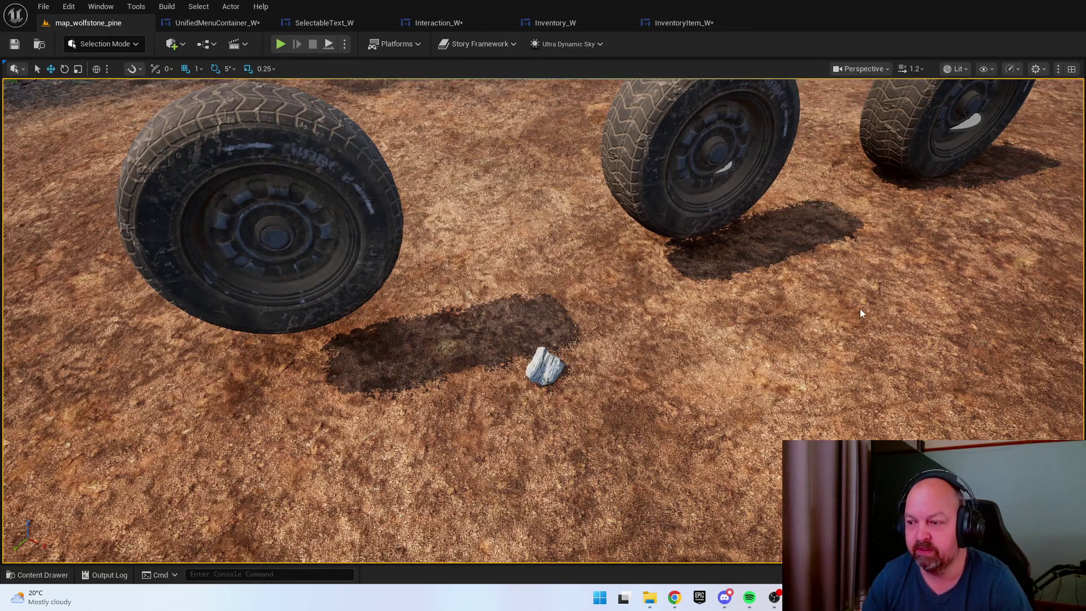
Replay, pick up the Screw Driver and browse between Vehicle Tyre and Screw Driver in Inventory
{"action": "key", "text": "alt+p"}
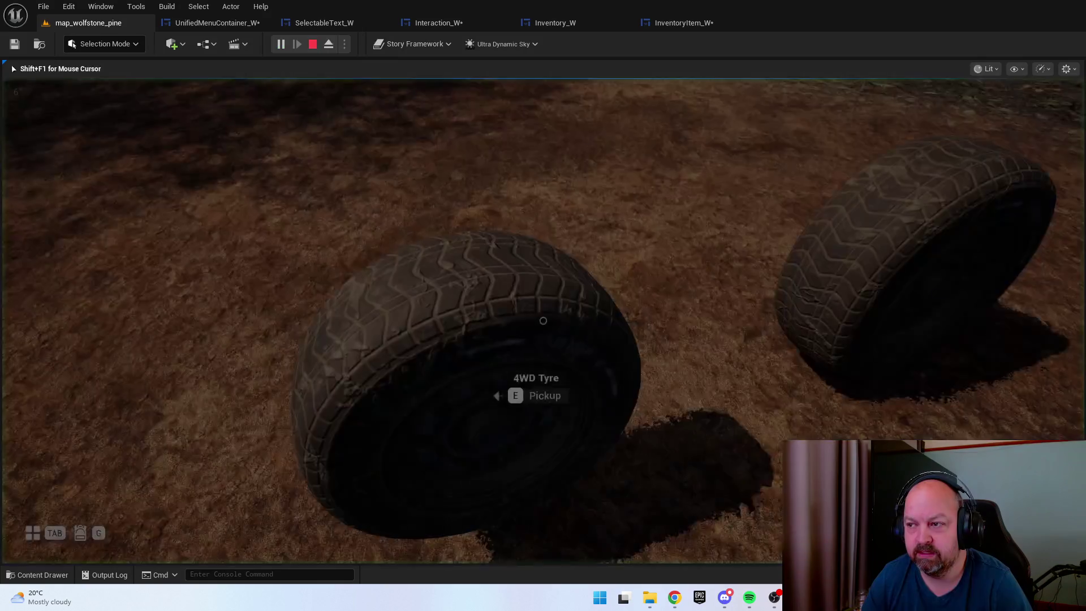
{"action": "key", "text": "Tab"}
{"action": "key", "text": "d"}
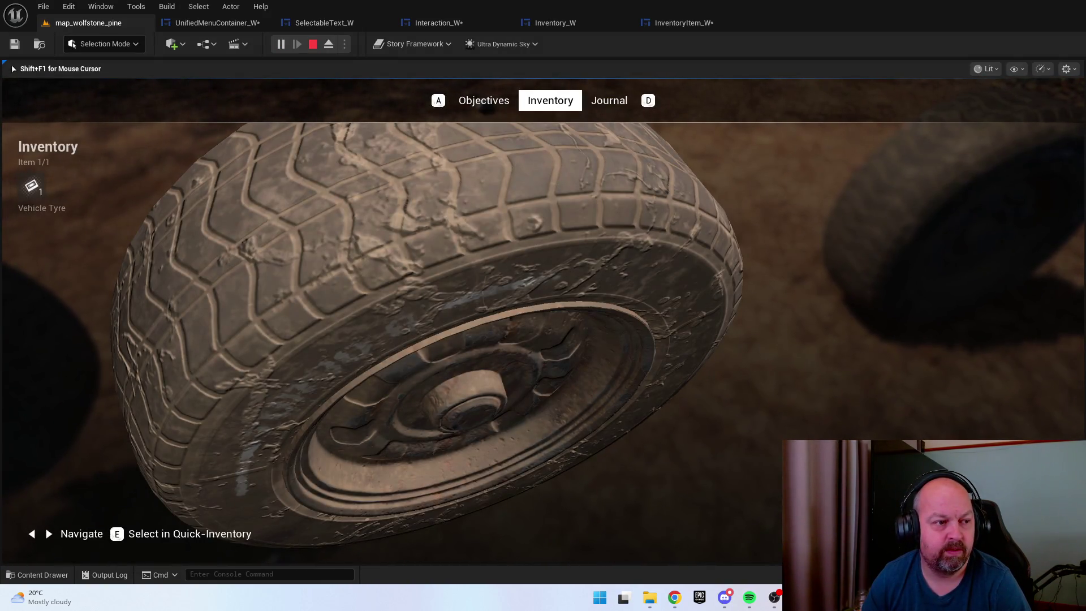
{"action": "key", "text": "Tab"}
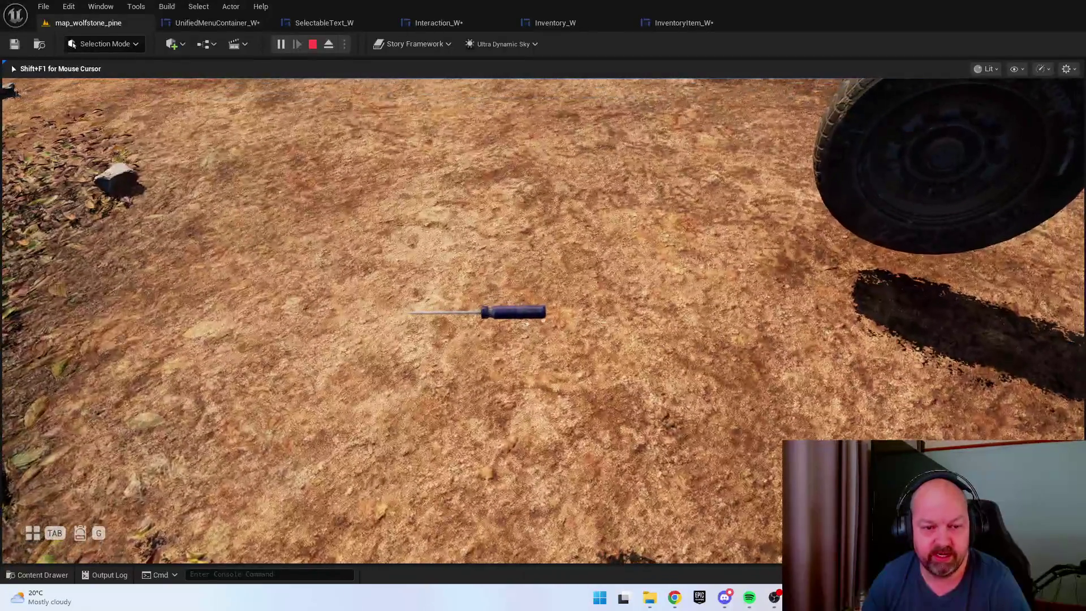
{"action": "key", "text": "e"}
{"action": "key", "text": "Tab"}
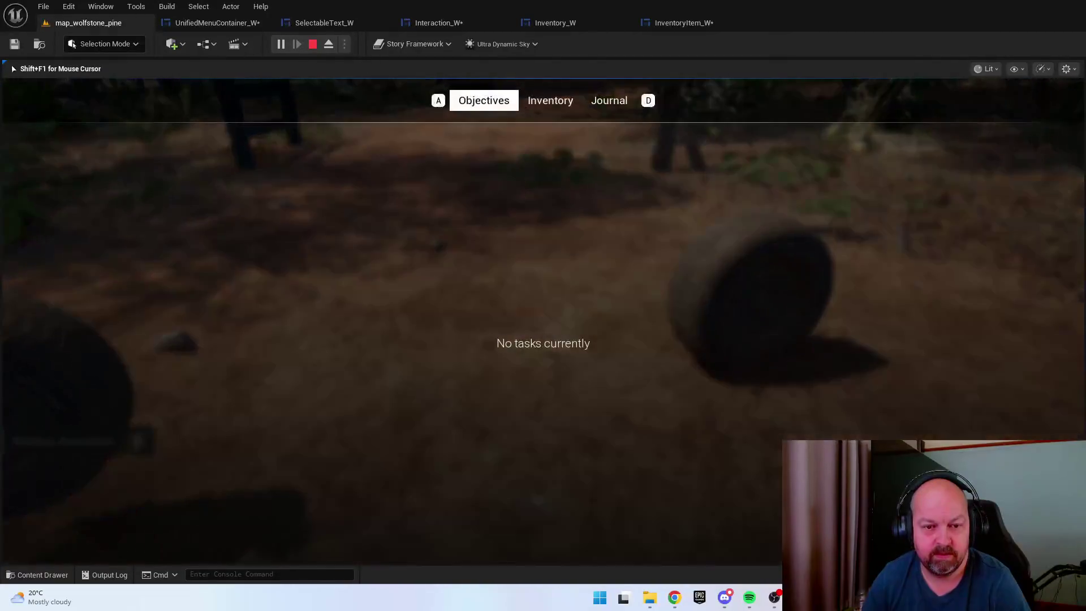
{"action": "key", "text": "d"}
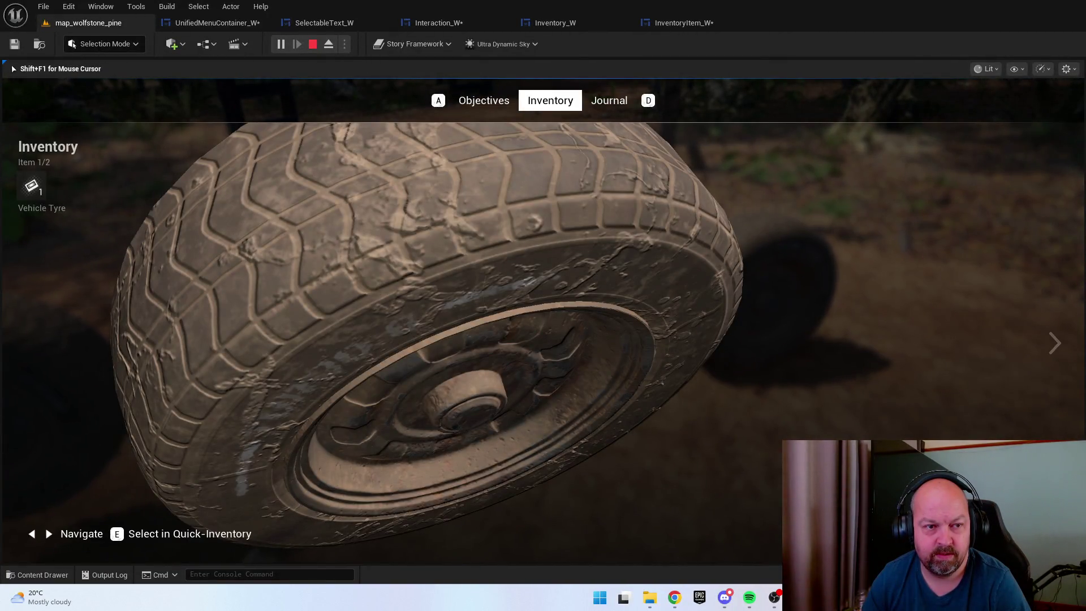
{"action": "key", "text": "Right"}
{"action": "key", "text": "Left"}
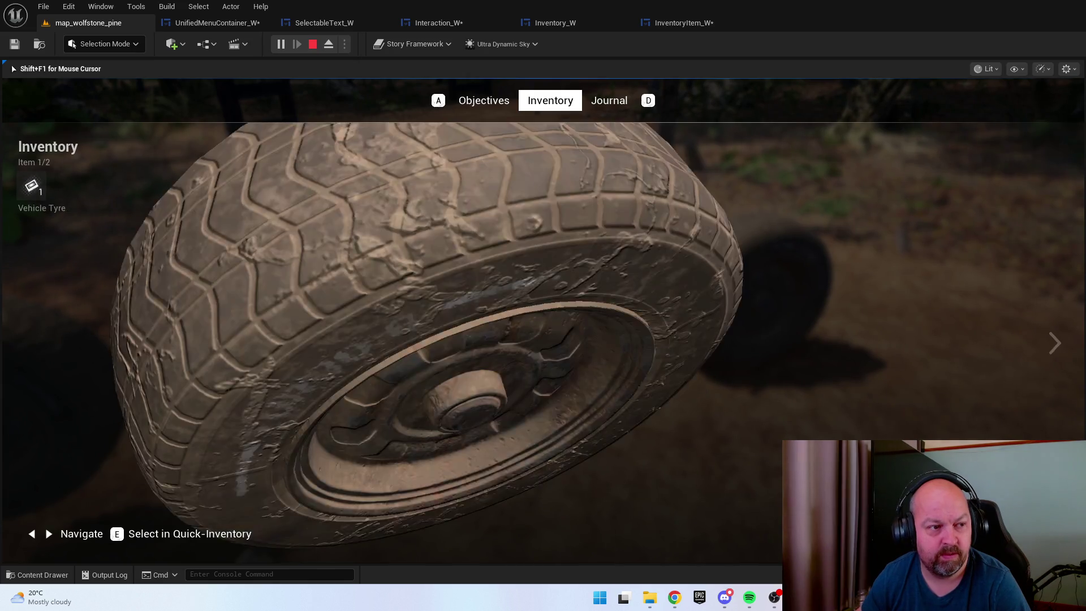
{"action": "key", "text": "Right"}
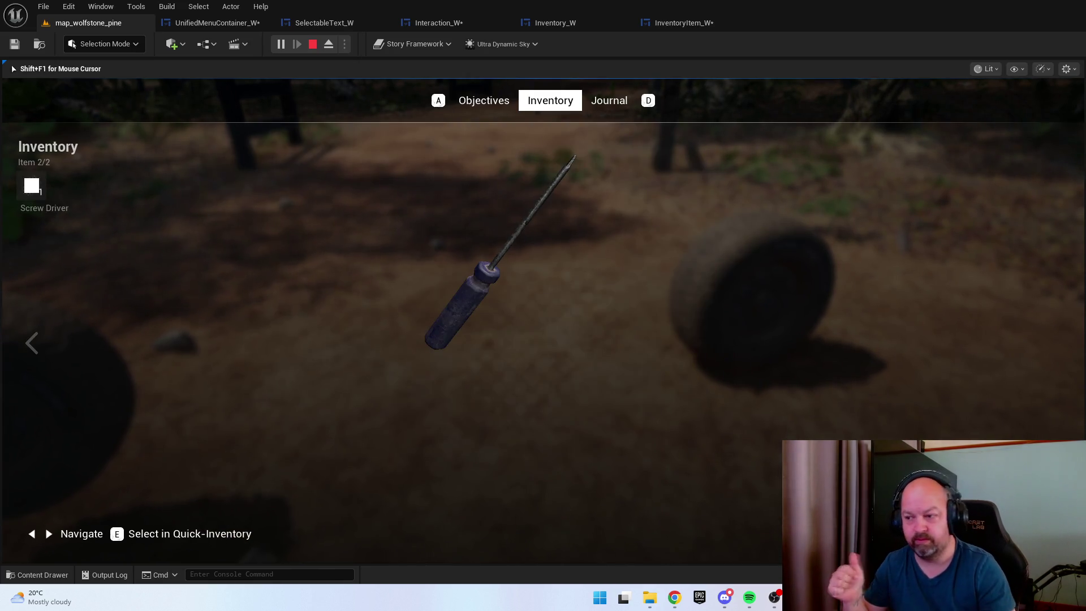
{"action": "key", "text": "Escape"}
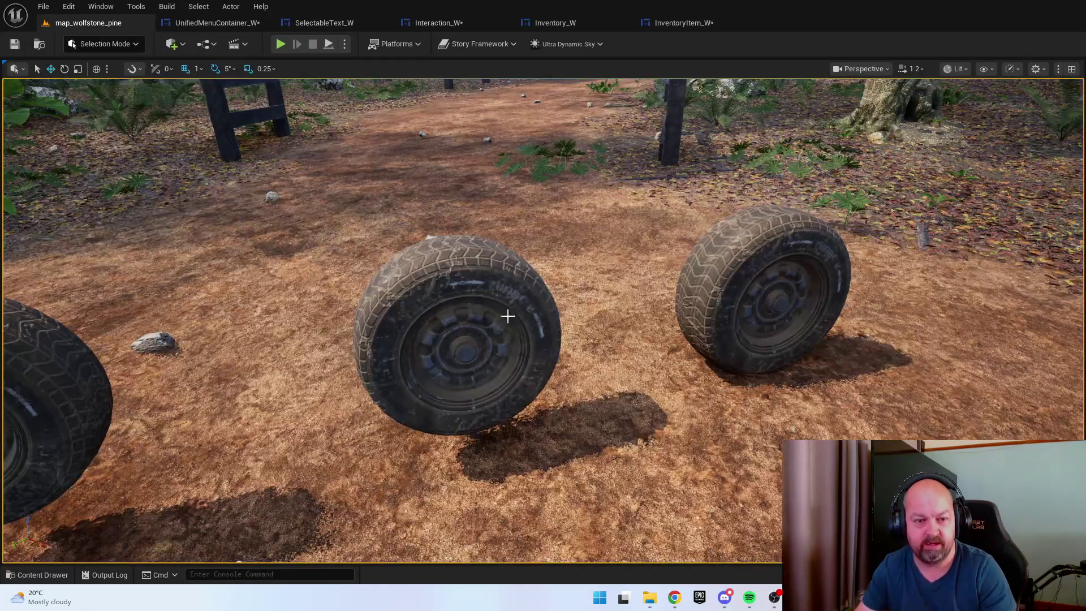
Replay, pick up the Vehicle Battery and Screw Driver, and check the inventory
{"action": "scroll", "coordinate": [611, 250], "scroll_direction": "down", "scroll_amount": 10}
{"action": "right_click", "coordinate": [601, 390]}
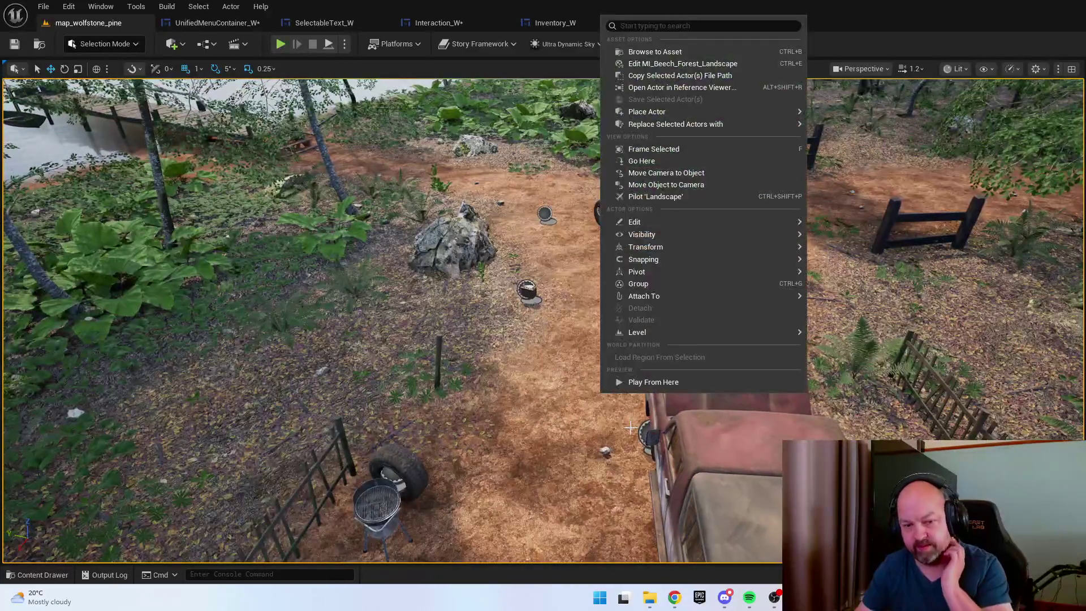
{"action": "key", "text": "Escape"}
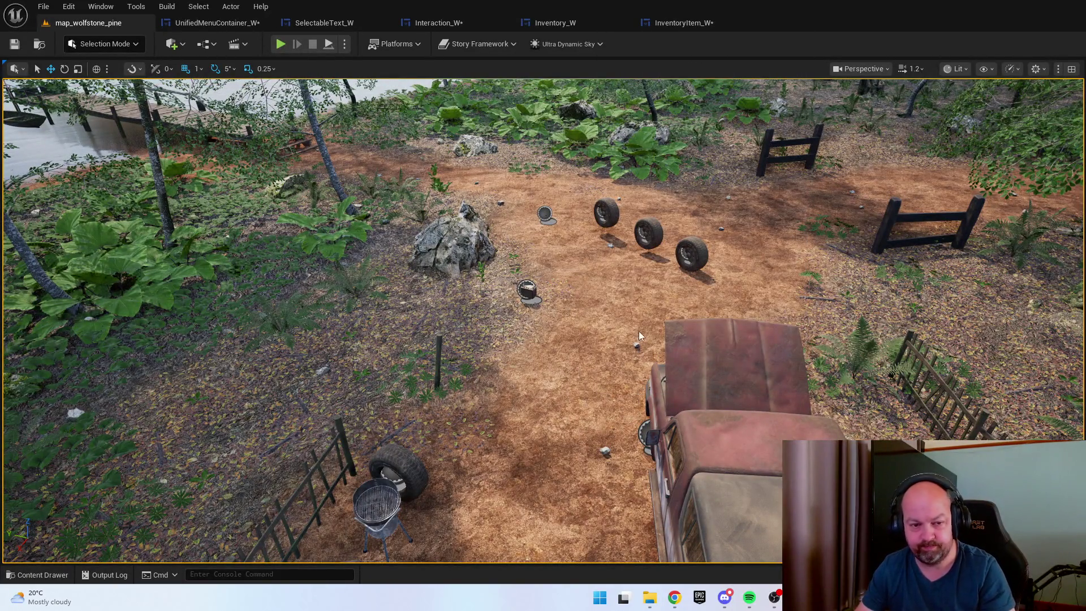
{"action": "key", "text": "alt+p"}
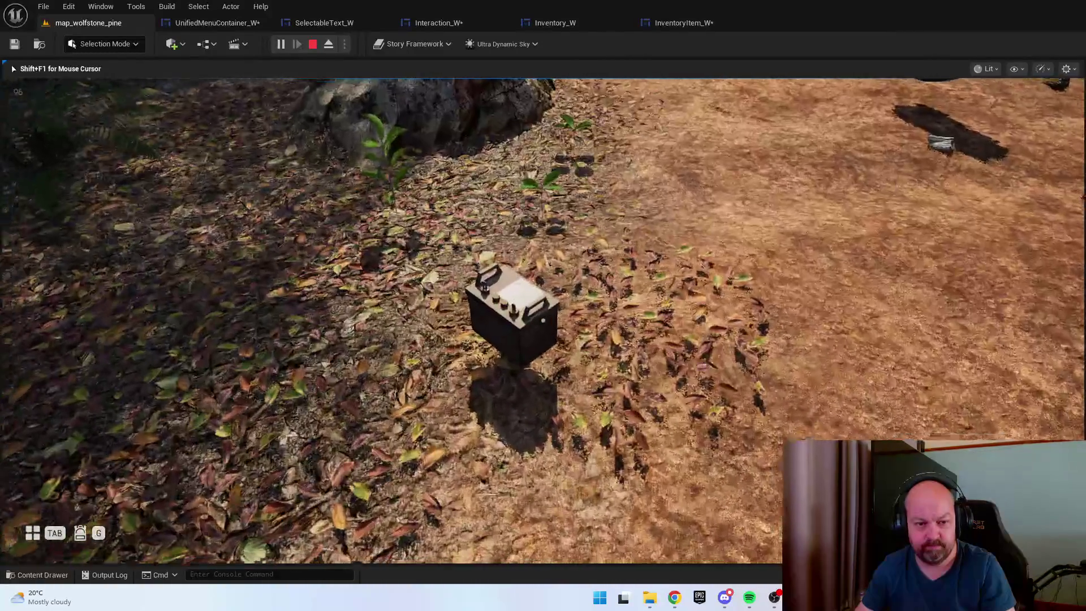
{"action": "key", "text": "w"}
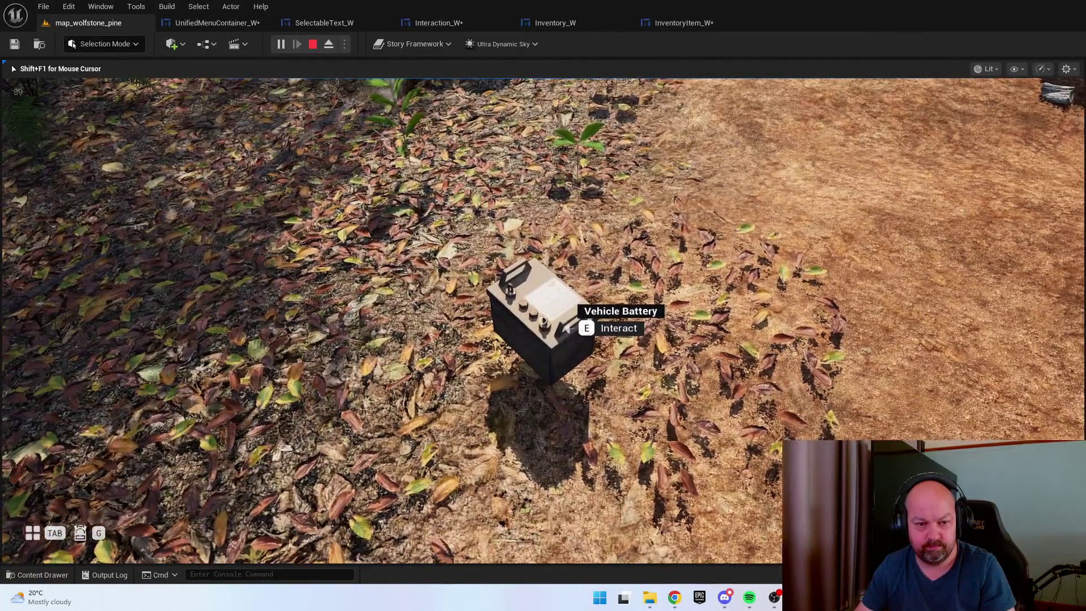
{"action": "key", "text": "e"}
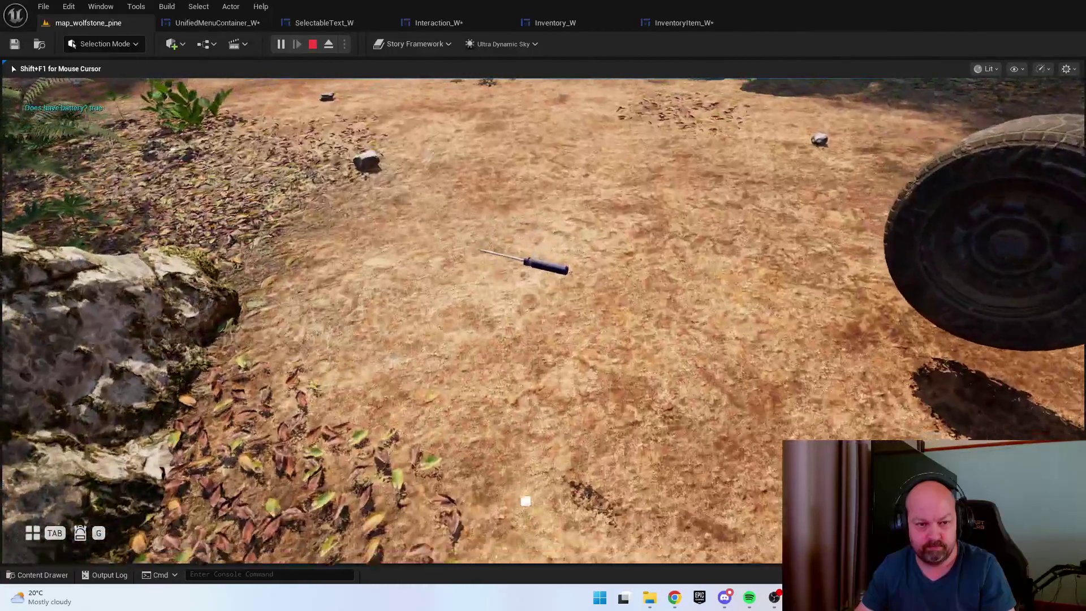
{"action": "key", "text": "w"}
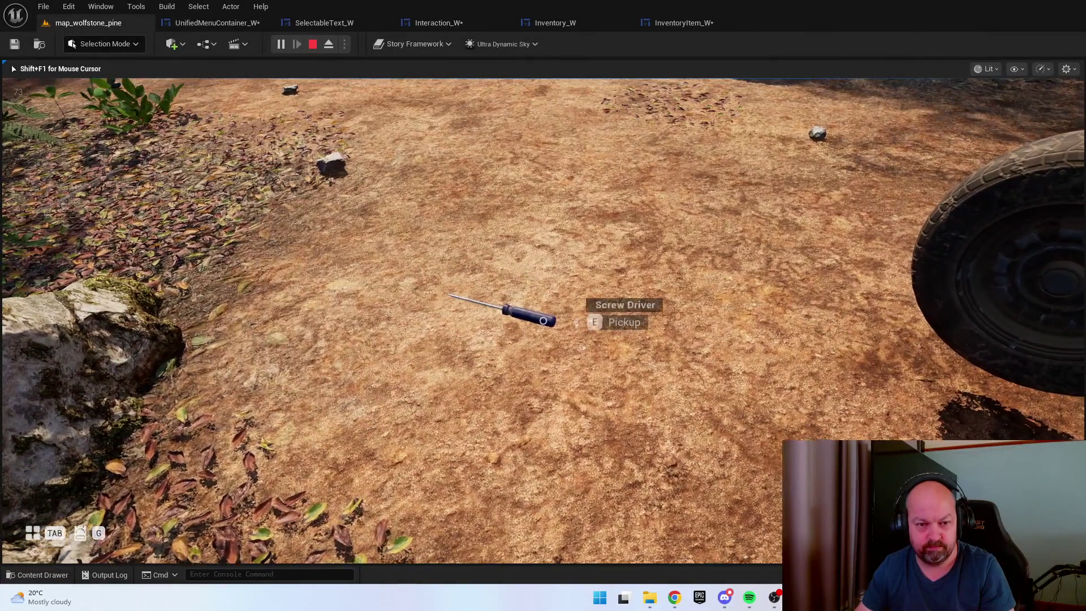
{"action": "key", "text": "e"}
{"action": "key", "text": "Tab"}
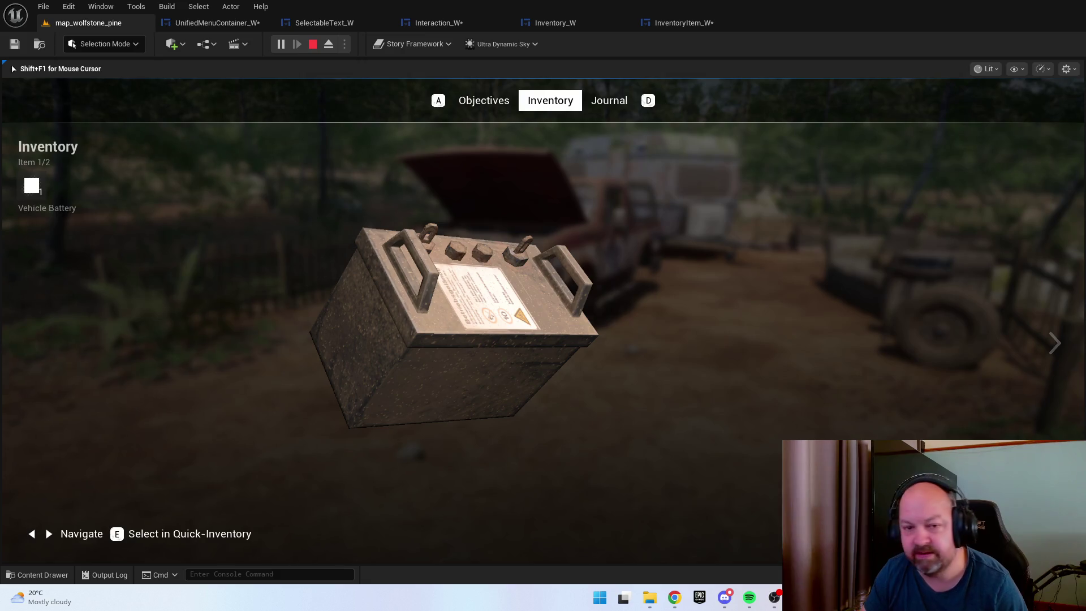
{"action": "key", "text": "Escape"}
Open DefaultTextBlock_W, select its TextBlock, then compile and save it
{"action": "key", "text": "ctrl+space"}
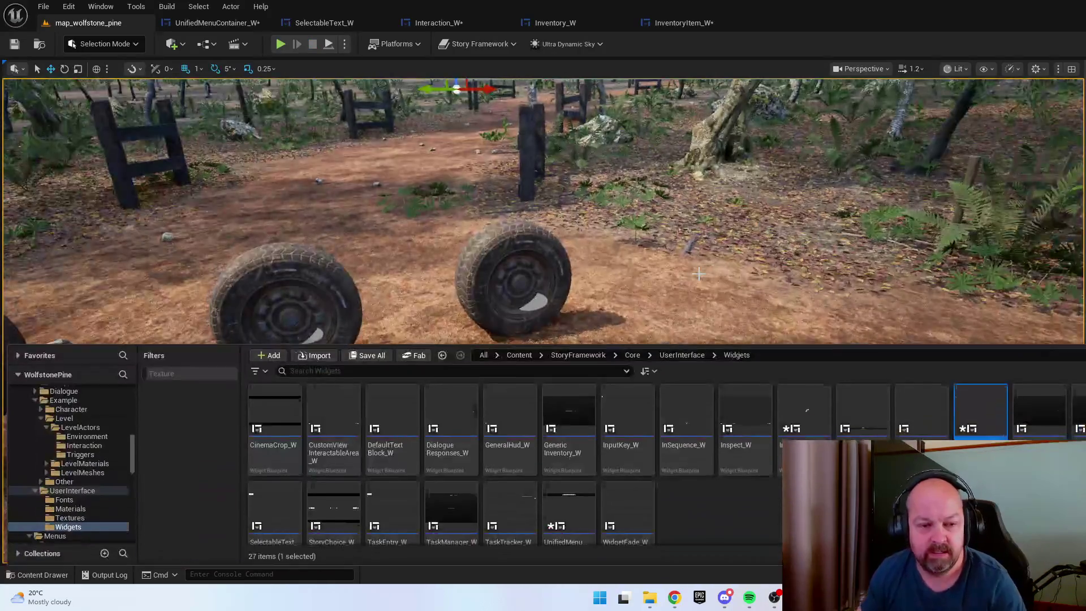
{"action": "left_click", "coordinate": [769, 522]}
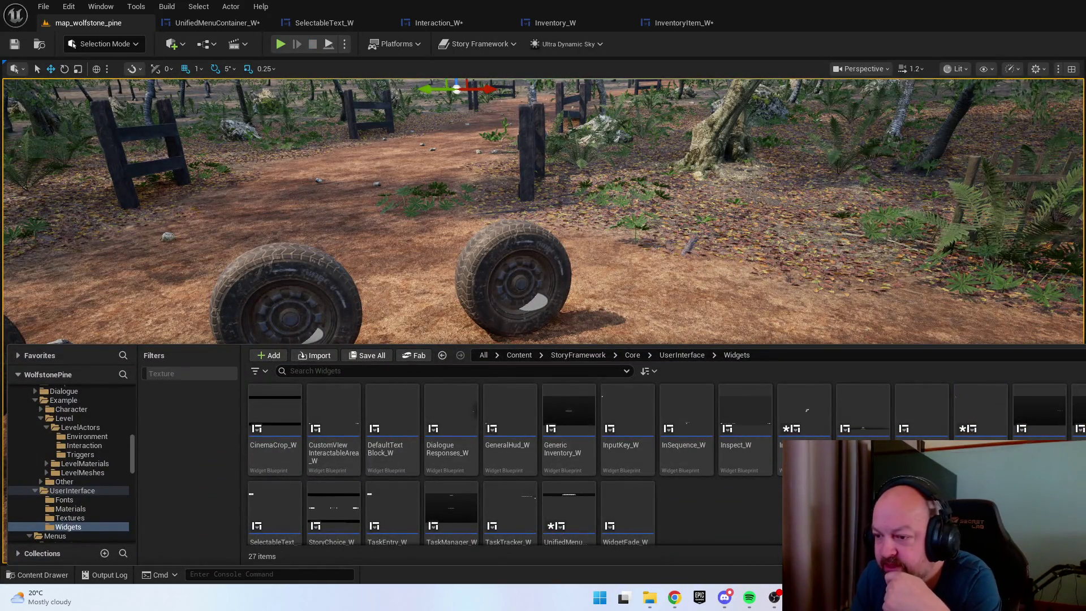
{"action": "right_click", "coordinate": [1079, 216]}
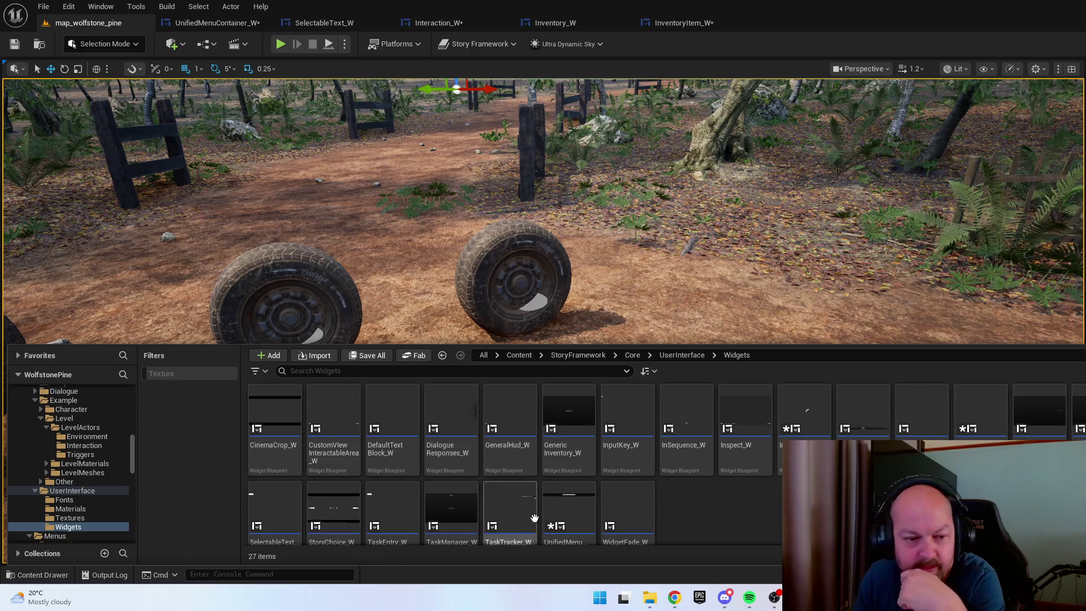
{"action": "left_click", "coordinate": [409, 425]}
{"action": "double_click", "coordinate": [409, 424]}
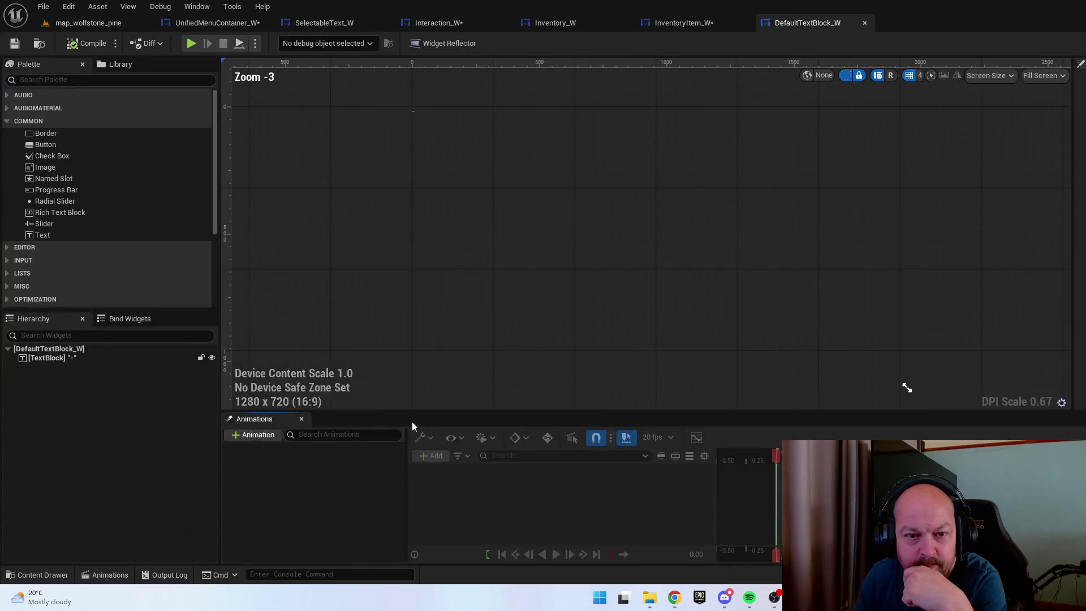
{"action": "scroll", "coordinate": [415, 128], "scroll_direction": "up", "scroll_amount": 5}
{"action": "scroll", "coordinate": [456, 117], "scroll_direction": "up", "scroll_amount": 5}
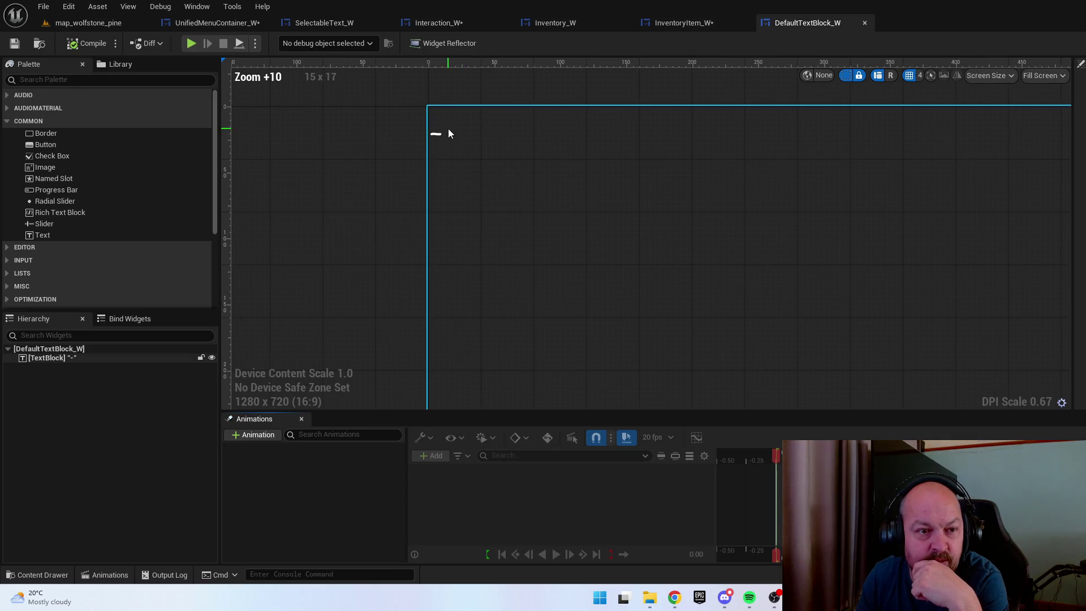
{"action": "left_click", "coordinate": [83, 358]}
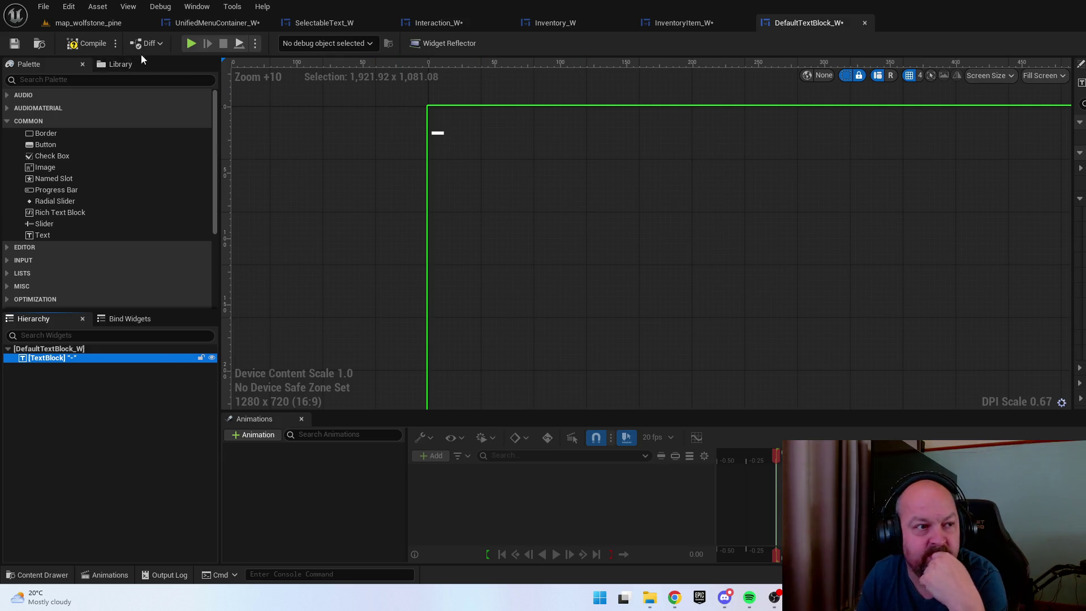
{"action": "left_click", "coordinate": [85, 45]}
{"action": "left_click", "coordinate": [14, 45]}
Playtest the level and check the Objectives menu reads 'No tasks currently'
{"action": "left_click", "coordinate": [88, 23]}
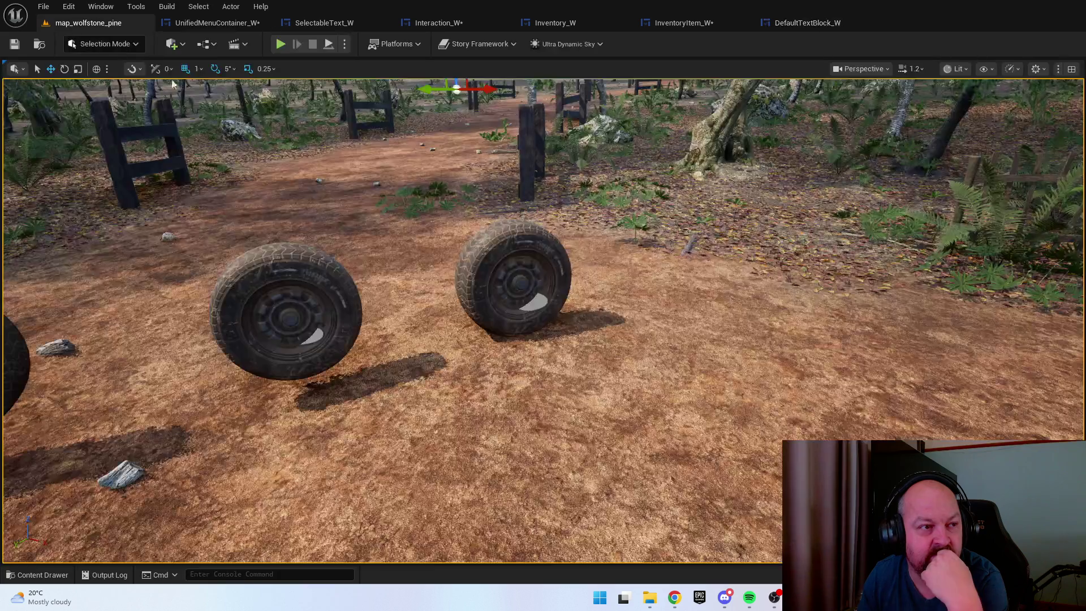
{"action": "right_click", "coordinate": [645, 464]}
{"action": "key", "text": "Escape"}
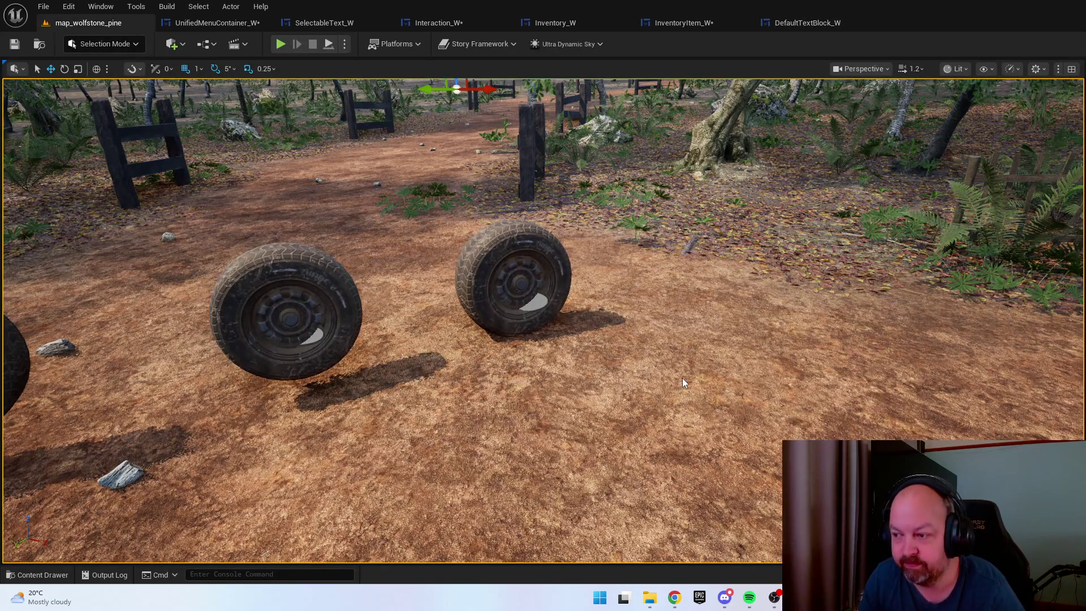
{"action": "key", "text": "alt+p"}
{"action": "key", "text": "Tab"}
{"action": "key", "text": "Tab"}
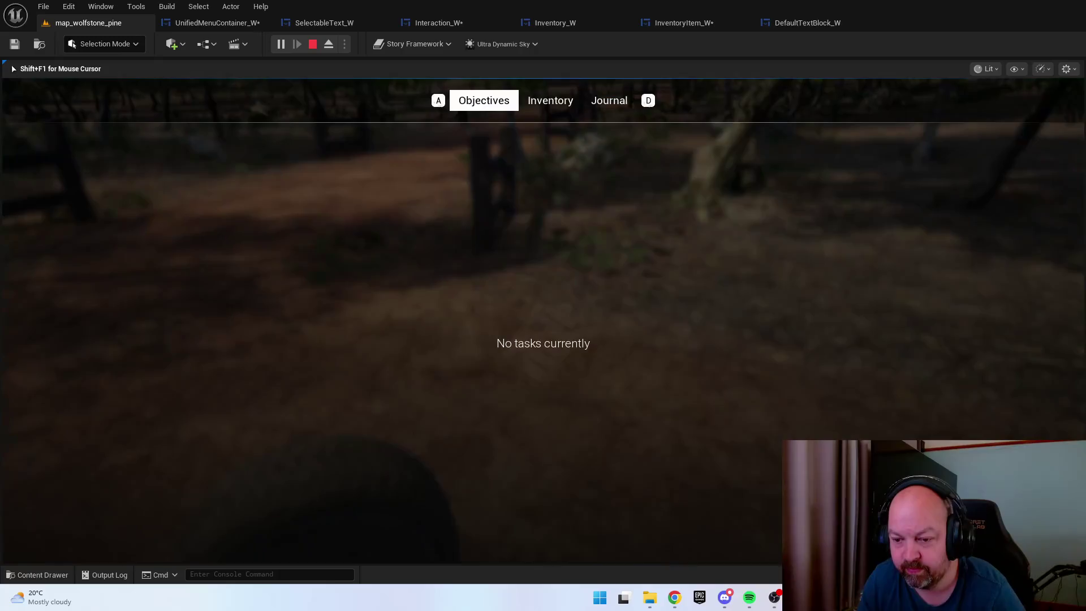
{"action": "key", "text": "Escape"}
{"action": "key", "text": "ctrl+space"}
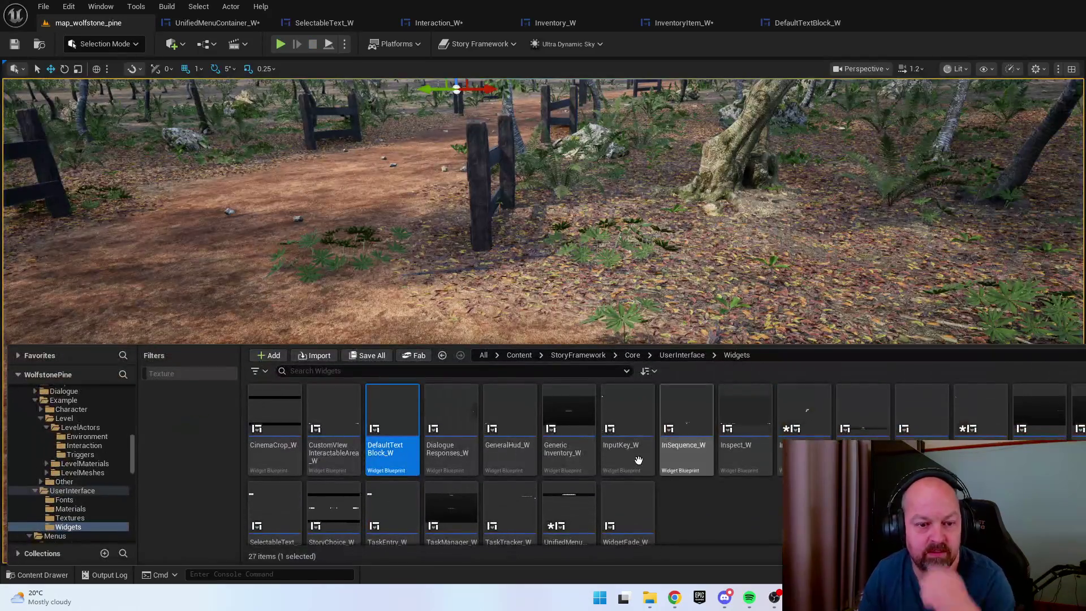
{"action": "scroll", "coordinate": [667, 474], "scroll_direction": "down", "scroll_amount": 1}
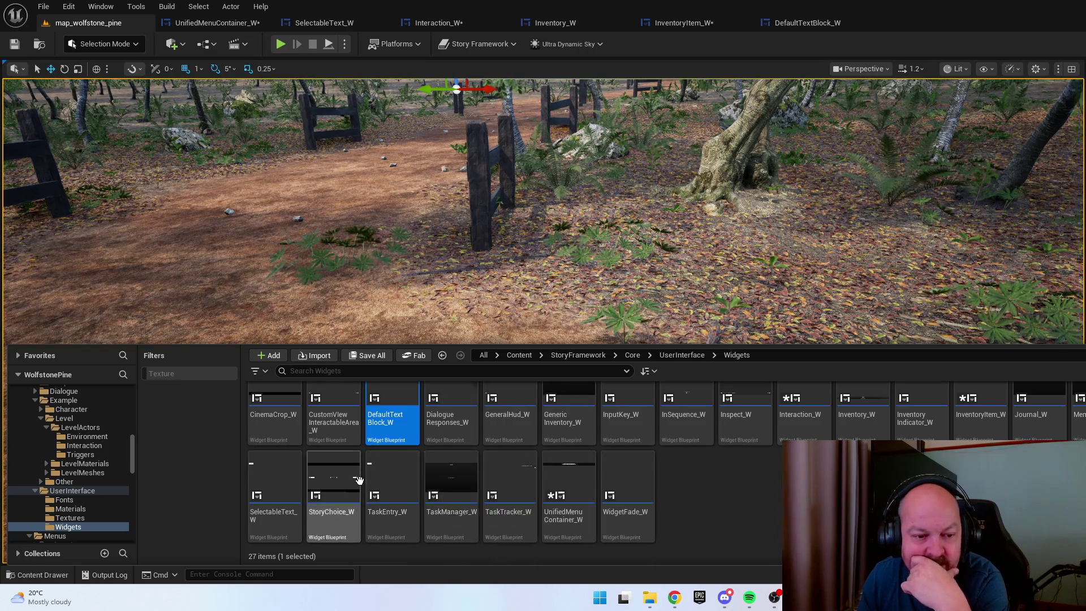
{"action": "left_click", "coordinate": [702, 480]}
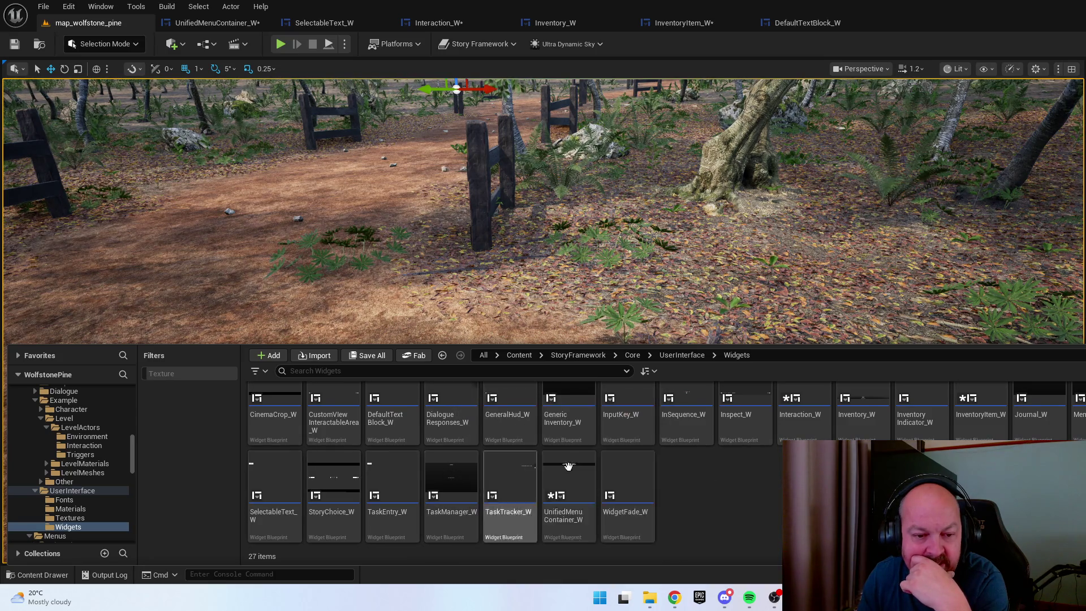
{"action": "scroll", "coordinate": [755, 490], "scroll_direction": "up", "scroll_amount": 1}
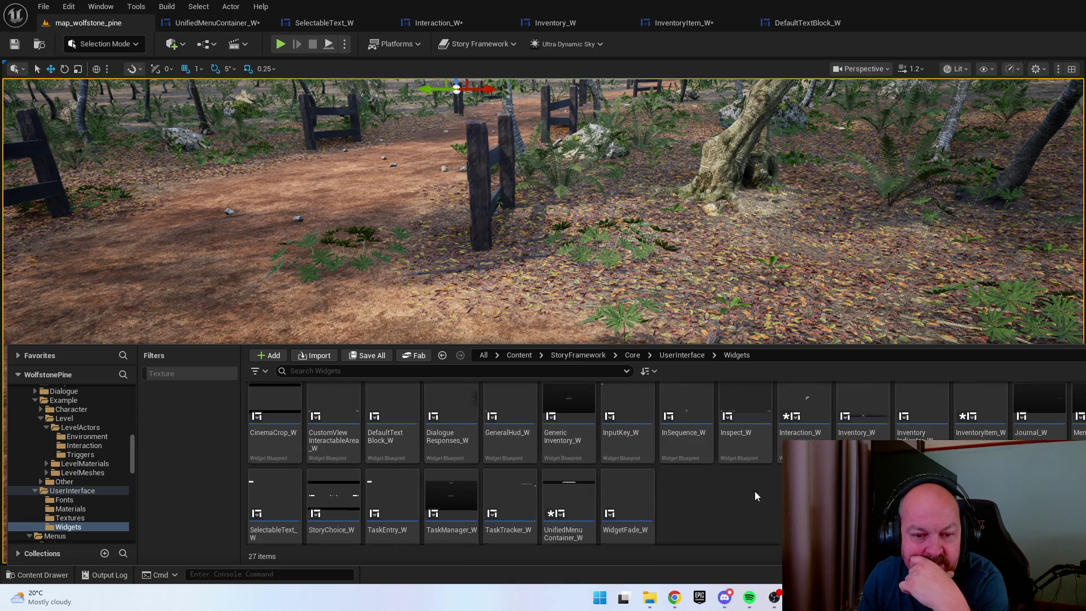
Select InputKey_W's Hold text under the E key, compile, save with Ctrl+S and close its editor
{"action": "double_click", "coordinate": [635, 408]}
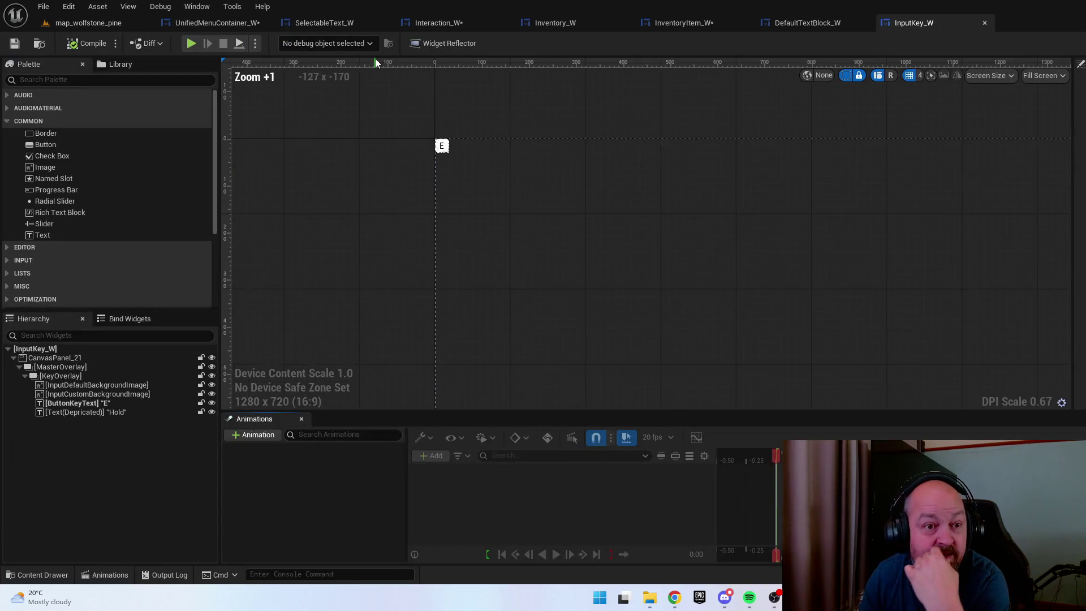
{"action": "scroll", "coordinate": [437, 173], "scroll_direction": "up", "scroll_amount": 12}
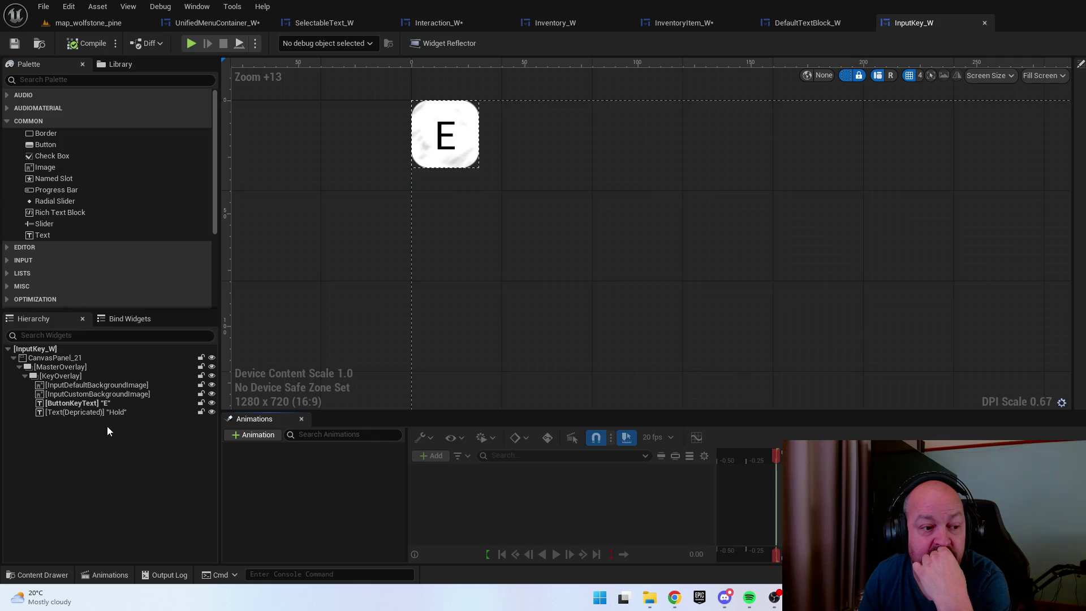
{"action": "left_click", "coordinate": [120, 413]}
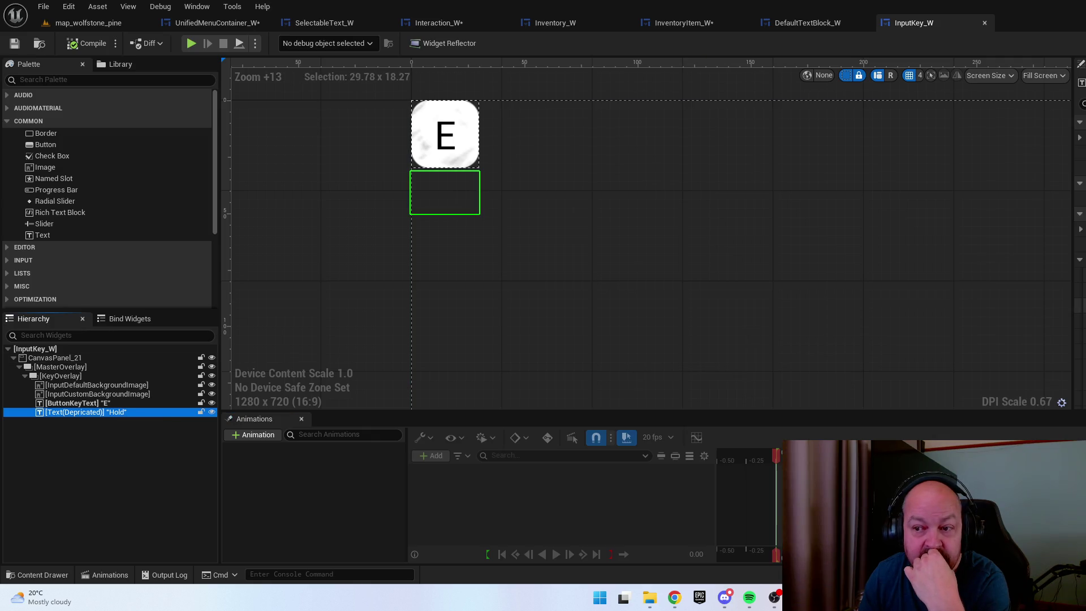
{"action": "key", "text": "ctrl+z"}
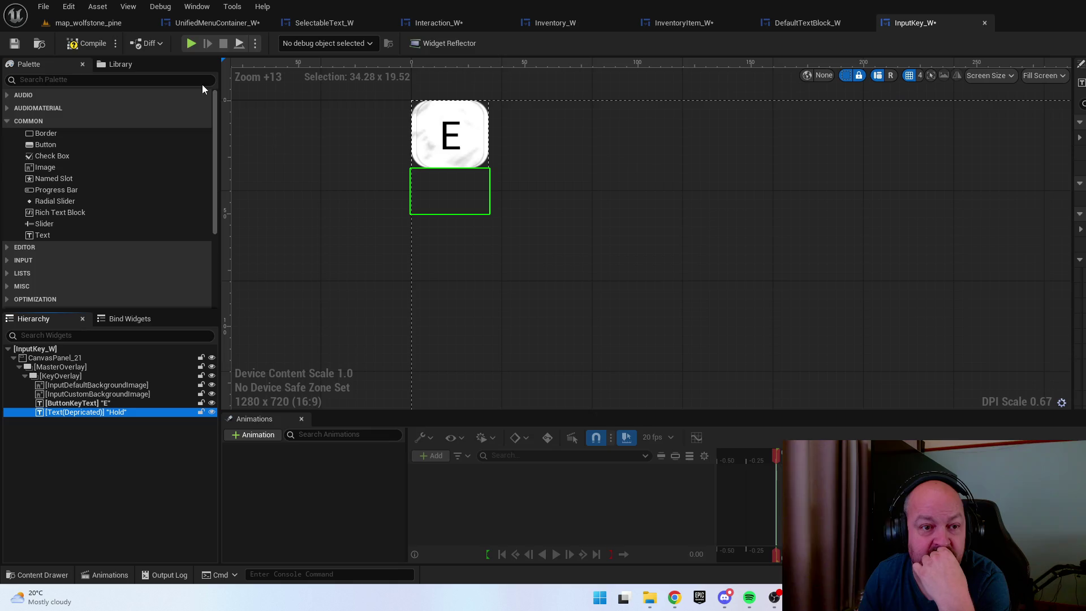
{"action": "left_click", "coordinate": [89, 44]}
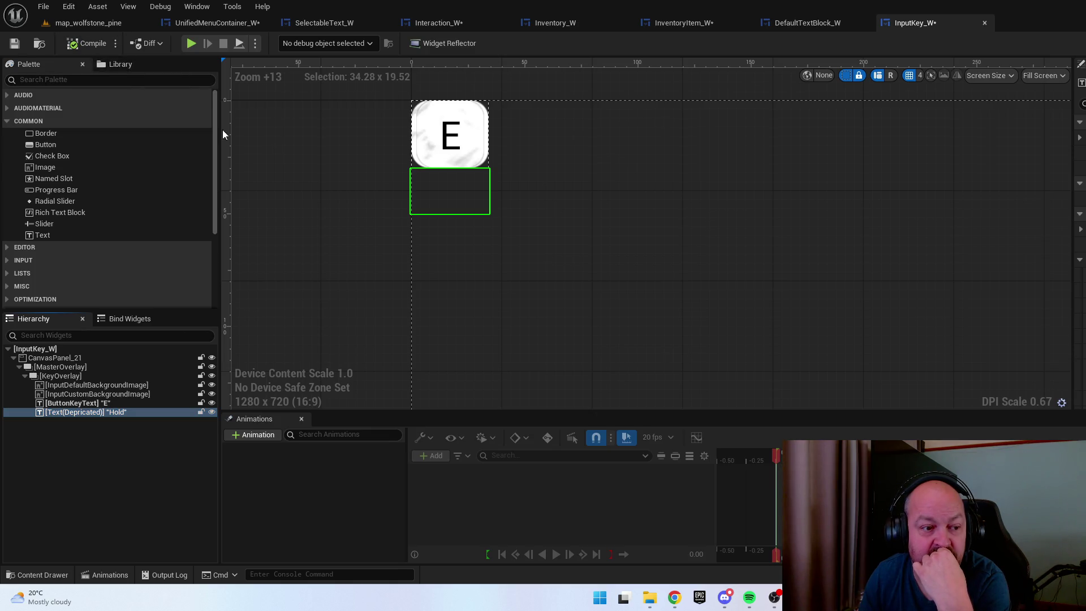
{"action": "left_click_drag", "start_coordinate": [335, 210], "coordinate": [325, 216]}
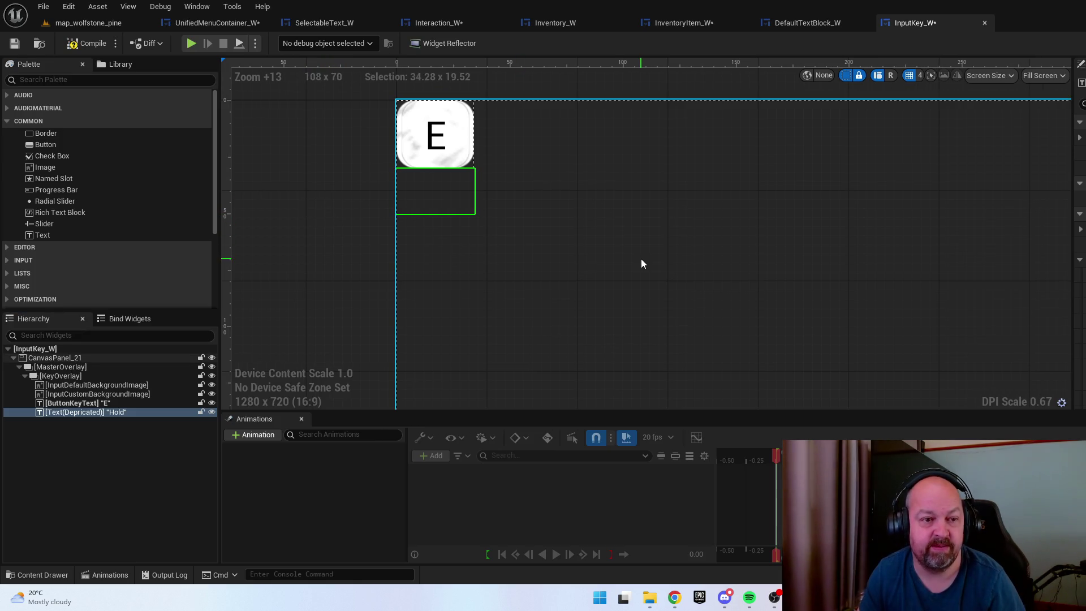
{"action": "key", "text": "ctrl+s"}
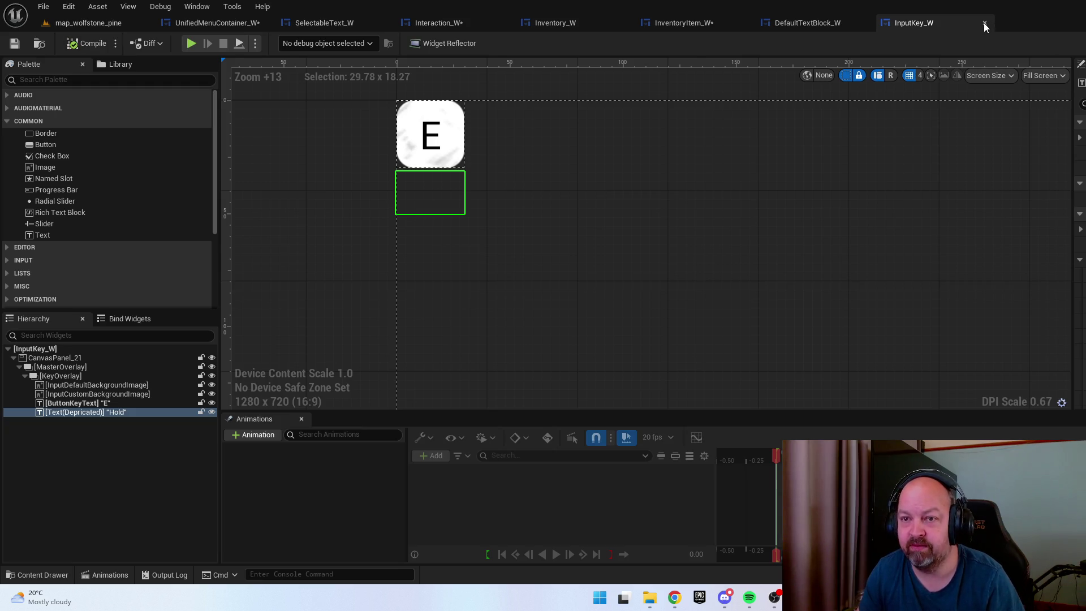
{"action": "left_click", "coordinate": [984, 24]}
{"action": "key", "text": "ctrl+space"}
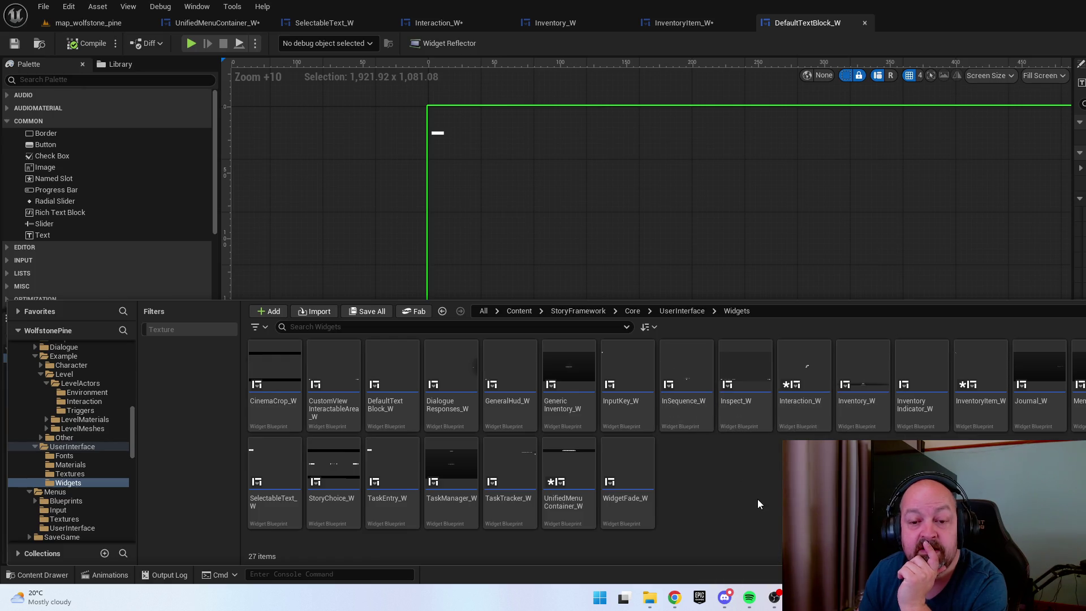
Switch Interaction_W to Designer view and select its Name background box
{"action": "double_click", "coordinate": [820, 427]}
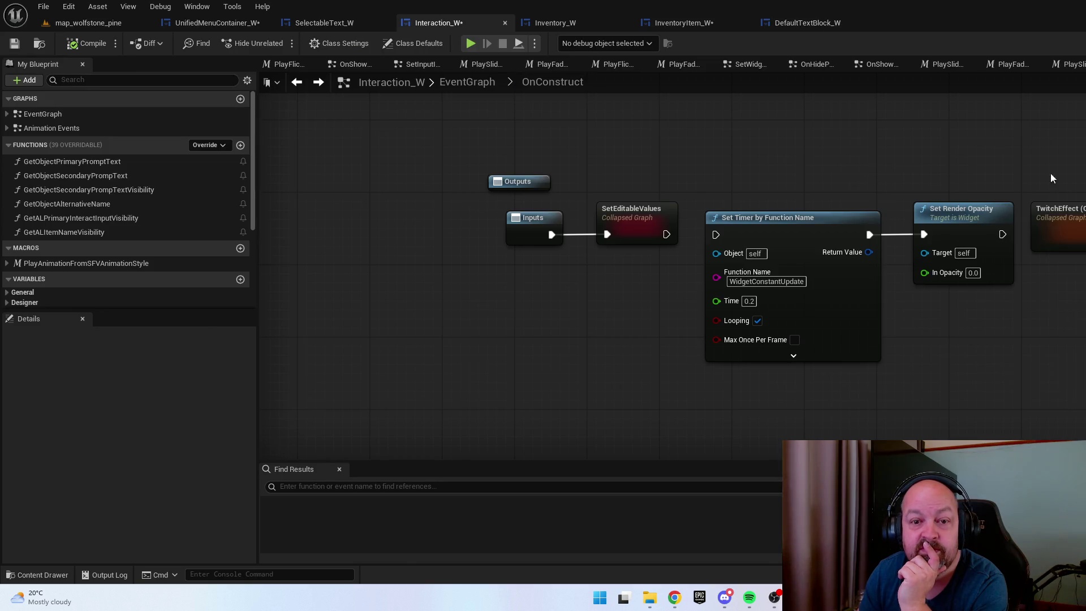
{"action": "left_click", "coordinate": [1051, 43]}
{"action": "scroll", "coordinate": [616, 210], "scroll_direction": "up", "scroll_amount": 16}
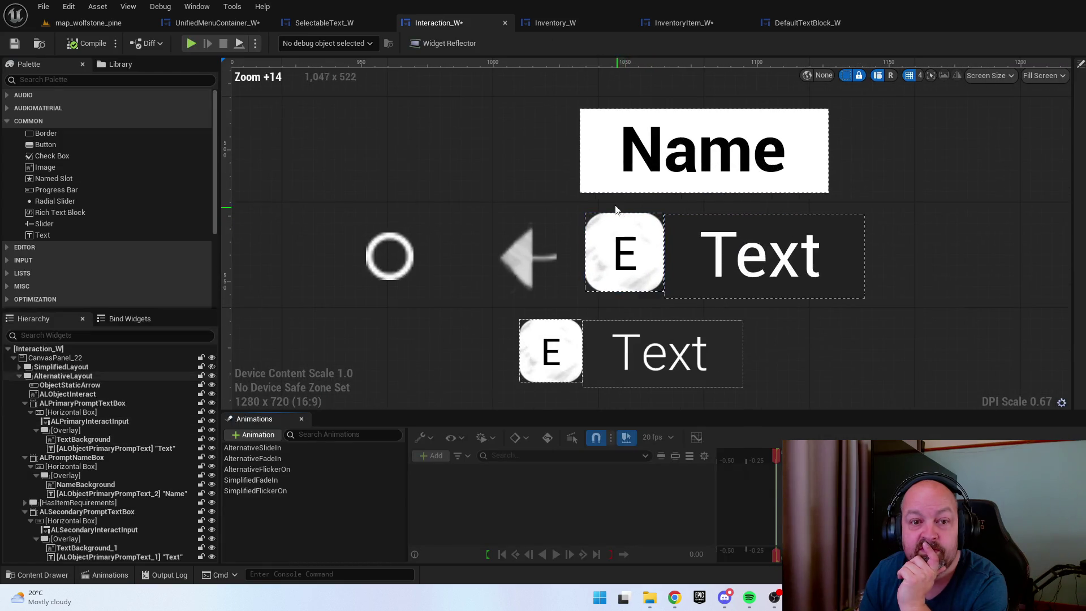
{"action": "left_click", "coordinate": [598, 169]}
{"action": "scroll", "coordinate": [599, 170], "scroll_direction": "down", "scroll_amount": 3}
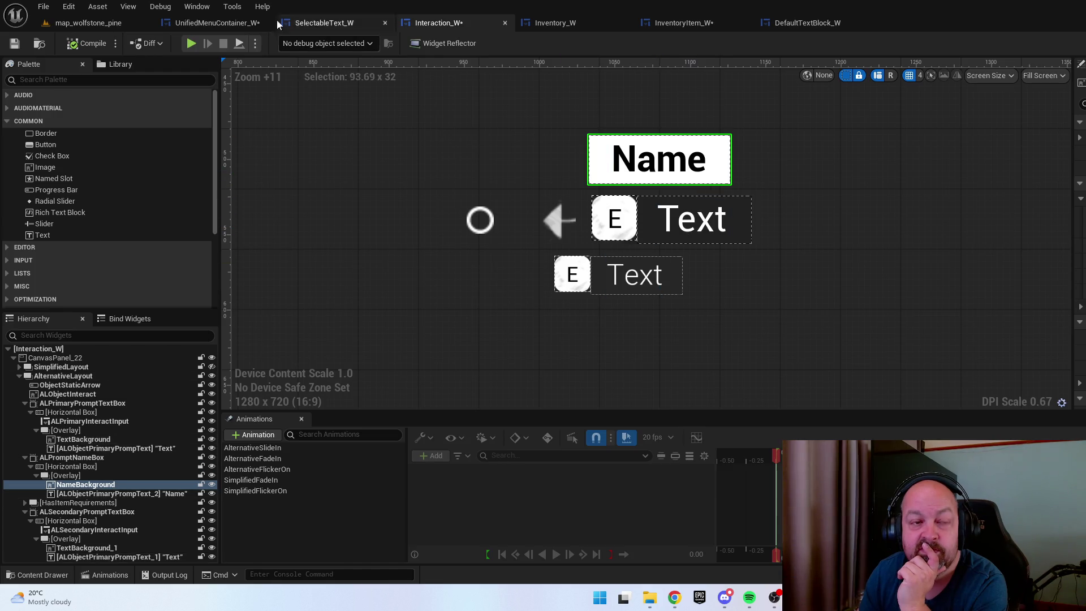
In UnifiedMenuContainer_W, save, show the InputOverlay and reset the Back text to Roboto
{"action": "left_click", "coordinate": [210, 23]}
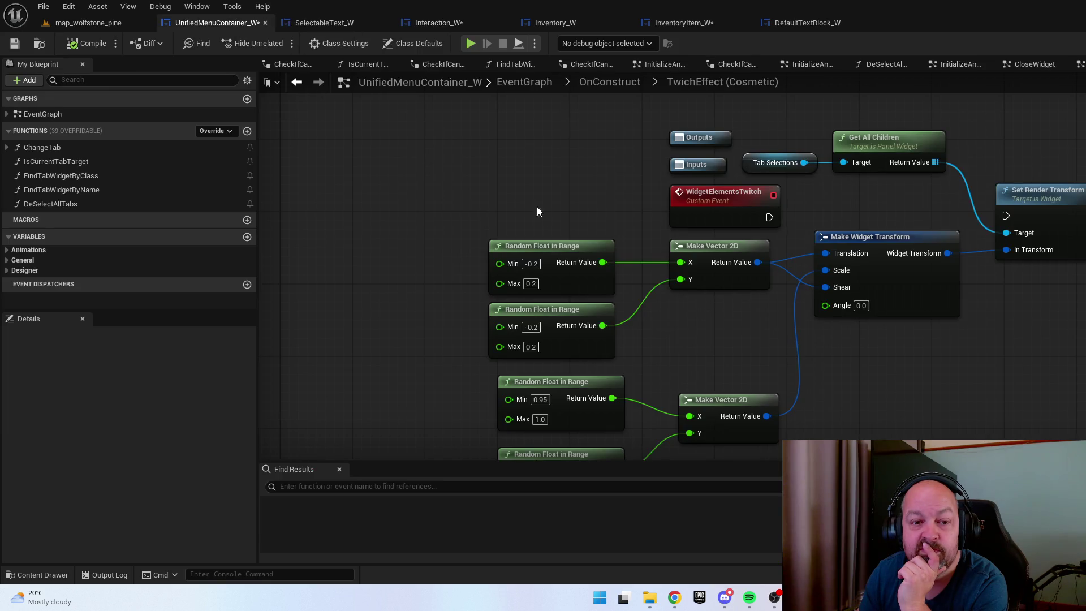
{"action": "left_click", "coordinate": [14, 43]}
{"action": "left_click", "coordinate": [1077, 43]}
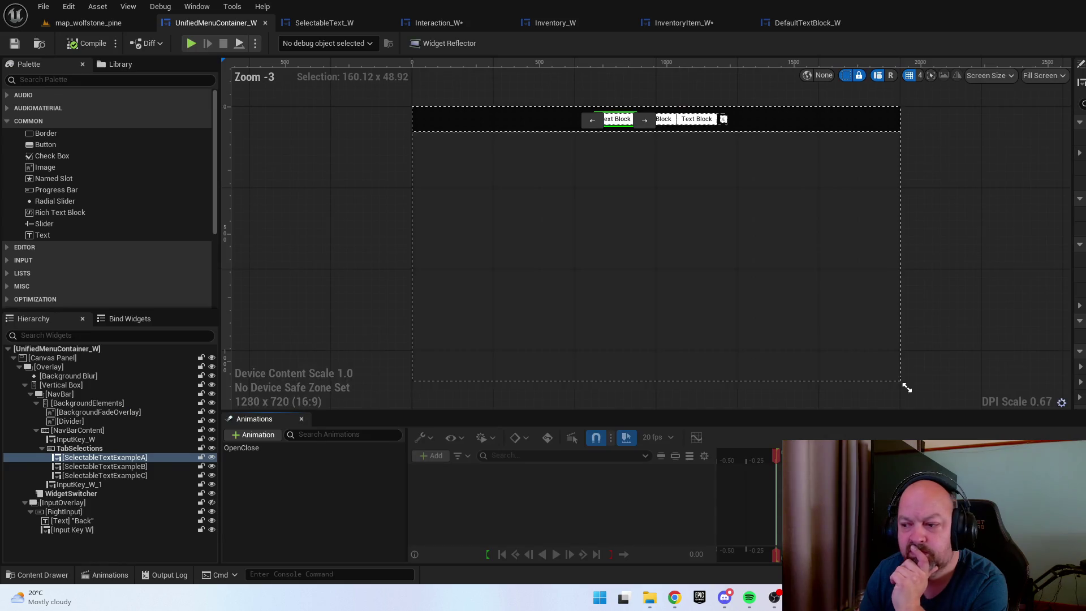
{"action": "left_click", "coordinate": [962, 334]}
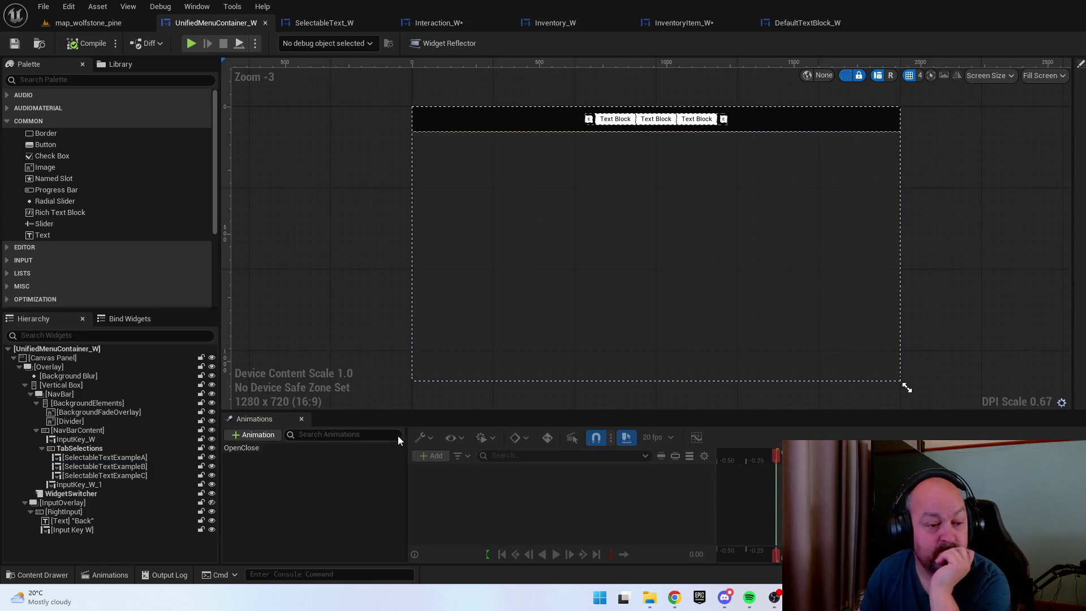
{"action": "left_click", "coordinate": [211, 502]}
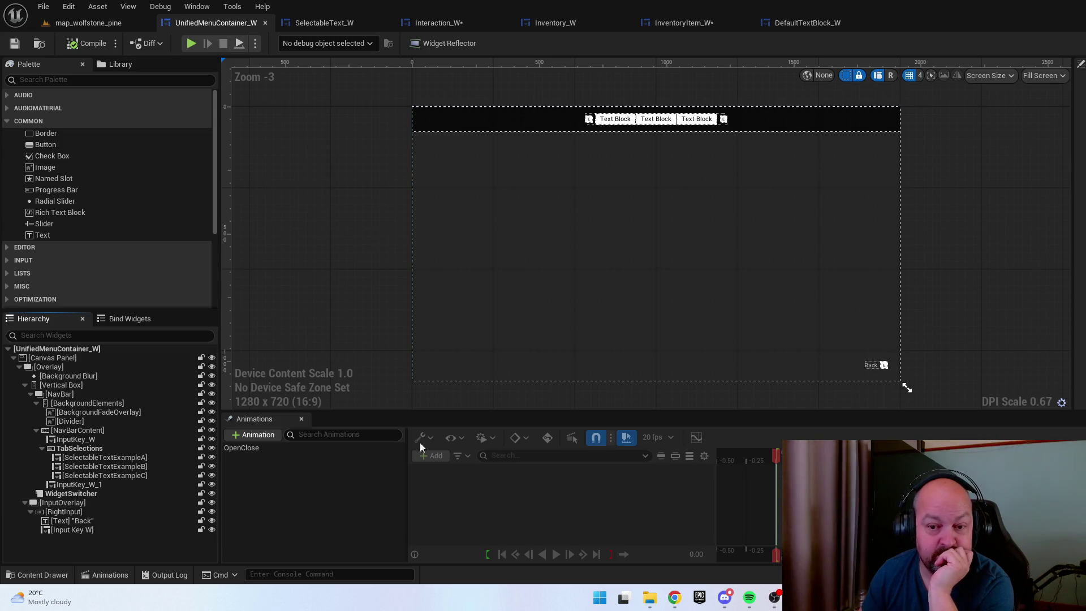
{"action": "scroll", "coordinate": [896, 406], "scroll_direction": "up", "scroll_amount": 3}
{"action": "scroll", "coordinate": [820, 344], "scroll_direction": "up", "scroll_amount": 10}
{"action": "left_click", "coordinate": [803, 263]}
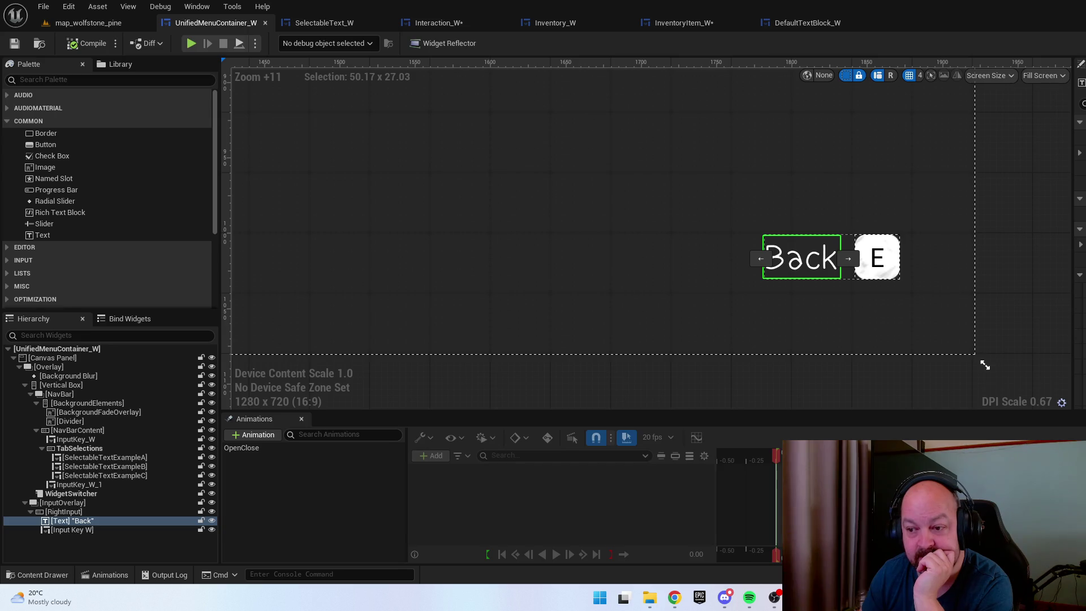
{"action": "key", "text": "ctrl+z"}
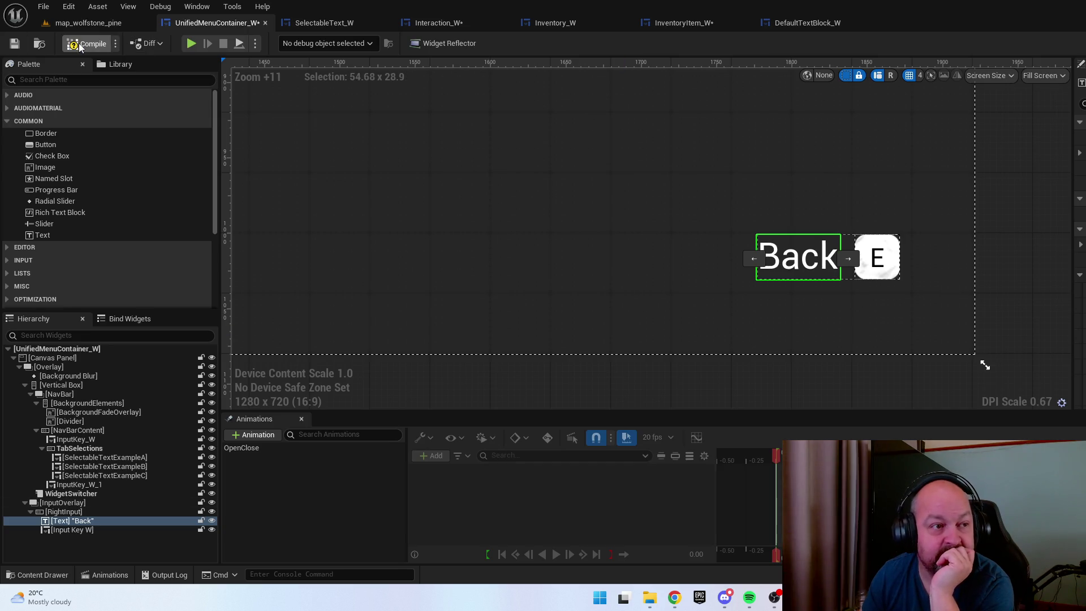
{"action": "left_click", "coordinate": [88, 22]}
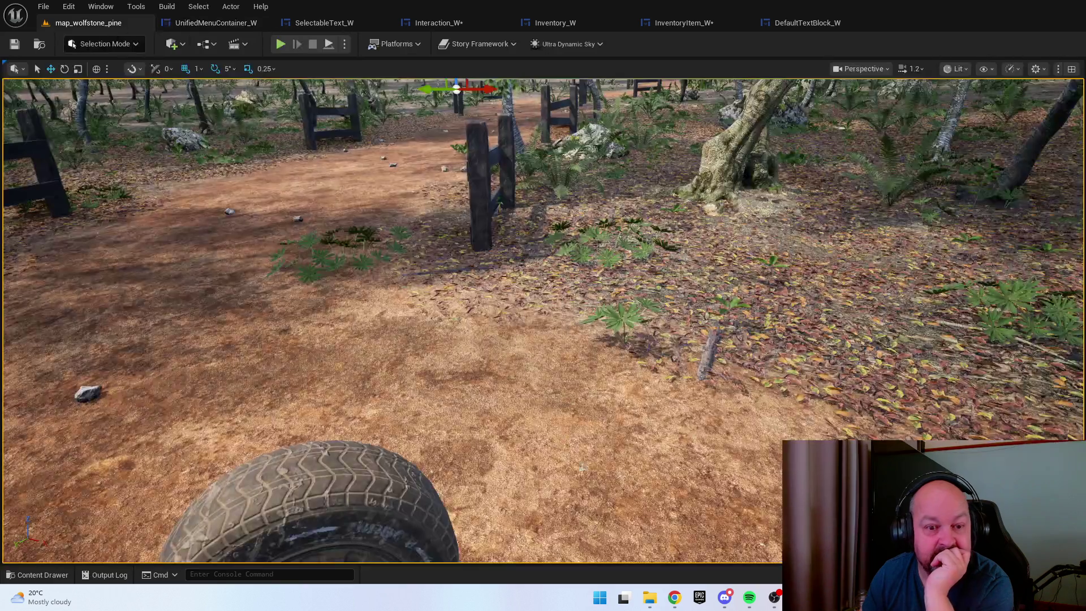
{"action": "right_click", "coordinate": [576, 481]}
{"action": "left_click", "coordinate": [594, 474]}
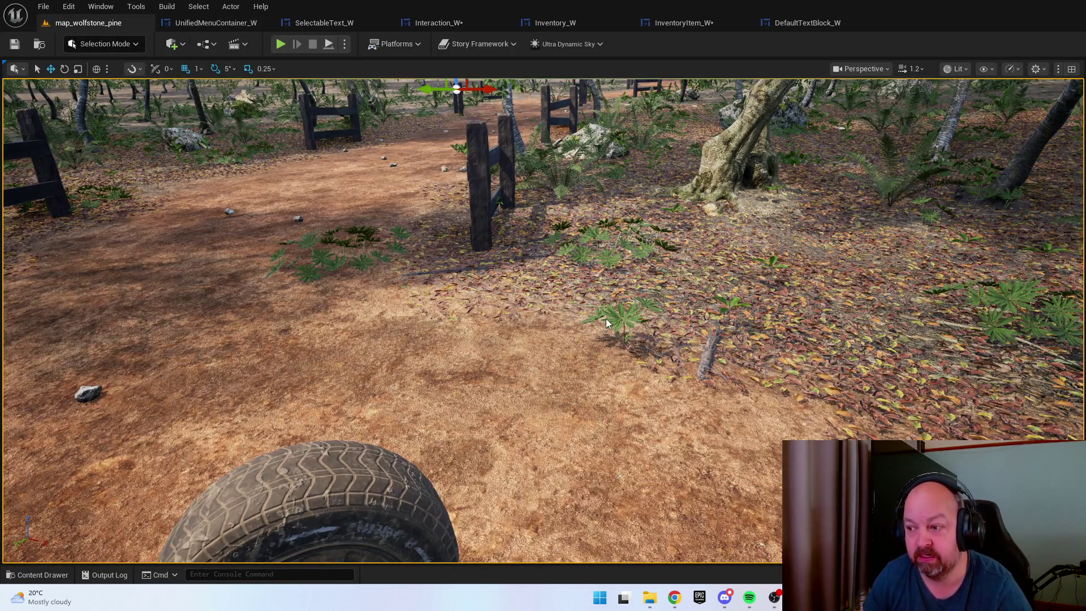
{"action": "key", "text": "Tab"}
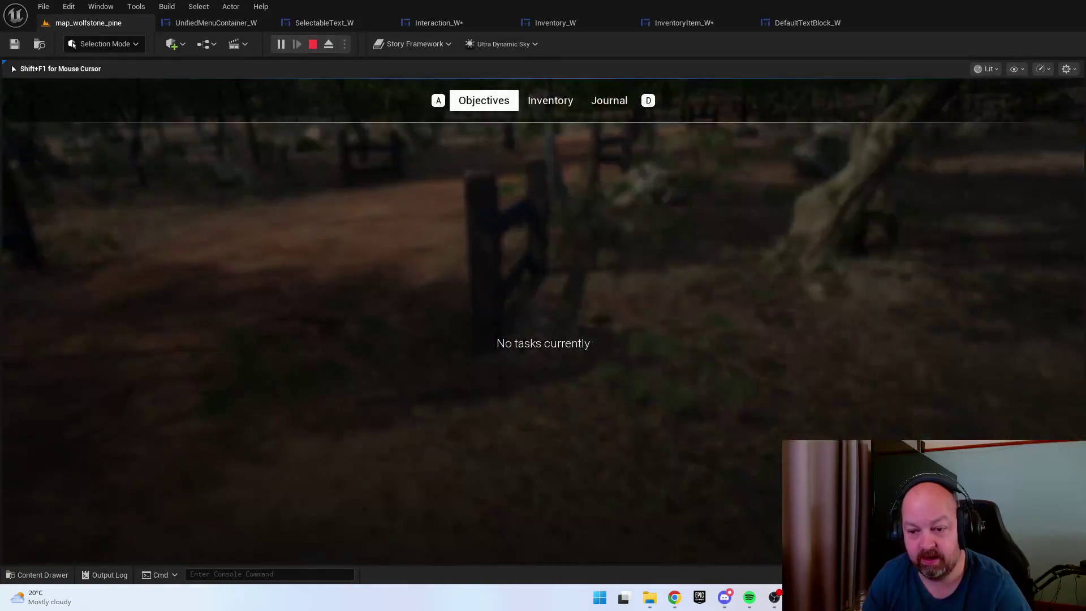
{"action": "key", "text": "Tab"}
{"action": "key", "text": "e"}
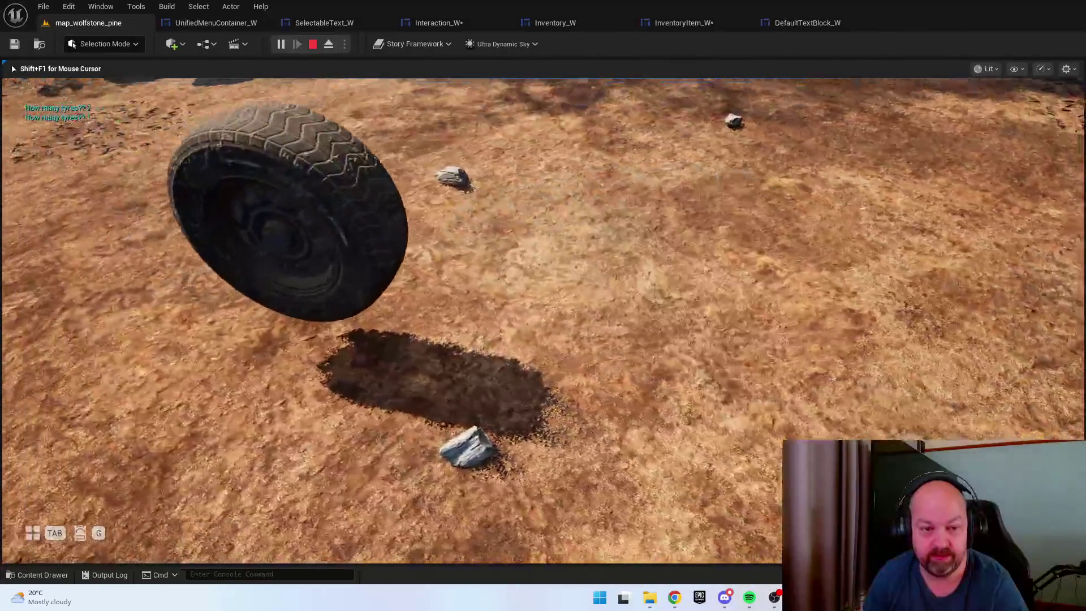
{"action": "key", "text": "e"}
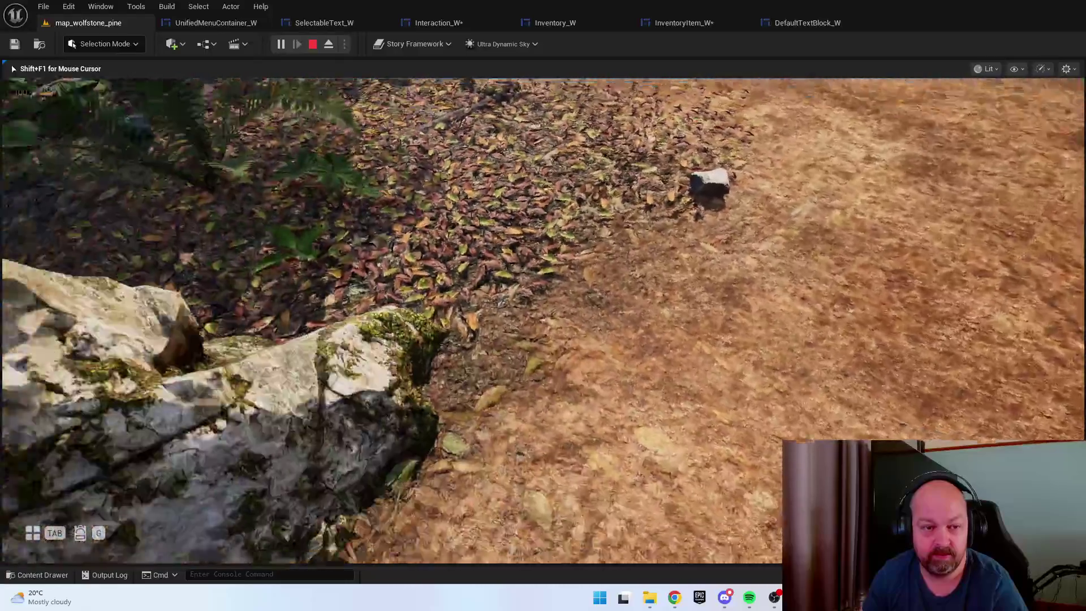
{"action": "key", "text": "w"}
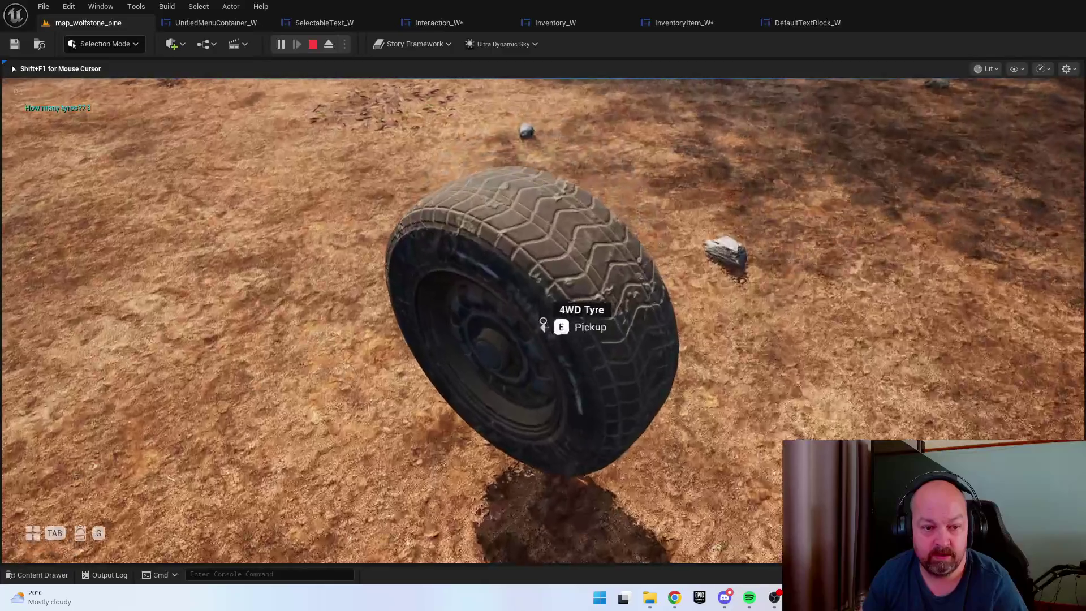
{"action": "key", "text": "e"}
{"action": "key", "text": "w"}
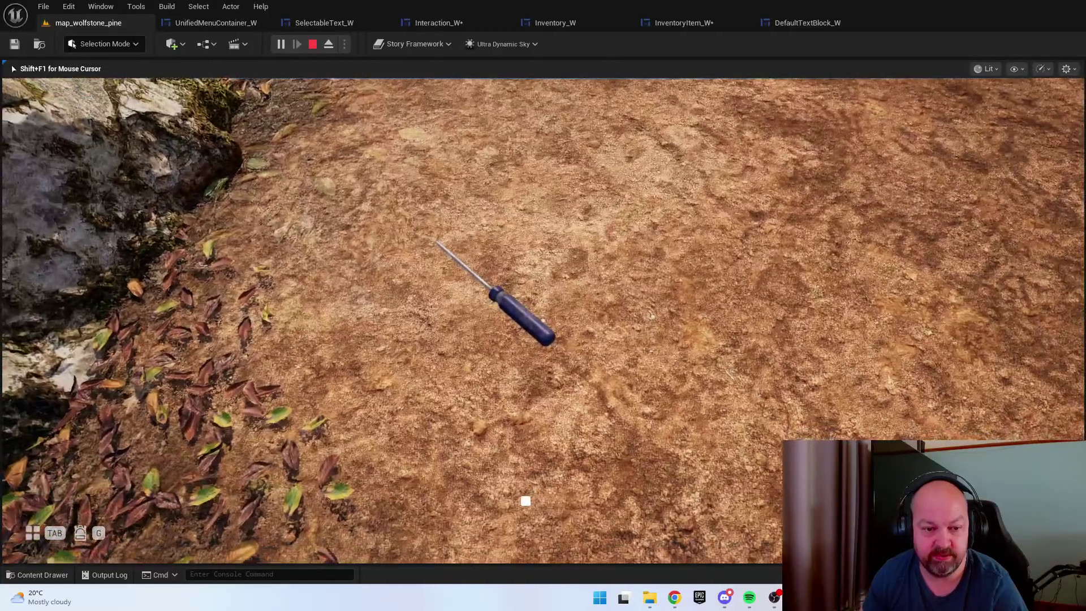
{"action": "key", "text": "Tab"}
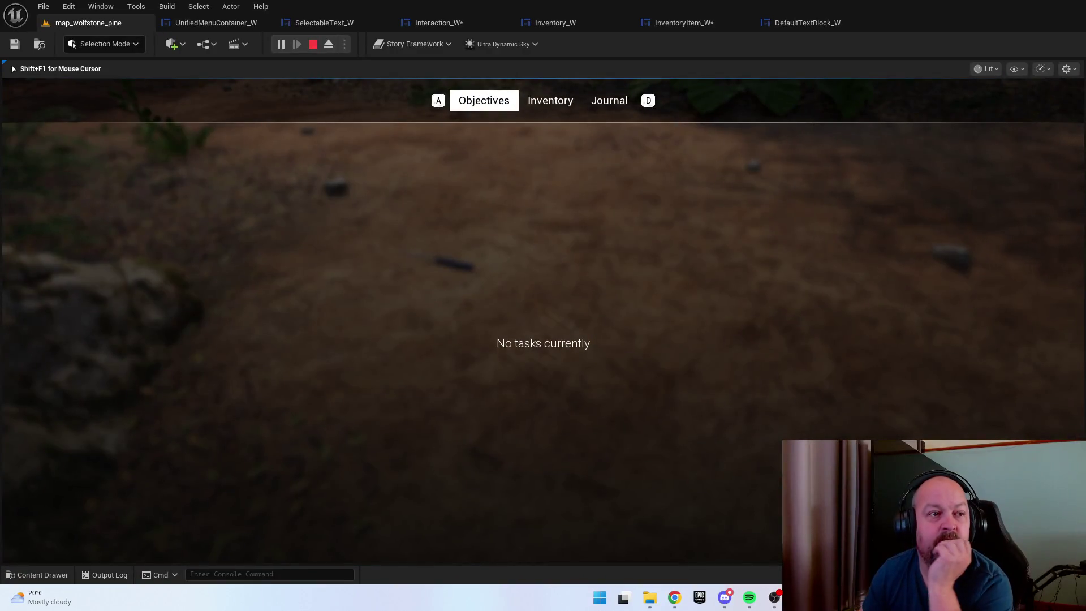
{"action": "key", "text": "Escape"}
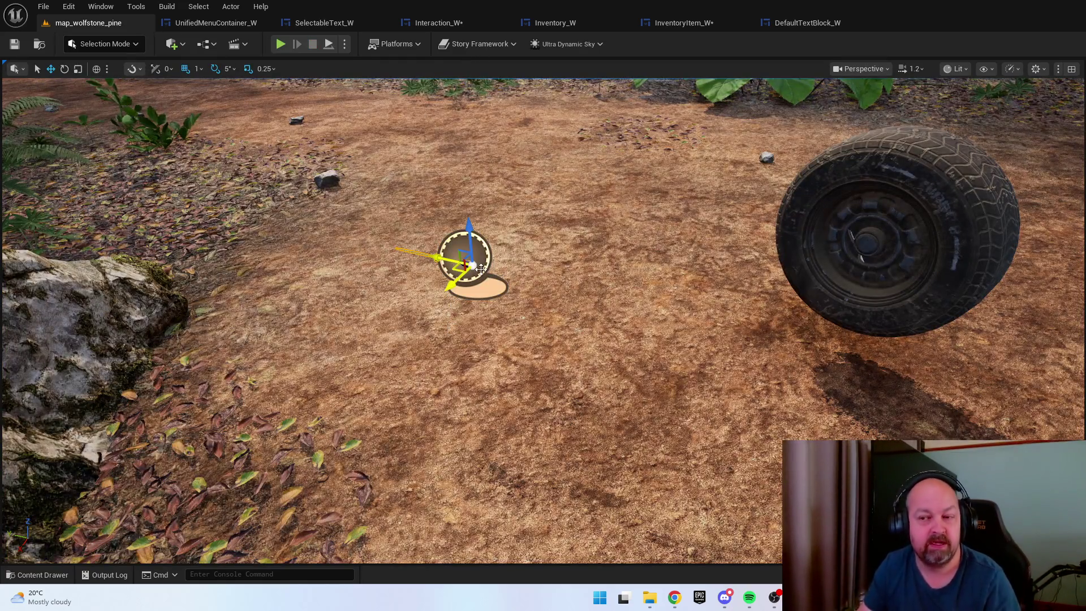
Open BP_Screwdriver, reposition its Interaction Data node, compile and save, then return to map_wolfstone_pine
{"action": "double_click", "coordinate": [456, 256]}
{"action": "left_click", "coordinate": [104, 125]}
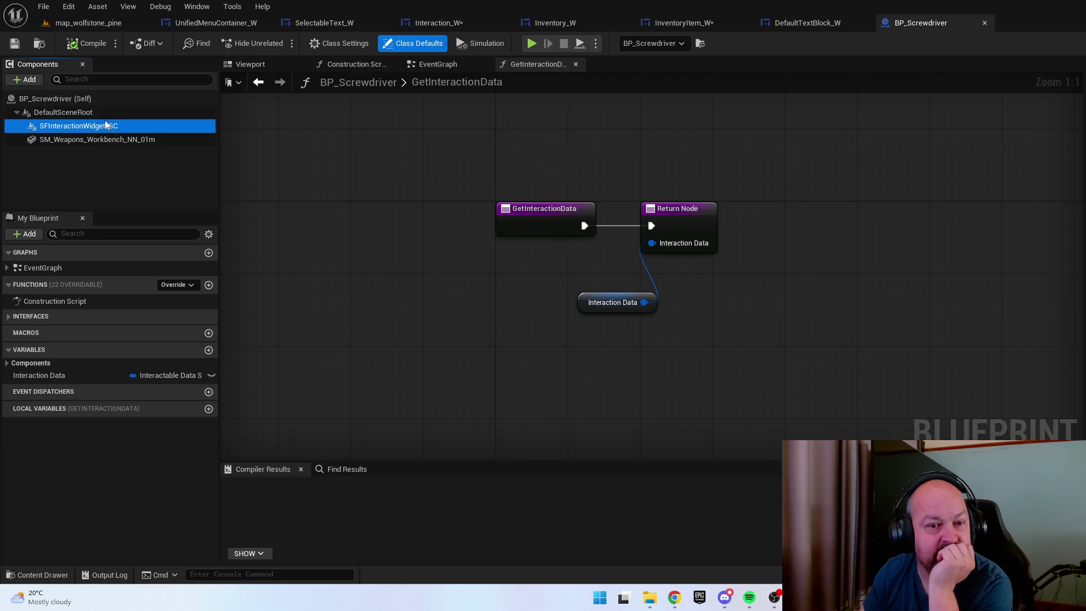
{"action": "left_click_drag", "start_coordinate": [595, 308], "coordinate": [543, 285]}
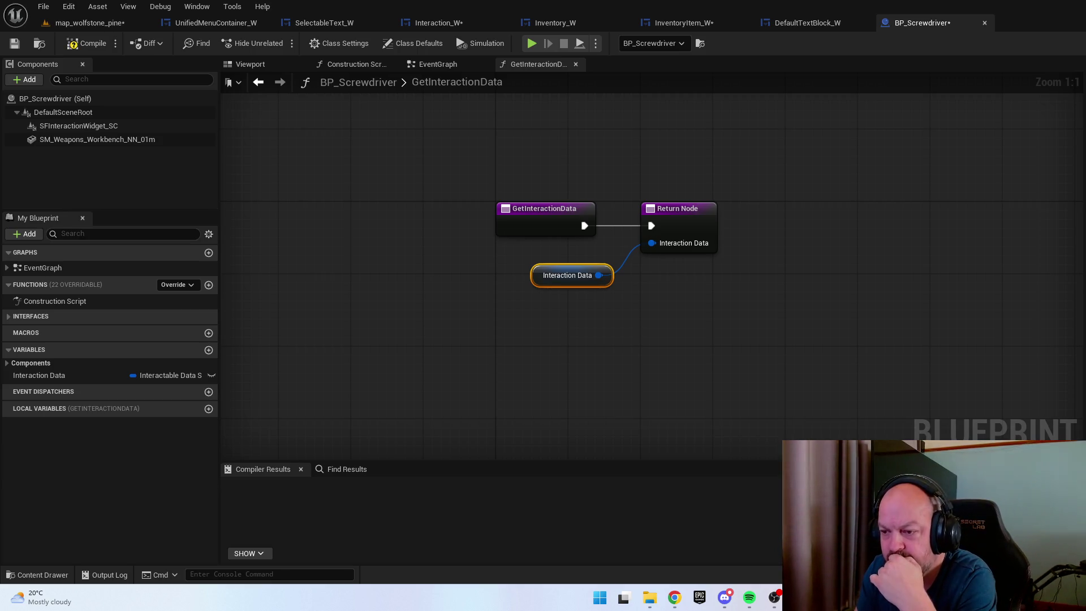
{"action": "left_click", "coordinate": [86, 43]}
{"action": "left_click", "coordinate": [14, 44]}
{"action": "left_click", "coordinate": [63, 26]}
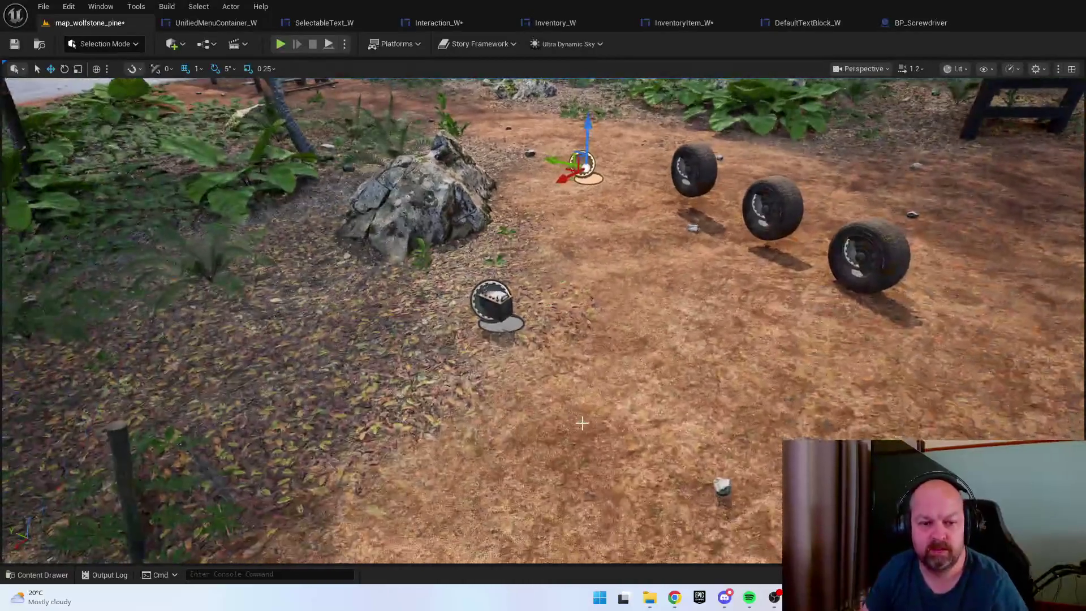
{"action": "right_click", "coordinate": [630, 431]}
{"action": "left_click", "coordinate": [641, 430]}
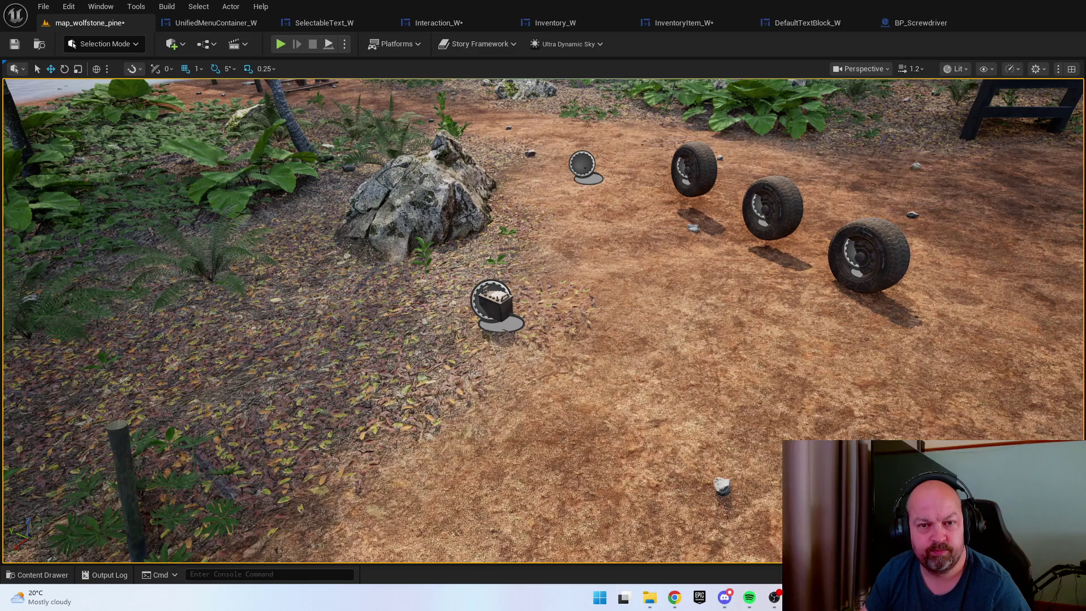
{"action": "key", "text": "alt+p"}
{"action": "key", "text": "w"}
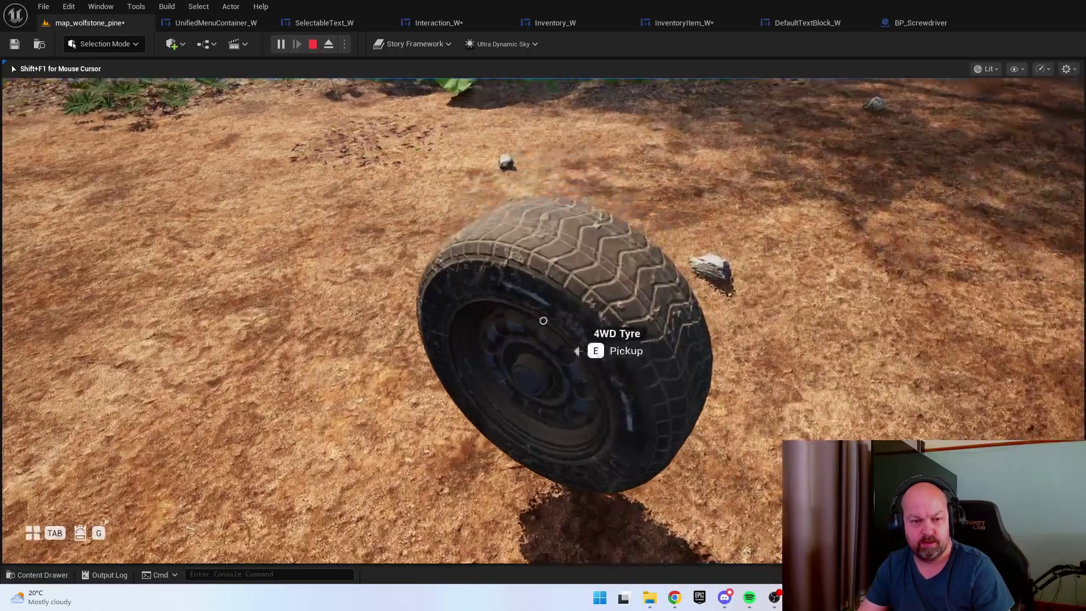
{"action": "key", "text": "s"}
{"action": "key", "text": "w"}
{"action": "key", "text": "s"}
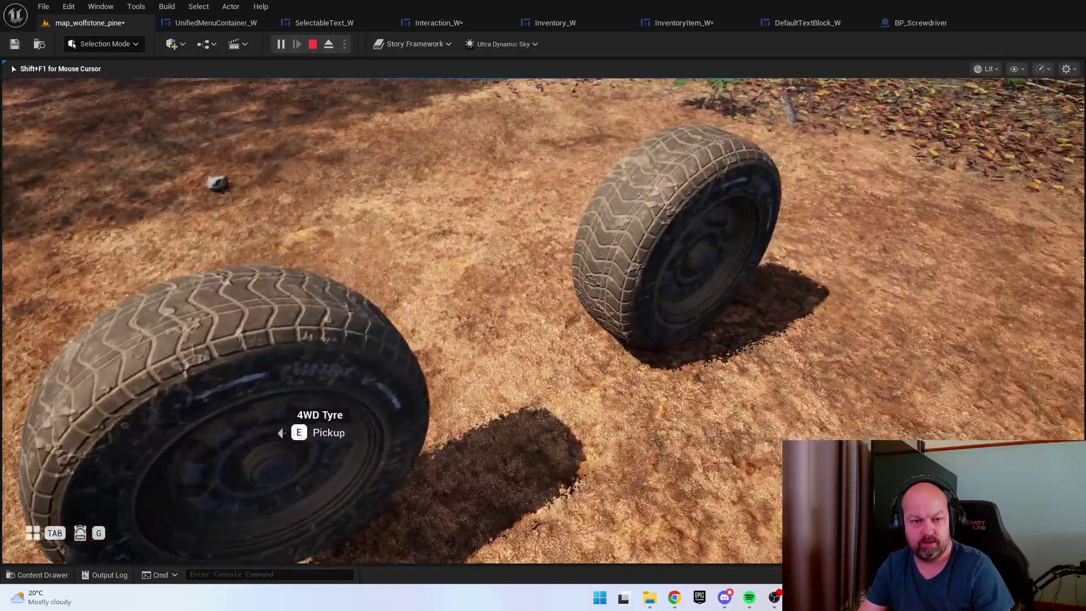
{"action": "key", "text": "w"}
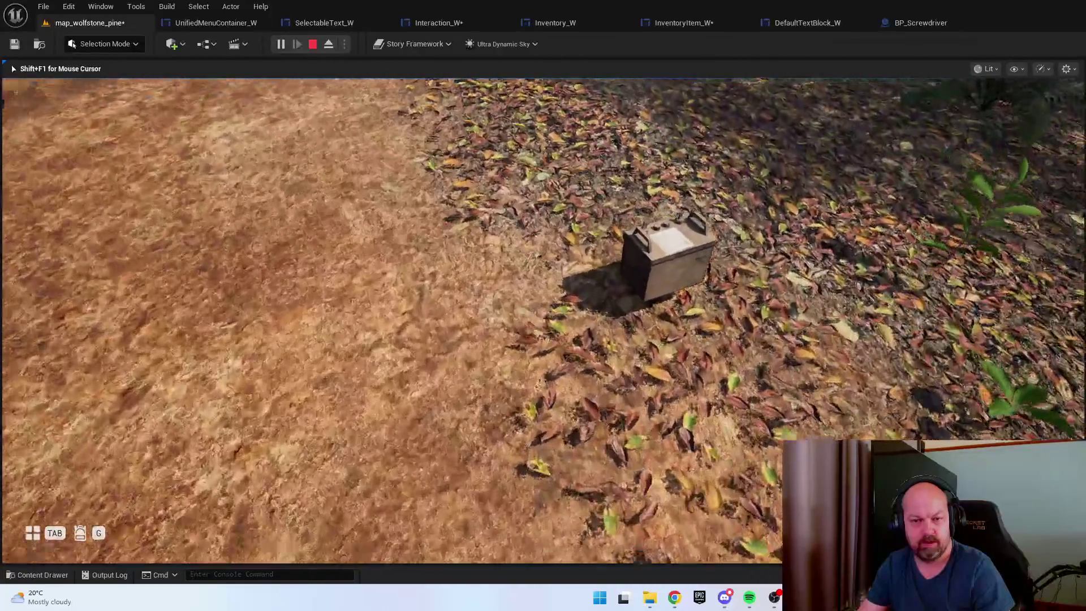
{"action": "key", "text": "w"}
{"action": "key", "text": "w"}
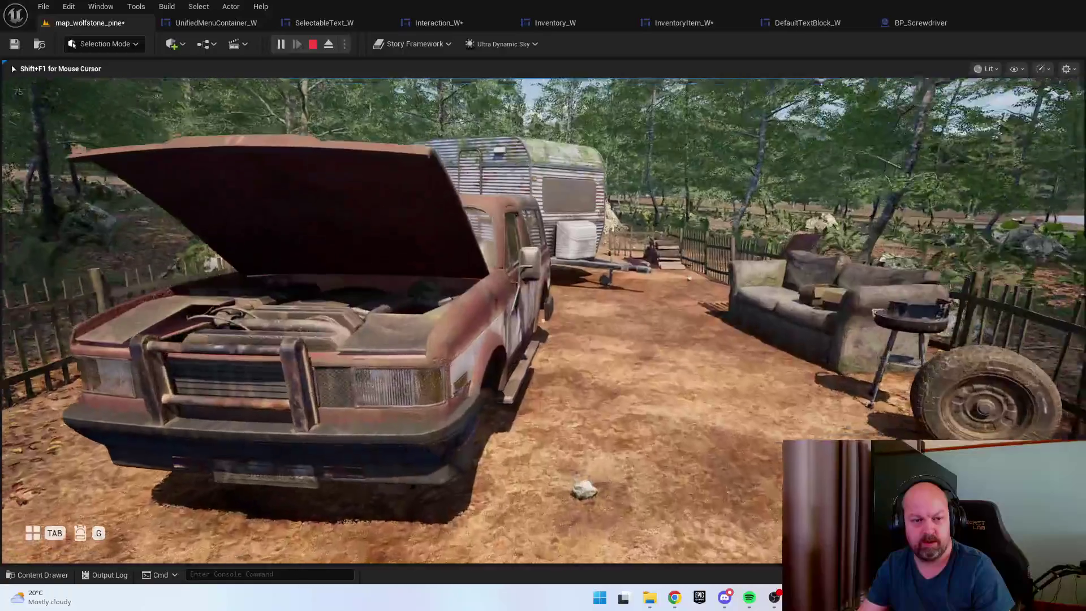
{"action": "key", "text": "s"}
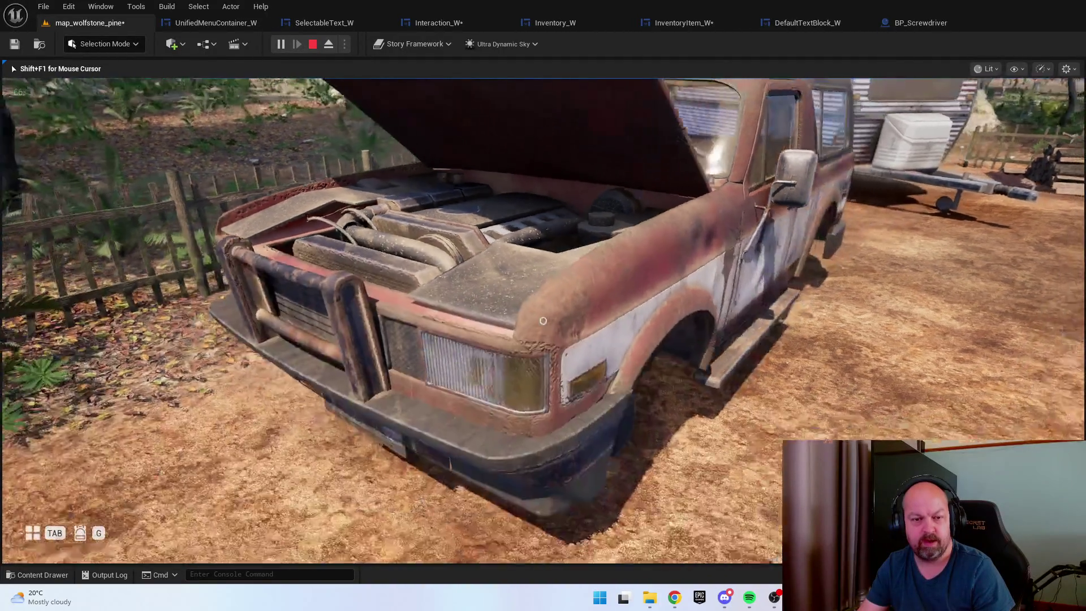
{"action": "key", "text": "w"}
{"action": "key", "text": "s"}
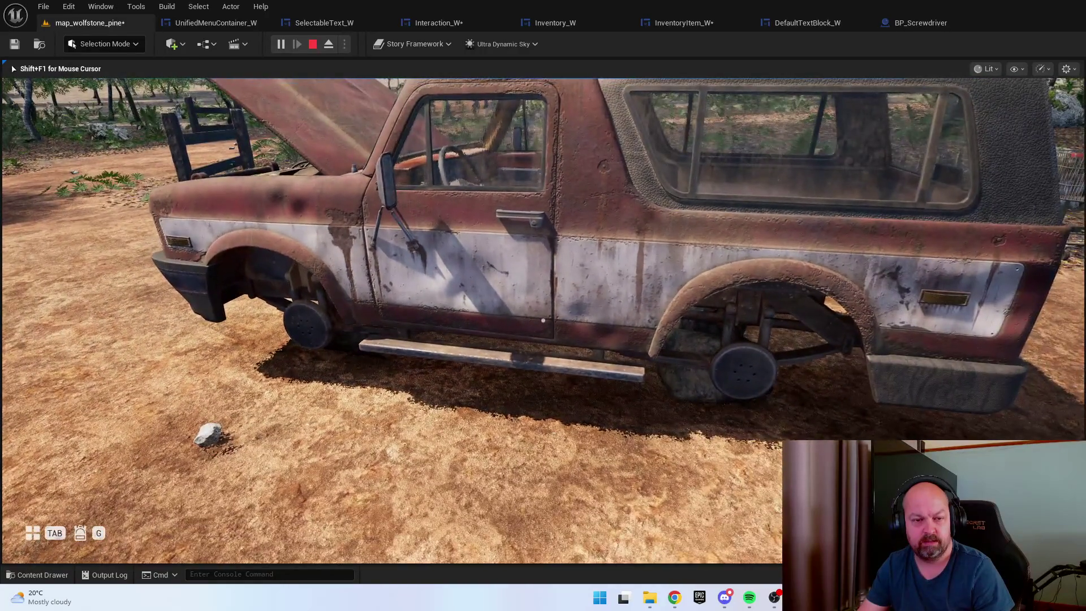
{"action": "key", "text": "w"}
{"action": "key", "text": "s"}
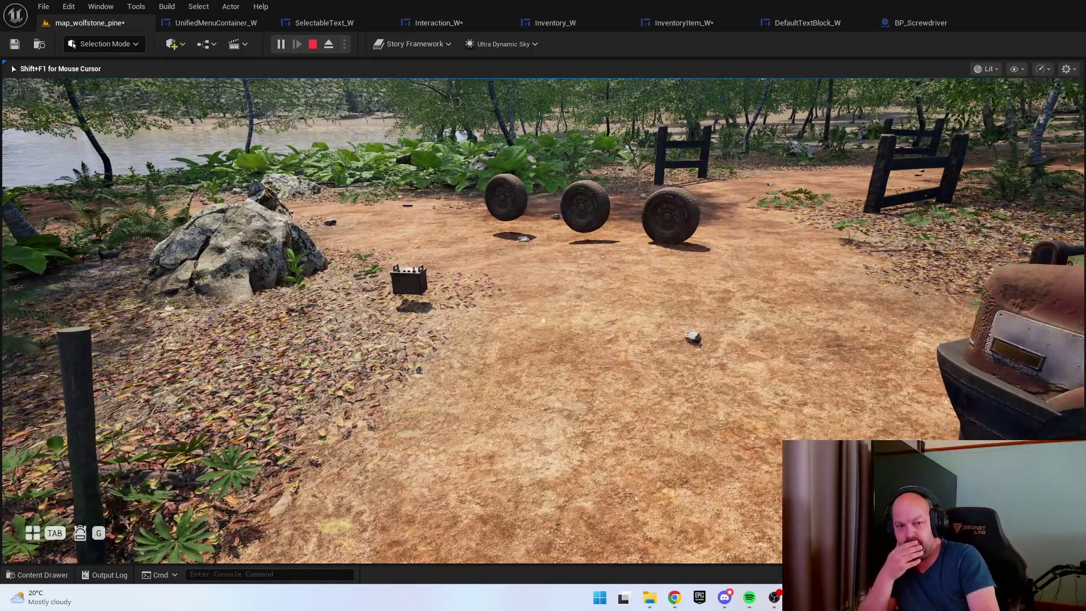
{"action": "key", "text": "w"}
{"action": "key", "text": "w"}
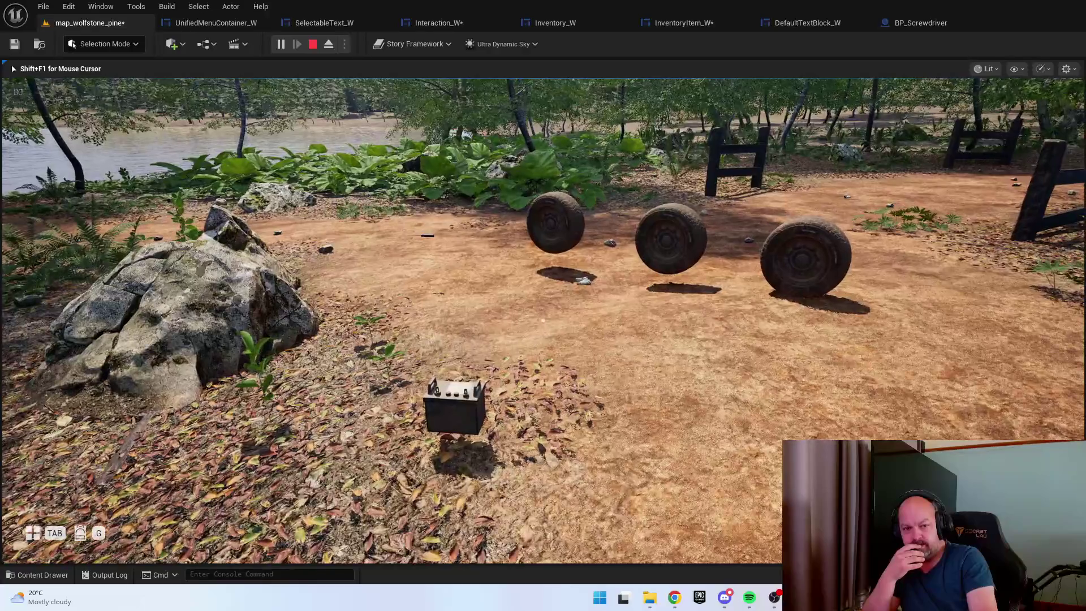
{"action": "key", "text": "Escape"}
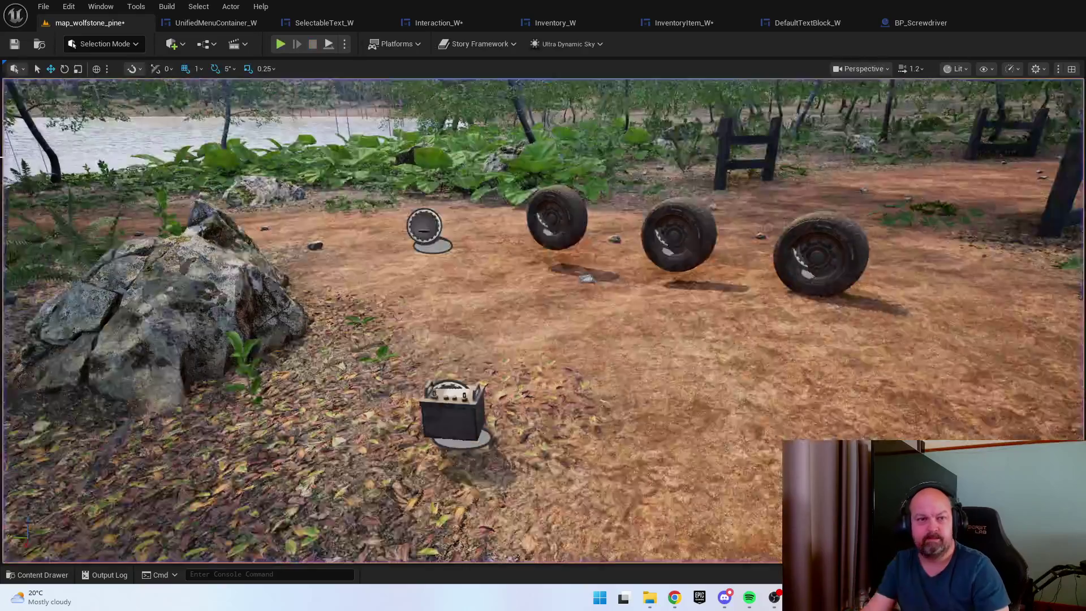
In Interaction_W's TwitchEffect (Cosmetics) graph, unlink WidgetElementsTwitch from Set Brush and save
{"action": "left_click", "coordinate": [465, 23]}
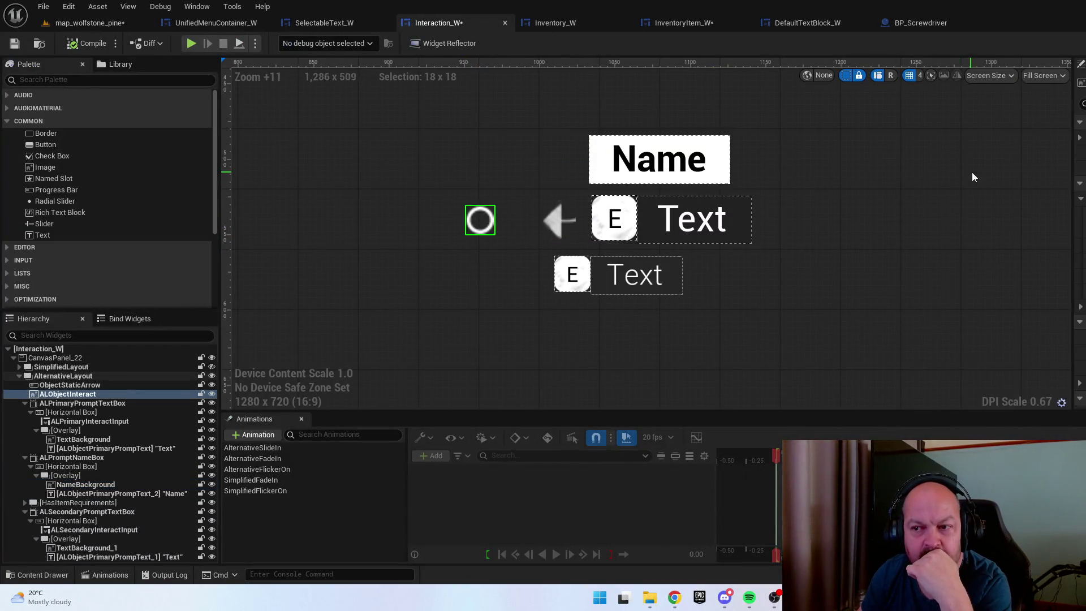
{"action": "double_click", "coordinate": [479, 219]}
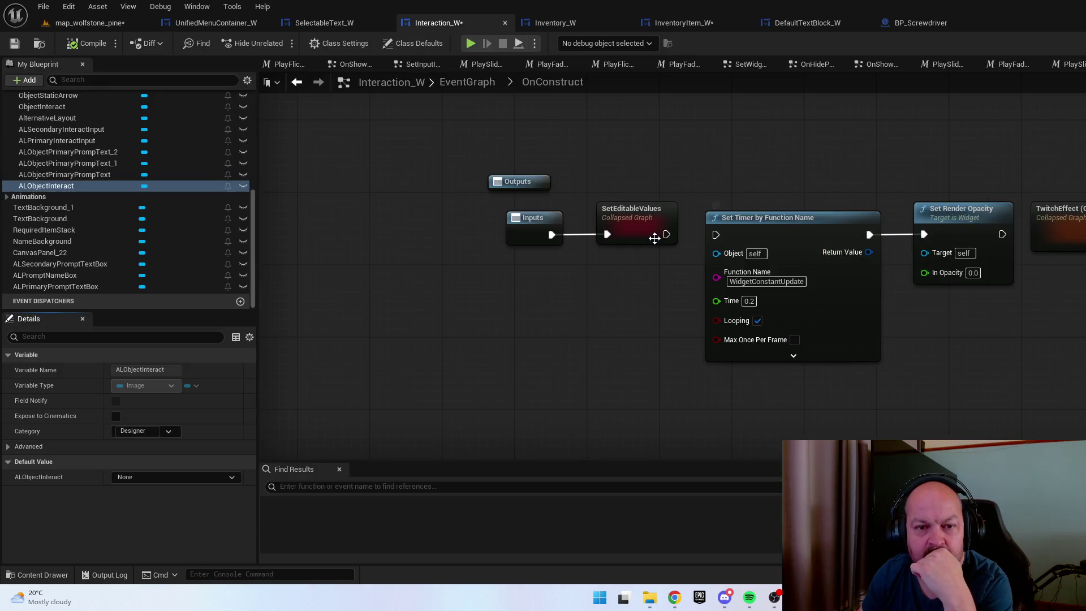
{"action": "double_click", "coordinate": [1040, 226]}
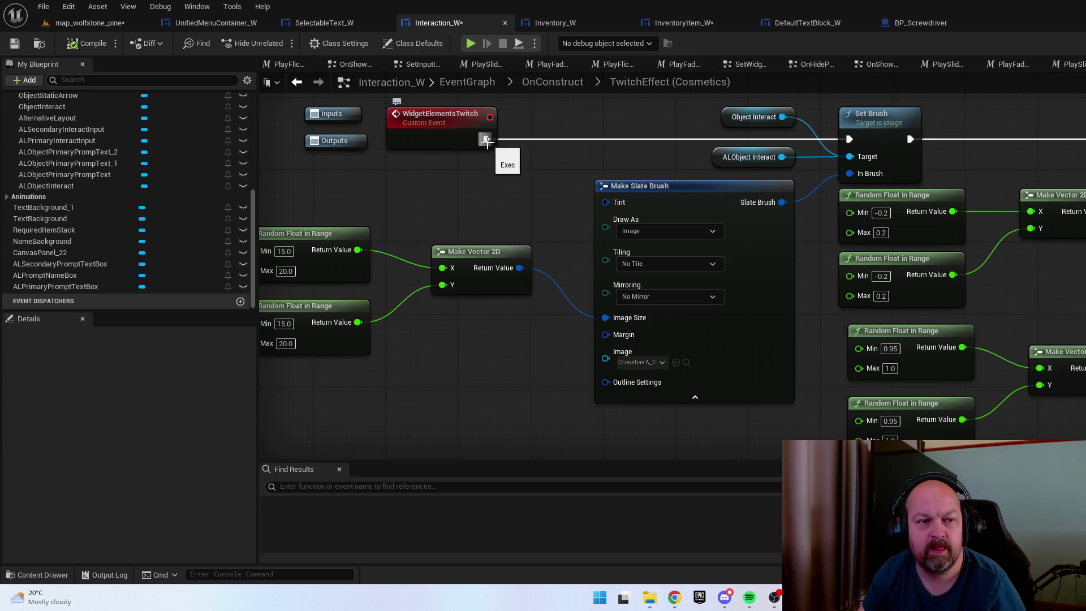
{"action": "left_click", "coordinate": [485, 139], "text": "alt"}
{"action": "left_click", "coordinate": [14, 44]}
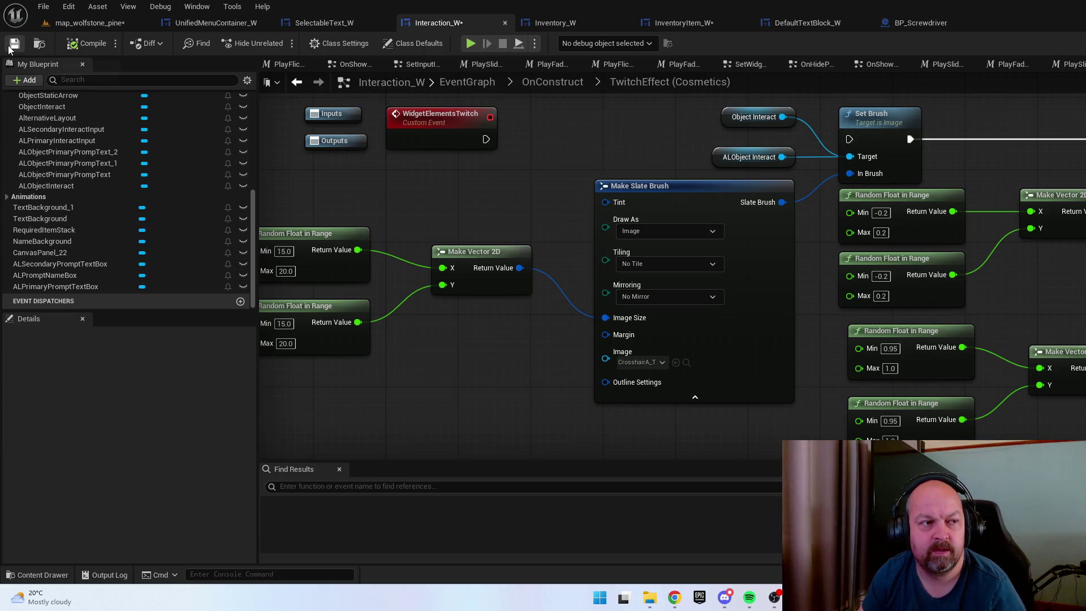
{"action": "left_click", "coordinate": [89, 23]}
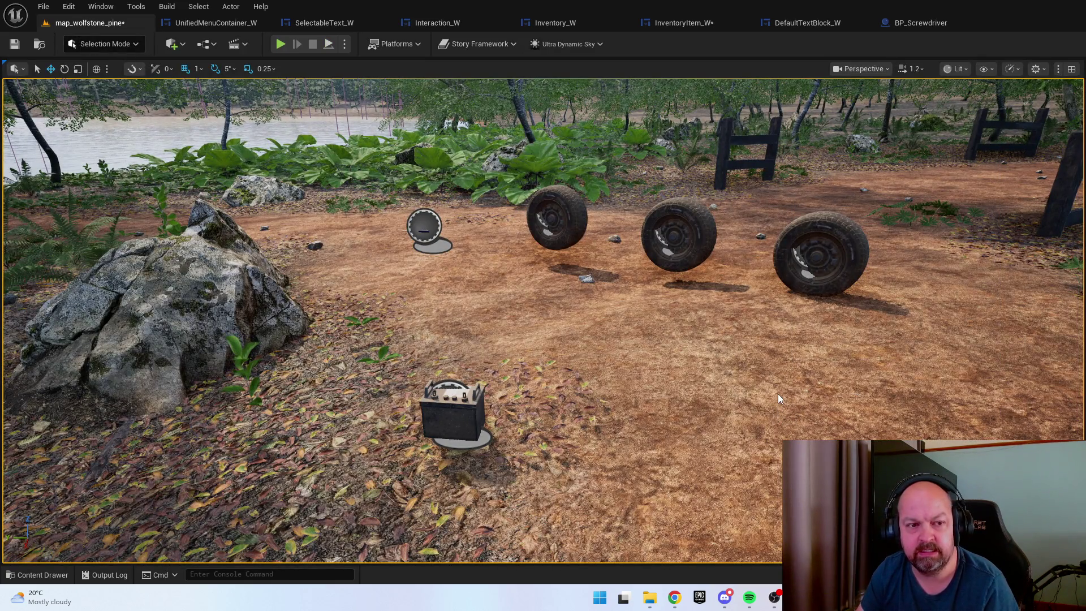
Playtest the level, walking up to the vehicle battery to see its Interact prompt
{"action": "key", "text": "alt+p"}
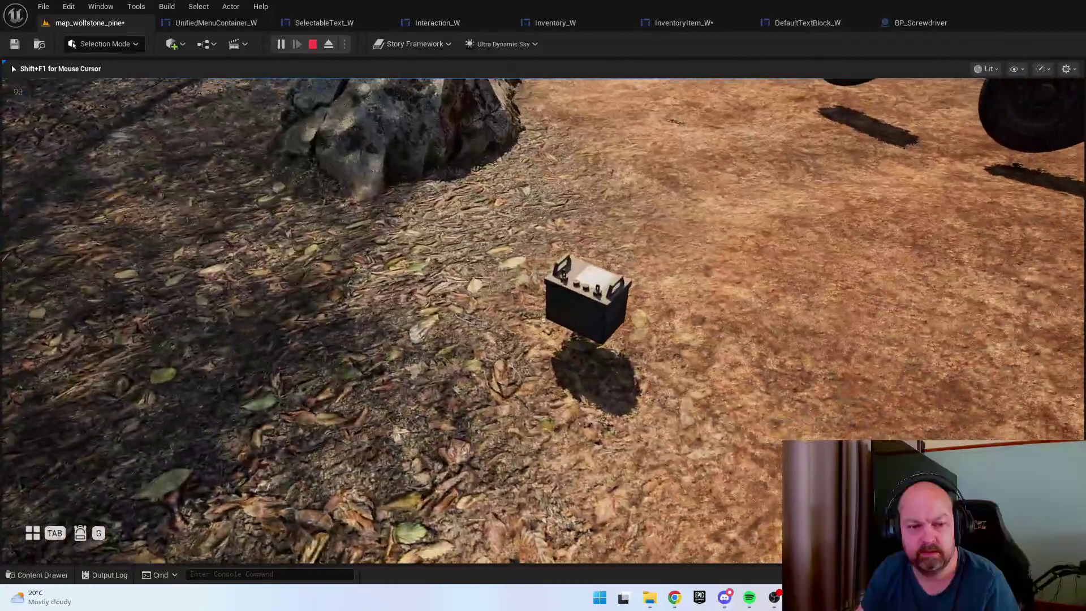
{"action": "key", "text": "s"}
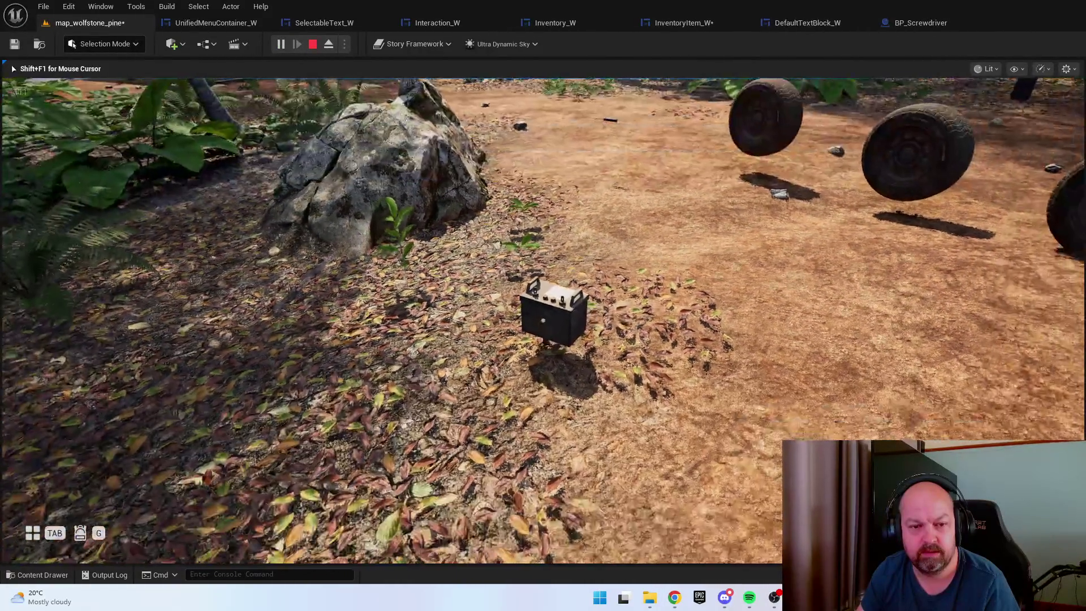
{"action": "key", "text": "w"}
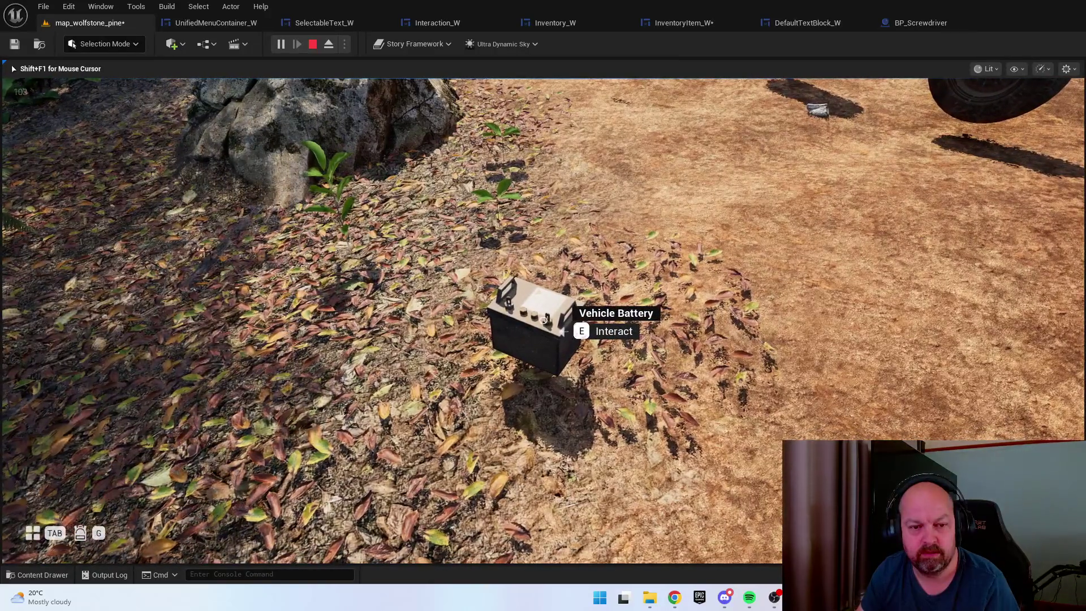
Stop the play session and open Inventory_W from the Widgets folder
{"action": "key", "text": "Escape"}
{"action": "key", "text": "ctrl+space"}
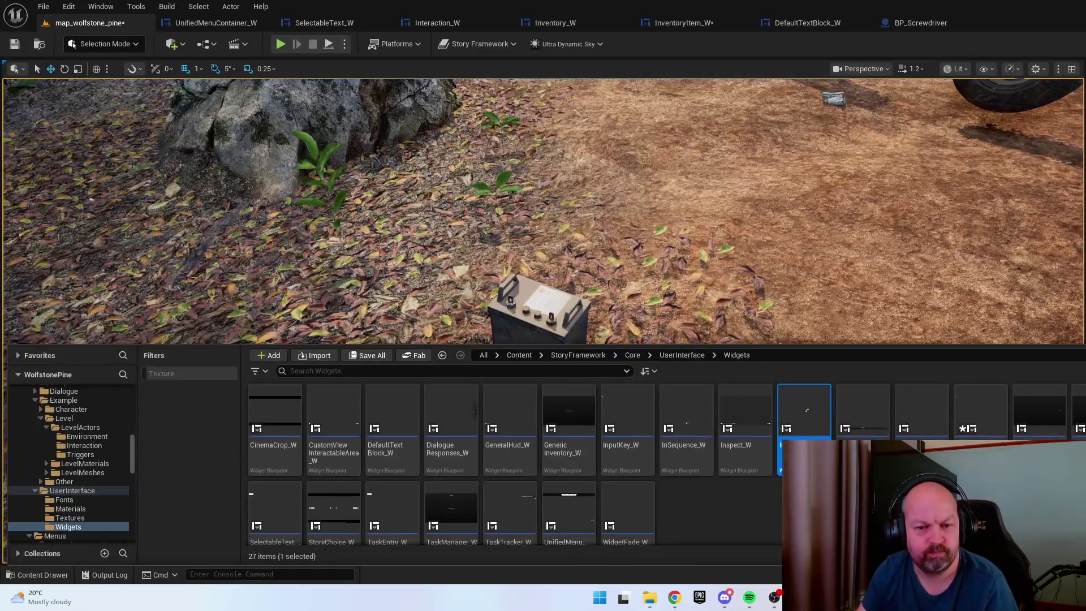
{"action": "left_click", "coordinate": [554, 23]}
Review Interaction_W's Event Graph and Designer layout, then reframe the level view on the battery
{"action": "left_click", "coordinate": [455, 26]}
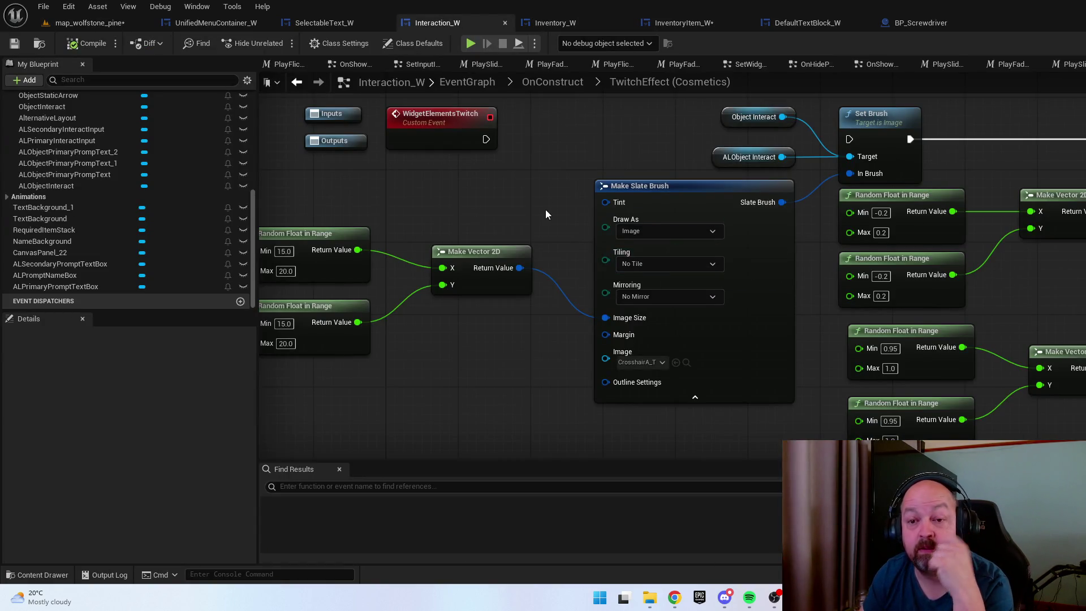
{"action": "left_click_drag", "start_coordinate": [545, 214], "coordinate": [635, 226]}
{"action": "scroll", "coordinate": [581, 238], "scroll_direction": "down", "scroll_amount": 2}
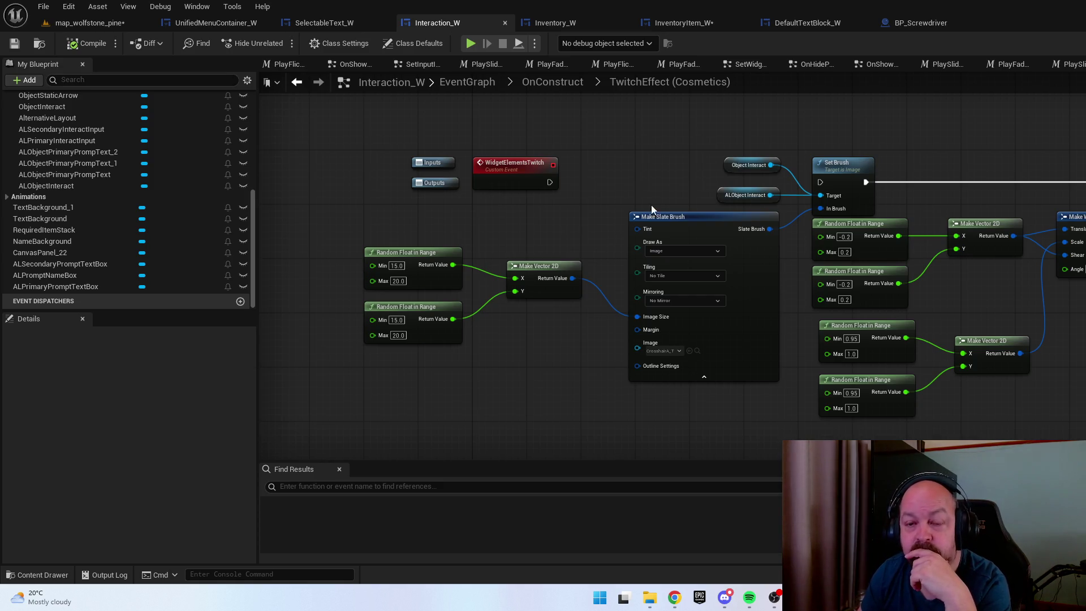
{"action": "left_click", "coordinate": [1052, 43]}
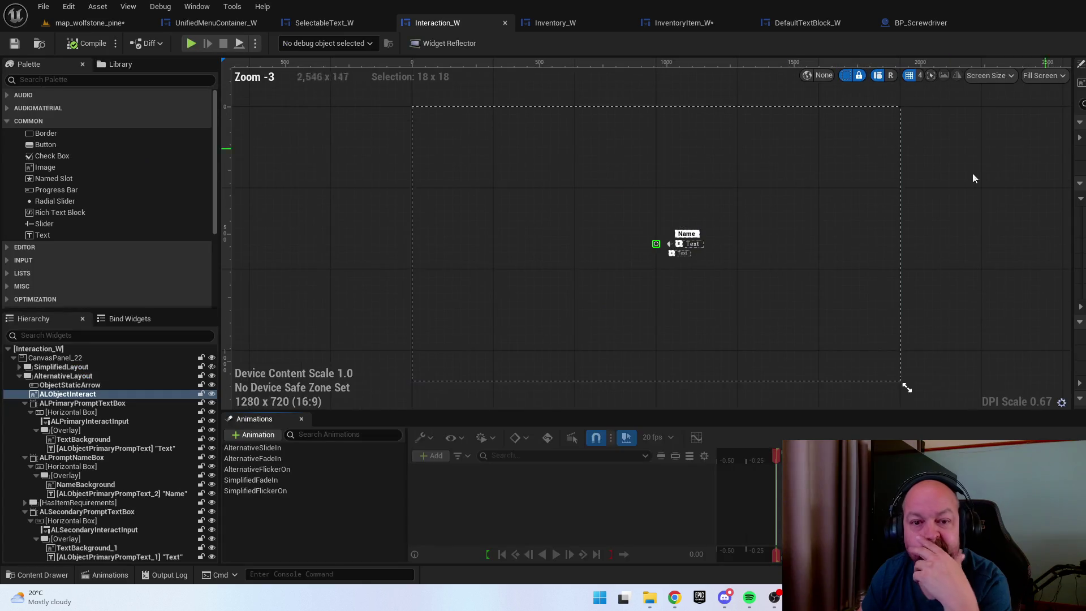
{"action": "scroll", "coordinate": [642, 215], "scroll_direction": "up", "scroll_amount": 12}
{"action": "scroll", "coordinate": [643, 215], "scroll_direction": "up", "scroll_amount": 3}
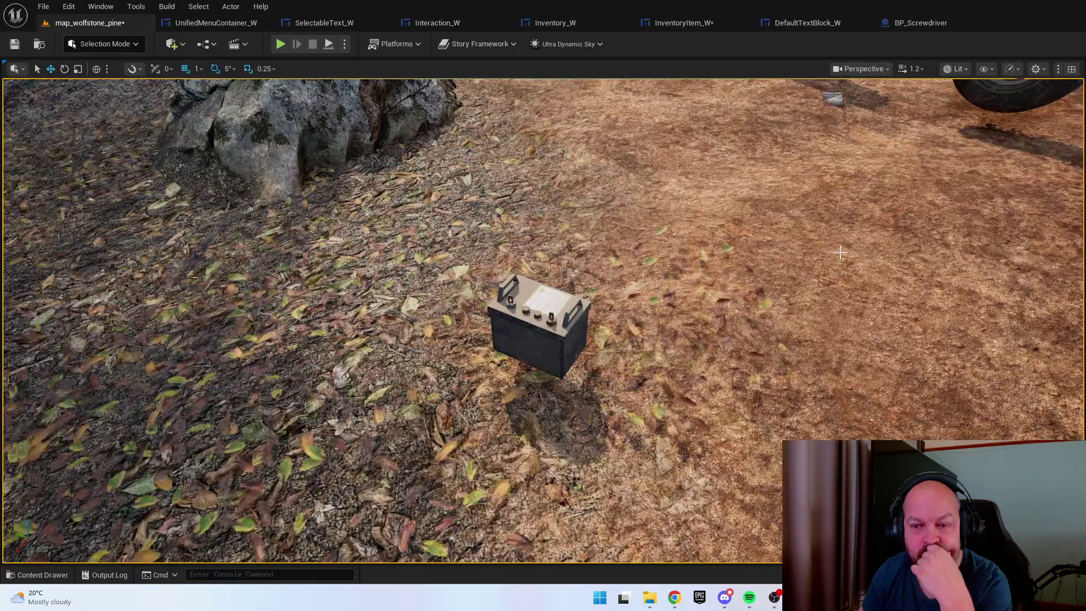
{"action": "left_click_drag", "start_coordinate": [706, 169], "coordinate": [707, 94]}
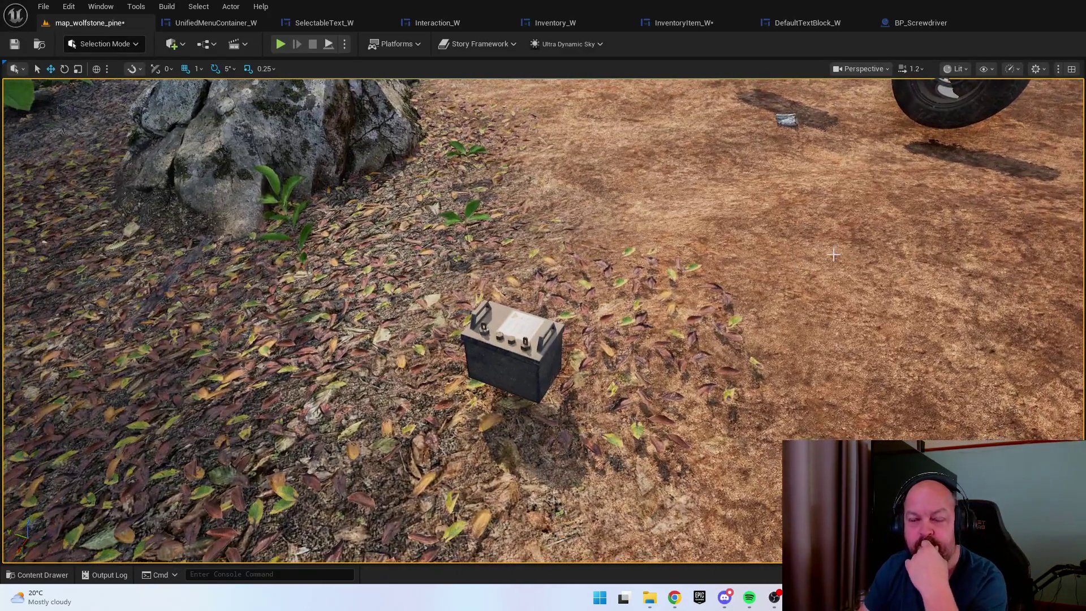
Flip through Inventory_W, Interaction_W and UnifiedMenuContainer_W, ending on the InventoryItem_W graph
{"action": "left_click", "coordinate": [578, 22]}
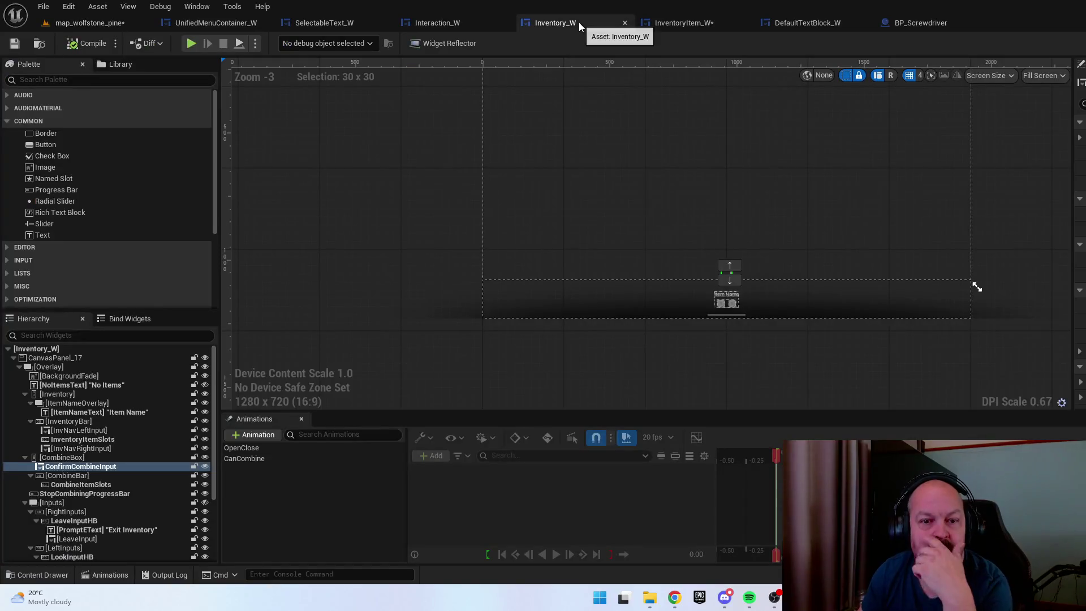
{"action": "left_click", "coordinate": [496, 30]}
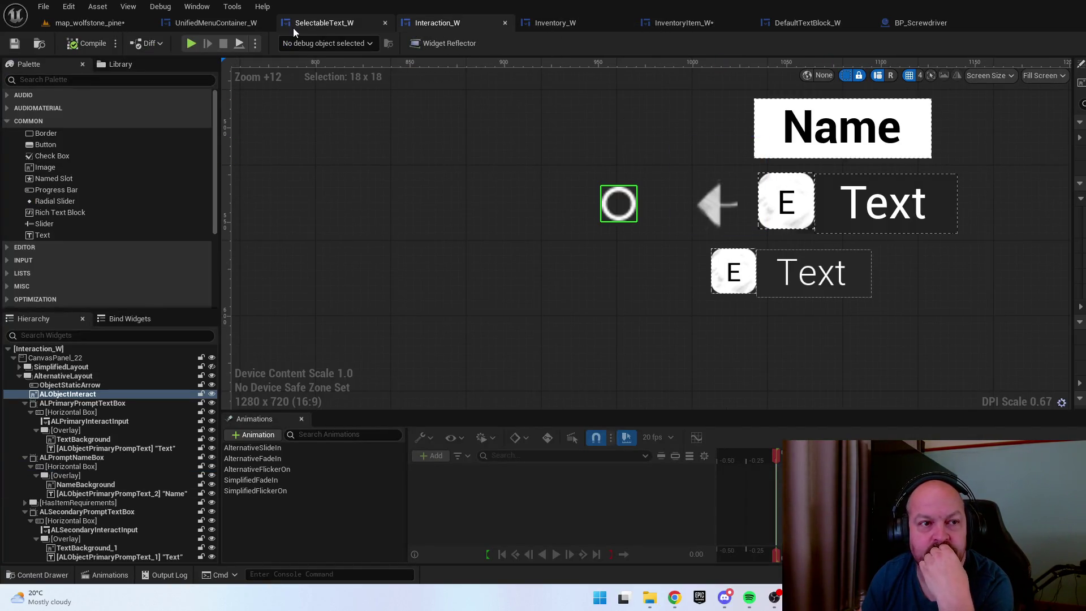
{"action": "left_click", "coordinate": [222, 25]}
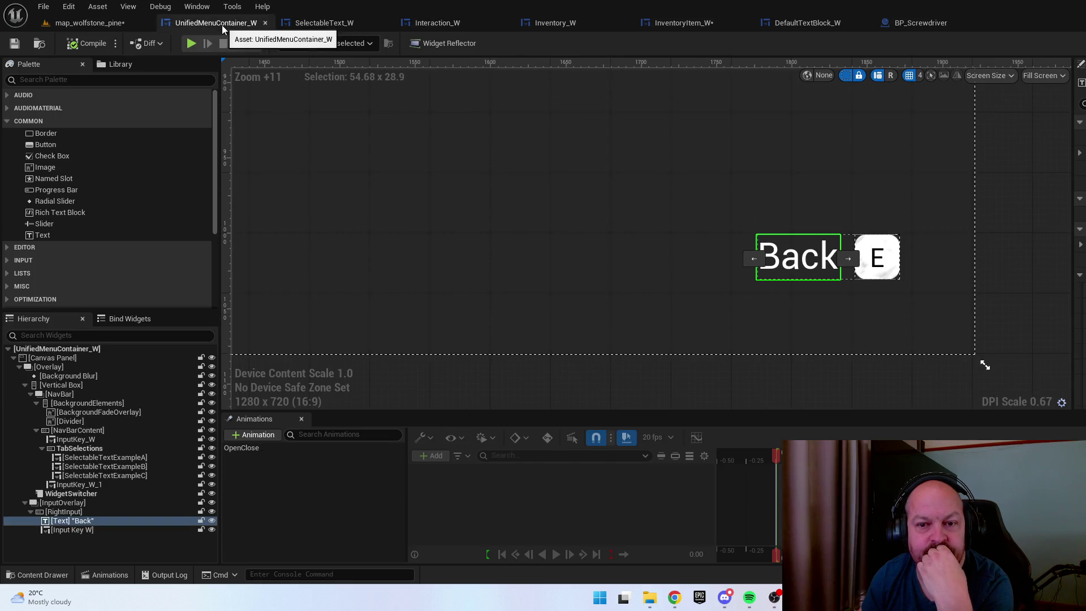
{"action": "scroll", "coordinate": [768, 322], "scroll_direction": "down", "scroll_amount": 12}
{"action": "scroll", "coordinate": [678, 190], "scroll_direction": "up", "scroll_amount": 4}
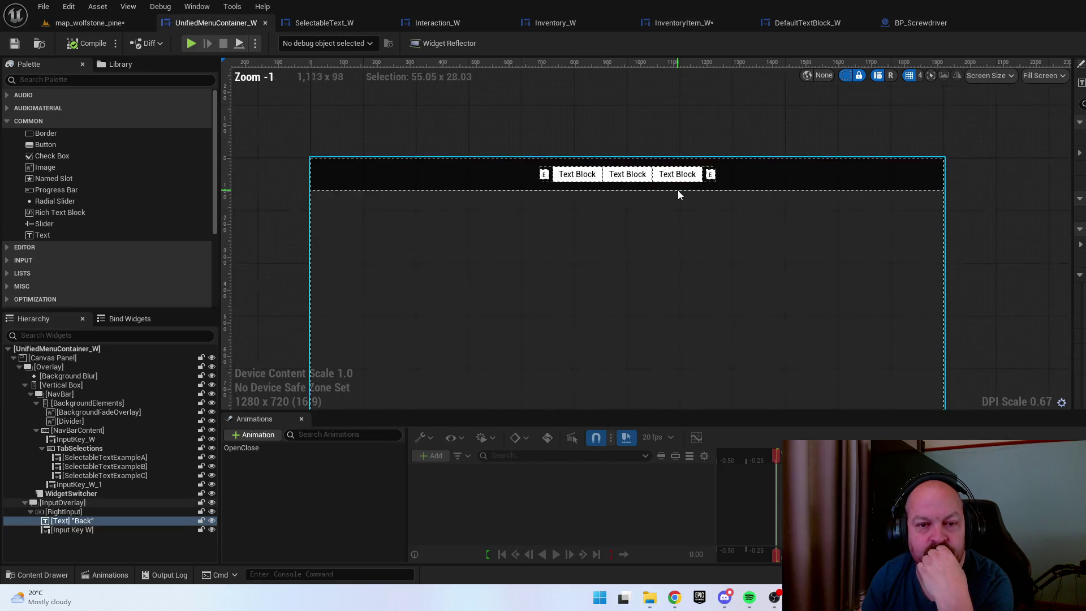
{"action": "left_click", "coordinate": [684, 25]}
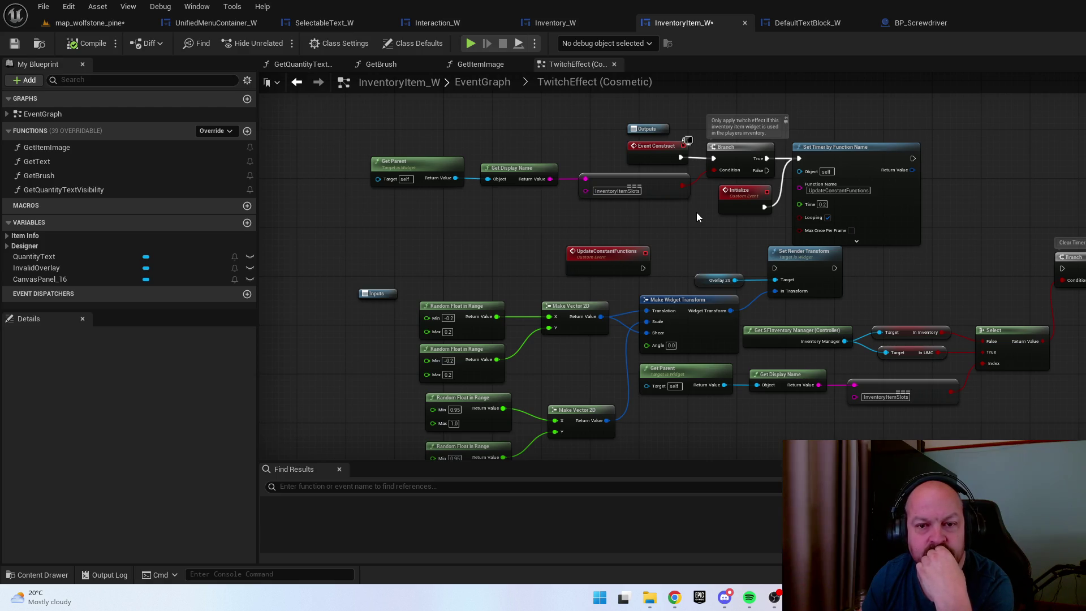
Inspect InventoryItem_W's Invalidate event, then pan through the TwitchEffect (Cosmetic) graph's nodes
{"action": "left_click", "coordinate": [490, 82]}
{"action": "left_click", "coordinate": [735, 251]}
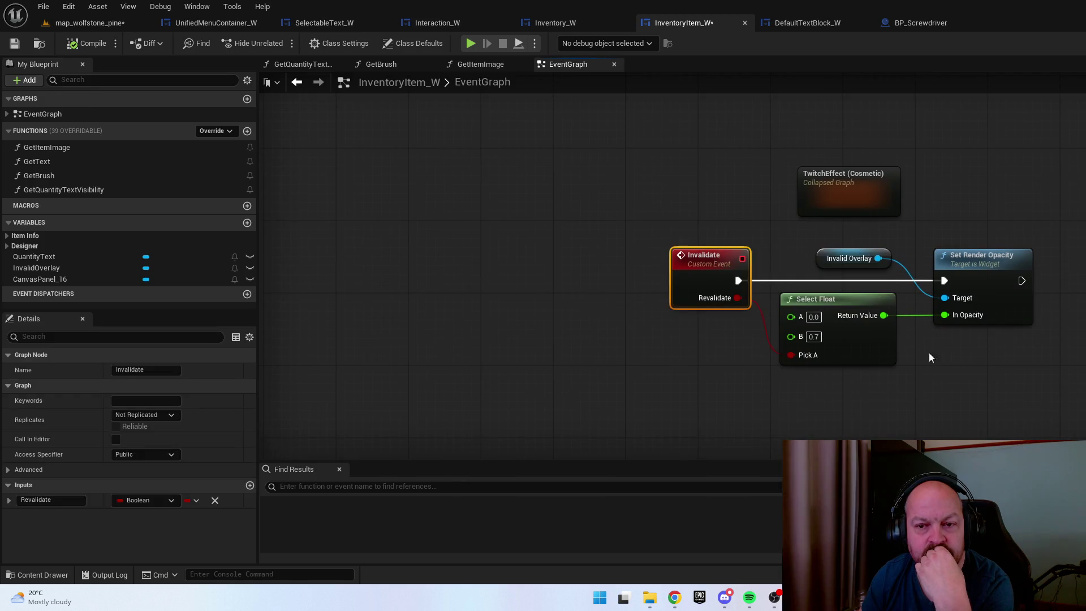
{"action": "mouse_move", "coordinate": [919, 359]}
{"action": "left_mouse_down"}
{"action": "mouse_move", "coordinate": [860, 339]}
{"action": "mouse_move", "coordinate": [823, 341]}
{"action": "left_mouse_up"}
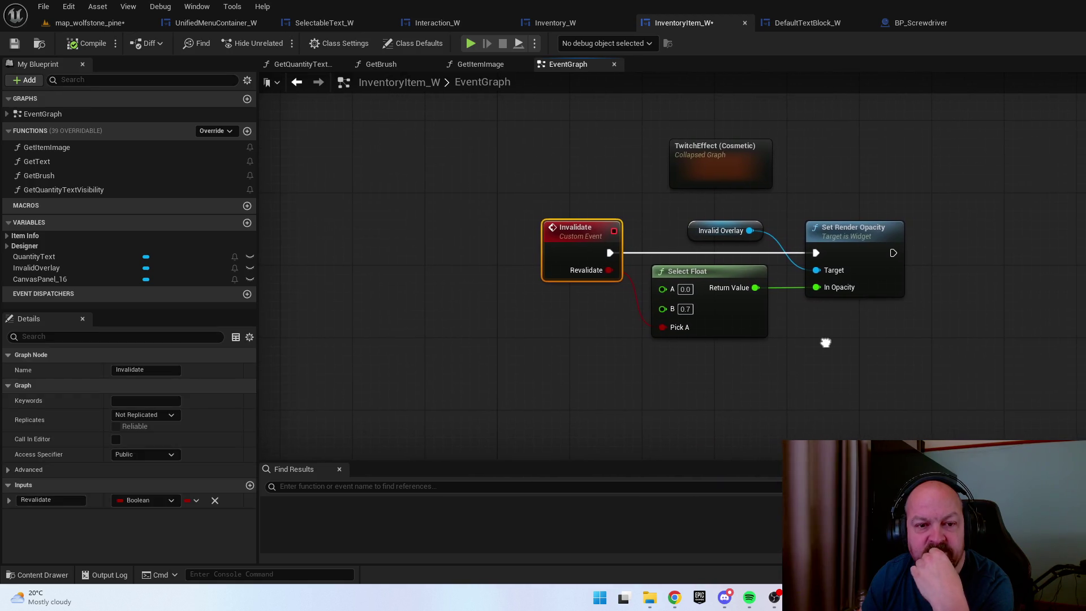
{"action": "double_click", "coordinate": [698, 159]}
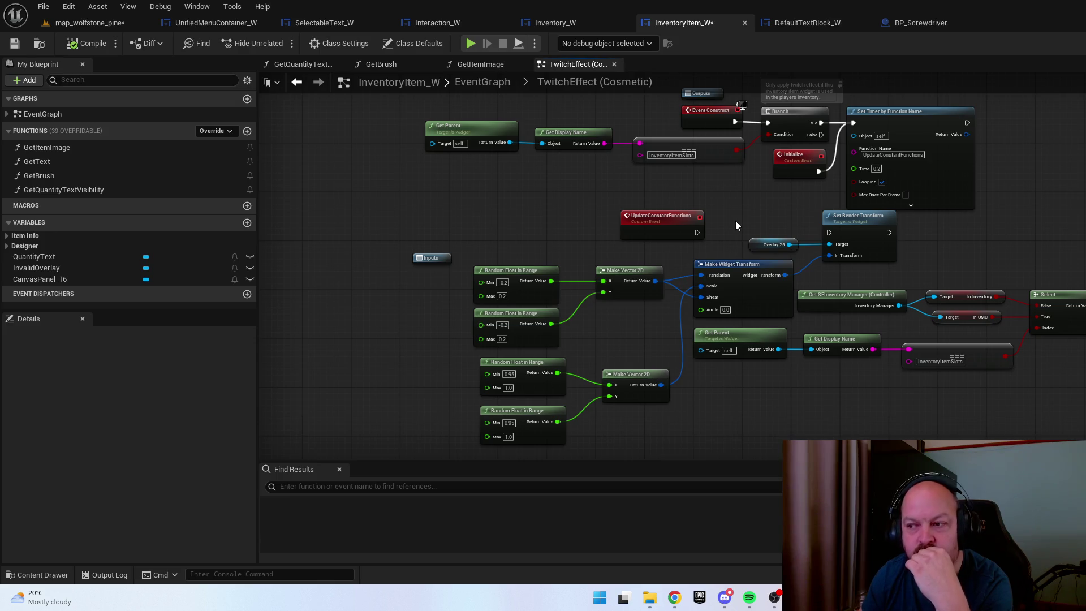
{"action": "left_click_drag", "start_coordinate": [735, 224], "coordinate": [688, 231]}
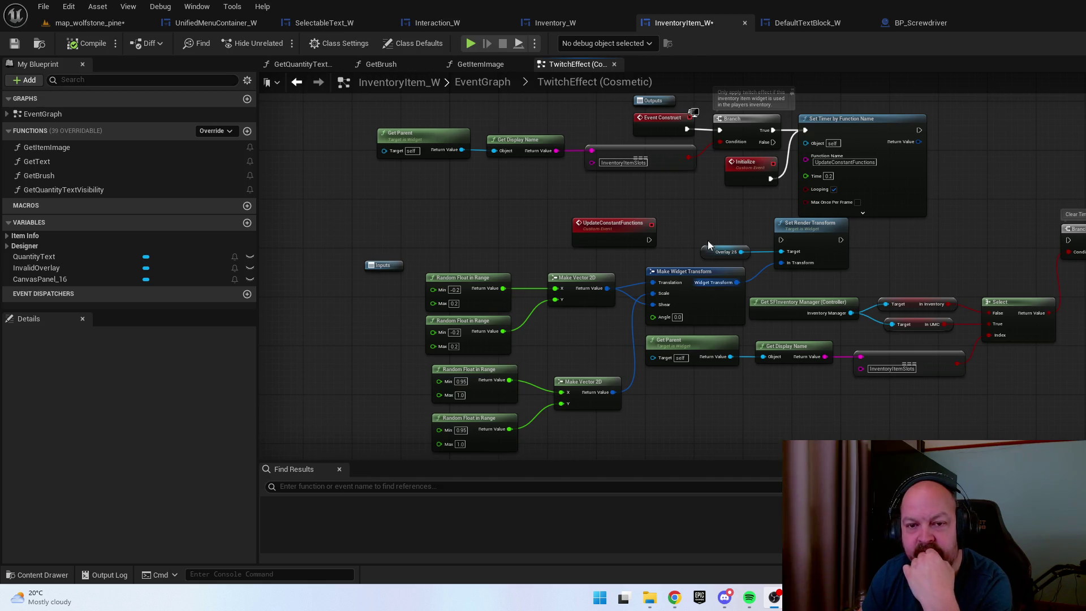
{"action": "mouse_move", "coordinate": [703, 211]}
{"action": "left_mouse_down"}
{"action": "mouse_move", "coordinate": [680, 218]}
{"action": "mouse_move", "coordinate": [663, 170]}
{"action": "left_mouse_up"}
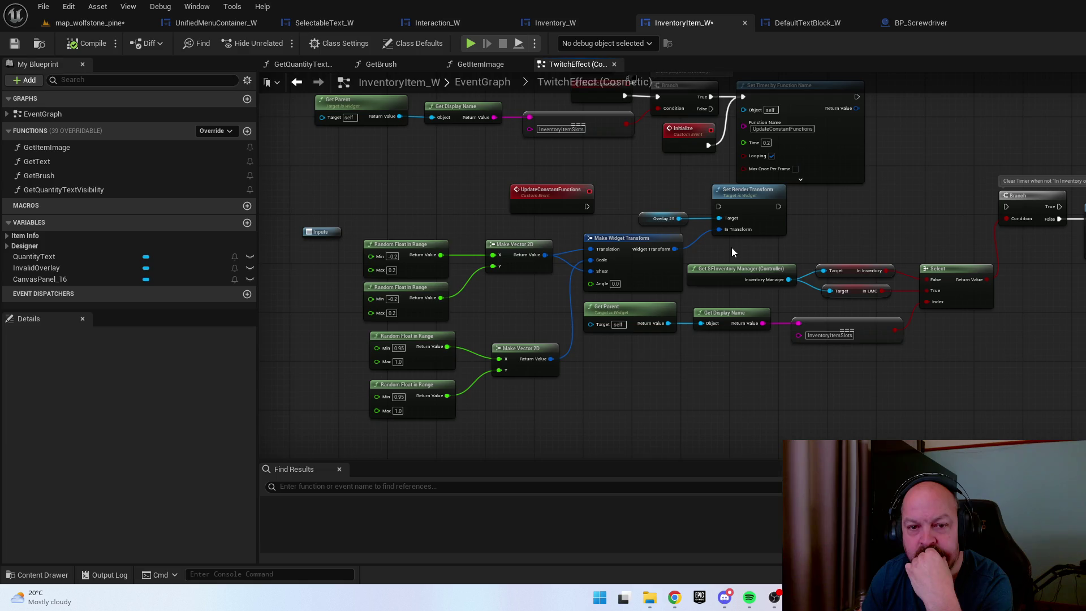
{"action": "left_click_drag", "start_coordinate": [731, 247], "coordinate": [770, 238]}
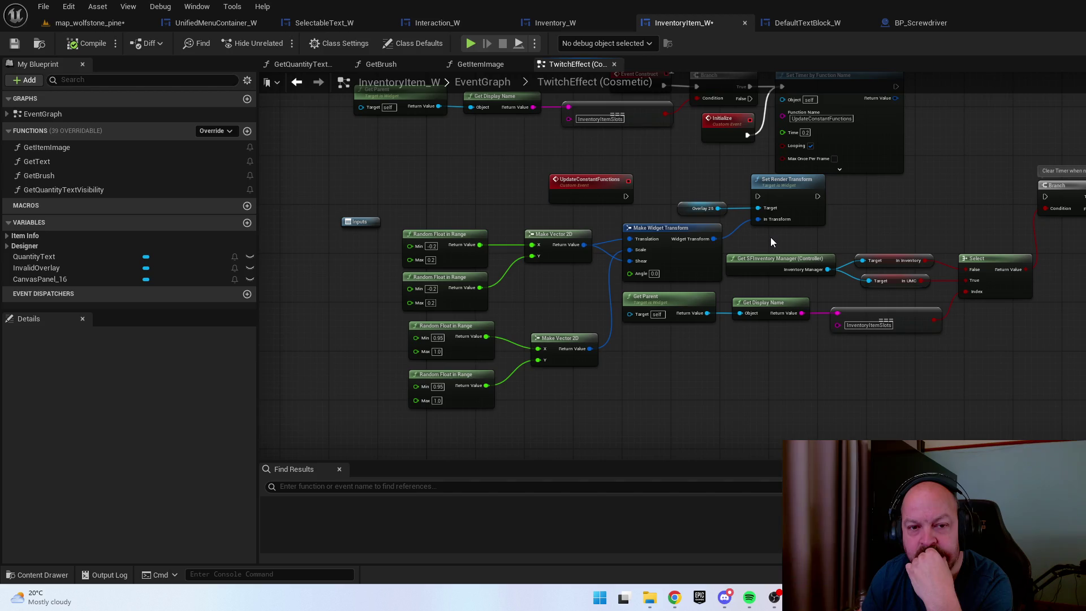
{"action": "left_click_drag", "start_coordinate": [613, 176], "coordinate": [636, 187]}
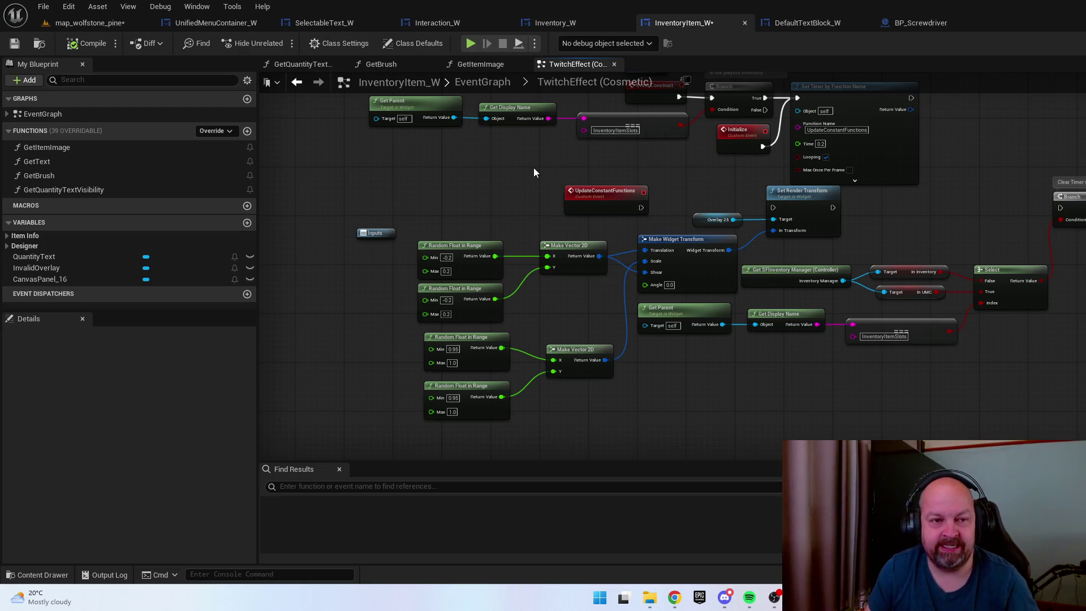
{"action": "left_click_drag", "start_coordinate": [533, 167], "coordinate": [526, 227]}
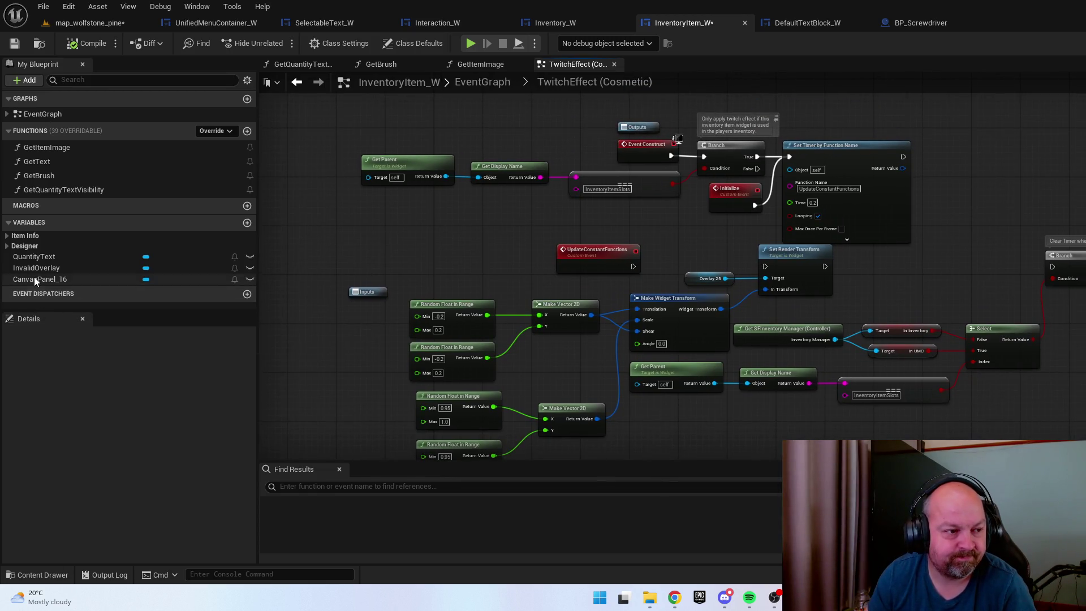
{"action": "left_click", "coordinate": [29, 246]}
{"action": "left_click", "coordinate": [28, 246]}
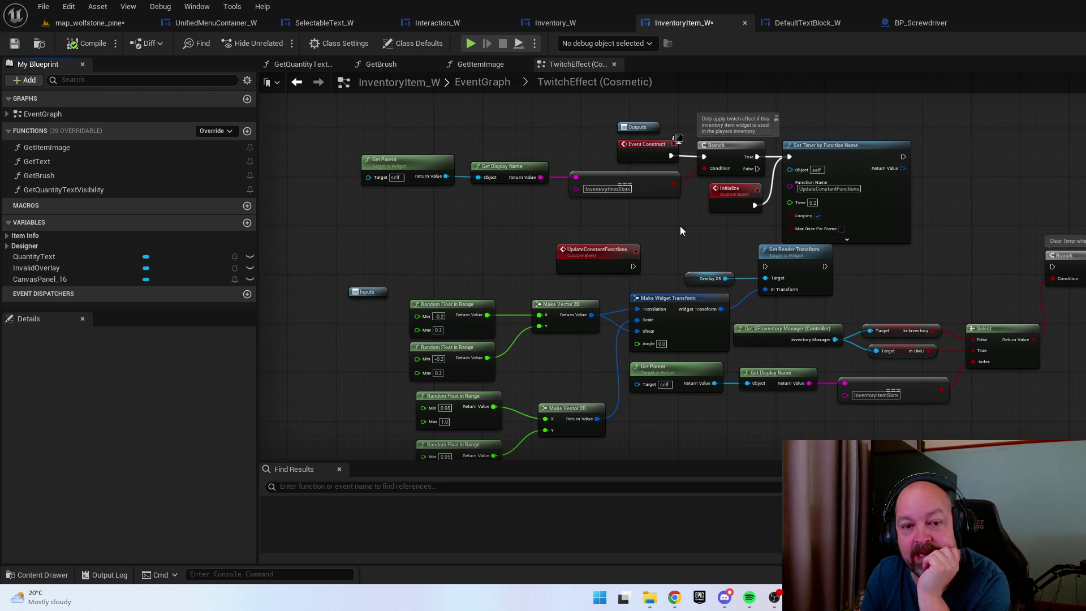
{"action": "left_click_drag", "start_coordinate": [679, 226], "coordinate": [645, 255]}
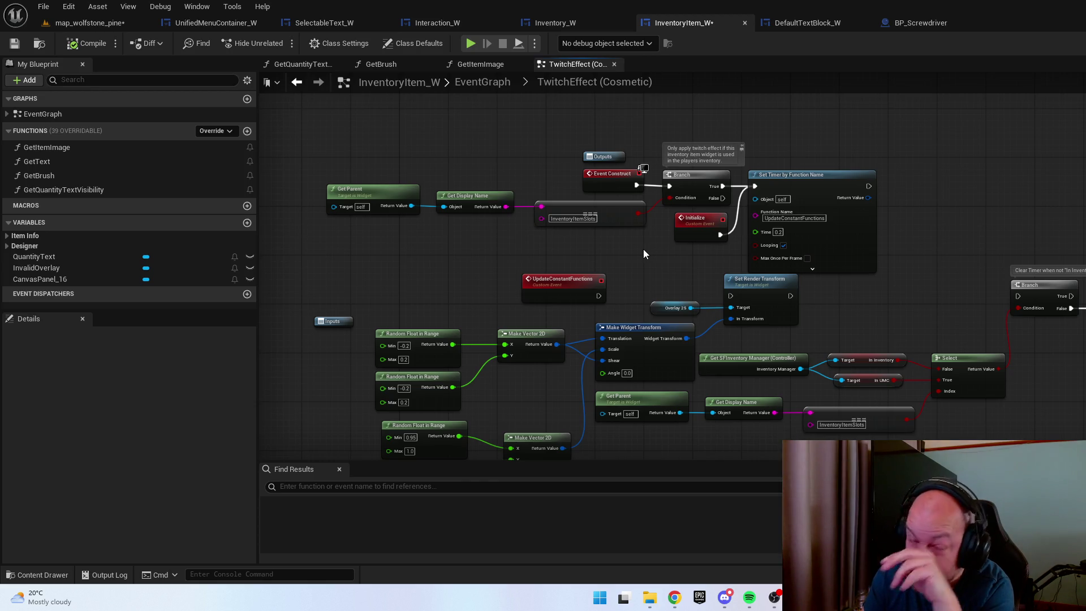
Return to the EventGraph and reopen the TwitchEffect graph to re-examine its timer nodes
{"action": "left_click", "coordinate": [478, 83]}
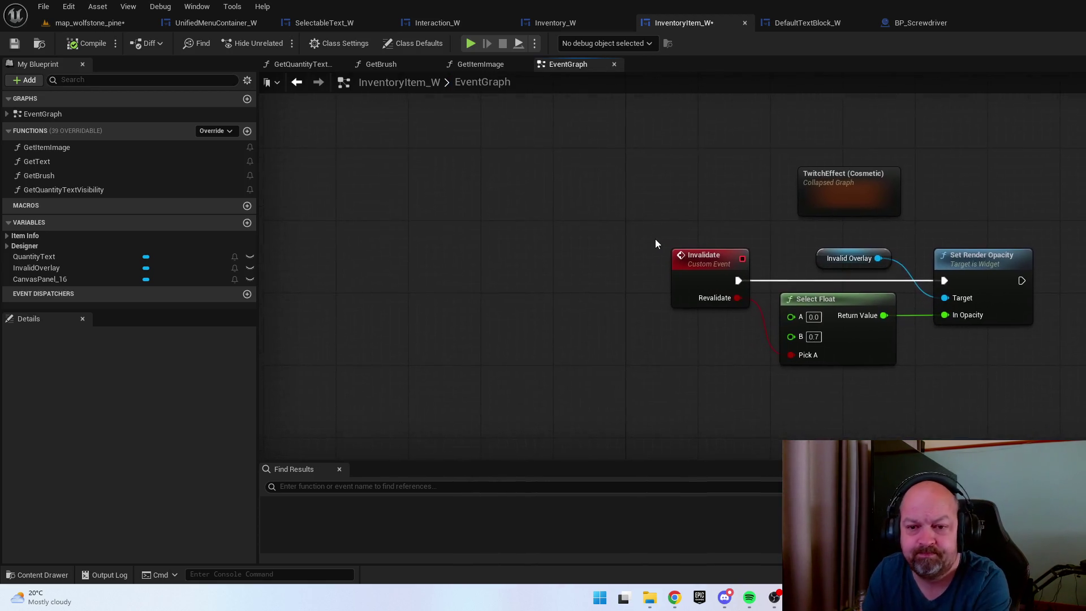
{"action": "left_click_drag", "start_coordinate": [655, 244], "coordinate": [567, 213]}
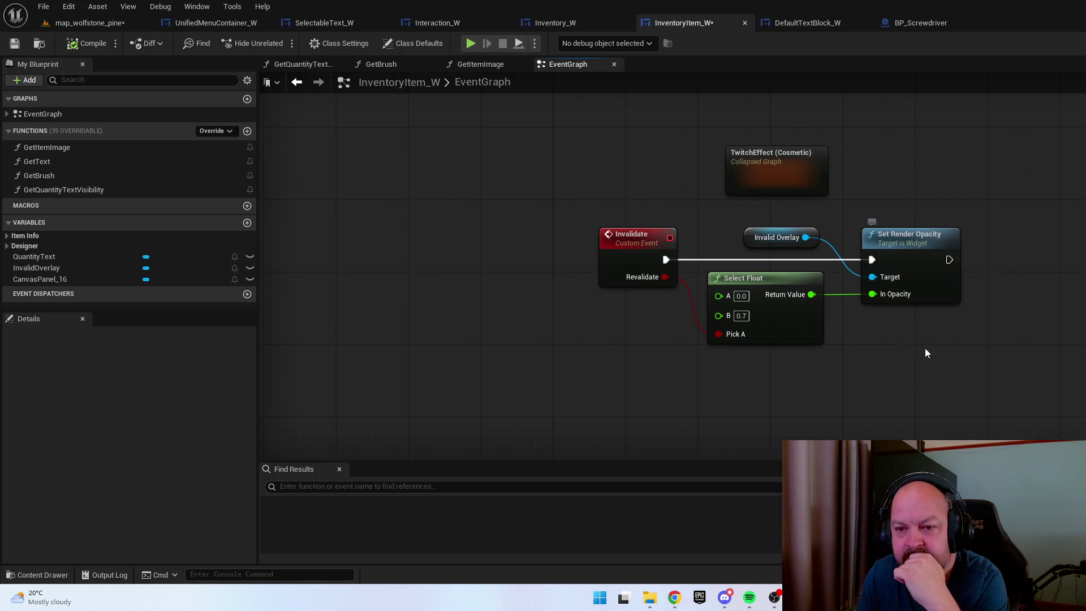
{"action": "double_click", "coordinate": [762, 181]}
{"action": "left_click_drag", "start_coordinate": [752, 221], "coordinate": [734, 256]}
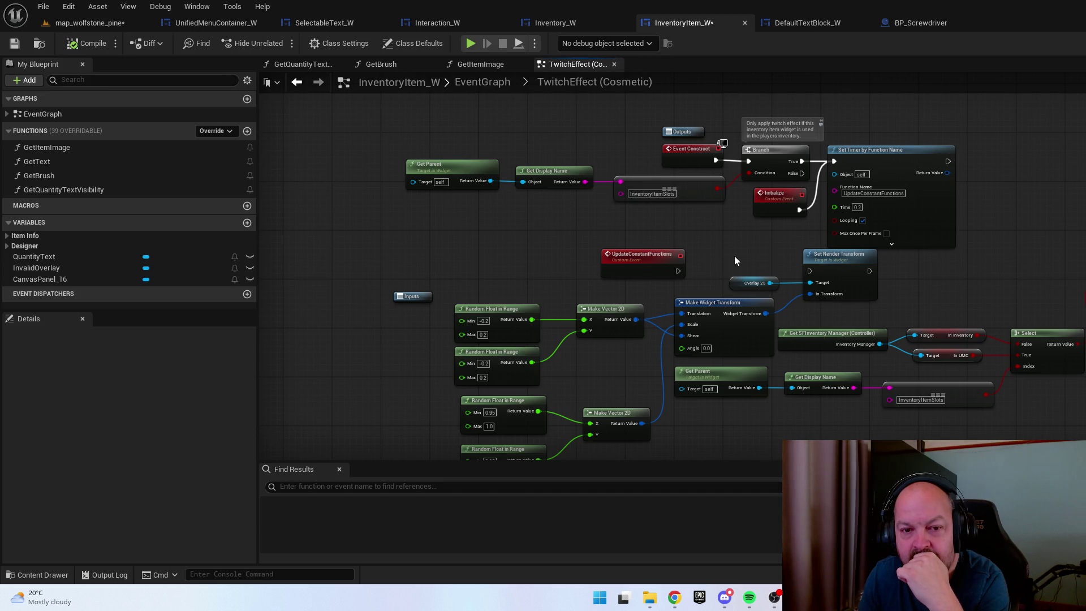
{"action": "left_click_drag", "start_coordinate": [735, 257], "coordinate": [697, 219]}
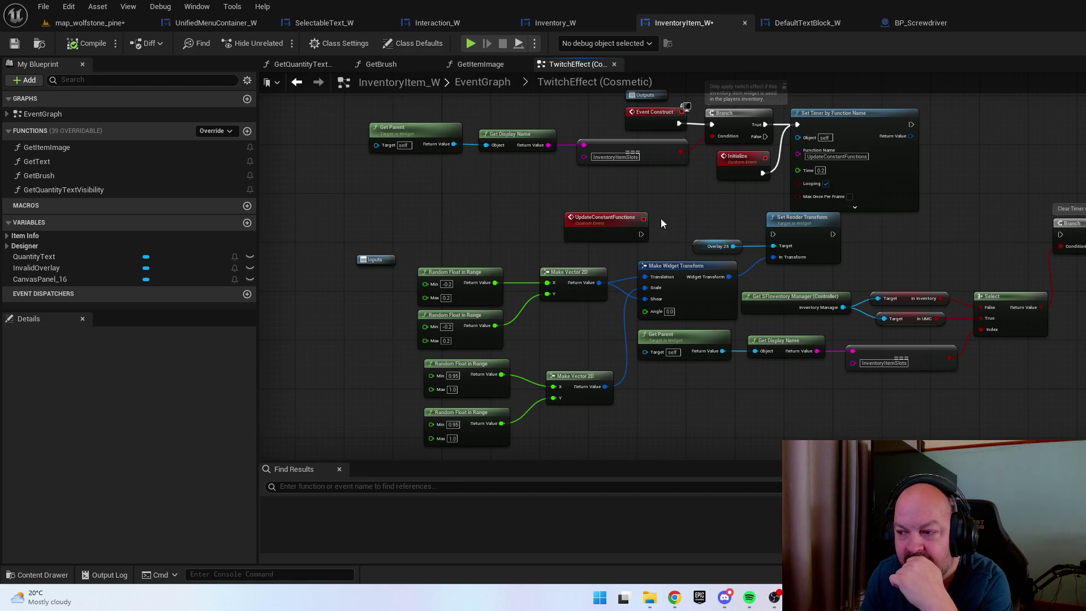
Playtest map_wolfstone_pine, trying the car's engine bay battery and front-left wheel interactions
{"action": "left_click", "coordinate": [93, 28]}
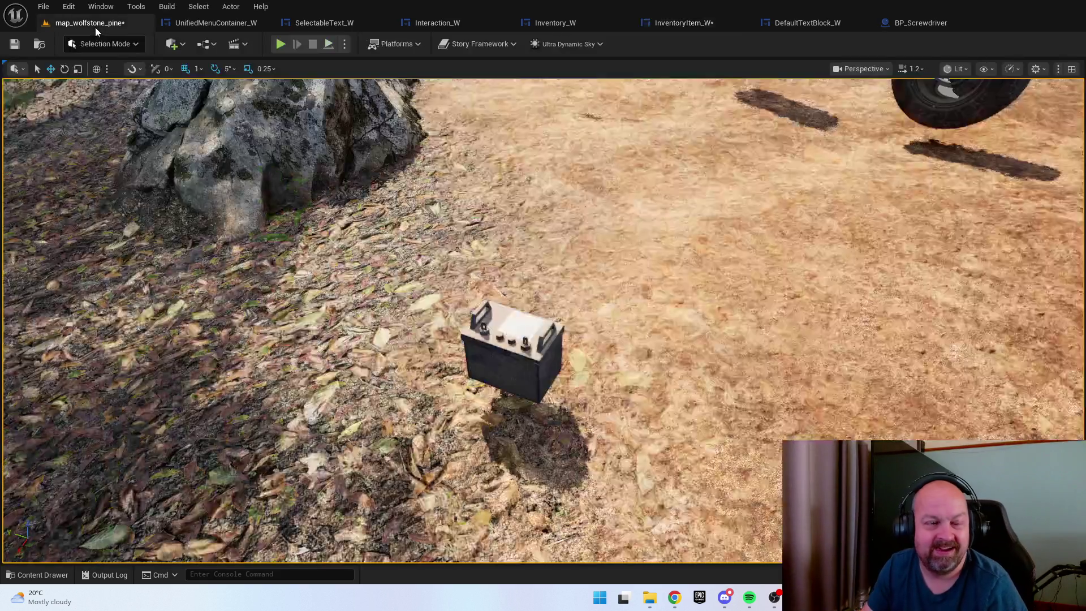
{"action": "right_click", "coordinate": [995, 375]}
{"action": "key", "text": "Escape"}
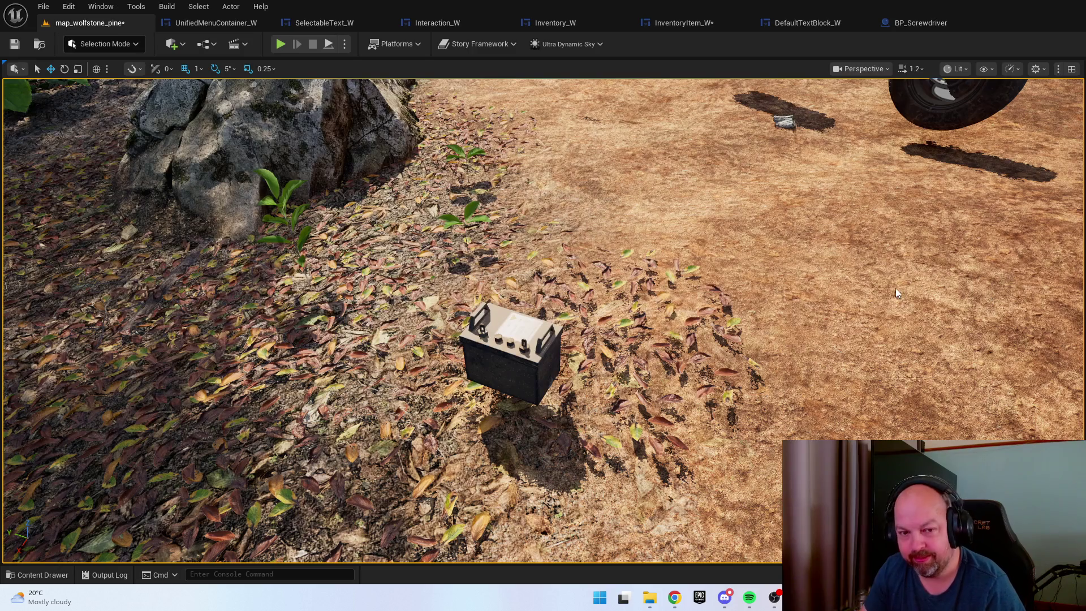
{"action": "key", "text": "alt+p"}
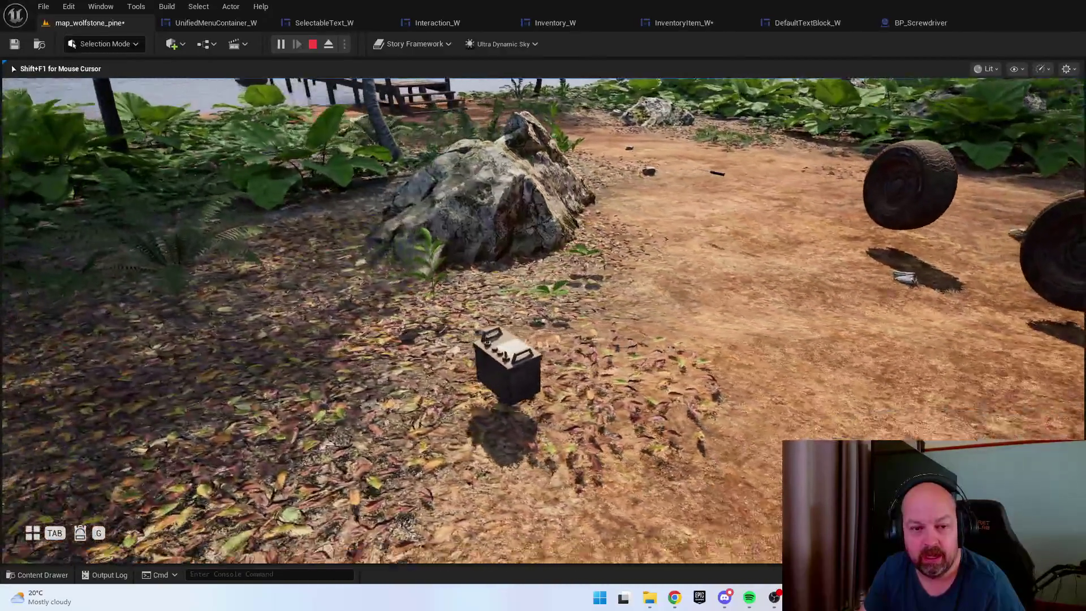
{"action": "key", "text": "w"}
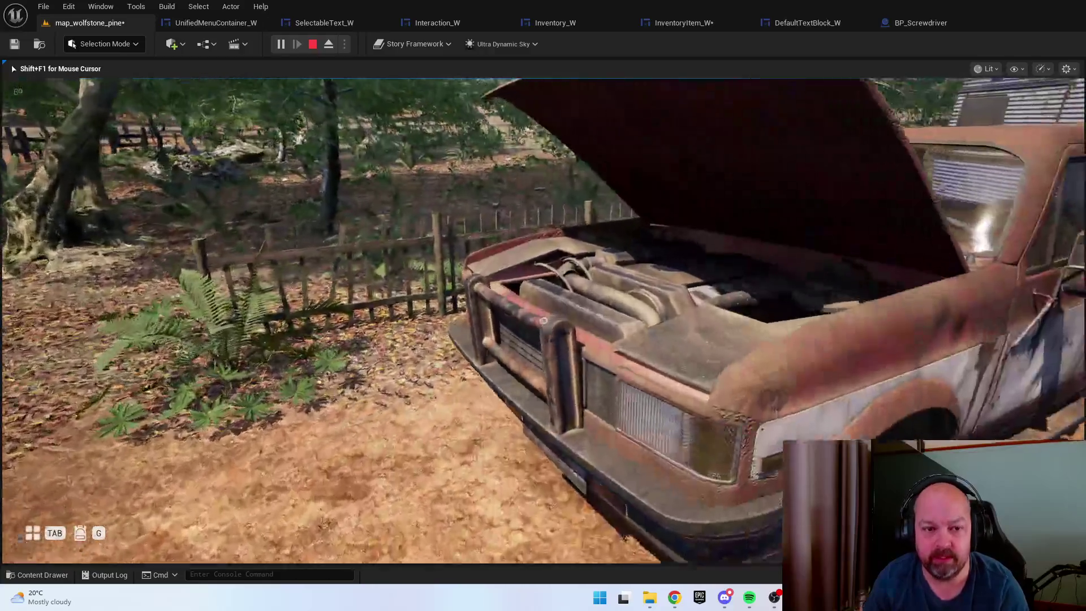
{"action": "key", "text": "w"}
{"action": "key", "text": "e"}
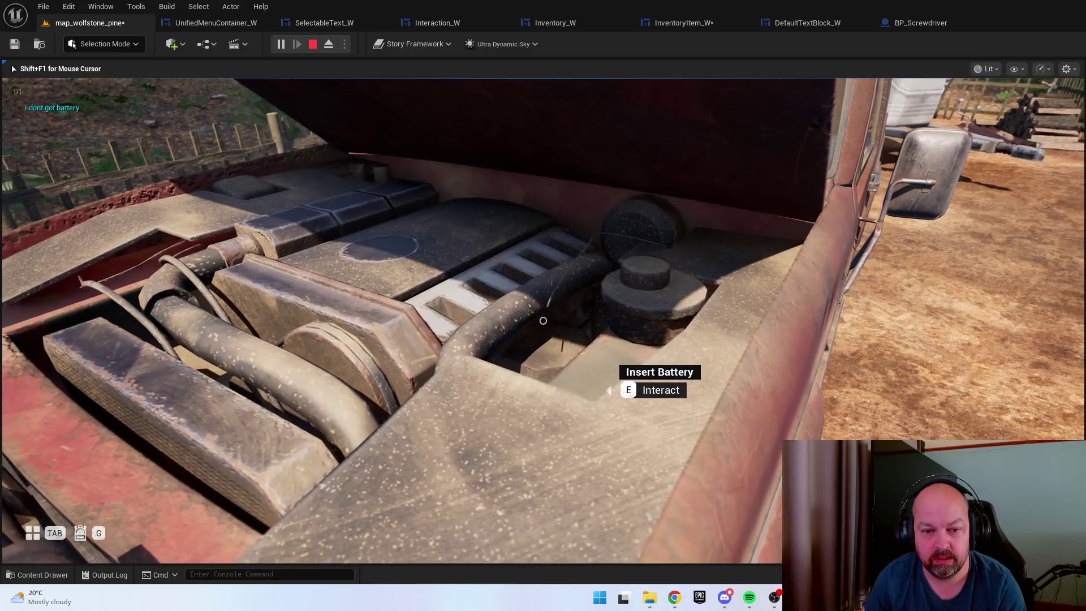
{"action": "key", "text": "s"}
{"action": "key", "text": "w"}
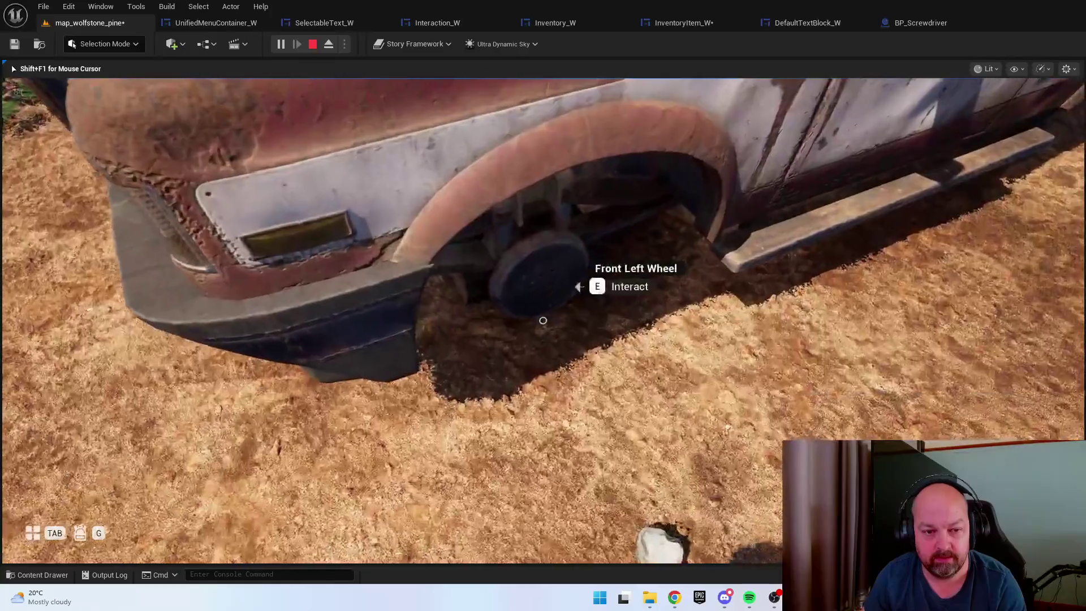
{"action": "key", "text": "e"}
{"action": "key", "text": "e"}
{"action": "key", "text": "e"}
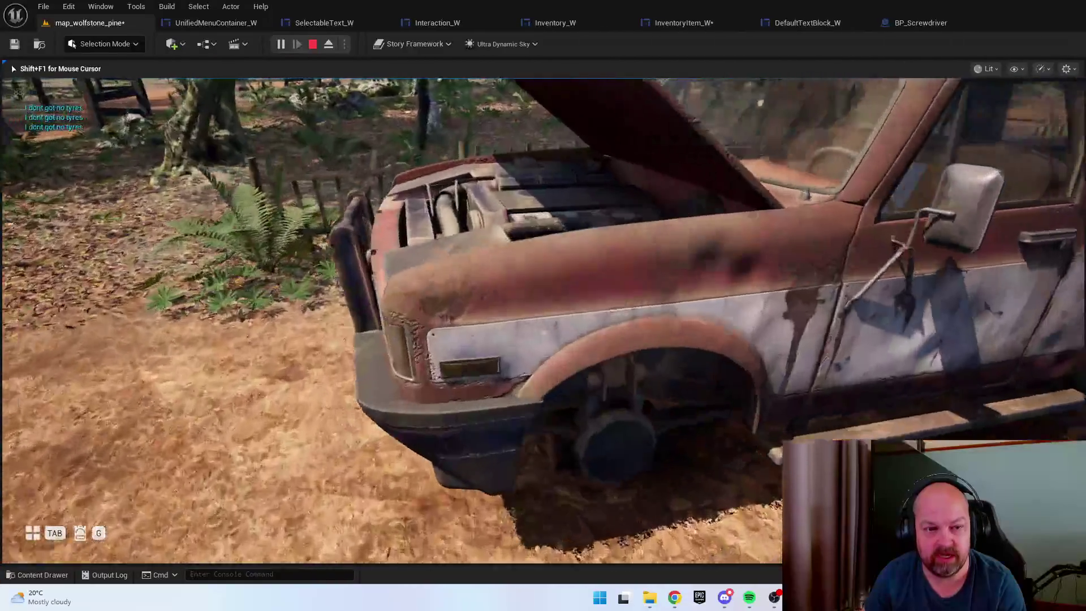
{"action": "key", "text": "e"}
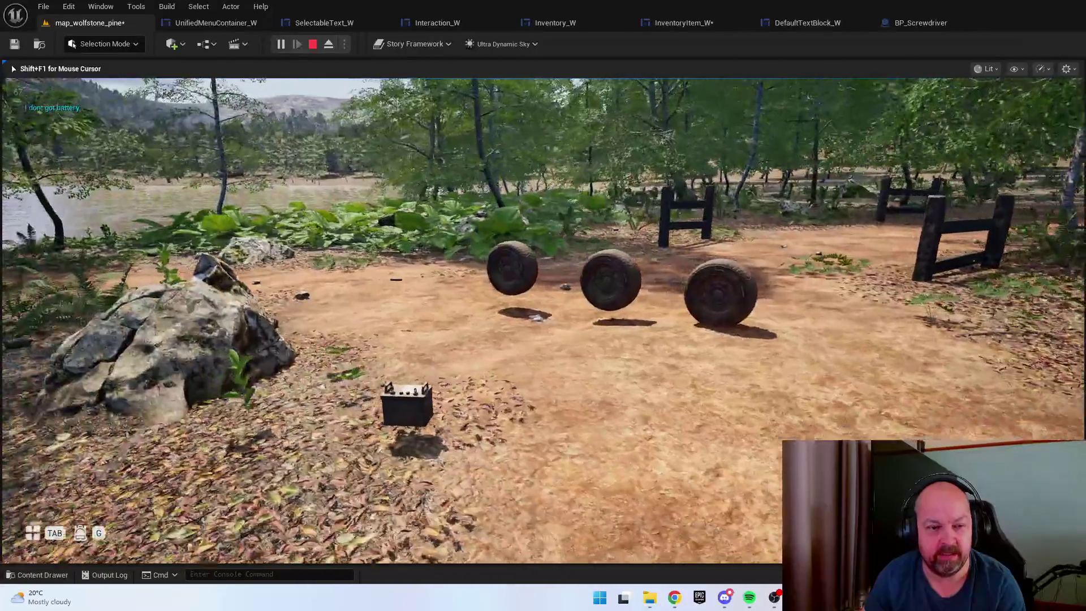
{"action": "key", "text": "Escape"}
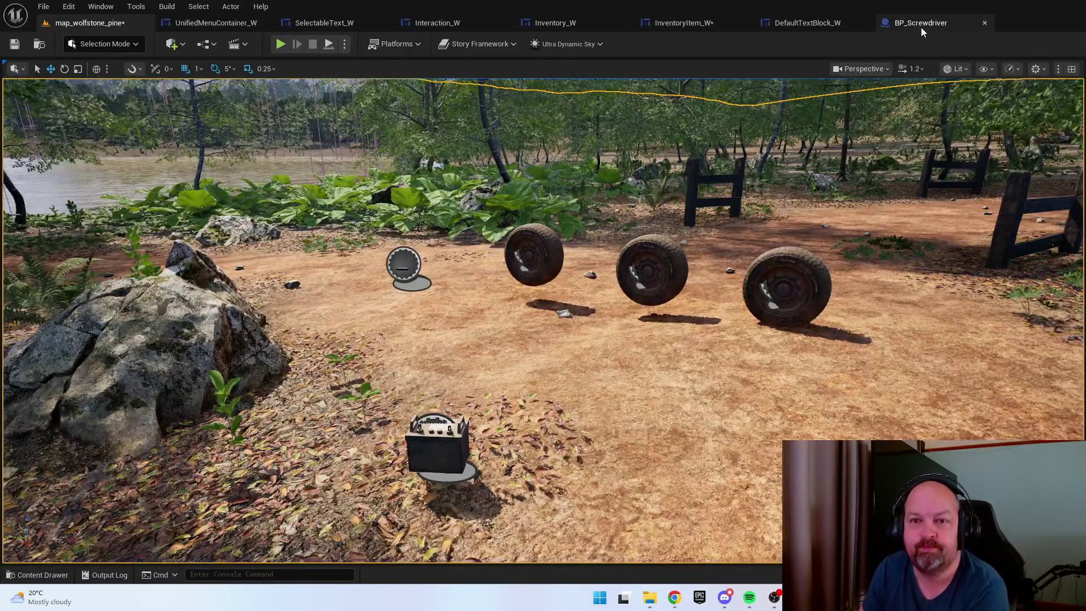
Check the BP_Screwdriver and DefaultTextBlock_W tabs, ending on InventoryItem_W's event graph
{"action": "left_click", "coordinate": [920, 27]}
{"action": "left_click", "coordinate": [822, 21]}
{"action": "left_click", "coordinate": [715, 28]}
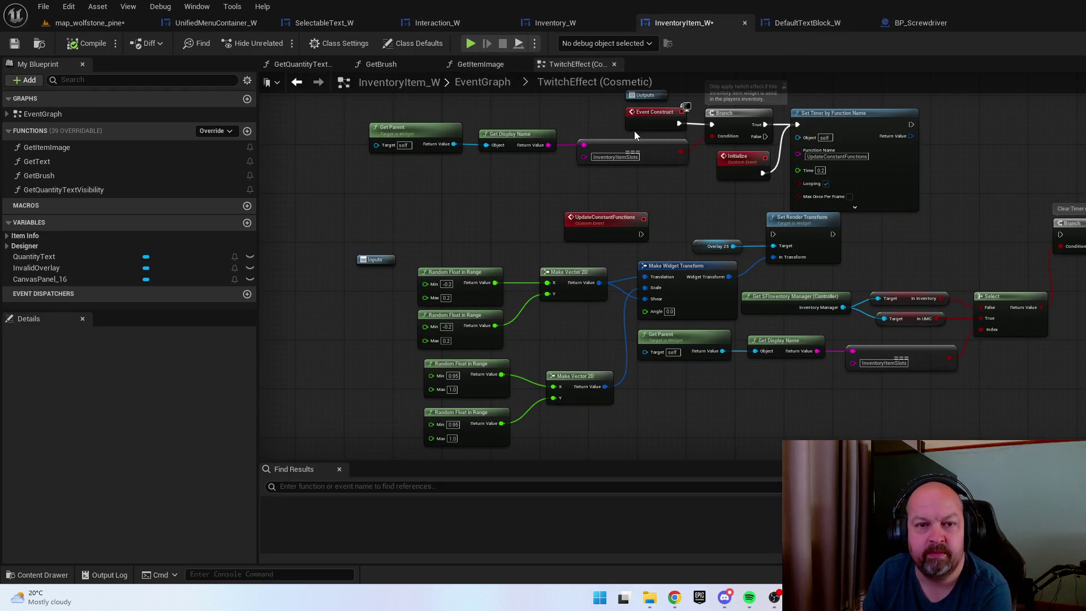
Show Inventory_W and browse the Widgets folder, selecting Generic Inventory_W and DefaultTextBlock_W
{"action": "left_click", "coordinate": [565, 17]}
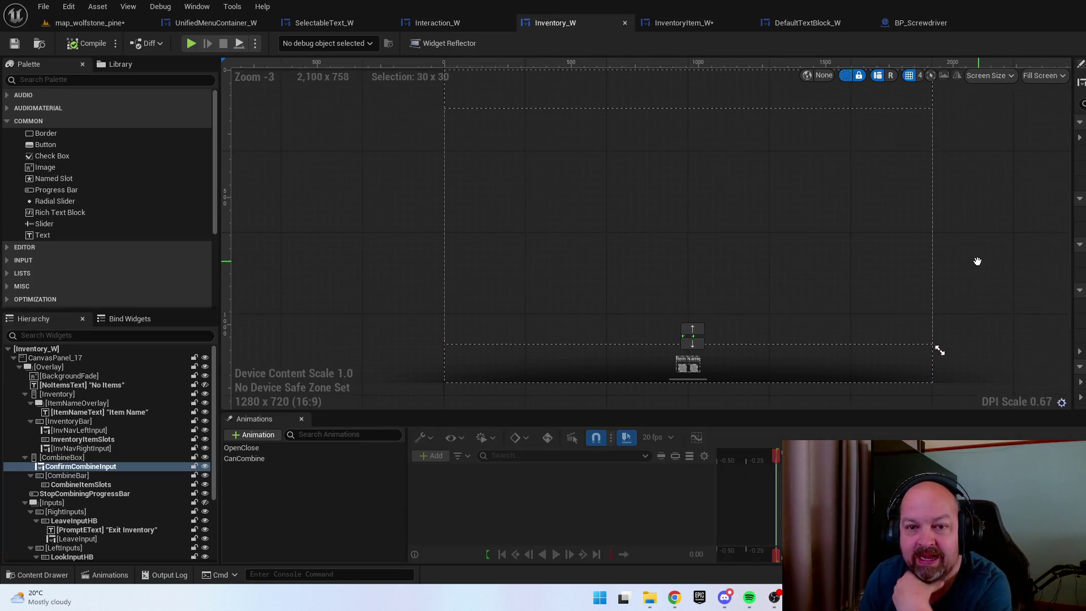
{"action": "key", "text": "ctrl+space"}
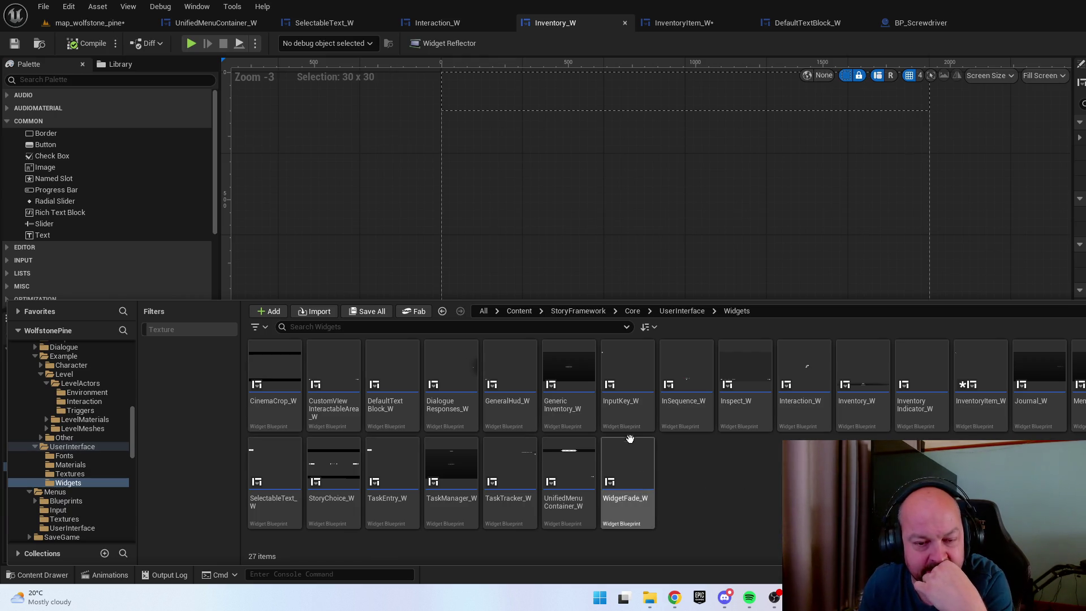
{"action": "left_click", "coordinate": [573, 410]}
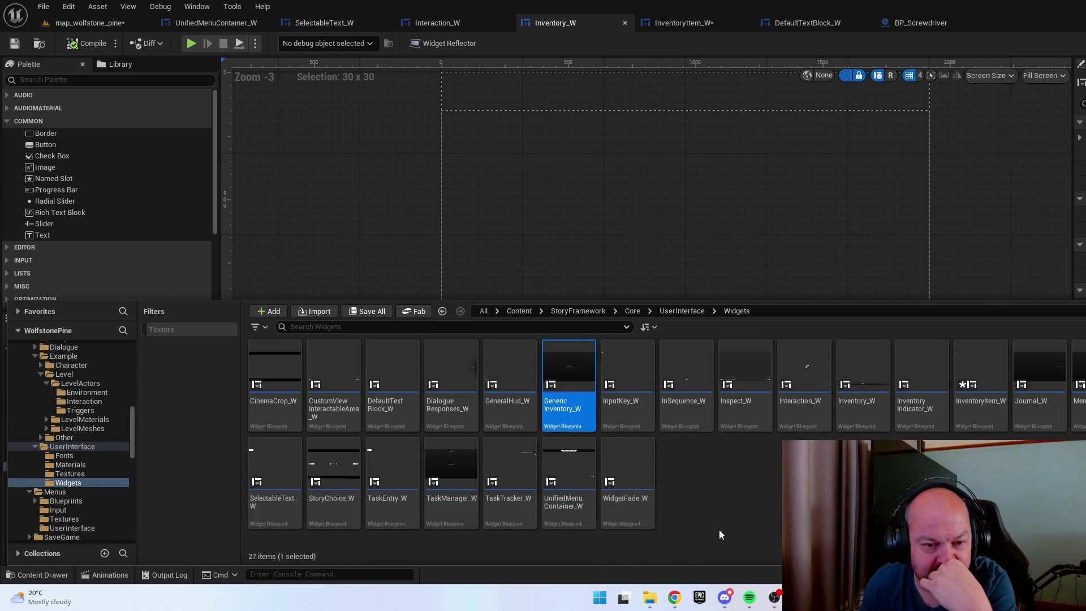
{"action": "left_click", "coordinate": [717, 533]}
{"action": "left_click", "coordinate": [390, 403]}
{"action": "left_click", "coordinate": [717, 533]}
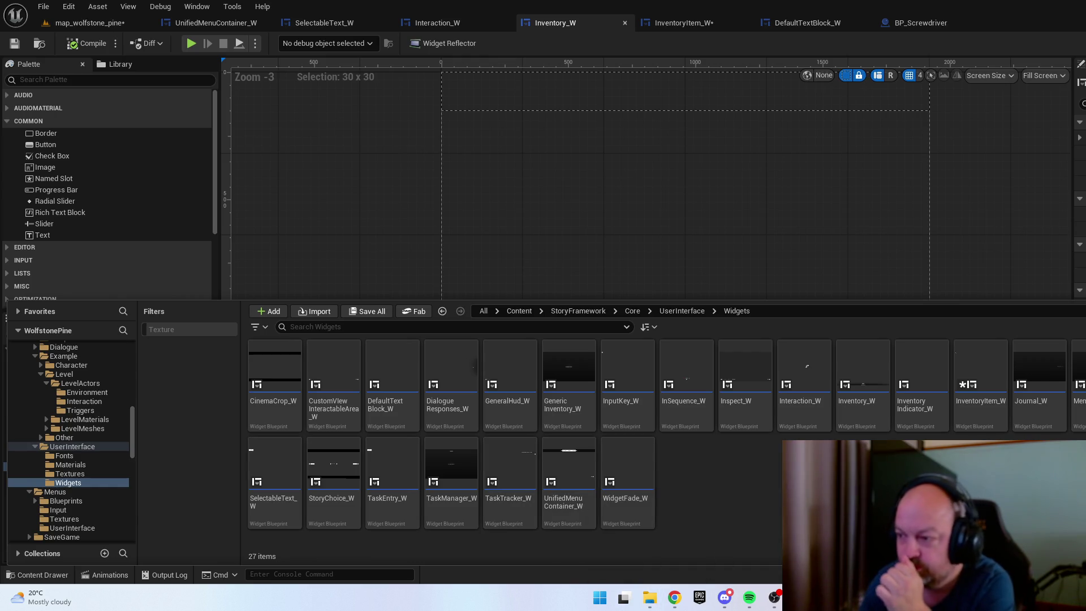
Close the asset browser and Save All for the map and modified assets
{"action": "left_click", "coordinate": [74, 46]}
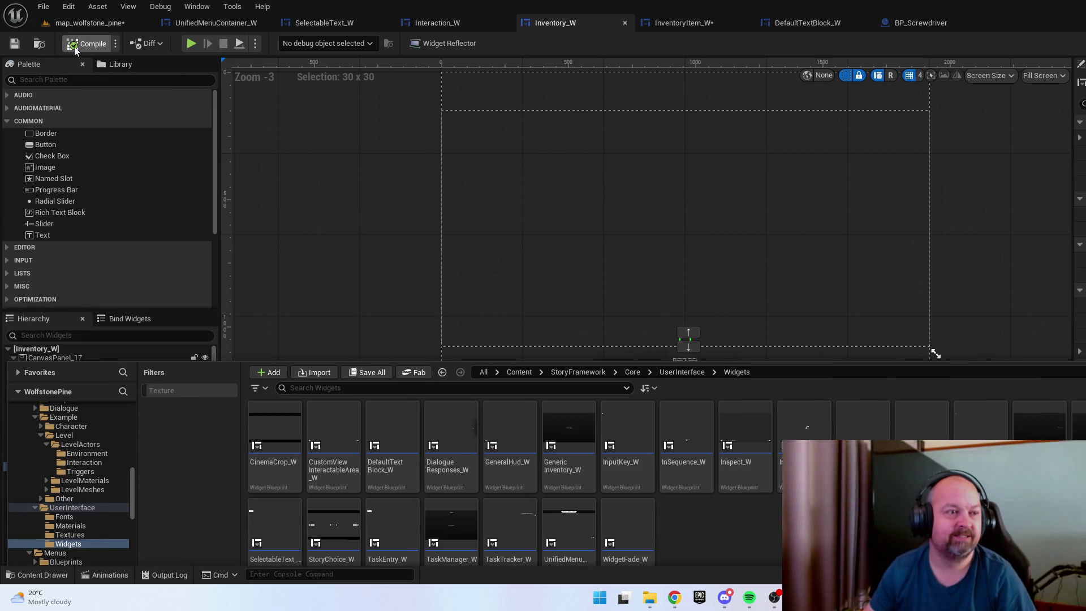
{"action": "left_click", "coordinate": [103, 22]}
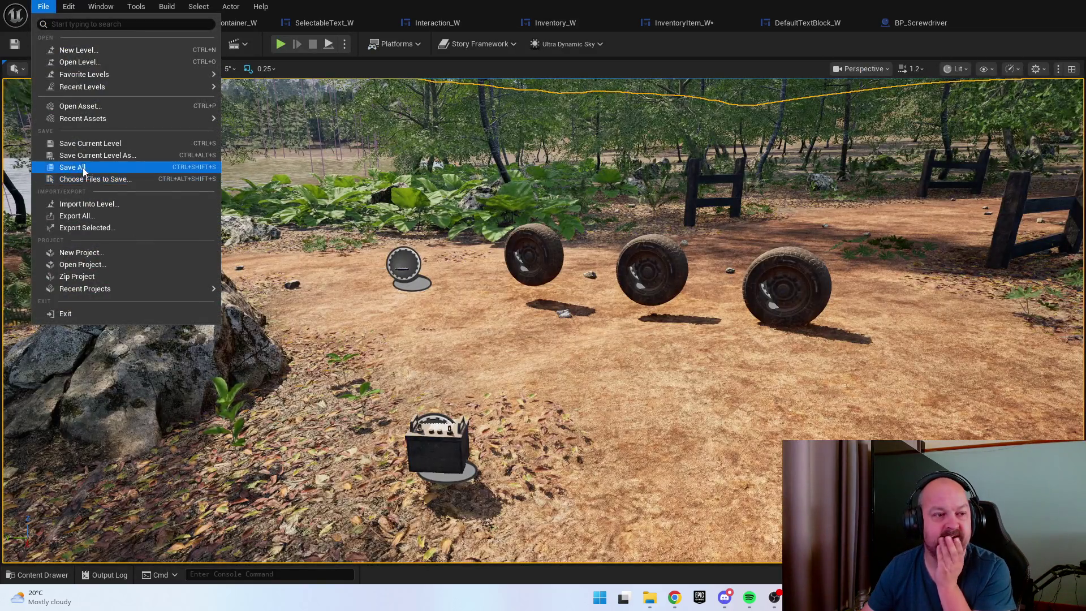
{"action": "left_click", "coordinate": [99, 167]}
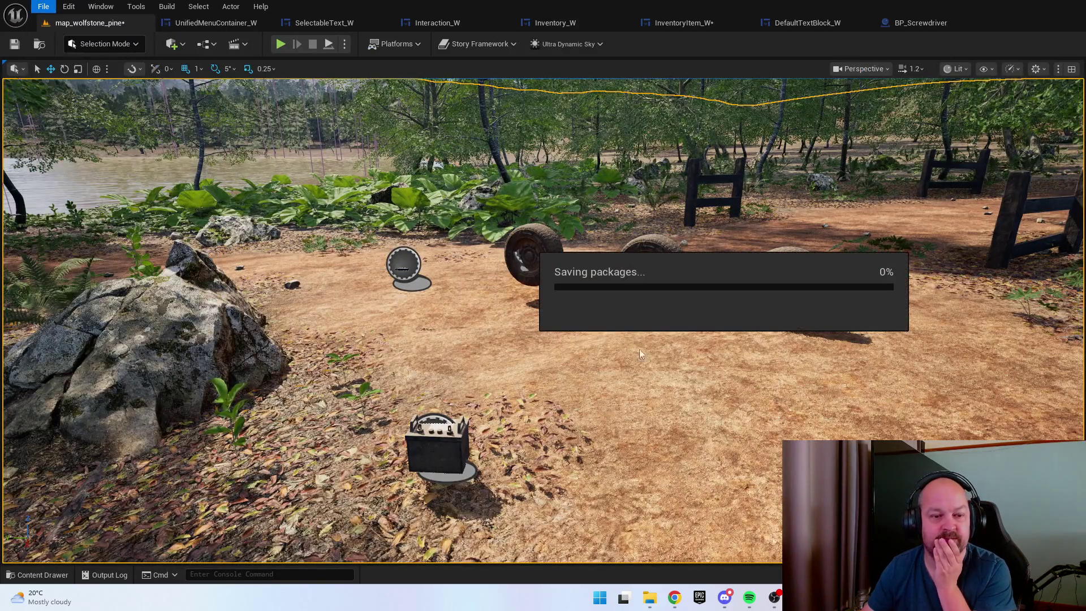
Review the UnifiedMenuContainer_W widget designer layout
{"action": "left_click", "coordinate": [216, 23]}
{"action": "scroll", "coordinate": [538, 128], "scroll_direction": "up", "scroll_amount": 4}
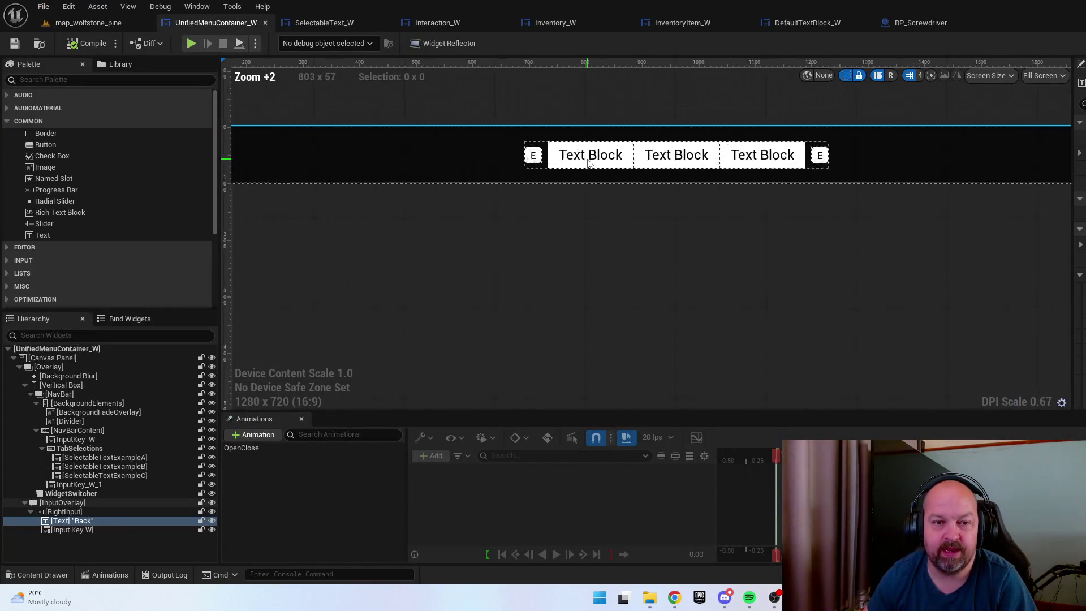
{"action": "scroll", "coordinate": [616, 196], "scroll_direction": "down", "scroll_amount": 4}
Play From Here in the level, walk to the vehicle battery, then show Interaction_W
{"action": "left_click", "coordinate": [76, 28]}
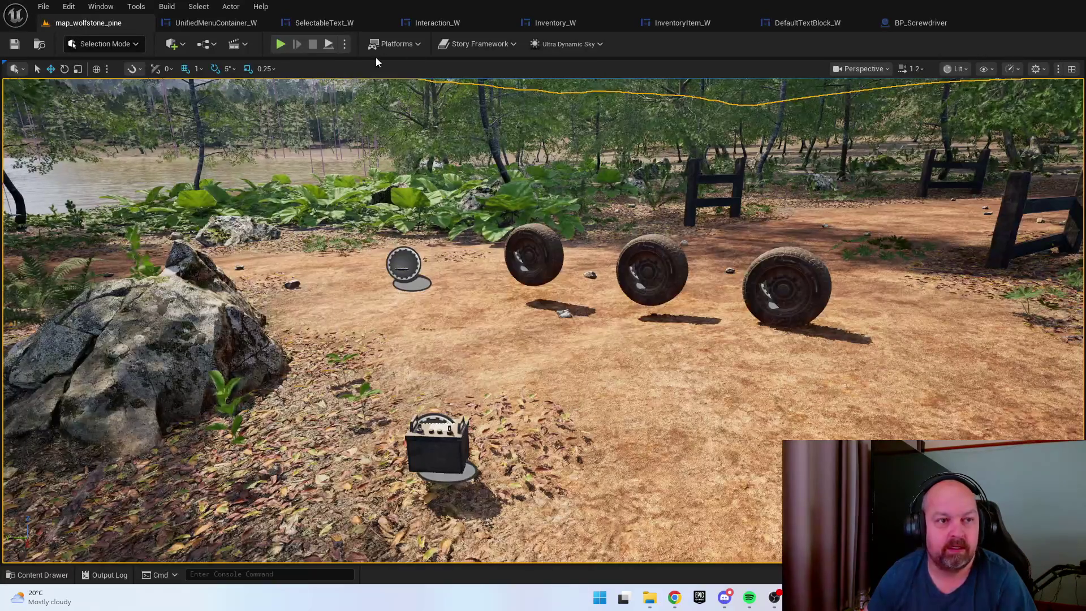
{"action": "right_click", "coordinate": [627, 100]}
{"action": "left_click", "coordinate": [649, 478]}
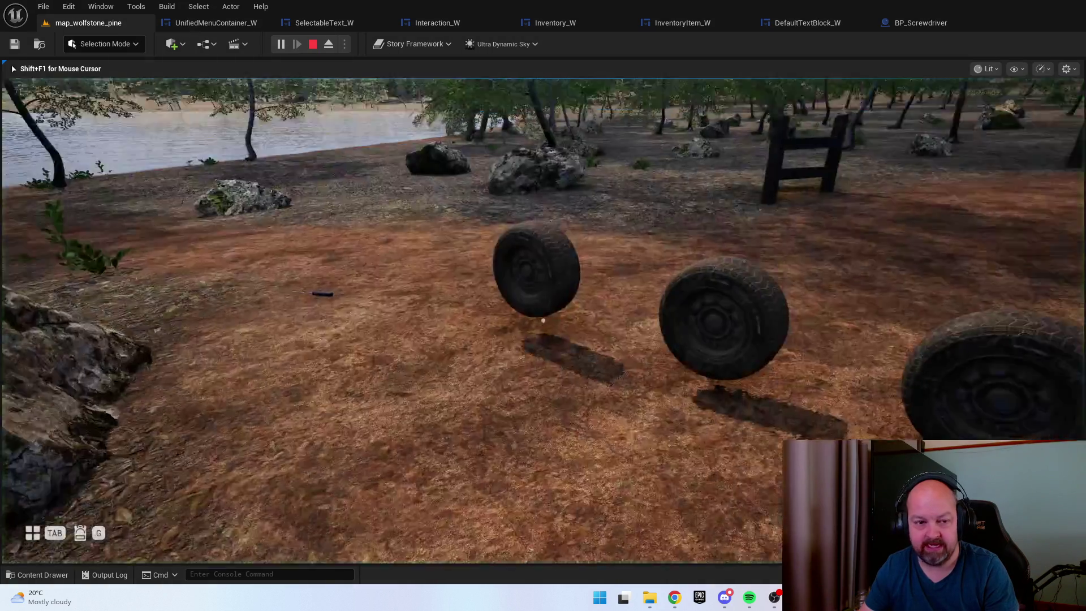
{"action": "key", "text": "w"}
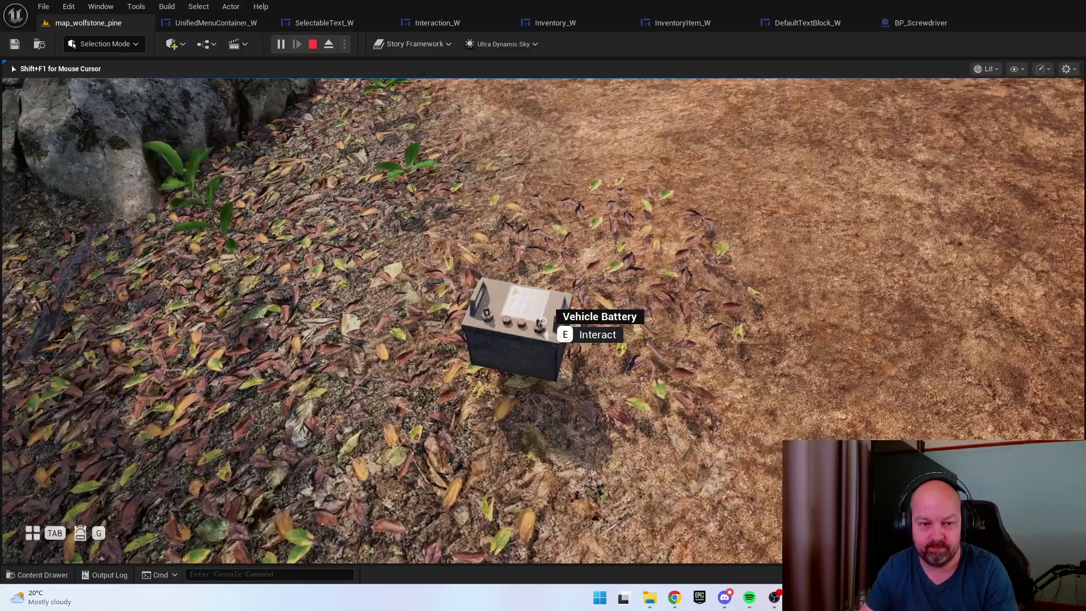
{"action": "key", "text": "shift+F1"}
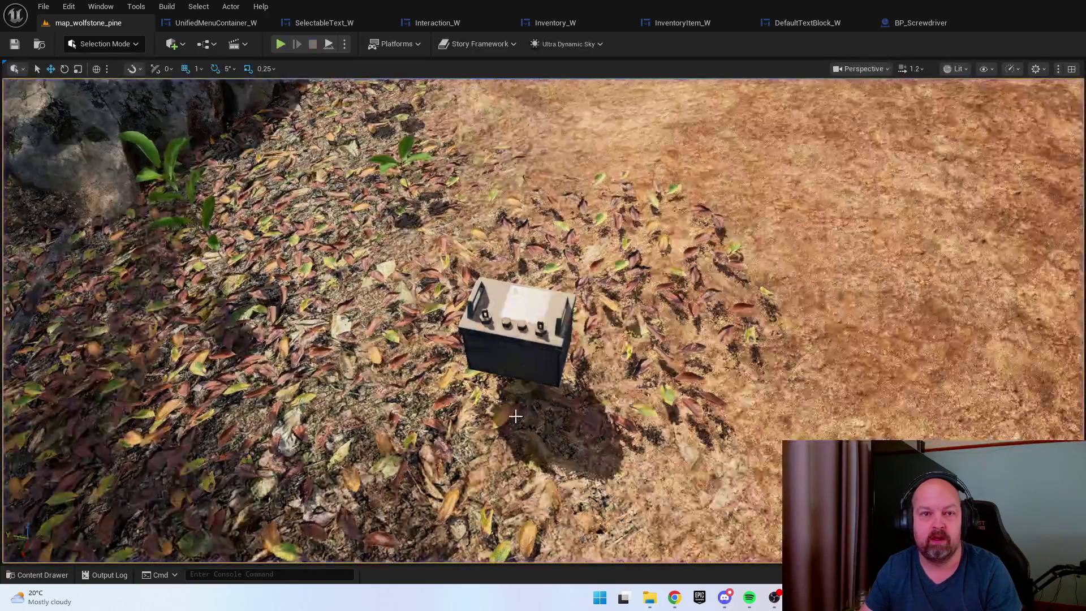
{"action": "left_click", "coordinate": [457, 26]}
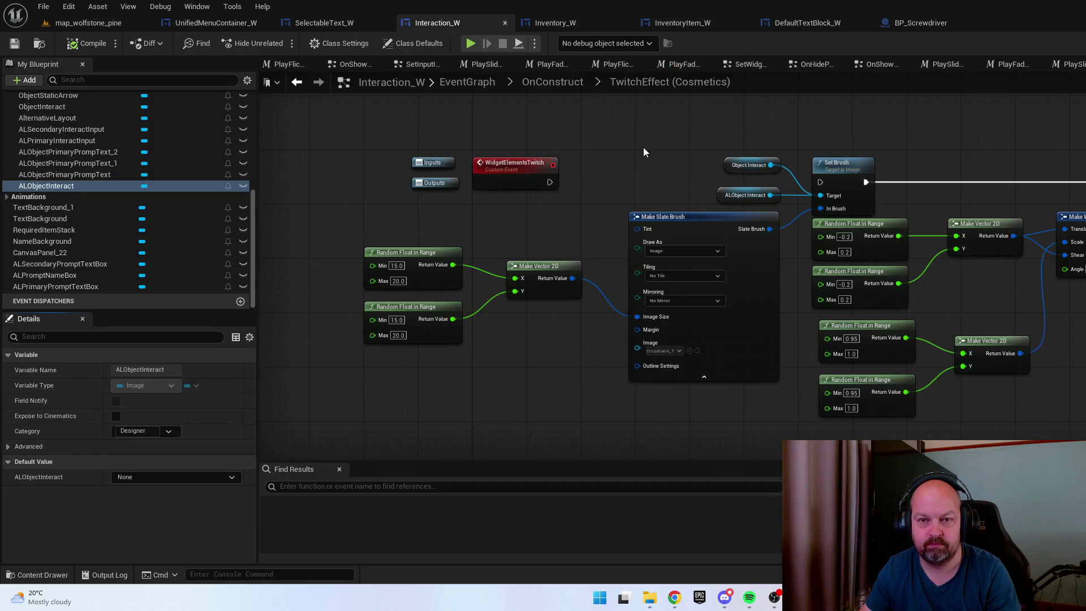
{"action": "left_click_drag", "start_coordinate": [642, 147], "coordinate": [616, 176]}
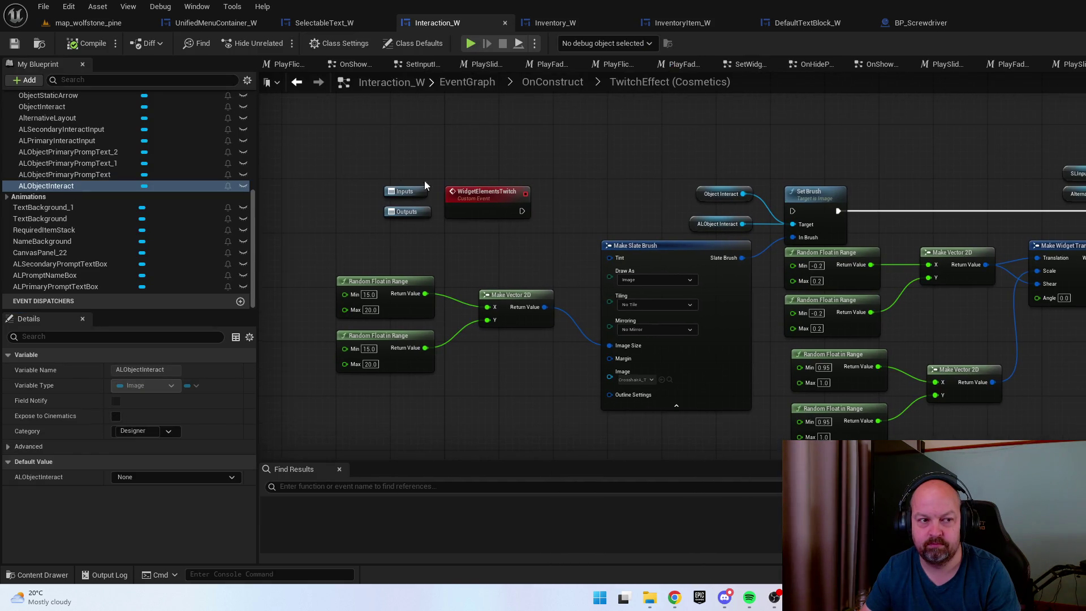
{"action": "left_click", "coordinate": [537, 84]}
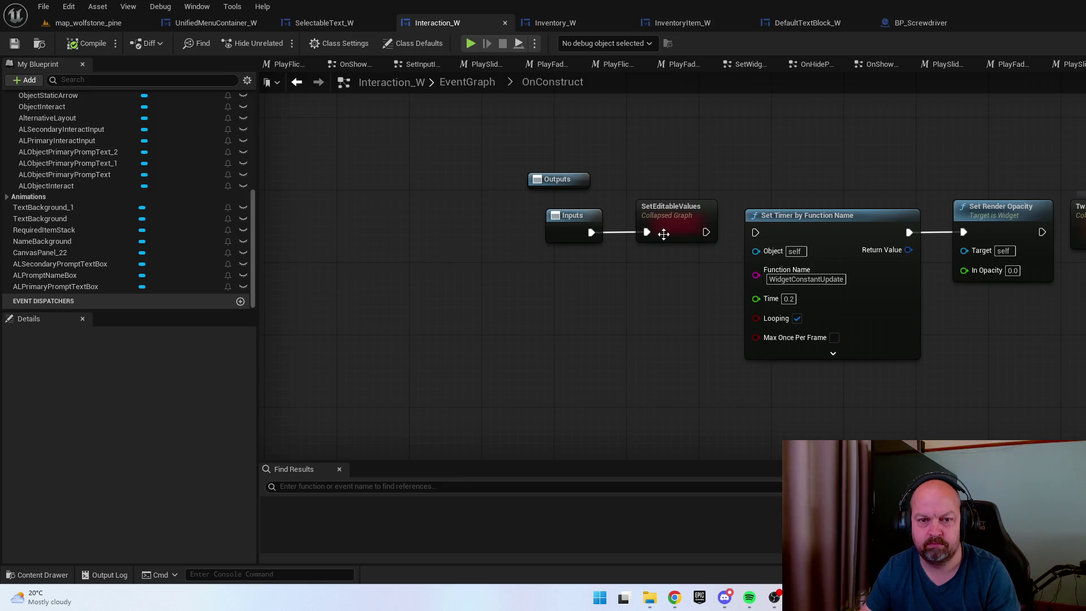
{"action": "left_click", "coordinate": [663, 233]}
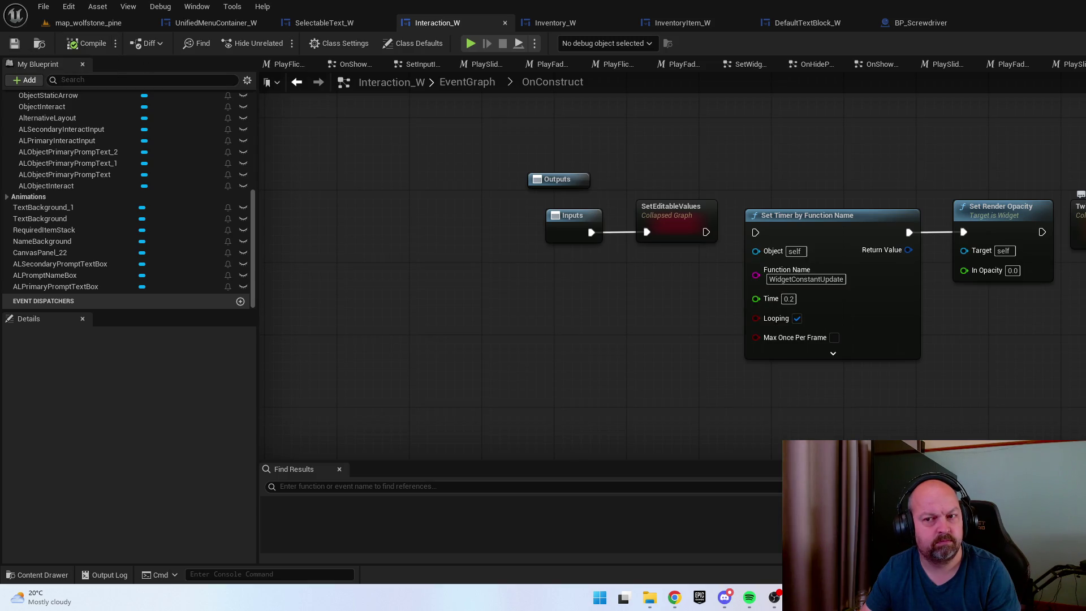
{"action": "double_click", "coordinate": [1079, 210]}
{"action": "key", "text": "alt+Left"}
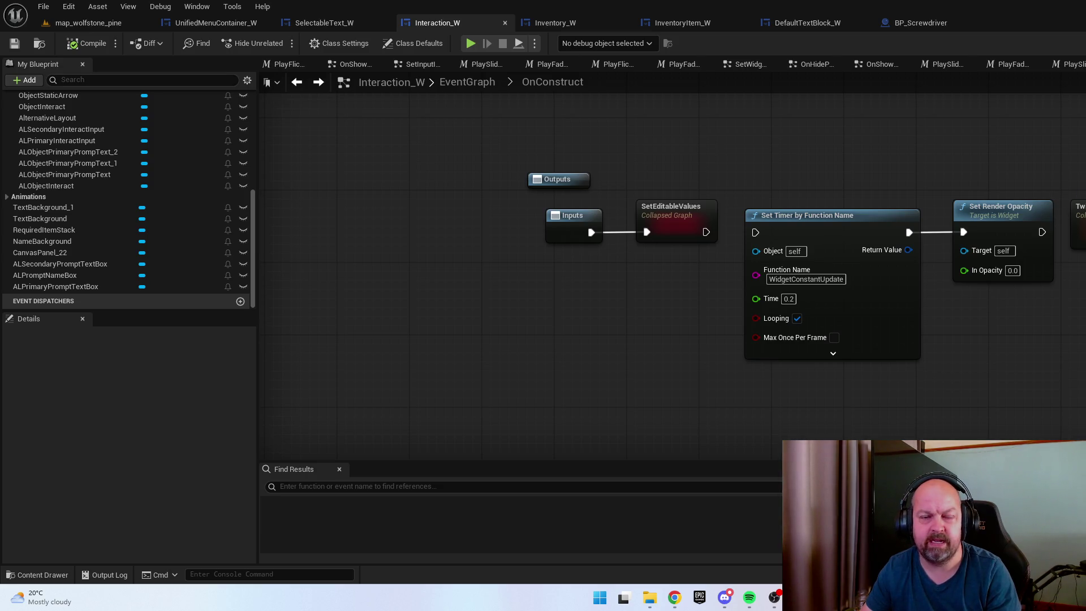
{"action": "key", "text": "ctrl+shift+d"}
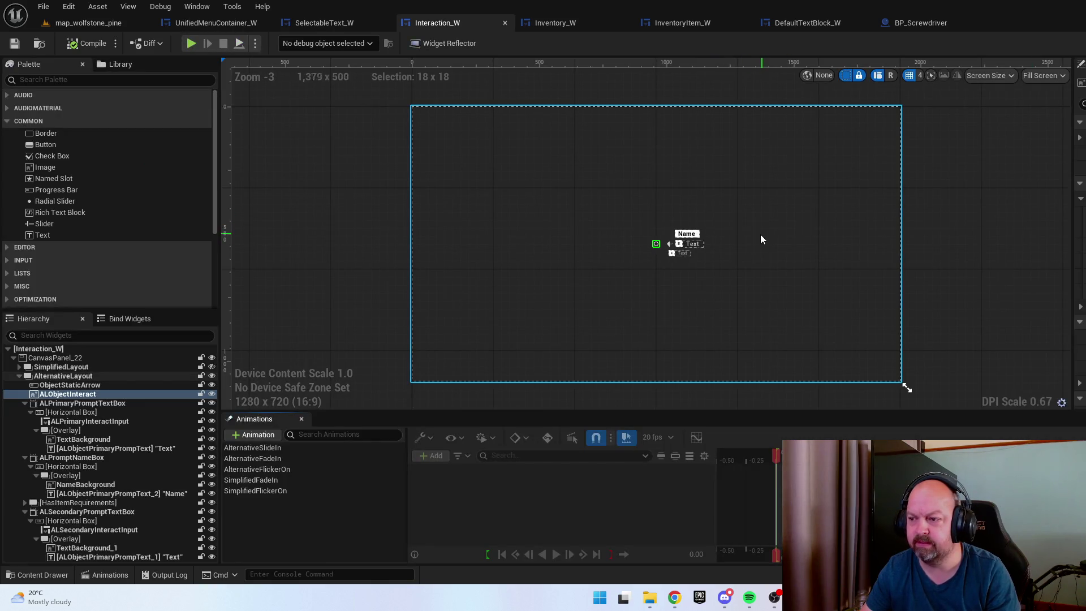
Return to the level and playtest, picking up the screwdriver and the 4WD Tyre
{"action": "key", "text": "ctrl+Tab"}
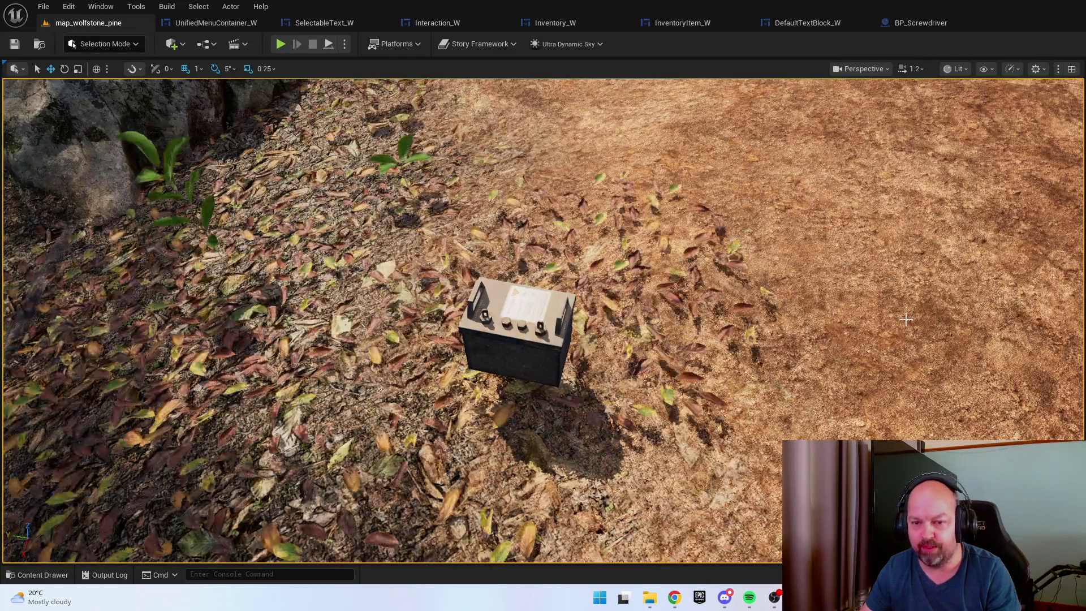
{"action": "right_click", "coordinate": [921, 320]}
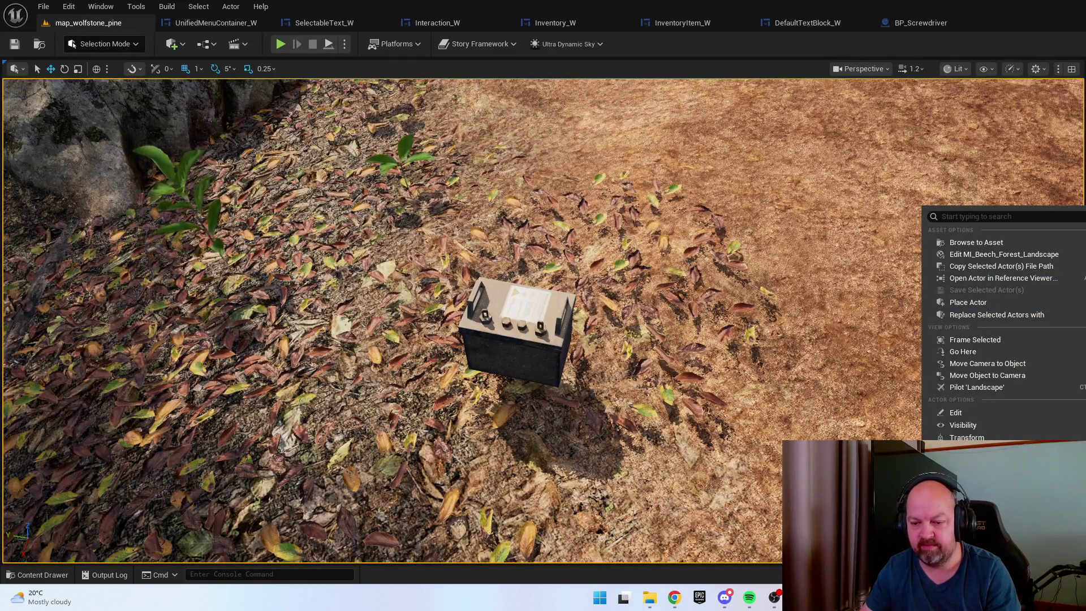
{"action": "key", "text": "Escape"}
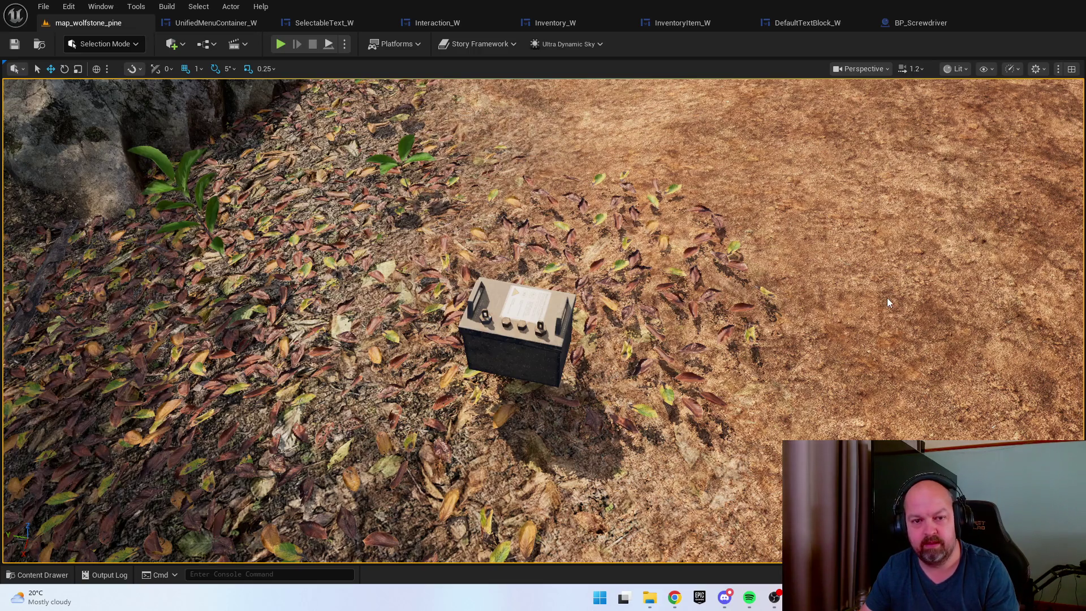
{"action": "key", "text": "alt+p"}
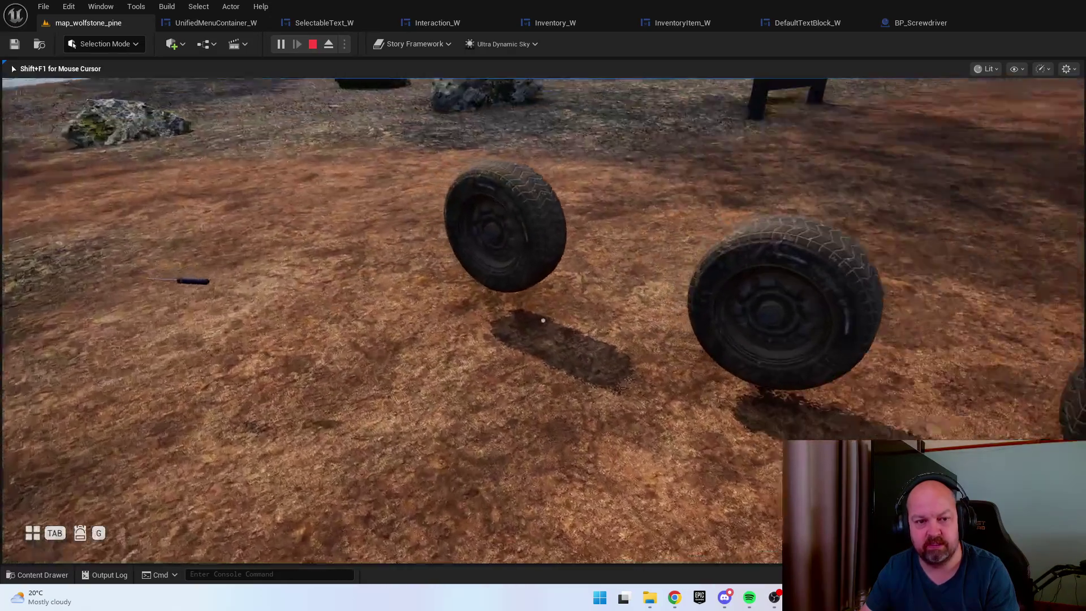
{"action": "key", "text": "w"}
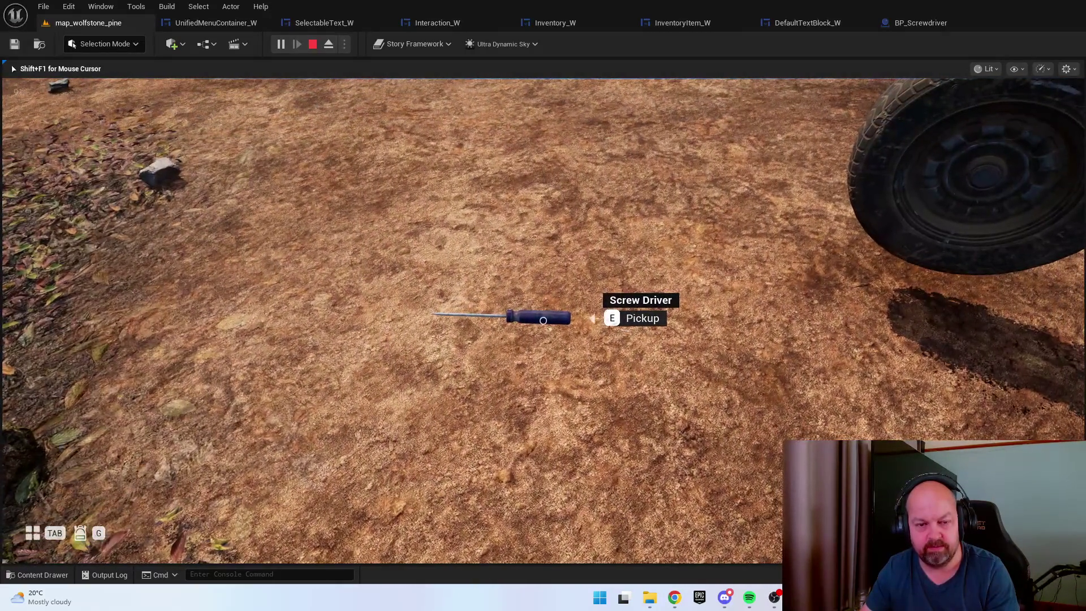
{"action": "key", "text": "e"}
{"action": "key", "text": "w"}
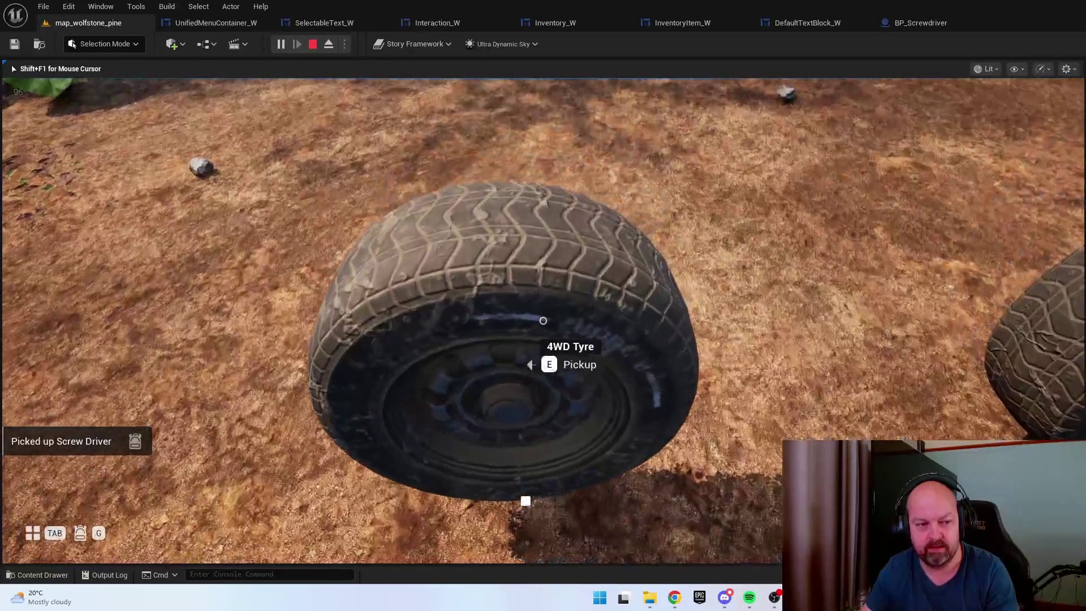
{"action": "key", "text": "e"}
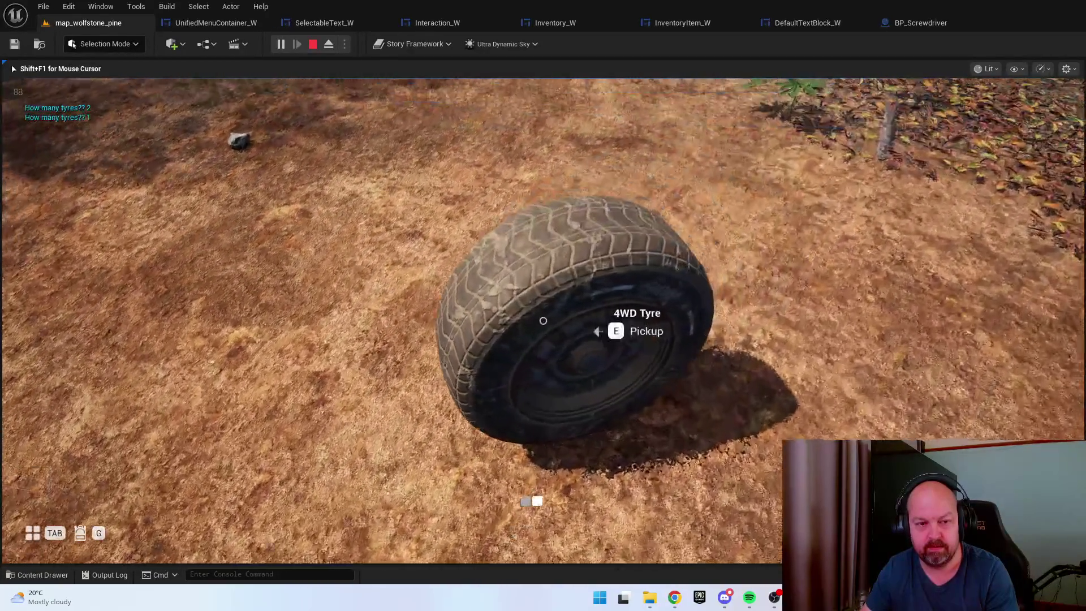
{"action": "key", "text": "e"}
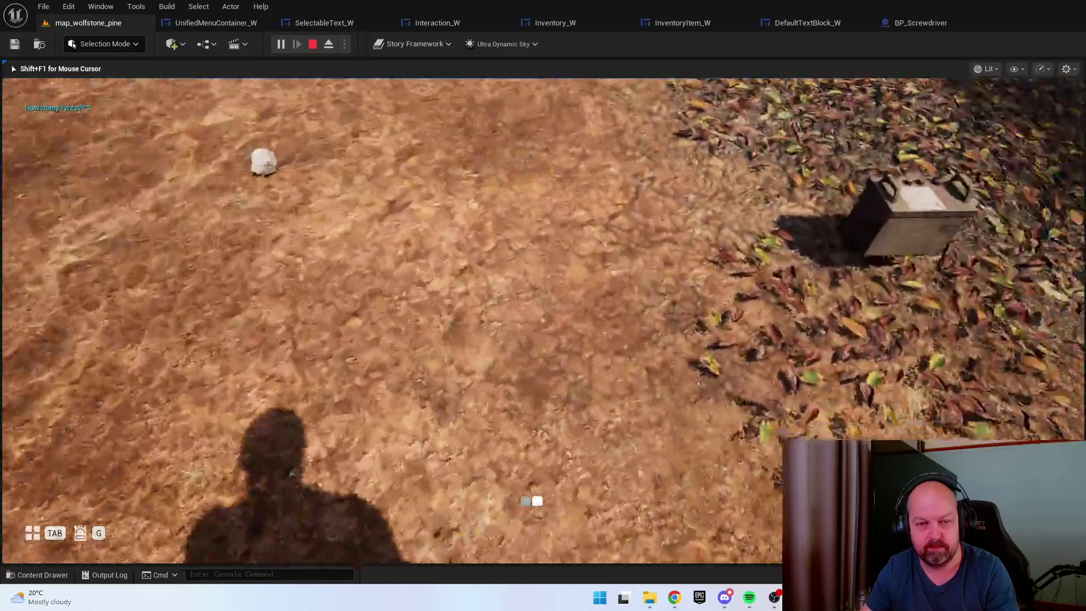
Collect the battery and fence tyre, fit the battery into the truck, and open its driver door
{"action": "key", "text": "e"}
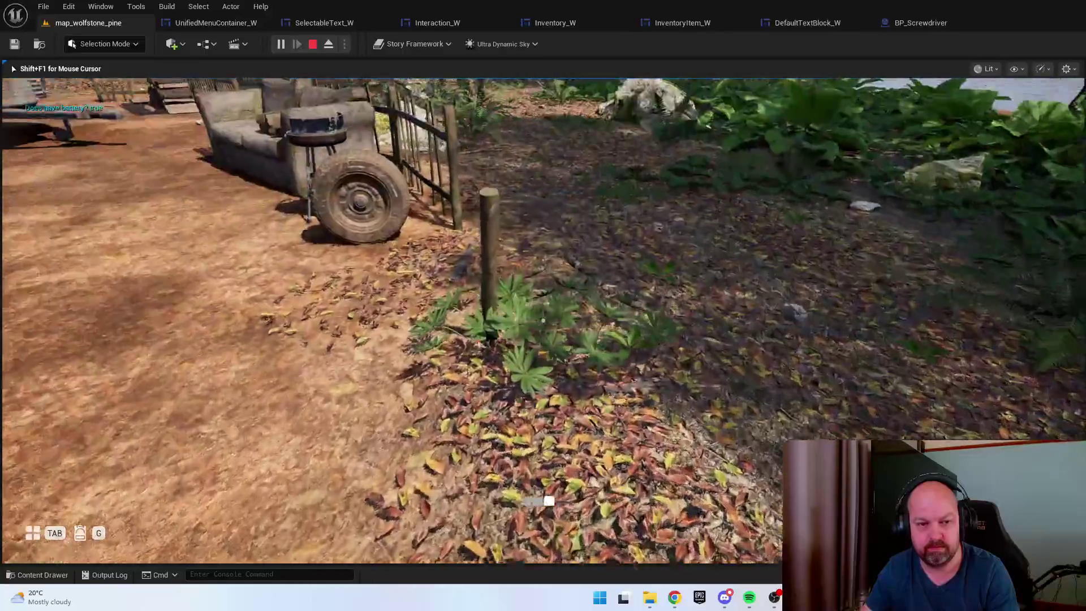
{"action": "key", "text": "e"}
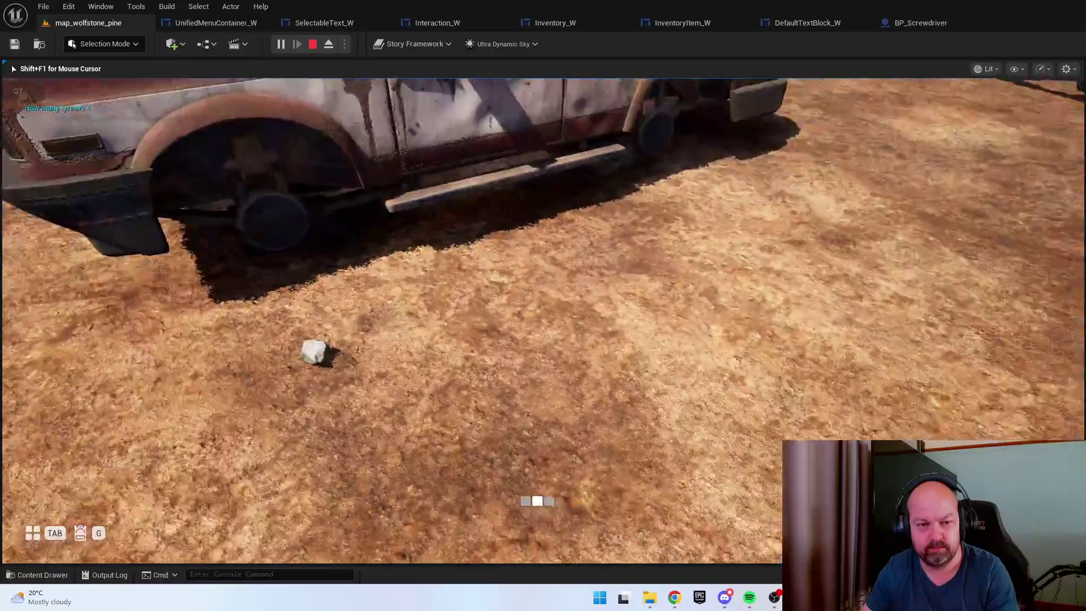
{"action": "key", "text": "w"}
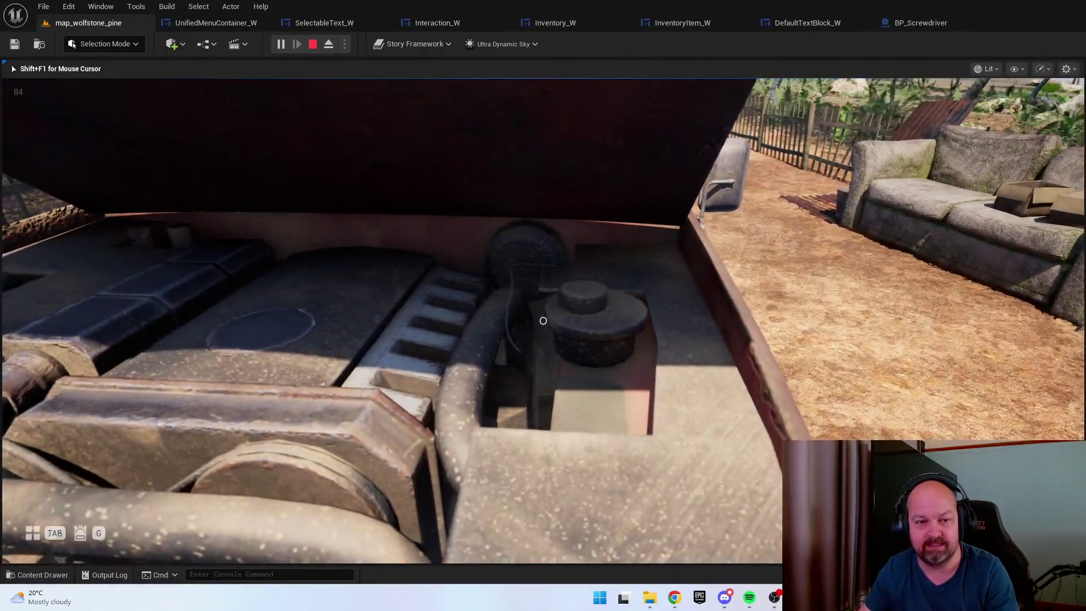
{"action": "left_click", "coordinate": [543, 320]}
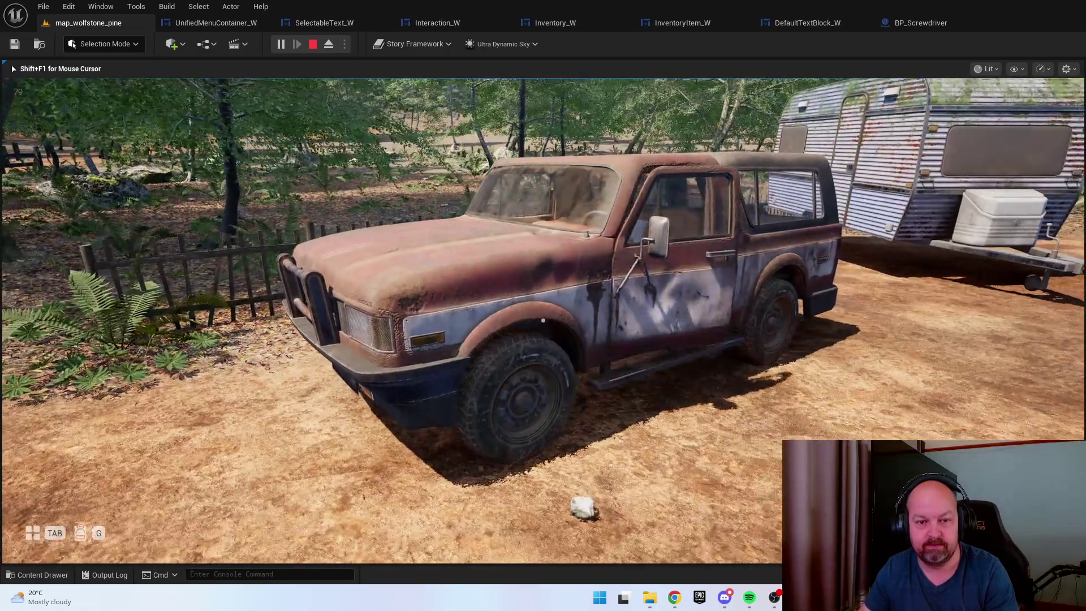
{"action": "left_click", "coordinate": [542, 320]}
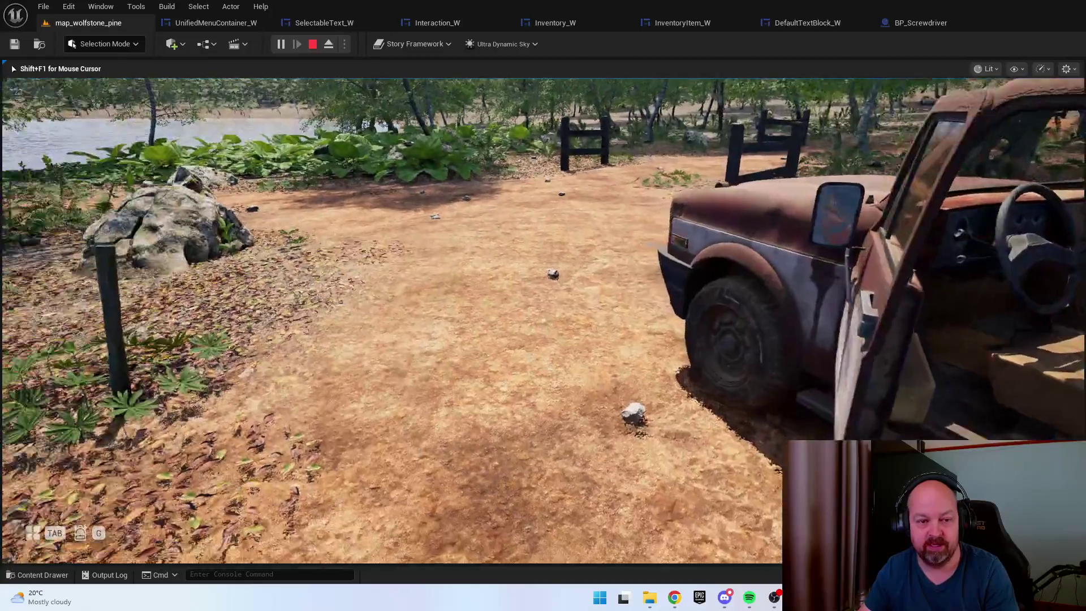
{"action": "key", "text": "w"}
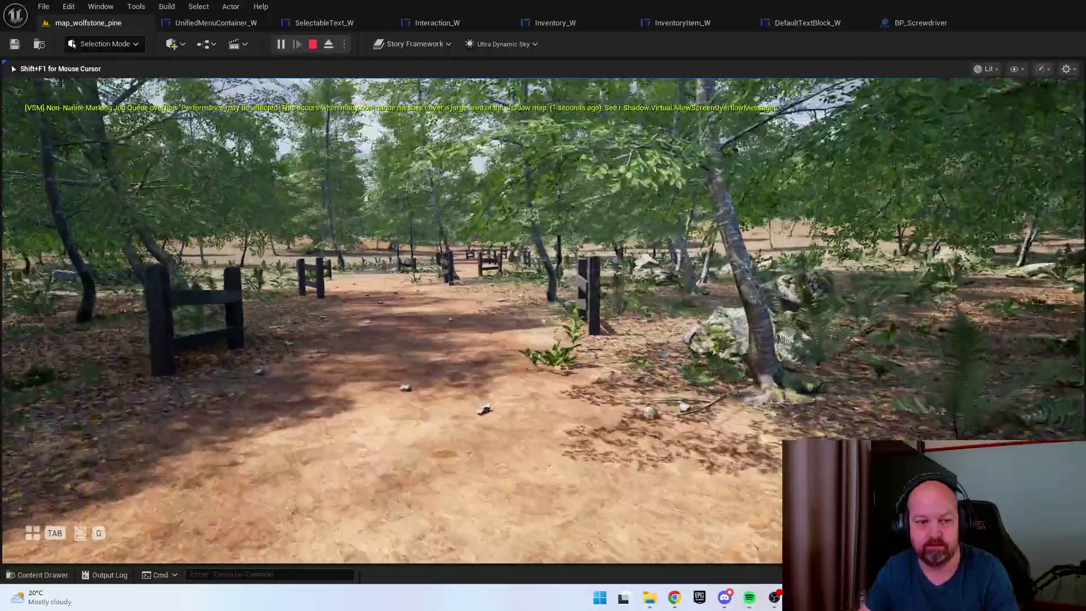
Stop the playtest and switch to Landscape Mode with the Sculpt tool
{"action": "key", "text": "Escape"}
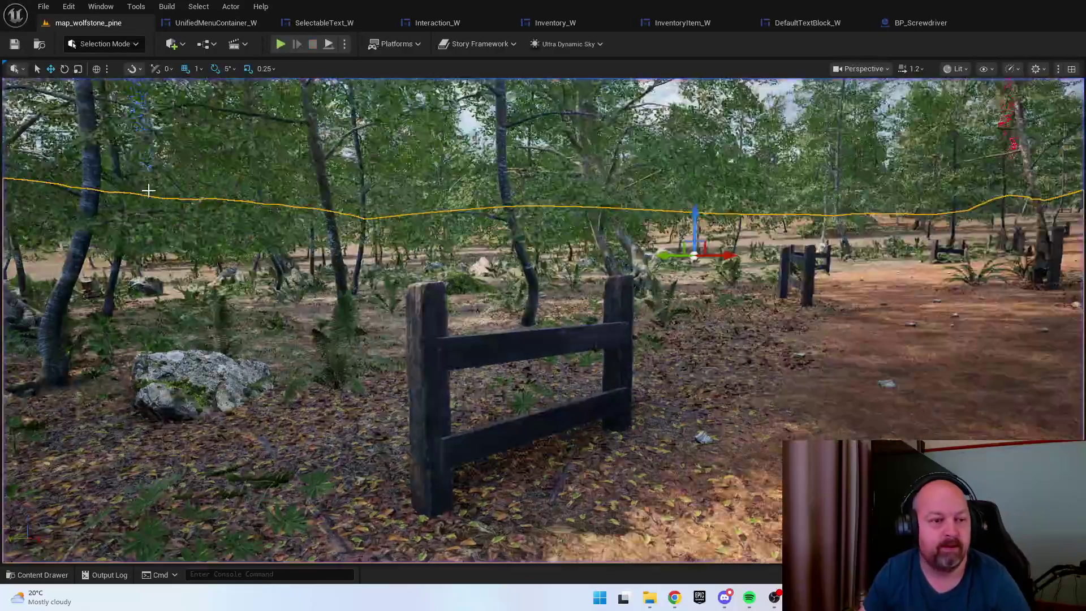
{"action": "left_click", "coordinate": [102, 46]}
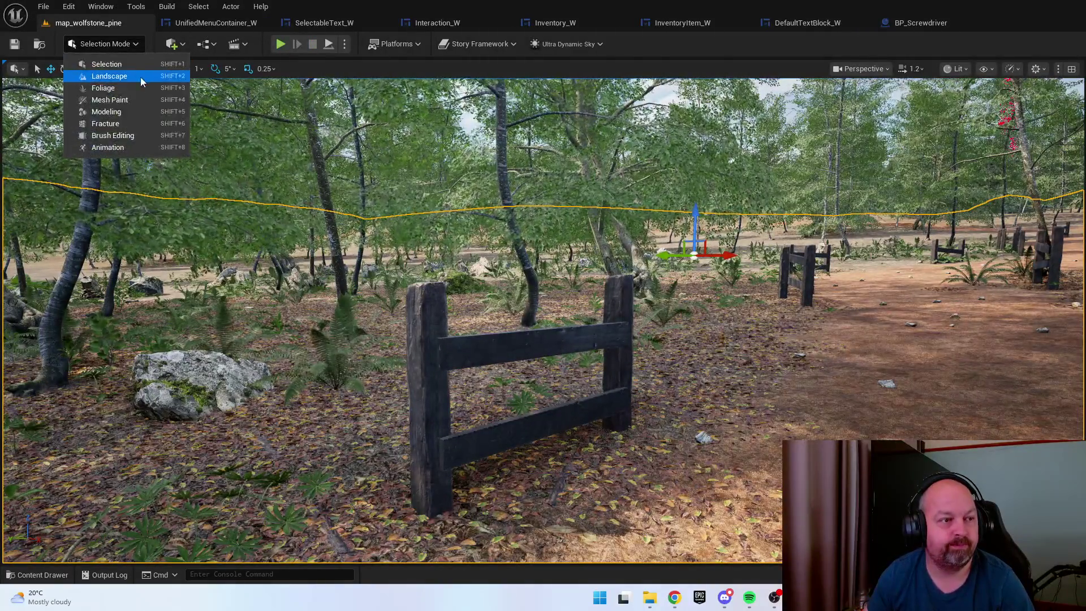
{"action": "left_click", "coordinate": [140, 77]}
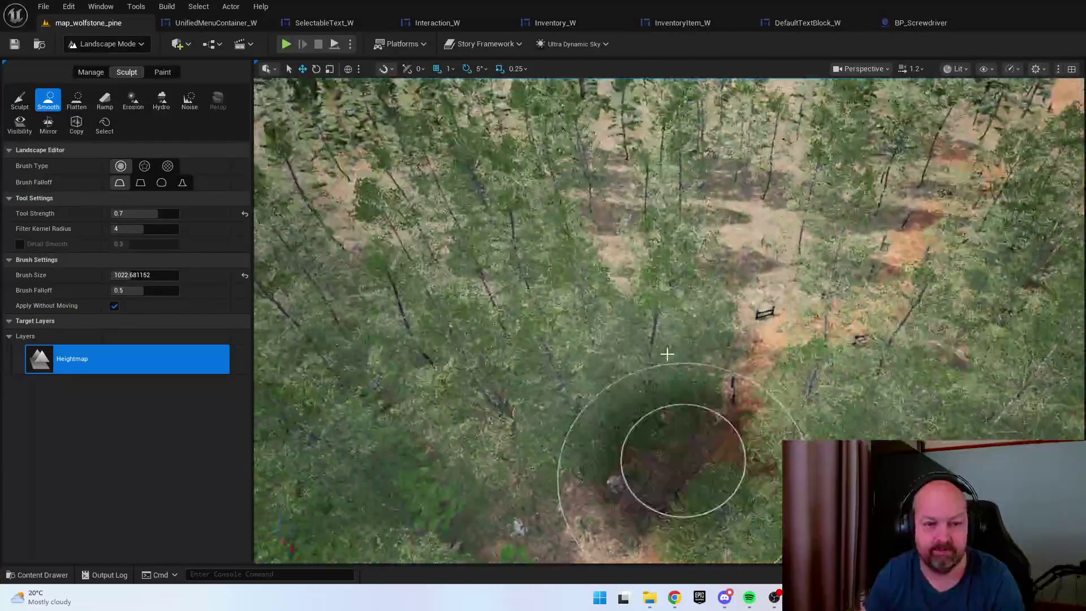
{"action": "left_click", "coordinate": [20, 100]}
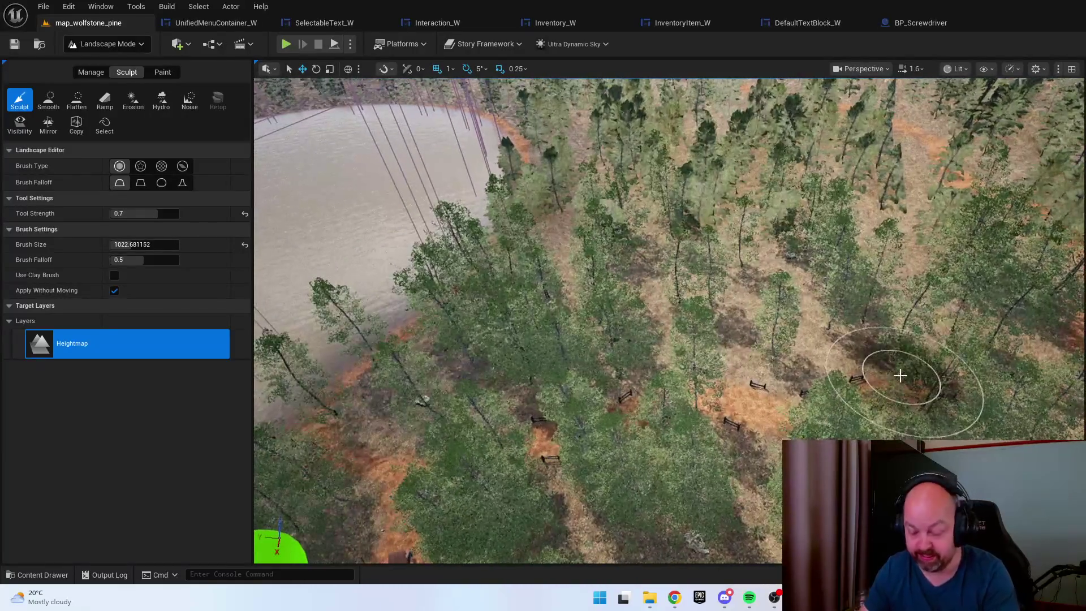
Tune the sculpt brush to about 2406 and frame the dirt path from above
{"action": "key", "text": "bracketright"}
{"action": "key", "text": "bracketright"}
{"action": "key", "text": "bracketright"}
{"action": "key", "text": "bracketright"}
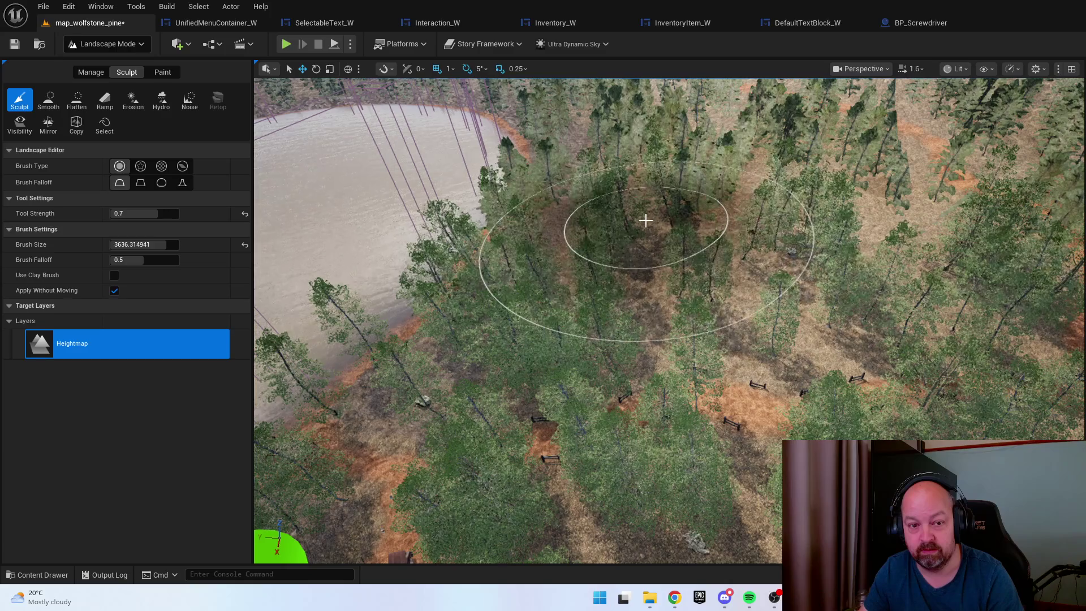
{"action": "scroll", "coordinate": [747, 225], "scroll_direction": "down", "scroll_amount": 3}
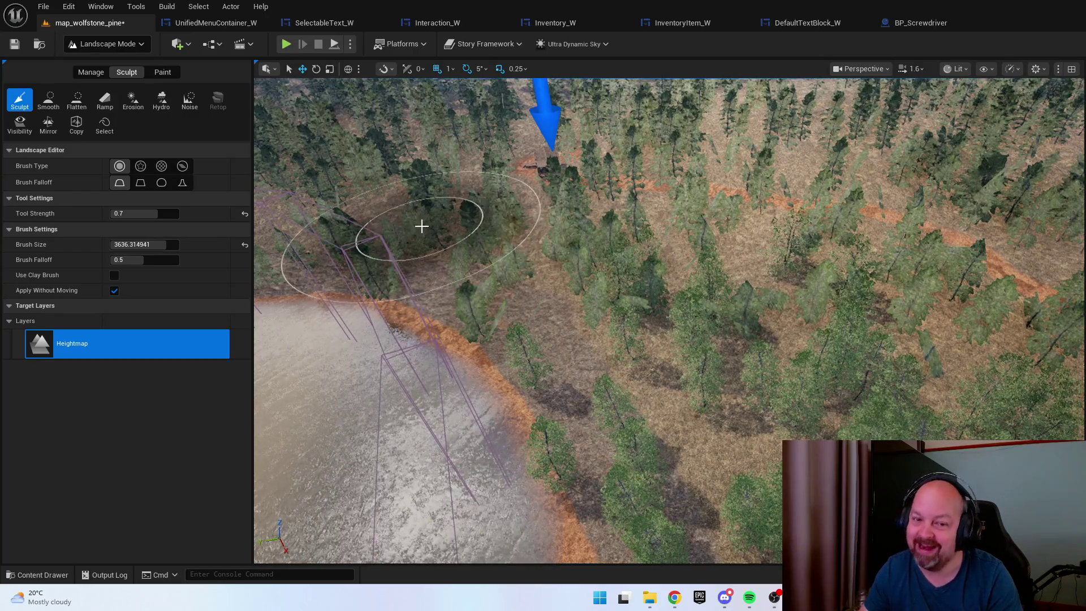
{"action": "key", "text": "Up"}
{"action": "key", "text": "Up"}
{"action": "key", "text": "Up"}
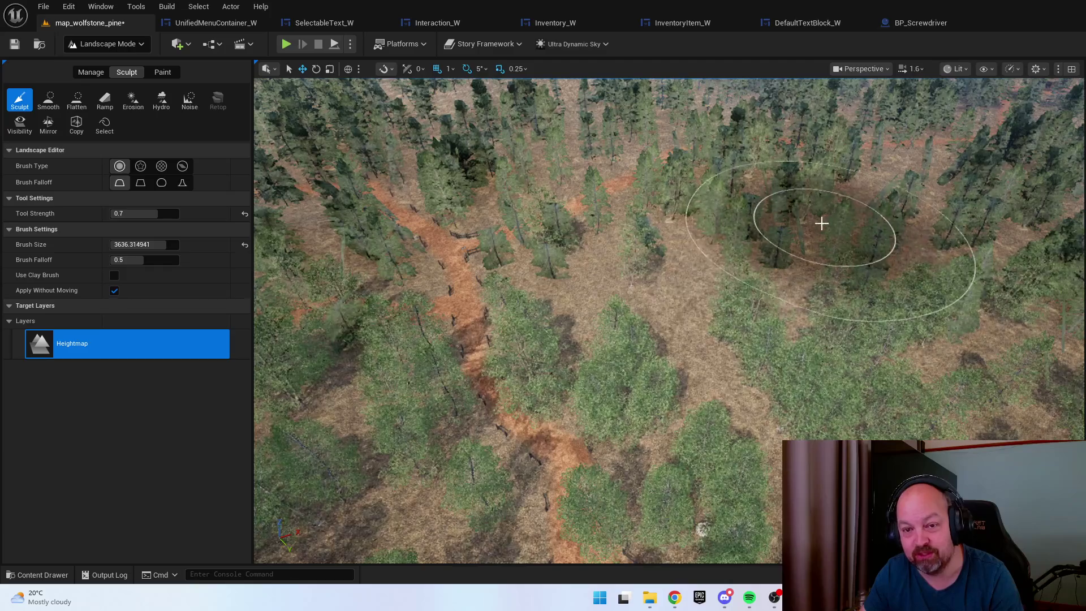
{"action": "scroll", "coordinate": [820, 224], "scroll_direction": "up", "scroll_amount": 5}
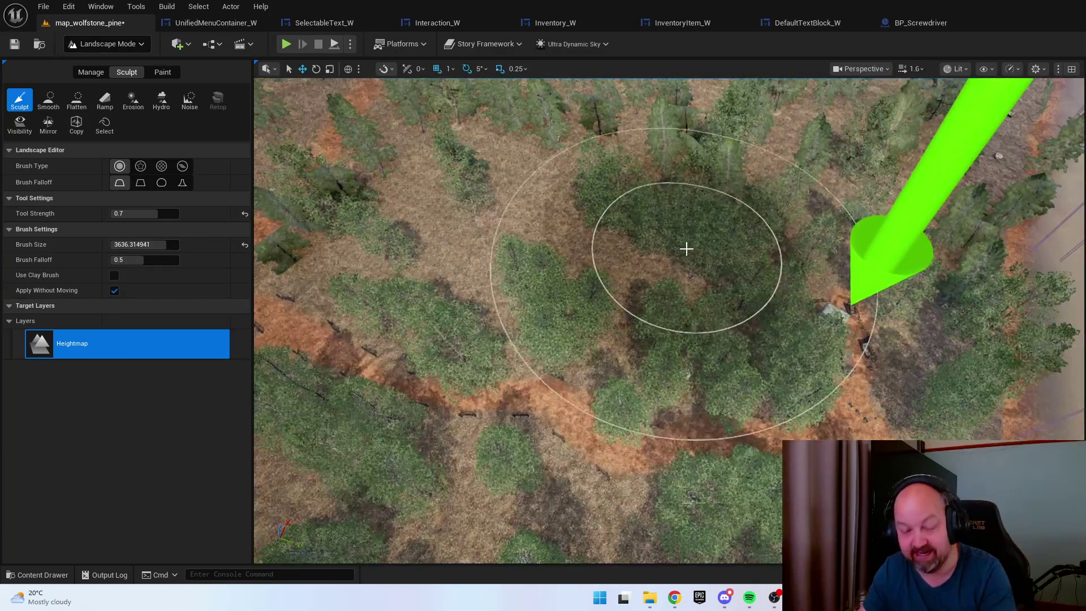
{"action": "key", "text": "bracketleft"}
{"action": "key", "text": "bracketleft"}
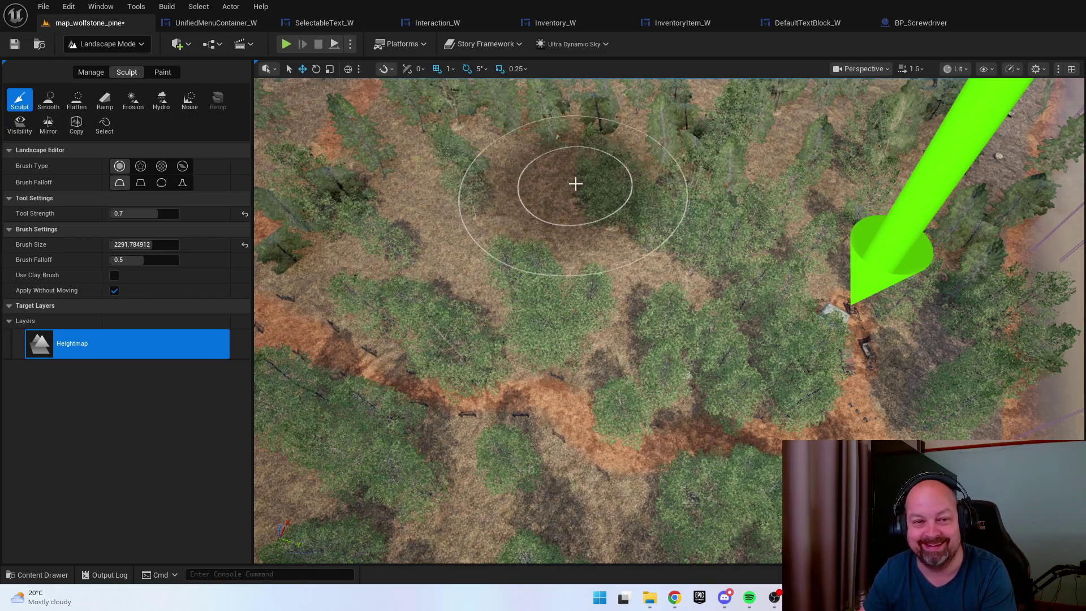
{"action": "mouse_move", "coordinate": [575, 183]}
{"action": "left_mouse_down"}
{"action": "mouse_move", "coordinate": [560, 136]}
{"action": "mouse_move", "coordinate": [724, 305]}
{"action": "left_mouse_up"}
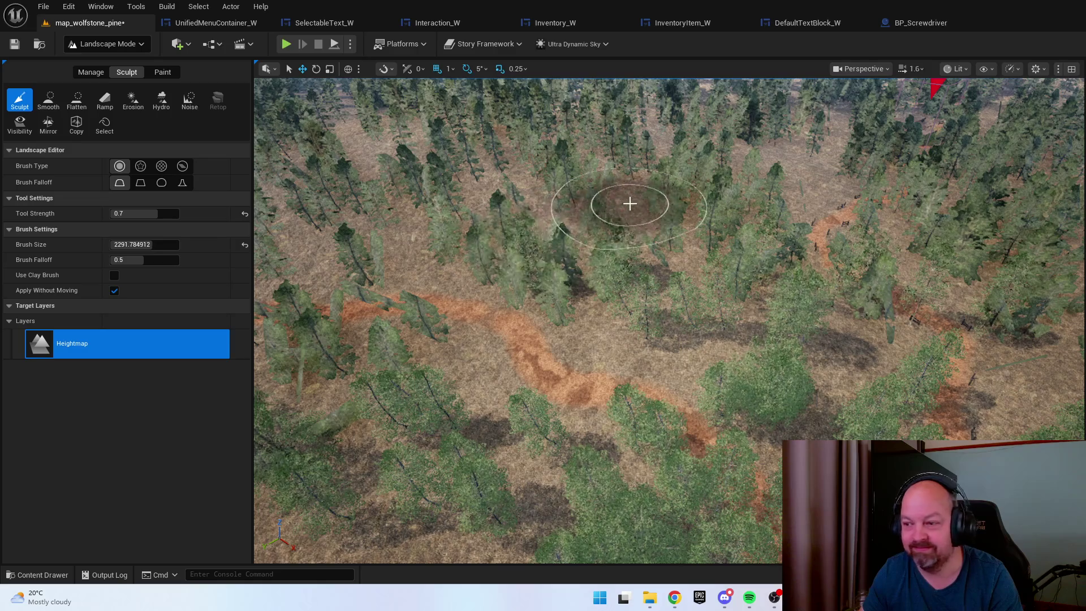
{"action": "mouse_move", "coordinate": [643, 204]}
{"action": "left_mouse_down"}
{"action": "mouse_move", "coordinate": [644, 186]}
{"action": "mouse_move", "coordinate": [644, 215]}
{"action": "mouse_move", "coordinate": [644, 203]}
{"action": "left_mouse_up"}
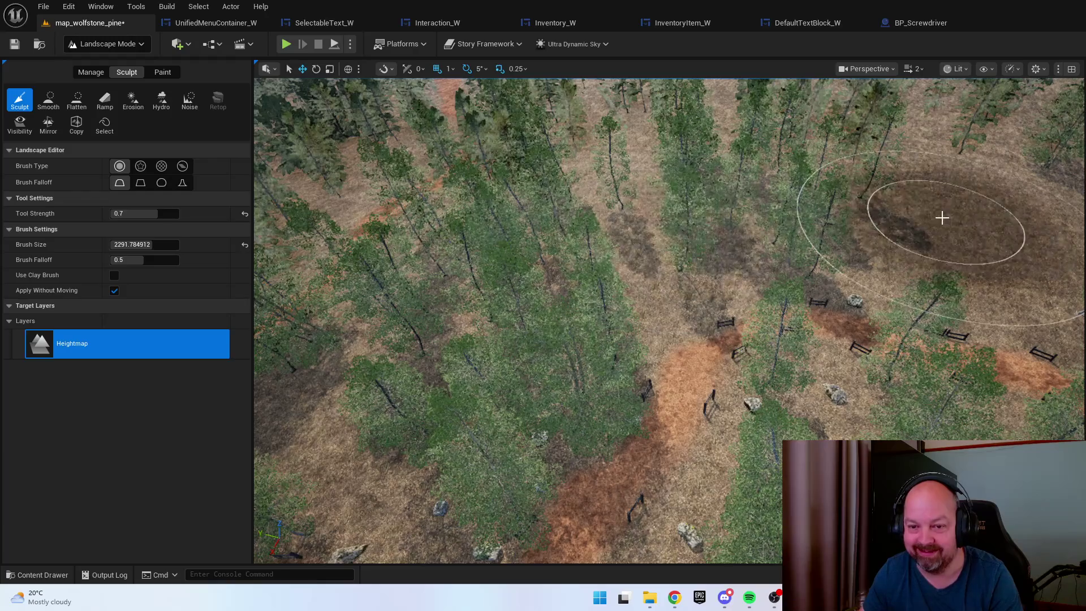
{"action": "left_click_drag", "start_coordinate": [890, 200], "coordinate": [901, 213]}
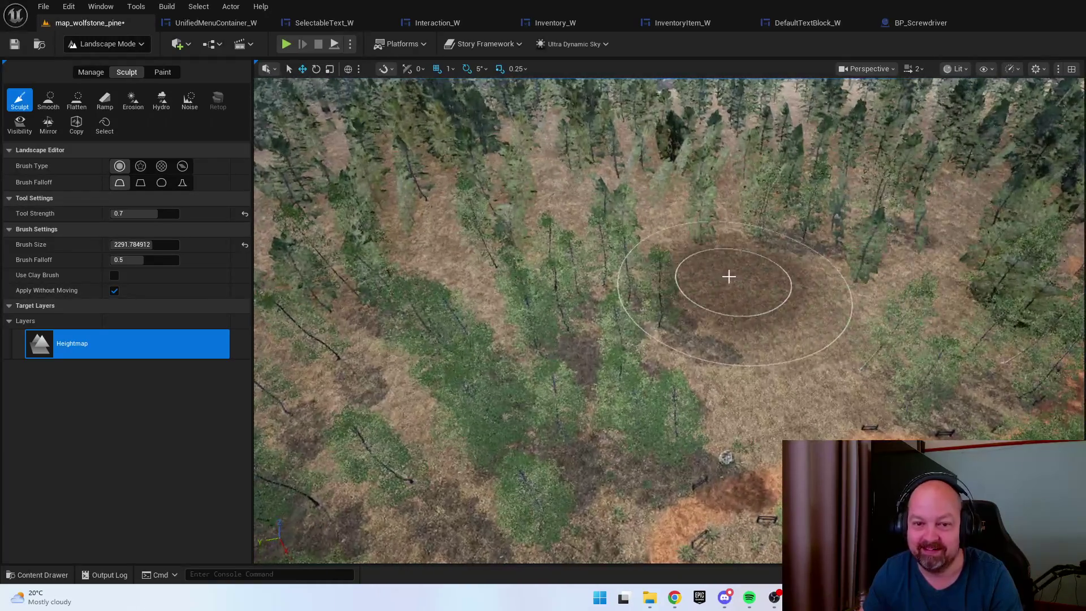
{"action": "mouse_move", "coordinate": [727, 274]}
{"action": "left_mouse_down"}
{"action": "mouse_move", "coordinate": [678, 266]}
{"action": "mouse_move", "coordinate": [695, 277]}
{"action": "left_mouse_up"}
Resize the brush, raise a mound on the forest floor, then undo two strokes
{"action": "key", "text": "bracketright"}
{"action": "key", "text": "bracketright"}
{"action": "key", "text": "bracketright"}
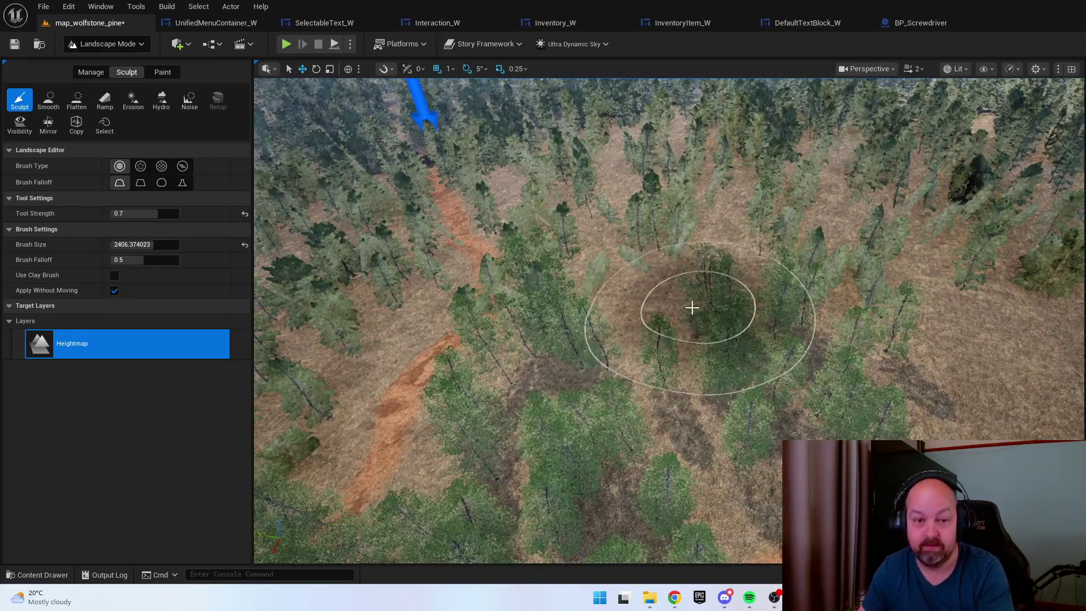
{"action": "key", "text": "bracketright"}
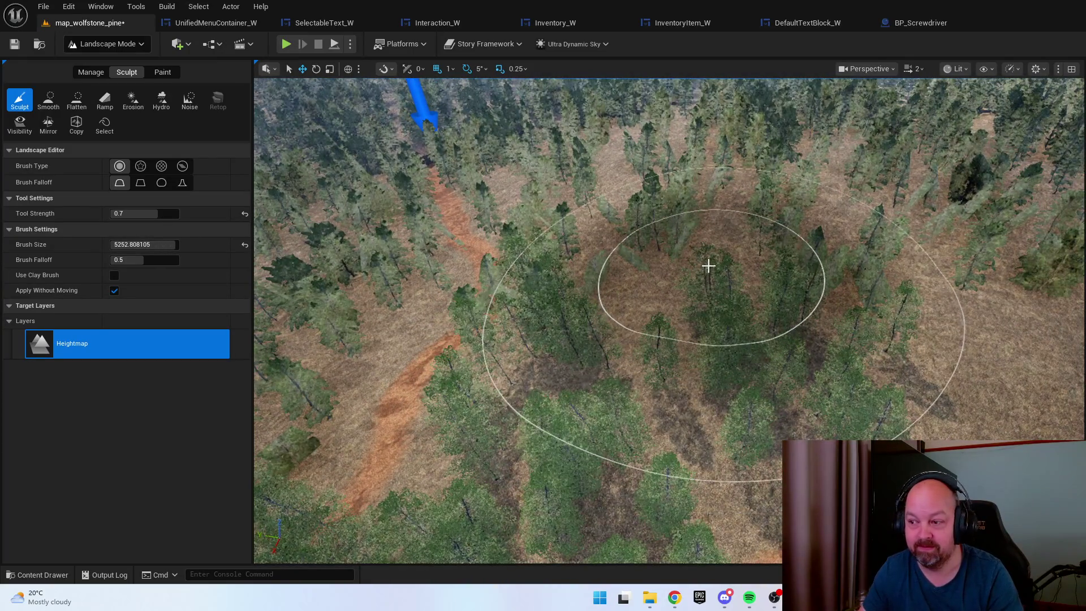
{"action": "left_click_drag", "start_coordinate": [708, 265], "coordinate": [720, 271]}
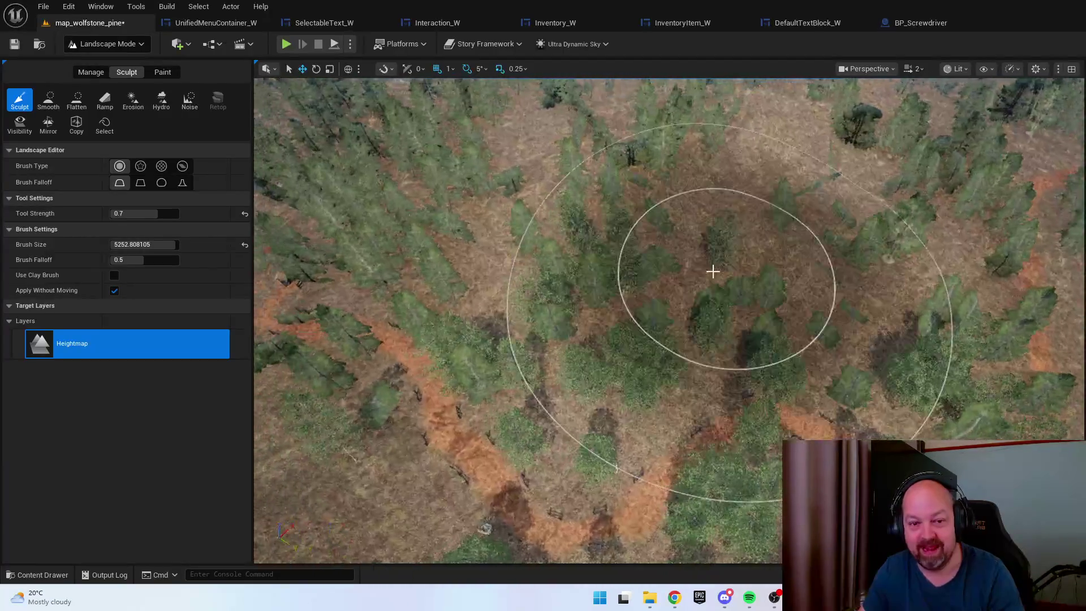
{"action": "key", "text": "bracketleft"}
{"action": "key", "text": "bracketleft"}
{"action": "key", "text": "bracketleft"}
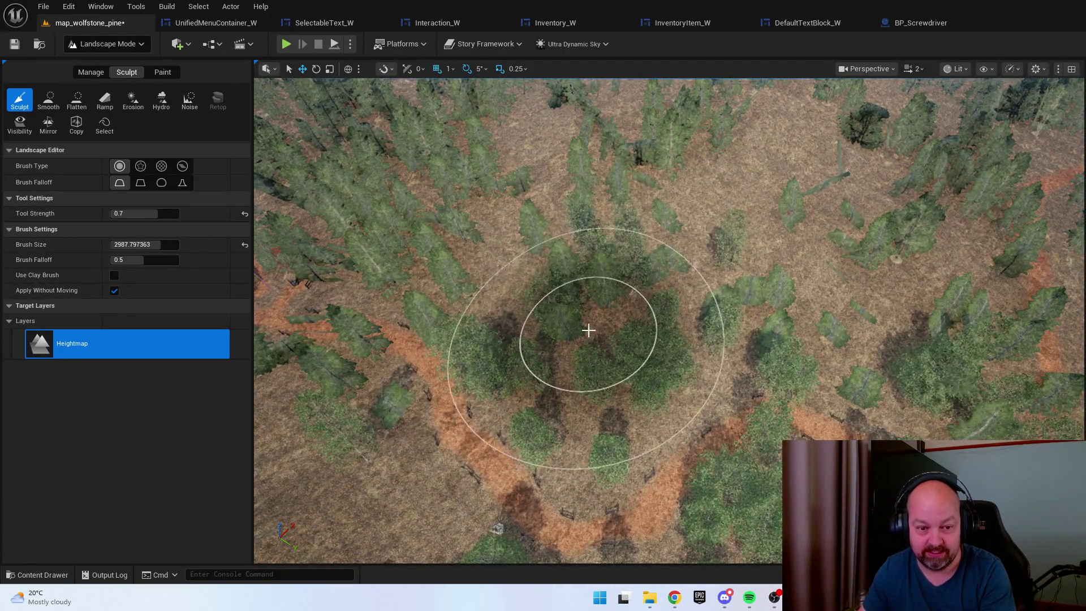
{"action": "key", "text": "bracketleft"}
{"action": "key", "text": "bracketleft"}
{"action": "key", "text": "bracketleft"}
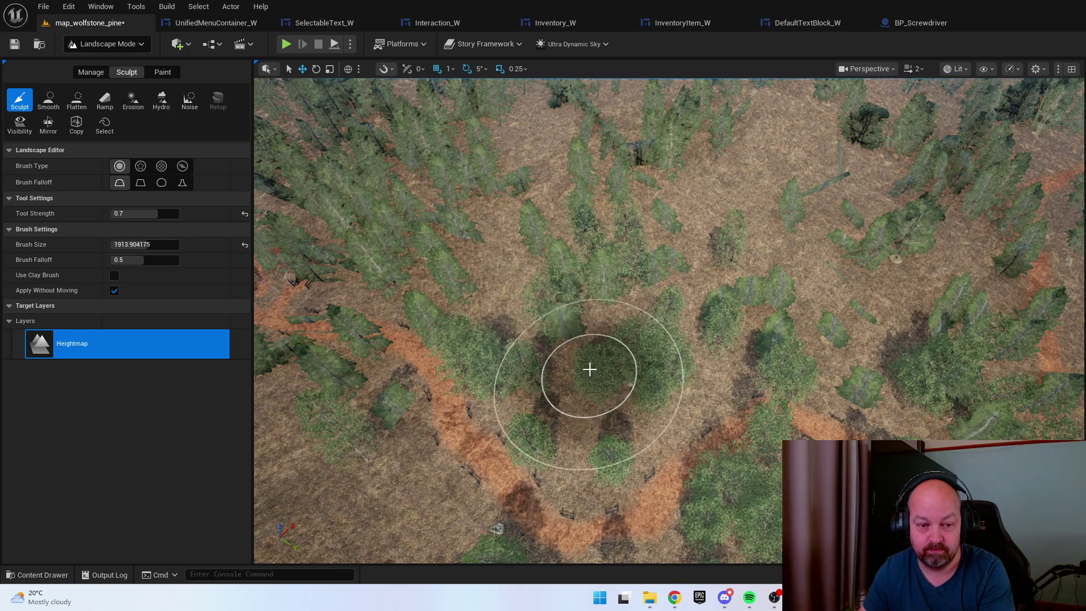
{"action": "key", "text": "bracketright"}
{"action": "key", "text": "bracketright"}
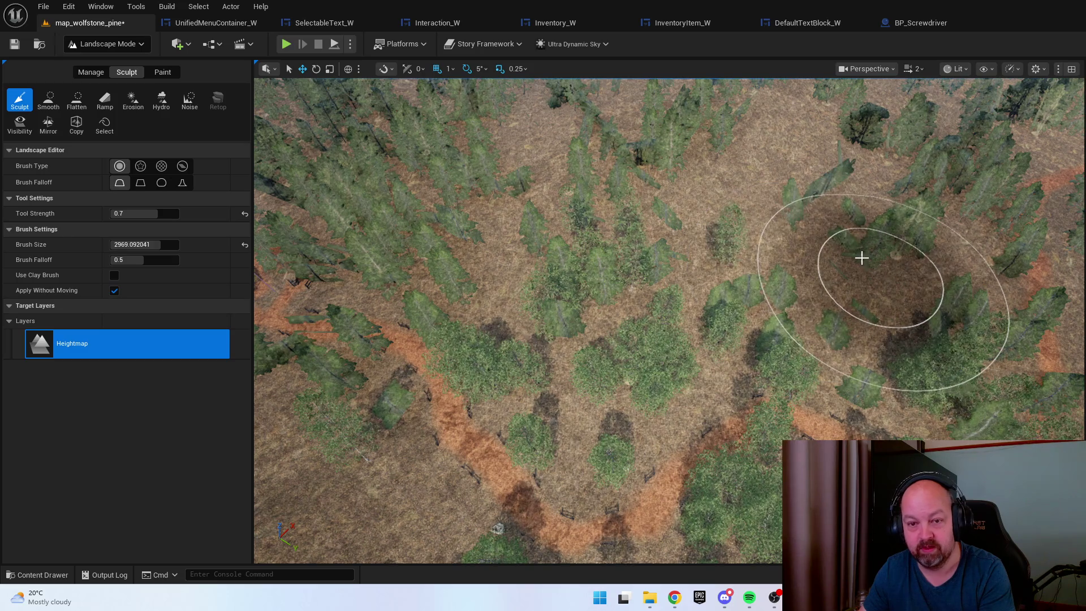
{"action": "mouse_move", "coordinate": [860, 254]}
{"action": "left_mouse_down"}
{"action": "mouse_move", "coordinate": [792, 189]}
{"action": "mouse_move", "coordinate": [639, 211]}
{"action": "left_mouse_up"}
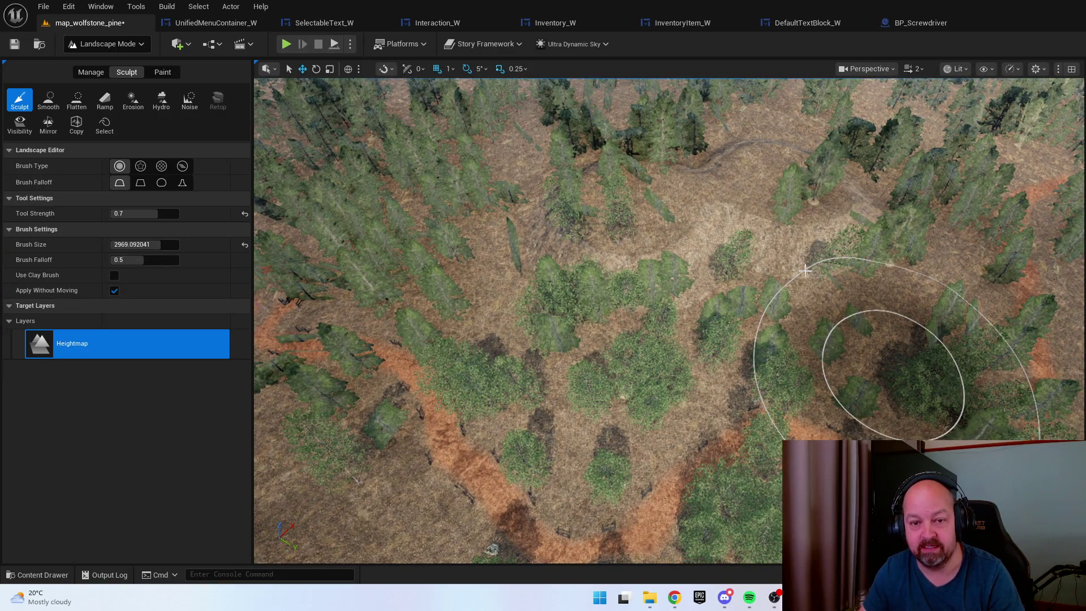
{"action": "key", "text": "ctrl+z"}
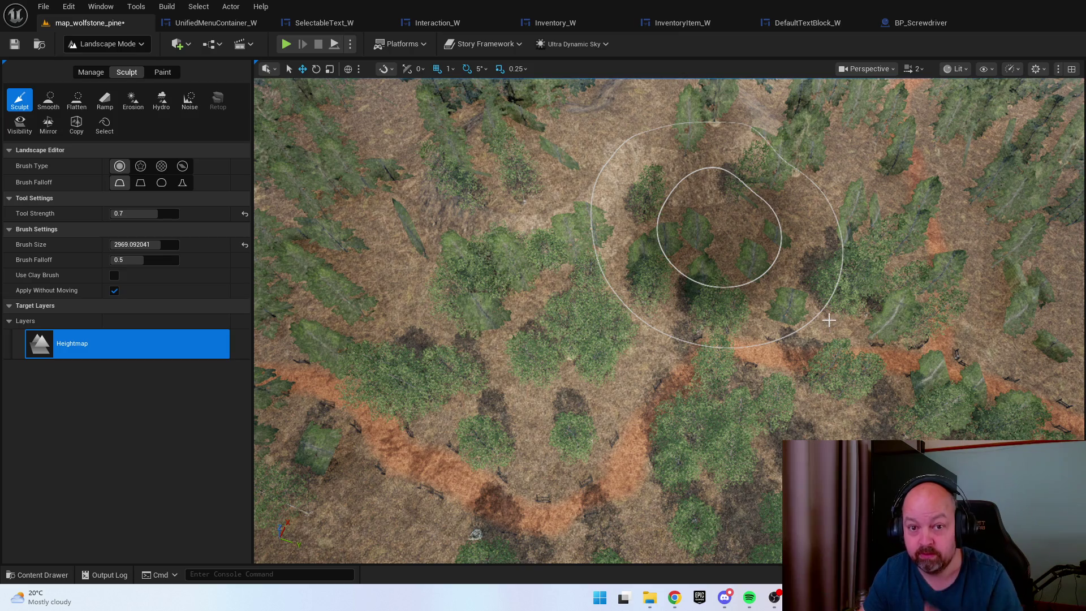
{"action": "key", "text": "ctrl+z"}
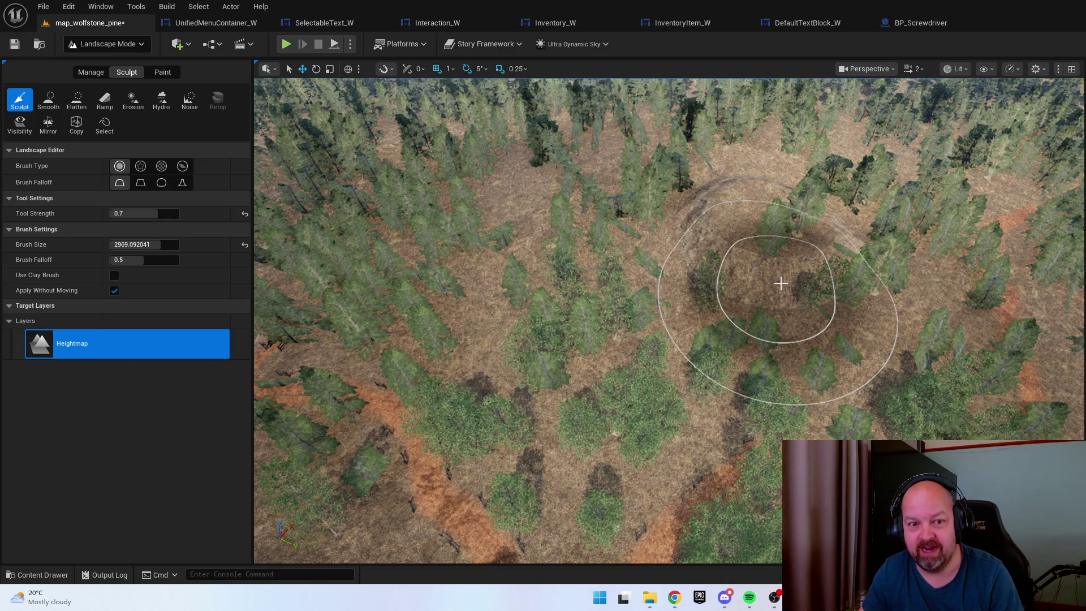
Enlarge and fine-tune the sculpt brush while zooming over the clearing
{"action": "scroll", "coordinate": [780, 282], "scroll_direction": "down", "scroll_amount": 3}
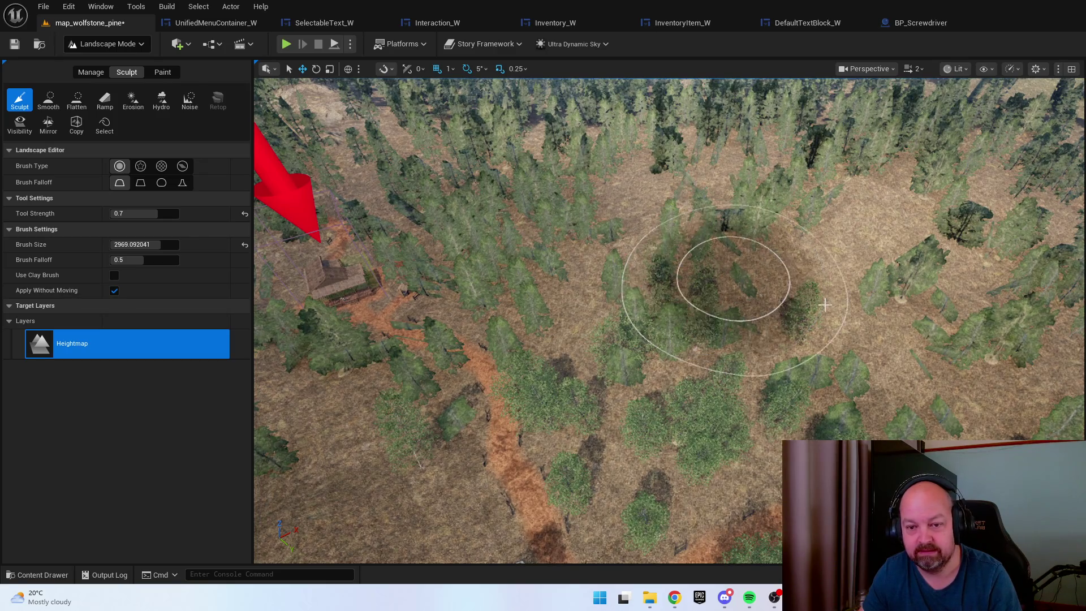
{"action": "scroll", "coordinate": [882, 315], "scroll_direction": "up", "scroll_amount": 2}
{"action": "key", "text": "]"}
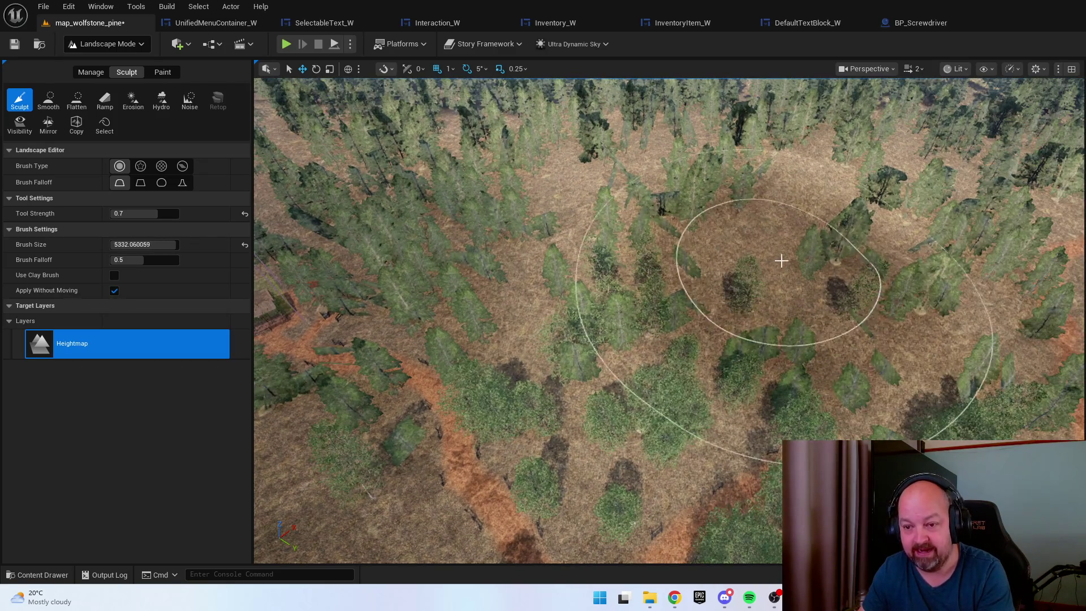
{"action": "key", "text": "]"}
{"action": "scroll", "coordinate": [800, 240], "scroll_direction": "down", "scroll_amount": 3}
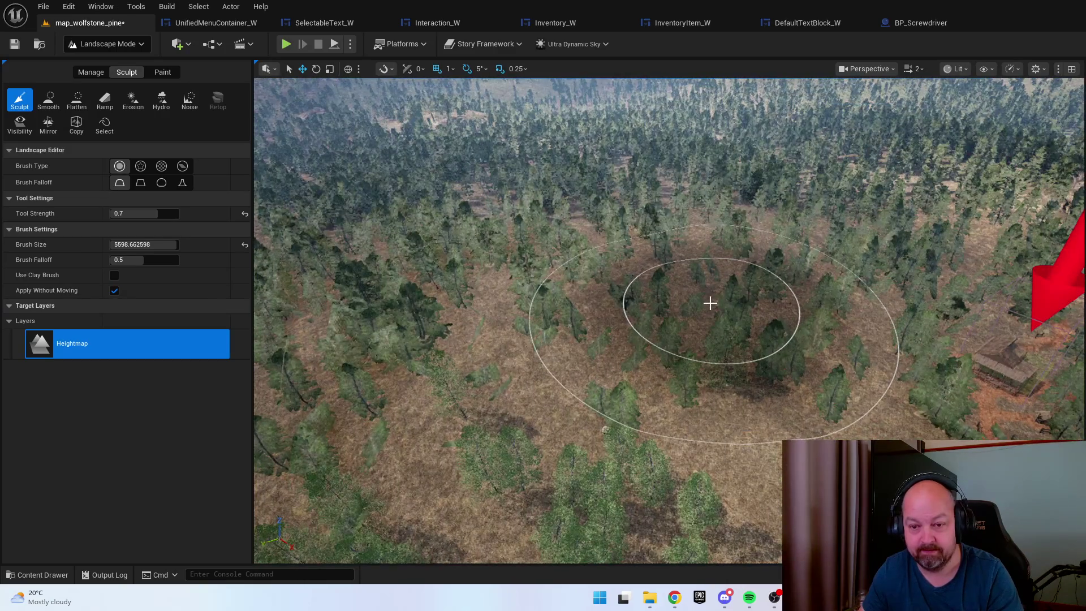
{"action": "scroll", "coordinate": [732, 324], "scroll_direction": "up", "scroll_amount": 5}
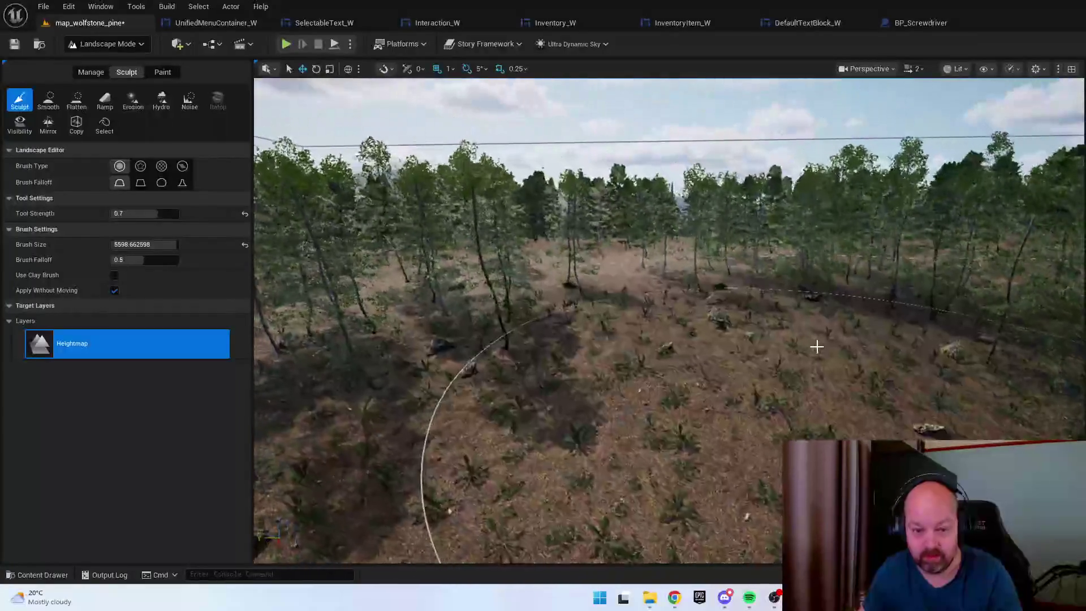
{"action": "key", "text": "bracketleft"}
{"action": "key", "text": "bracketleft"}
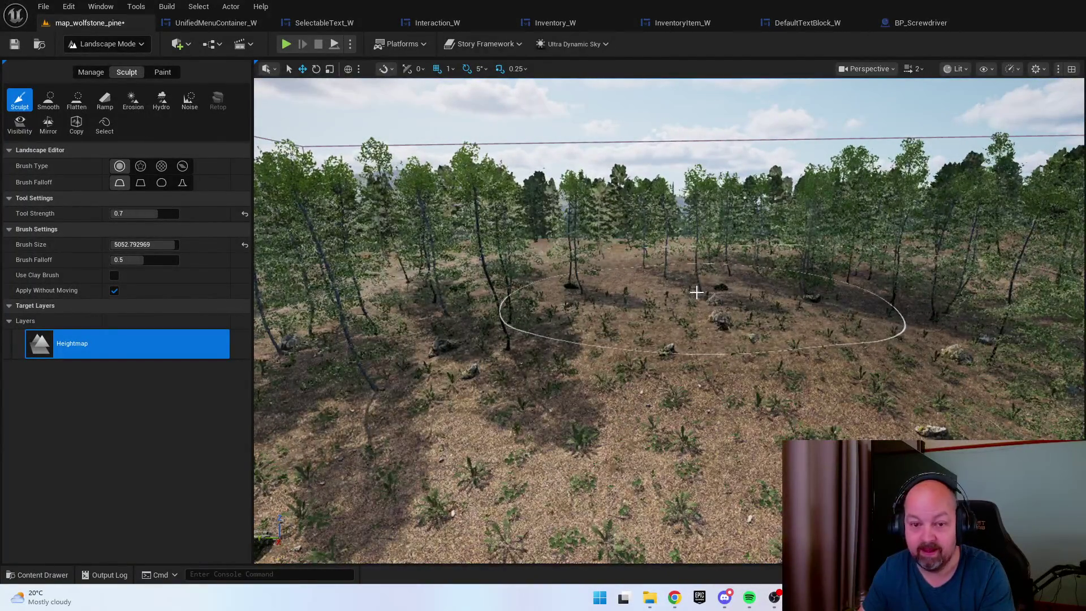
{"action": "scroll", "coordinate": [630, 290], "scroll_direction": "up", "scroll_amount": 3}
{"action": "scroll", "coordinate": [653, 228], "scroll_direction": "down", "scroll_amount": 5}
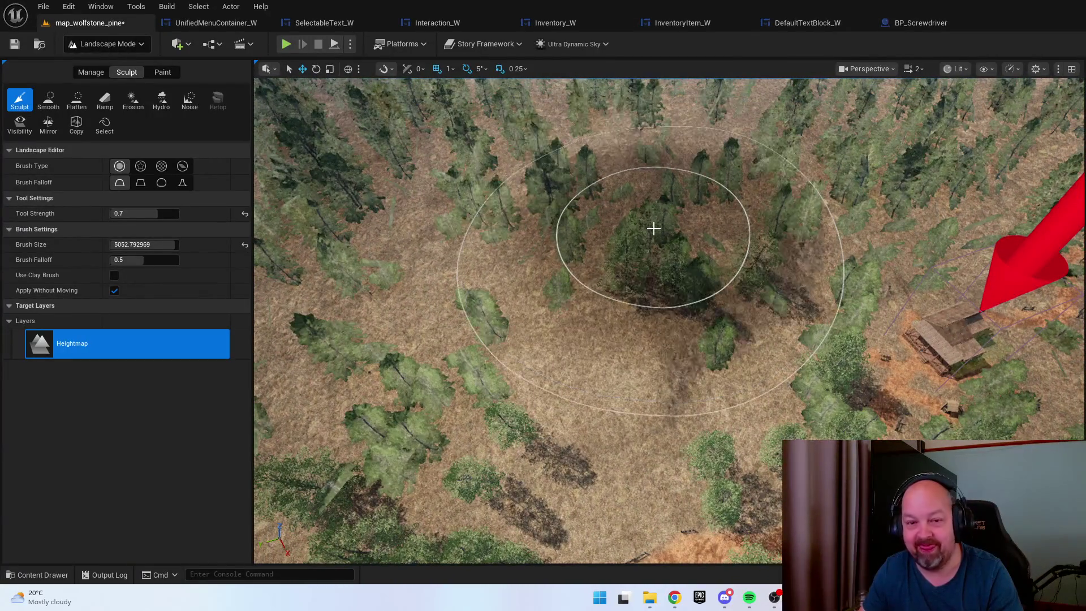
Survey the forest clearings and settle the sculpt brush size at about 4003
{"action": "left_click_drag", "start_coordinate": [651, 228], "coordinate": [568, 249]}
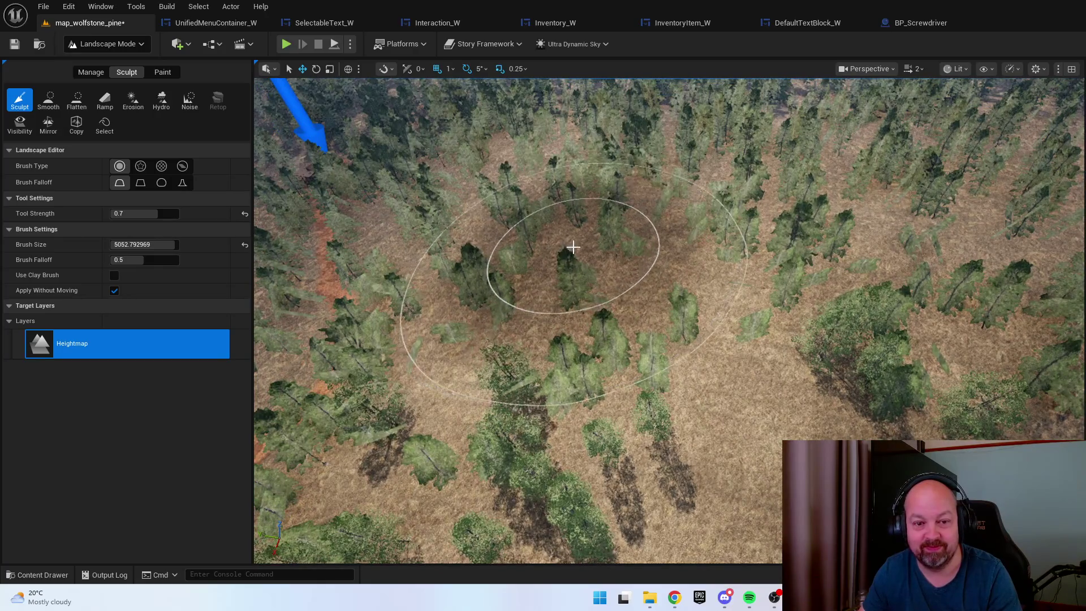
{"action": "left_click_drag", "start_coordinate": [602, 269], "coordinate": [614, 276]}
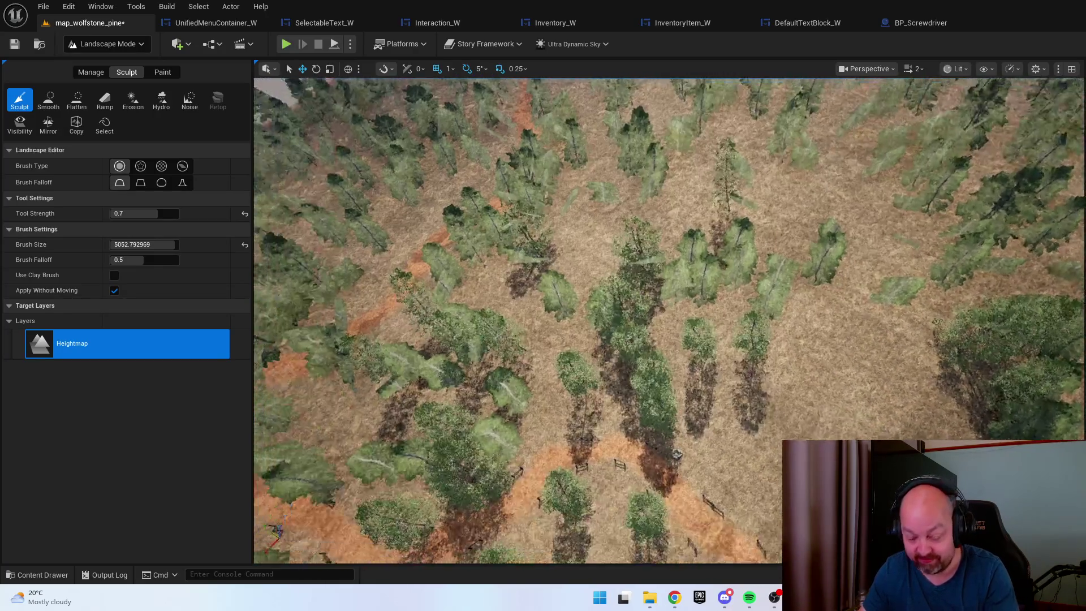
{"action": "key", "text": "bracketleft"}
{"action": "key", "text": "bracketleft"}
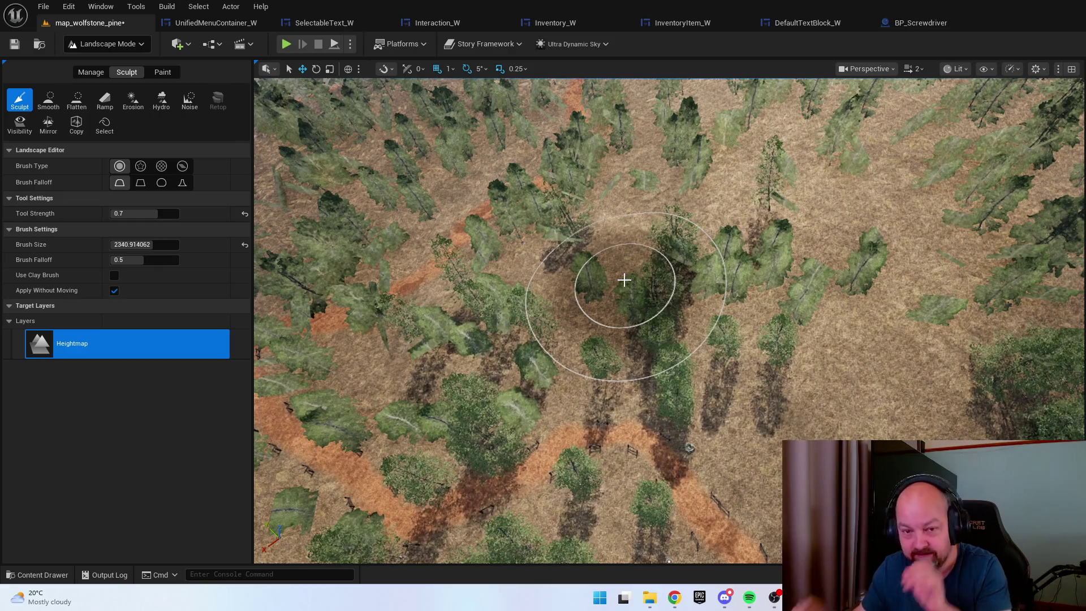
{"action": "scroll", "coordinate": [624, 279], "scroll_direction": "up", "scroll_amount": 5}
{"action": "scroll", "coordinate": [669, 320], "scroll_direction": "up", "scroll_amount": 5}
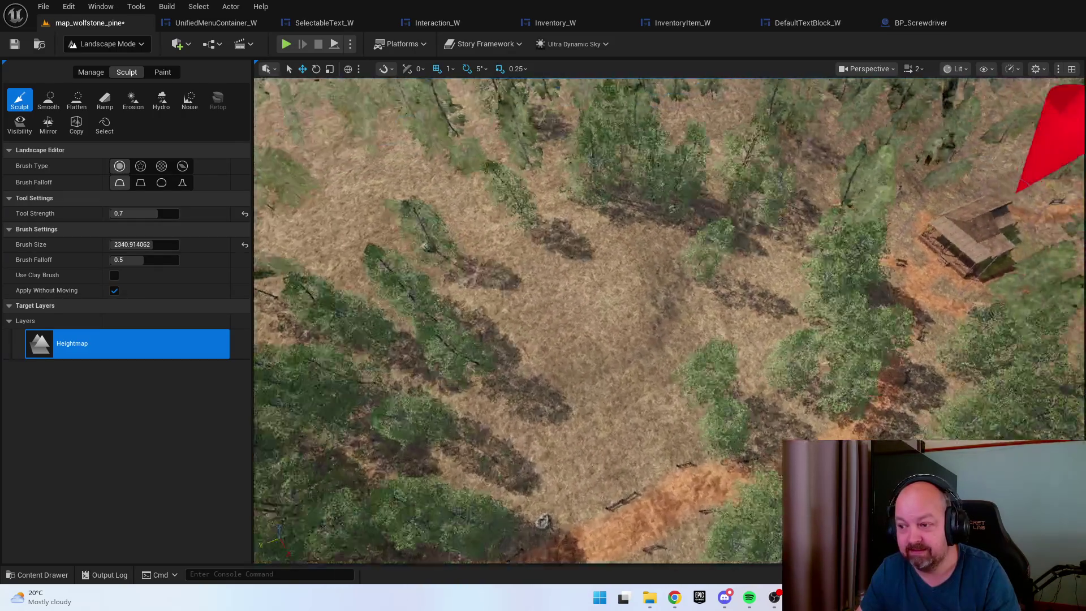
{"action": "scroll", "coordinate": [669, 320], "scroll_direction": "down", "scroll_amount": 3}
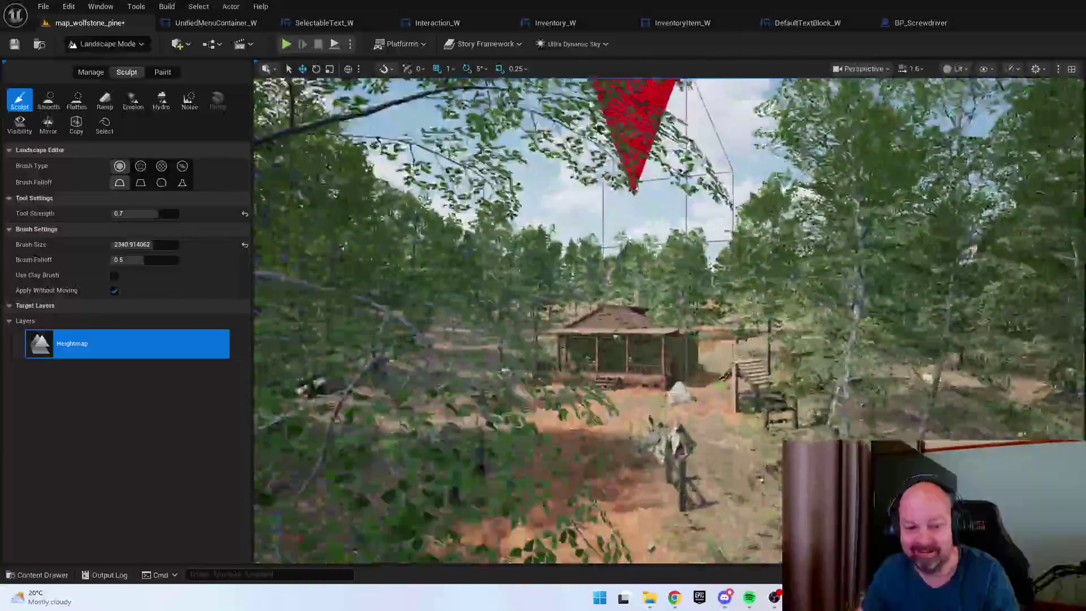
{"action": "scroll", "coordinate": [669, 320], "scroll_direction": "down", "scroll_amount": 3}
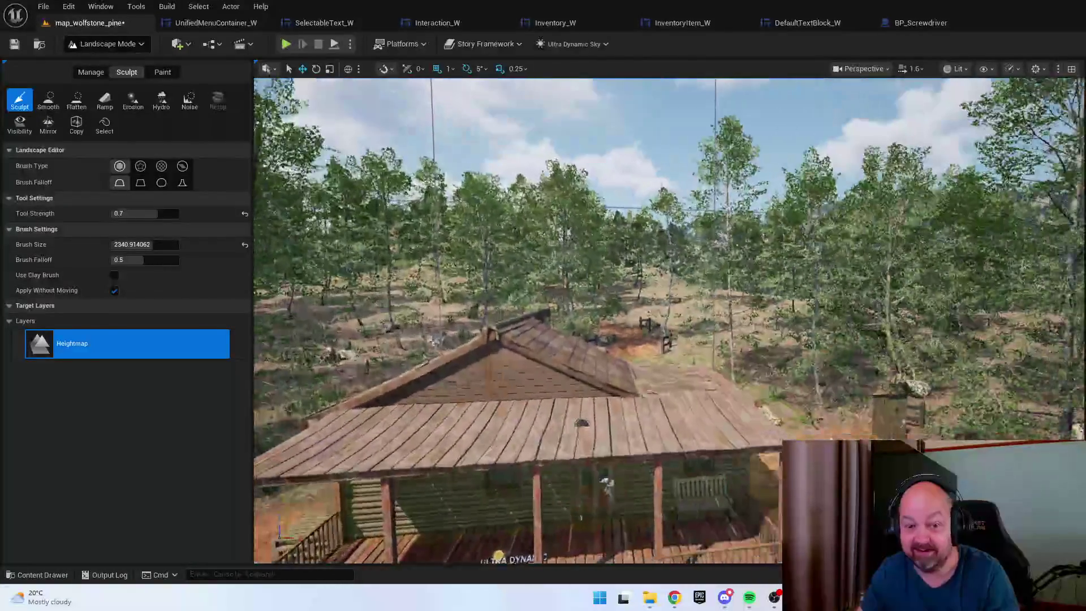
{"action": "scroll", "coordinate": [636, 313], "scroll_direction": "down", "scroll_amount": 5}
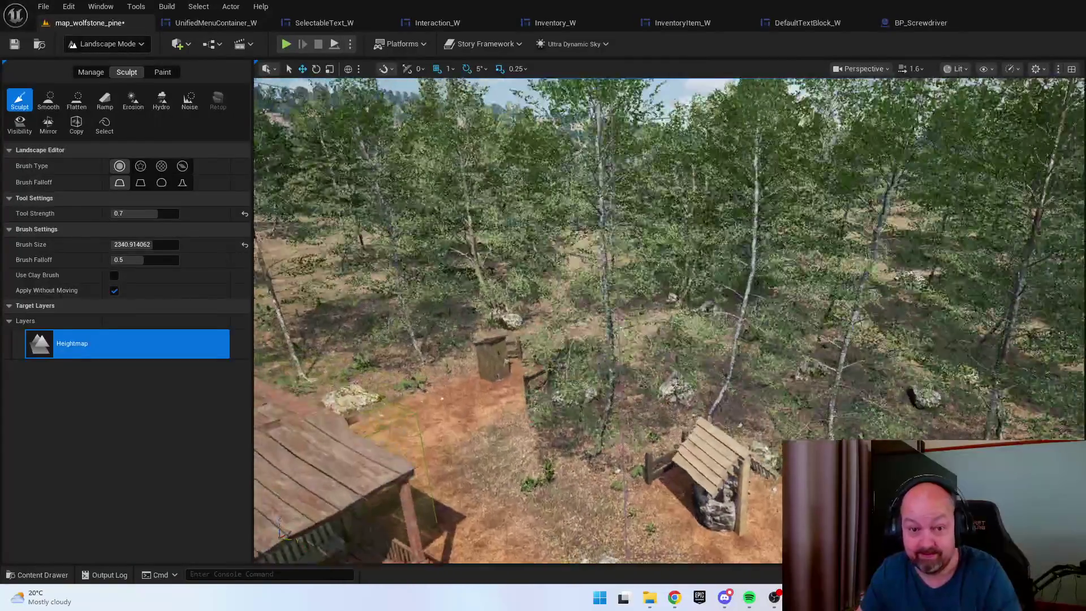
{"action": "key", "text": "bracketright"}
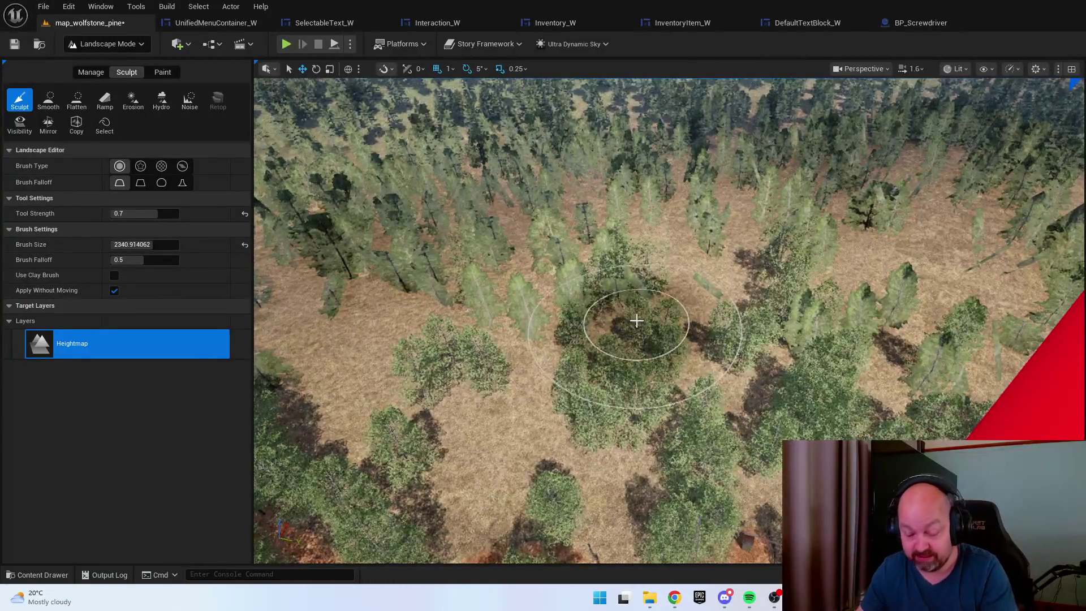
{"action": "scroll", "coordinate": [625, 328], "scroll_direction": "up", "scroll_amount": 2}
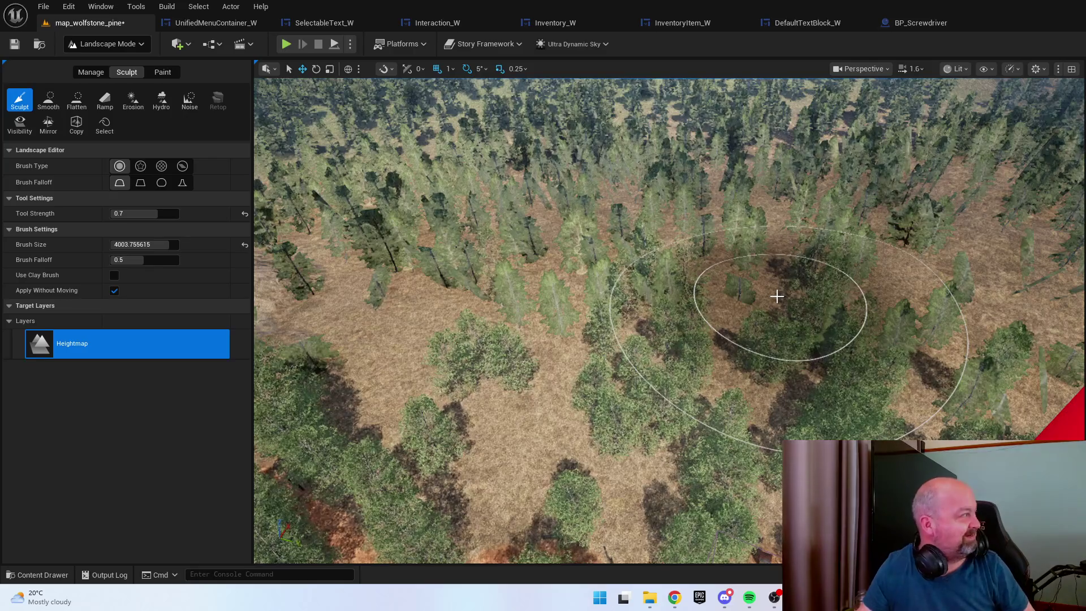
{"action": "mouse_move", "coordinate": [785, 290]}
{"action": "left_mouse_down"}
{"action": "mouse_move", "coordinate": [678, 339]}
{"action": "mouse_move", "coordinate": [736, 301]}
{"action": "mouse_move", "coordinate": [685, 259]}
{"action": "mouse_move", "coordinate": [729, 263]}
{"action": "mouse_move", "coordinate": [703, 266]}
{"action": "mouse_move", "coordinate": [723, 278]}
{"action": "mouse_move", "coordinate": [674, 245]}
{"action": "left_mouse_up"}
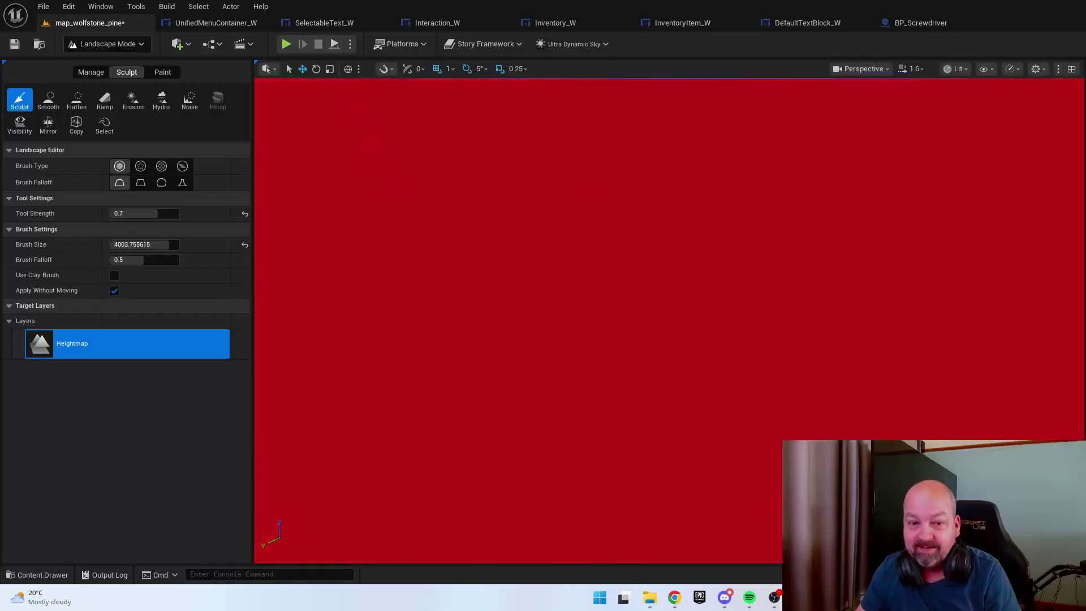
{"action": "scroll", "coordinate": [669, 320], "scroll_direction": "down", "scroll_amount": 3}
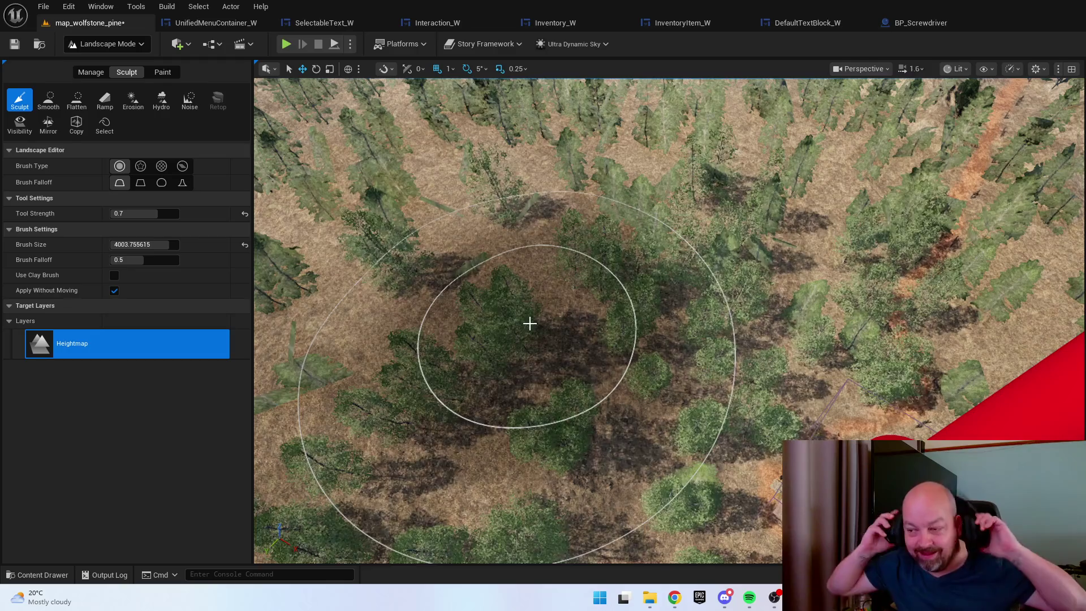
{"action": "scroll", "coordinate": [530, 323], "scroll_direction": "up", "scroll_amount": 5}
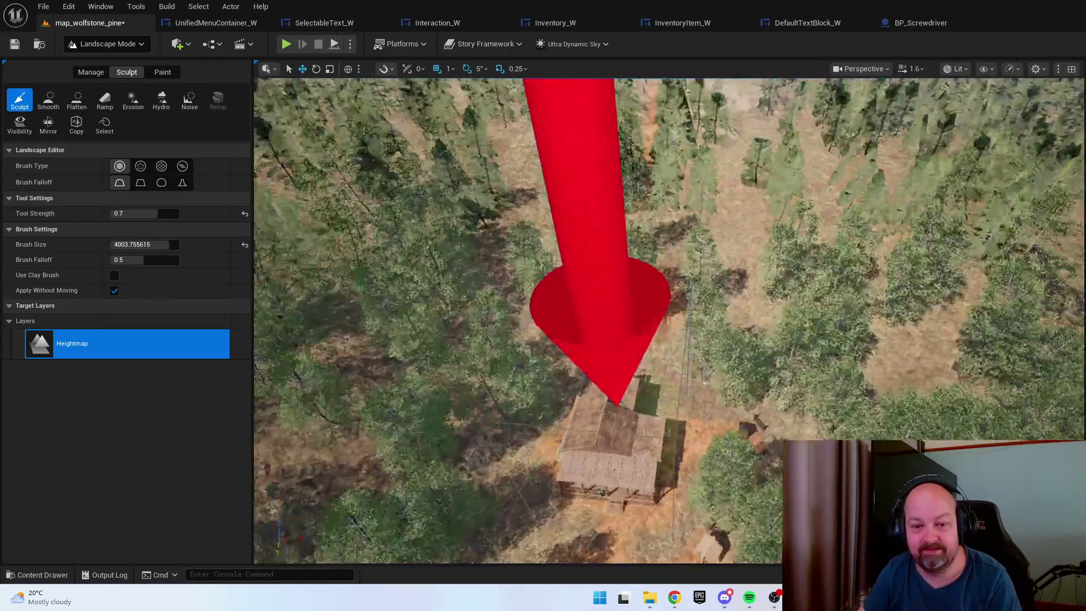
{"action": "scroll", "coordinate": [669, 320], "scroll_direction": "down", "scroll_amount": 2}
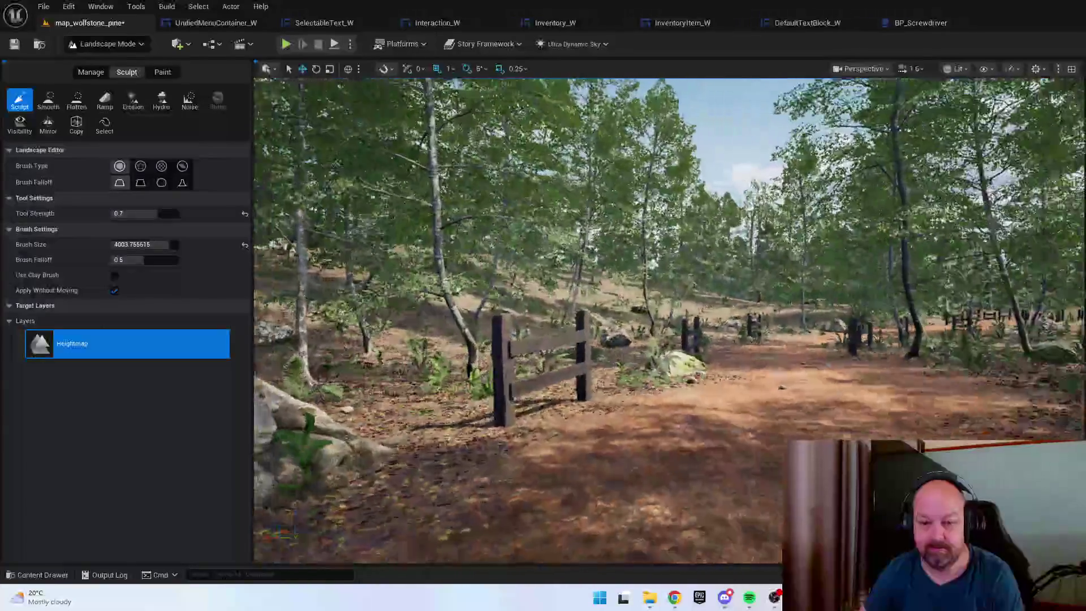
{"action": "key", "text": "a"}
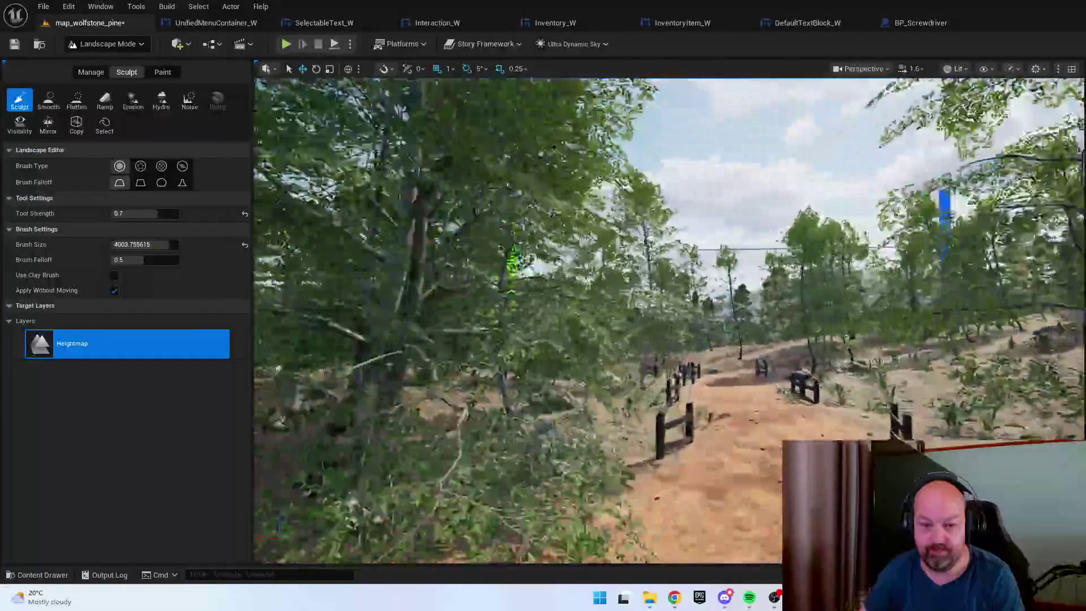
{"action": "key", "text": "a"}
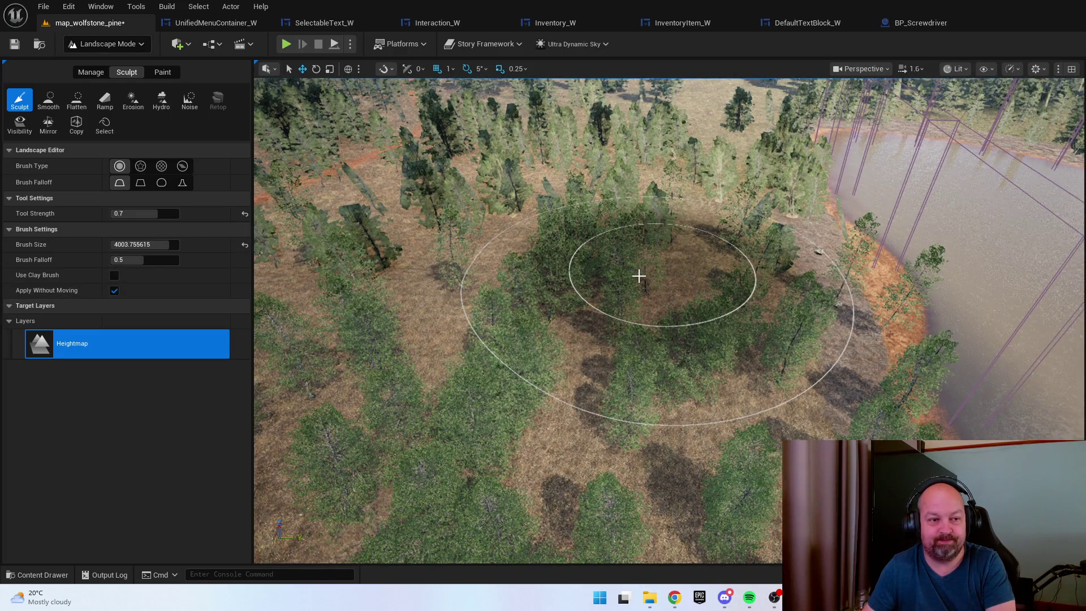
{"action": "scroll", "coordinate": [637, 280], "scroll_direction": "up", "scroll_amount": 5}
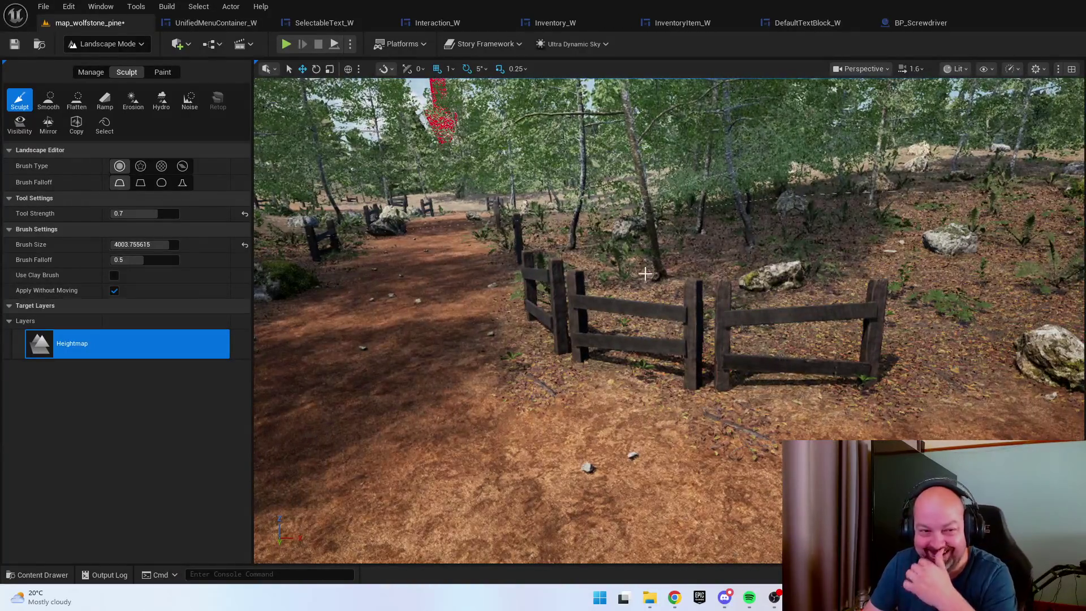
{"action": "scroll", "coordinate": [644, 277], "scroll_direction": "up", "scroll_amount": 5}
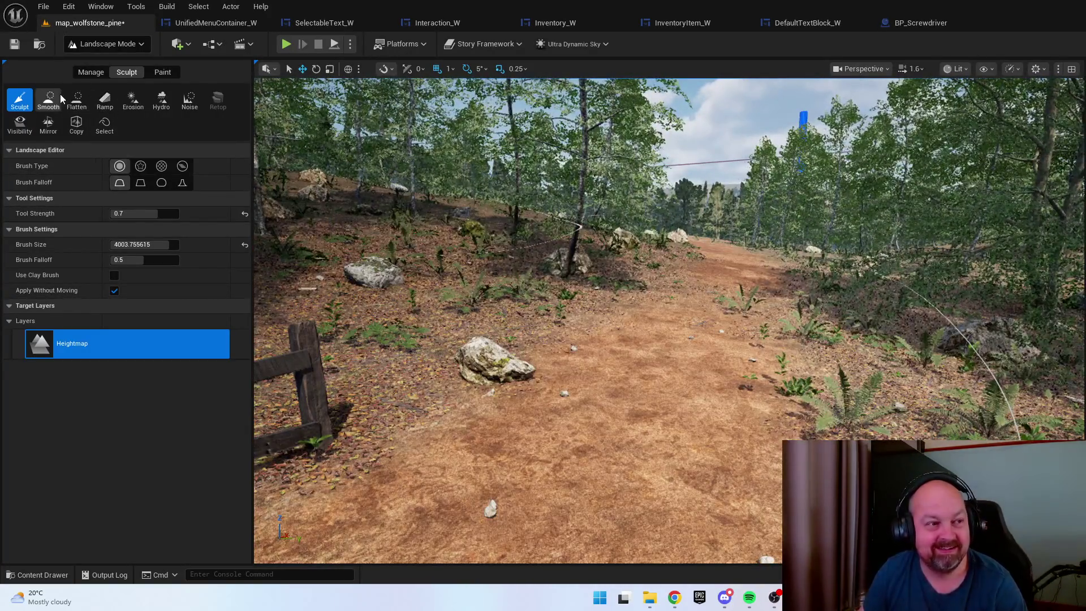
Smooth and flatten the ground along the red-soil path, removing the dark crevice with a smaller brush
{"action": "left_click", "coordinate": [50, 100]}
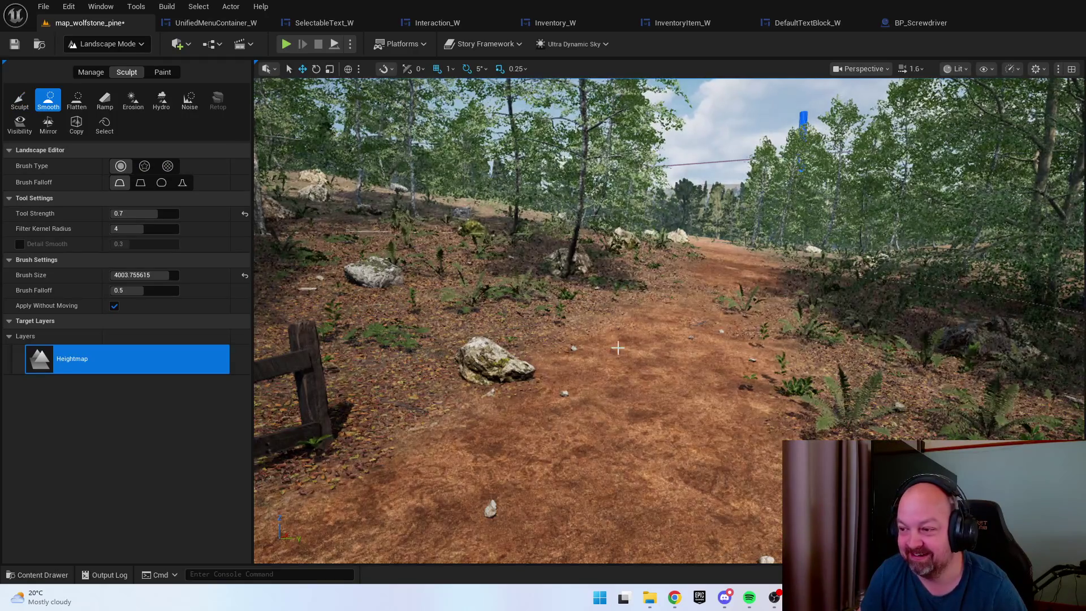
{"action": "mouse_move", "coordinate": [622, 317]}
{"action": "left_mouse_down"}
{"action": "mouse_move", "coordinate": [622, 283]}
{"action": "mouse_move", "coordinate": [666, 315]}
{"action": "mouse_move", "coordinate": [688, 242]}
{"action": "mouse_move", "coordinate": [612, 375]}
{"action": "mouse_move", "coordinate": [686, 245]}
{"action": "mouse_move", "coordinate": [669, 201]}
{"action": "left_mouse_up"}
{"action": "key", "text": "bracketleft"}
{"action": "key", "text": "bracketleft"}
{"action": "key", "text": "bracketleft"}
{"action": "key", "text": "bracketleft"}
{"action": "key", "text": "bracketleft"}
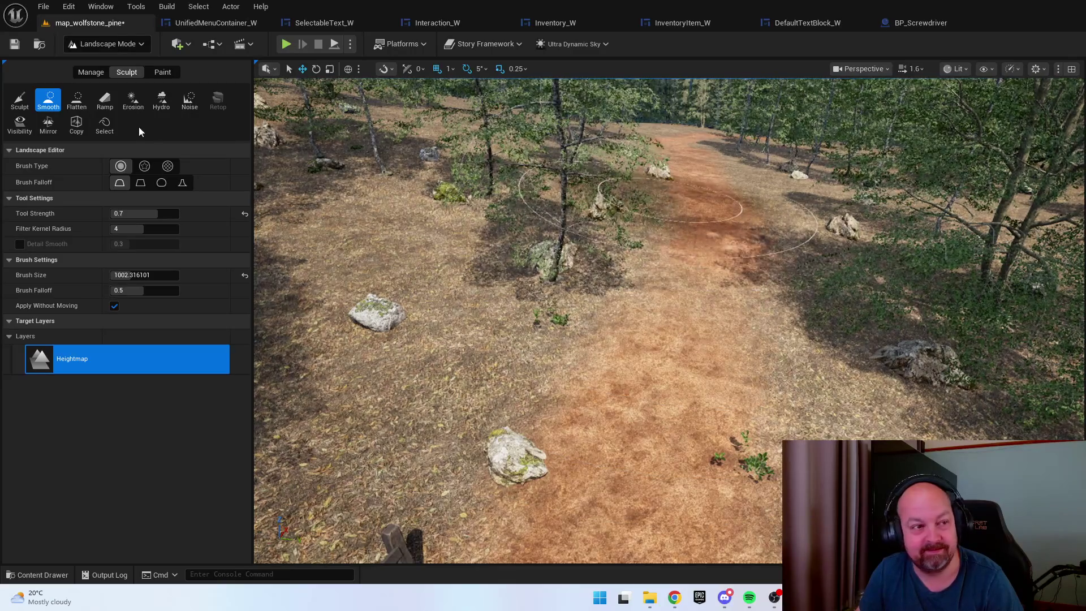
{"action": "left_click", "coordinate": [77, 100]}
{"action": "mouse_move", "coordinate": [606, 306]}
{"action": "left_mouse_down"}
{"action": "mouse_move", "coordinate": [720, 234]}
{"action": "mouse_move", "coordinate": [712, 182]}
{"action": "mouse_move", "coordinate": [681, 169]}
{"action": "mouse_move", "coordinate": [681, 215]}
{"action": "left_mouse_up"}
{"action": "left_click", "coordinate": [48, 100]}
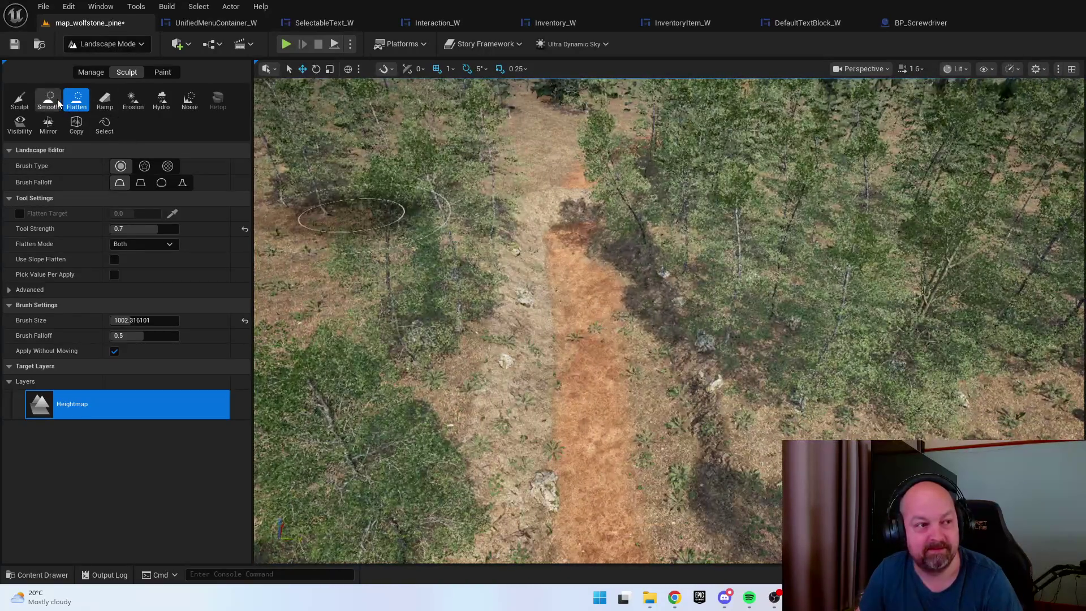
{"action": "mouse_move", "coordinate": [521, 388]}
{"action": "left_mouse_down"}
{"action": "mouse_move", "coordinate": [496, 473]}
{"action": "mouse_move", "coordinate": [497, 299]}
{"action": "left_mouse_up"}
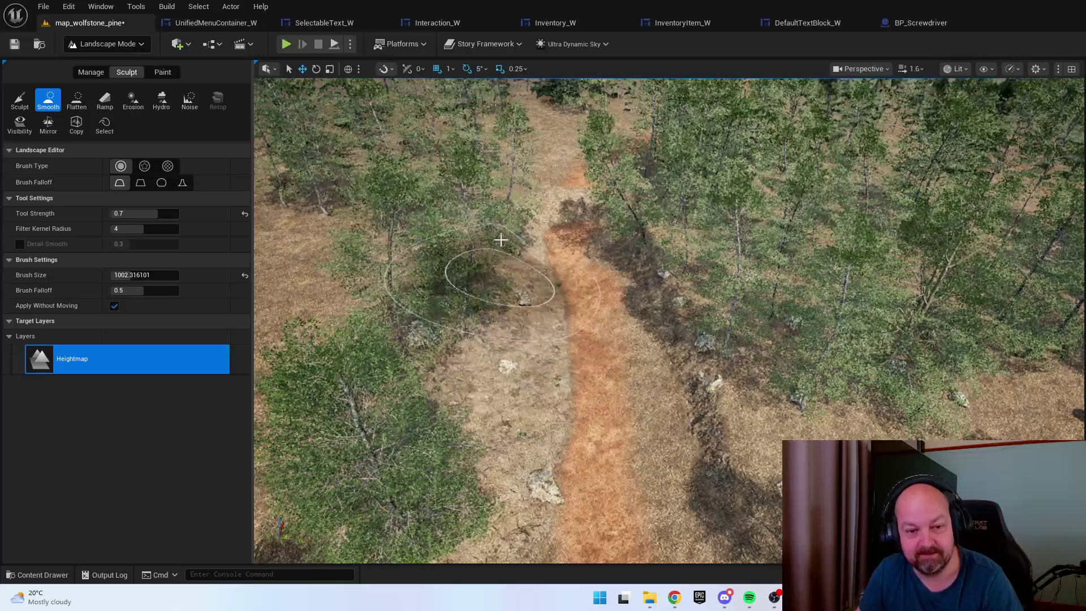
{"action": "mouse_move", "coordinate": [699, 403]}
{"action": "left_mouse_down"}
{"action": "mouse_move", "coordinate": [703, 412]}
{"action": "mouse_move", "coordinate": [635, 242]}
{"action": "mouse_move", "coordinate": [581, 195]}
{"action": "left_mouse_up"}
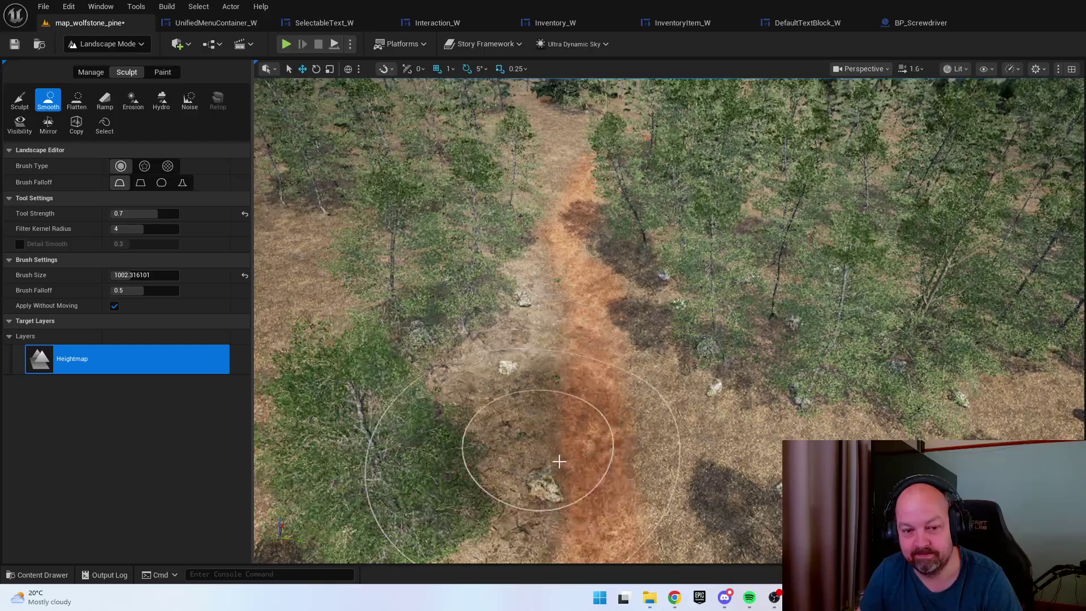
Bring the view down to ground level and look along the dirt path toward the slope
{"action": "left_click_drag", "start_coordinate": [558, 460], "coordinate": [558, 339]}
{"action": "left_click_drag", "start_coordinate": [669, 413], "coordinate": [669, 413]}
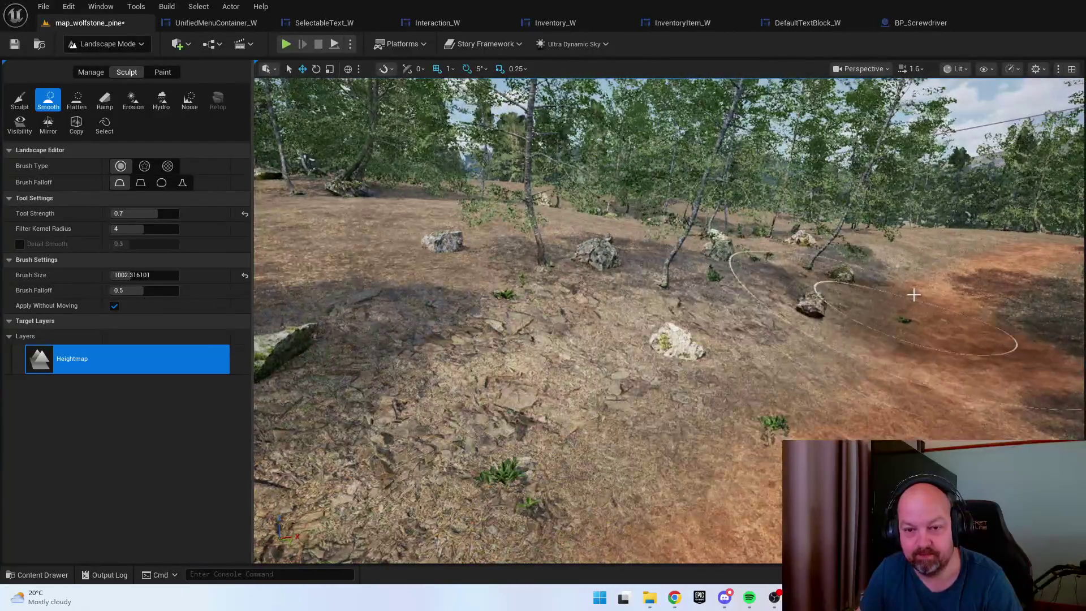
{"action": "mouse_move", "coordinate": [738, 349]}
{"action": "left_mouse_down"}
{"action": "mouse_move", "coordinate": [572, 416]}
{"action": "mouse_move", "coordinate": [707, 370]}
{"action": "left_mouse_up"}
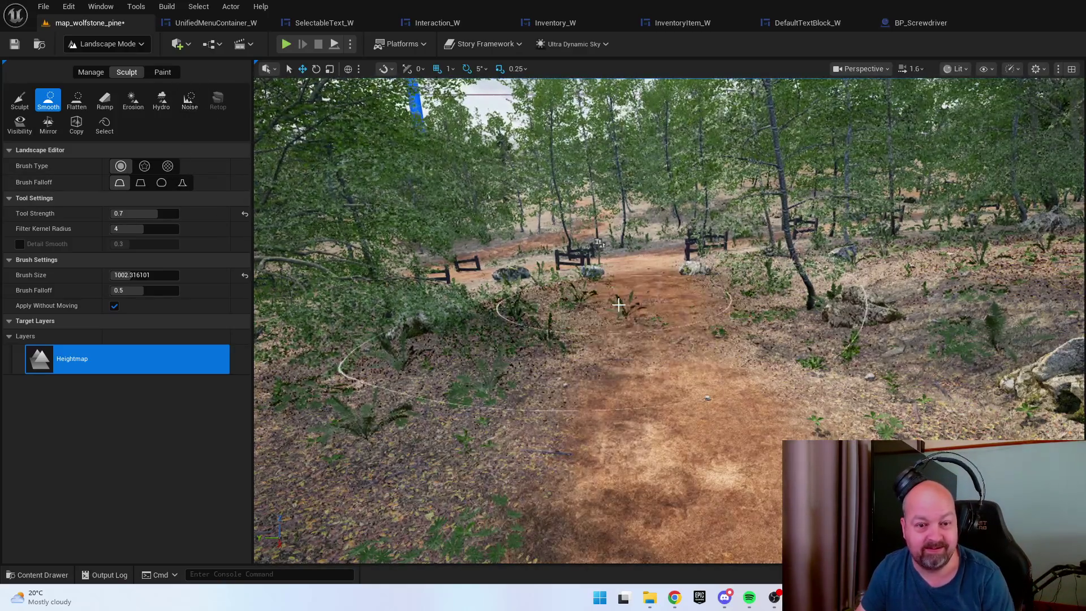
{"action": "scroll", "coordinate": [618, 304], "scroll_direction": "up", "scroll_amount": 10}
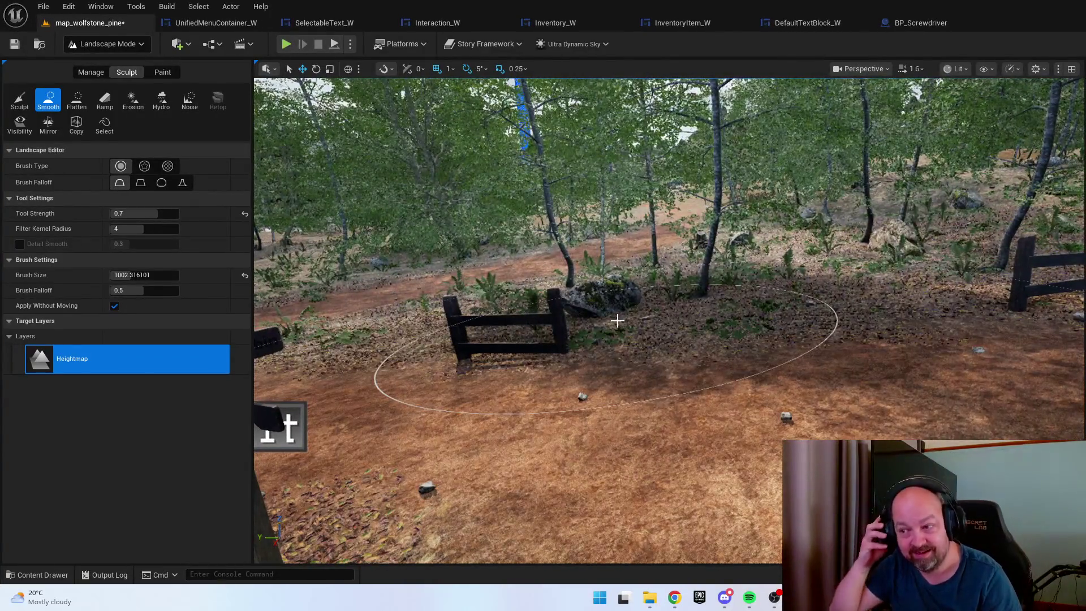
Switch to Selection Mode and save all modified files, including the map
{"action": "left_click", "coordinate": [137, 44]}
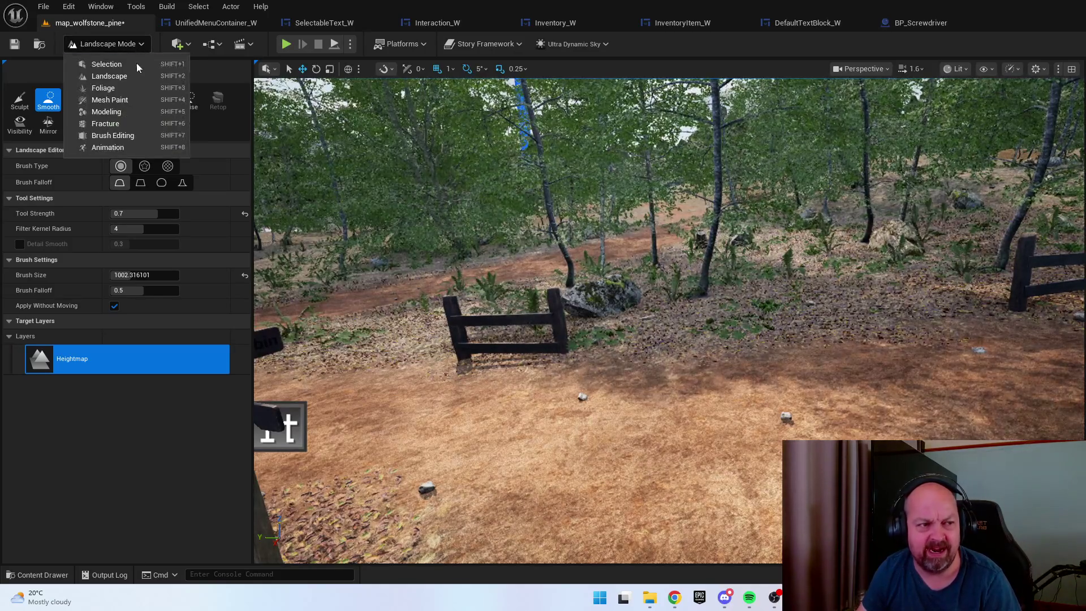
{"action": "left_click", "coordinate": [136, 67]}
{"action": "left_click", "coordinate": [44, 6]}
{"action": "left_click", "coordinate": [97, 165]}
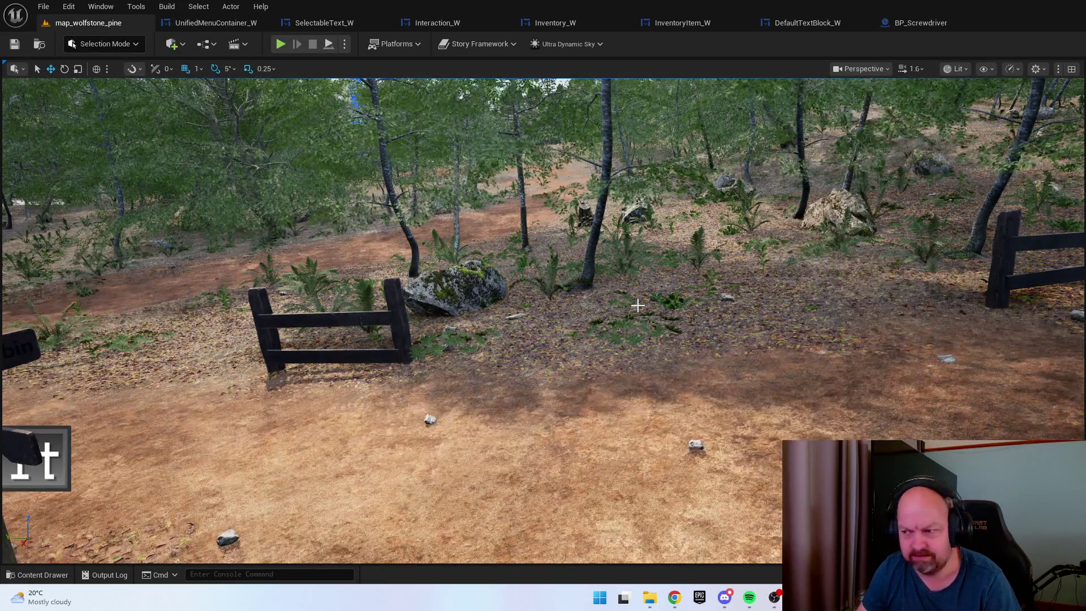
From an overhead view, Alt-drag a copy of a fence piece onto open ground to the right
{"action": "key", "text": "w"}
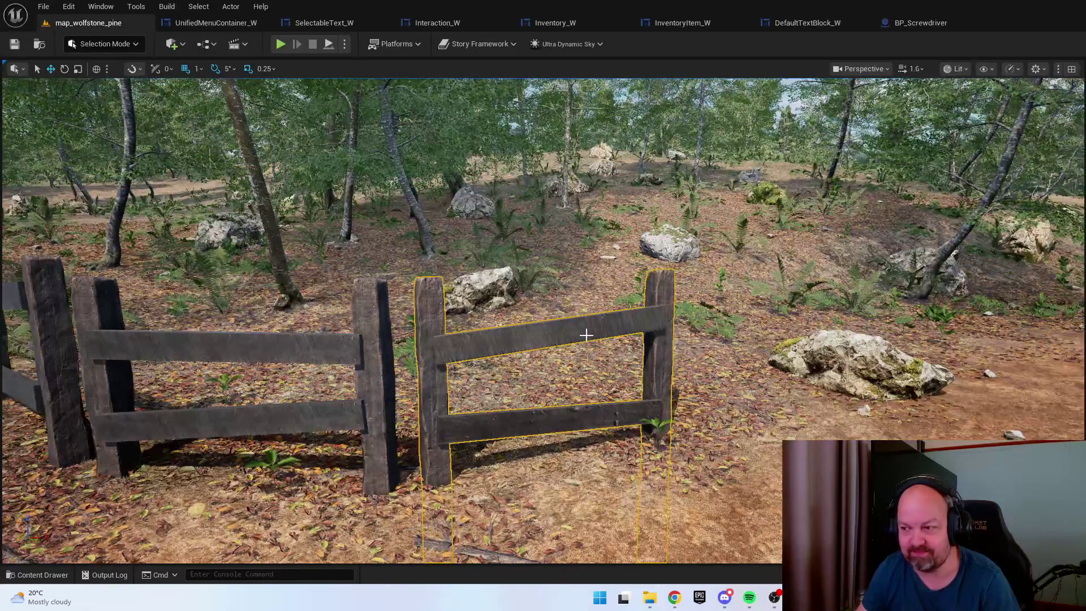
{"action": "key", "text": "s"}
{"action": "key", "text": "e"}
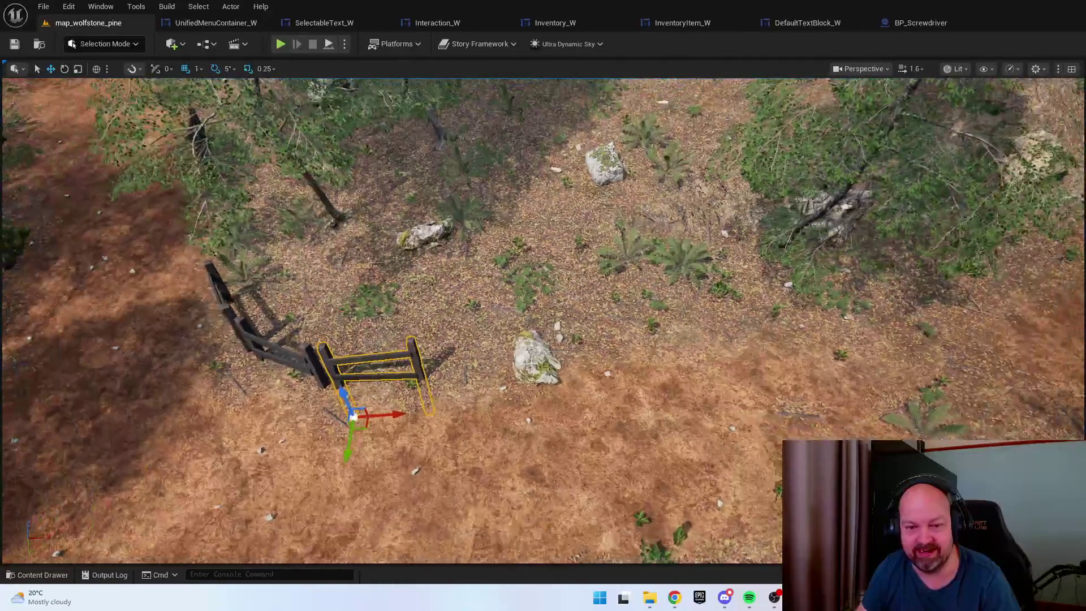
{"action": "mouse_move", "coordinate": [354, 418]}
{"action": "left_mouse_down"}
{"action": "mouse_move", "coordinate": [478, 431]}
{"action": "mouse_move", "coordinate": [738, 412]}
{"action": "mouse_move", "coordinate": [728, 414]}
{"action": "left_mouse_up"}
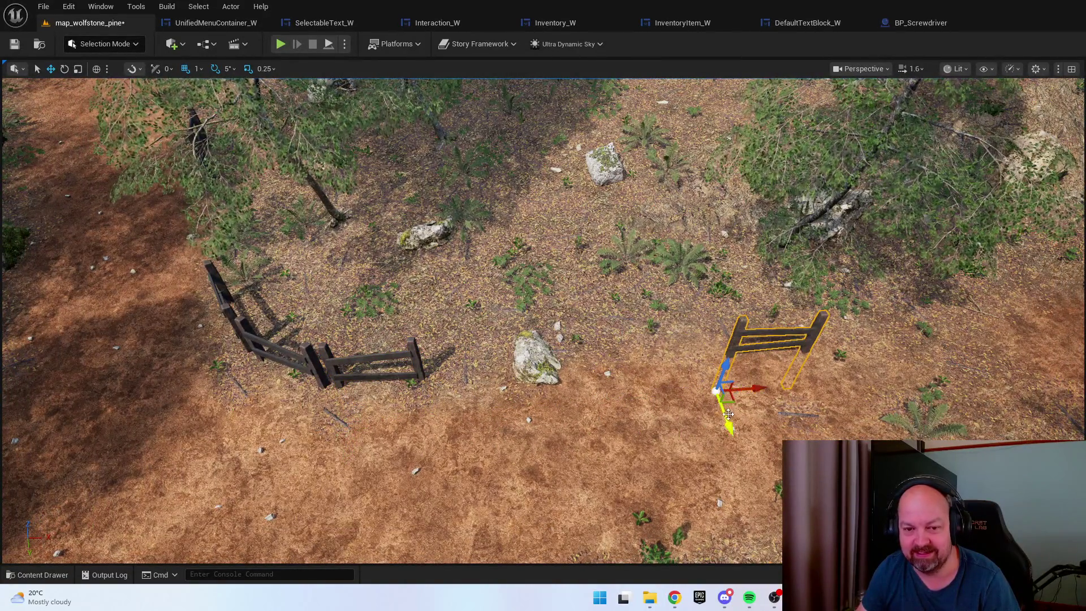
Move the view close around the new fence copy and set the gizmo to rotate
{"action": "key", "text": "w"}
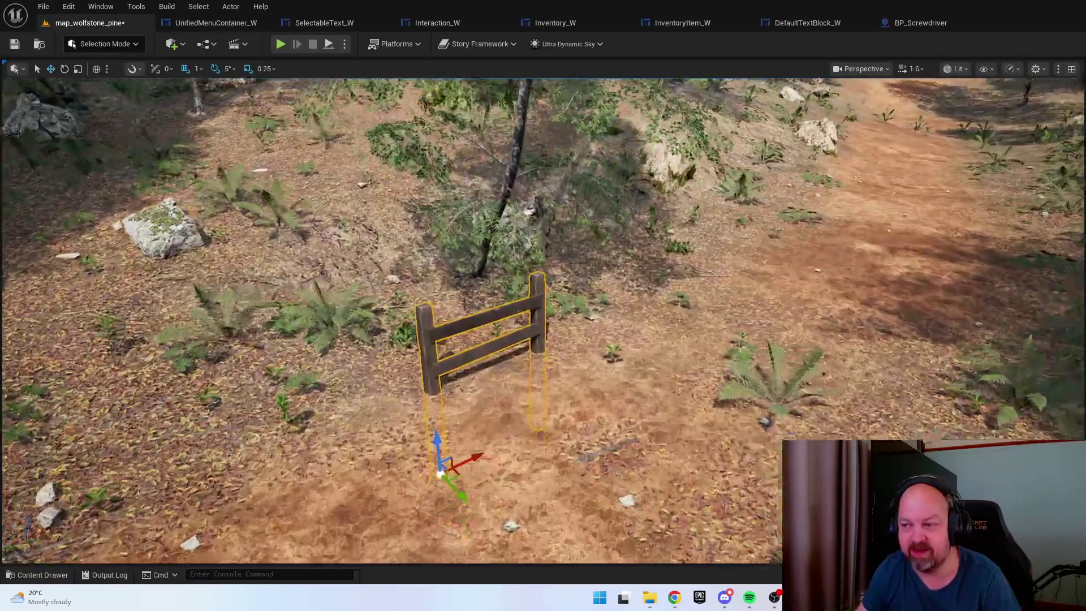
{"action": "key", "text": "a"}
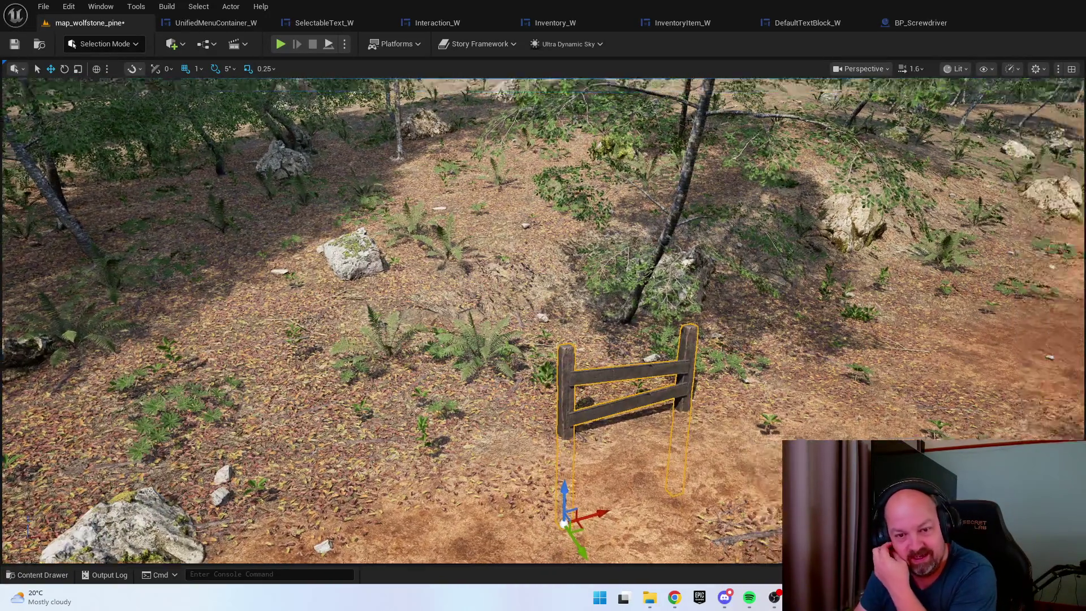
{"action": "key", "text": "w"}
{"action": "key", "text": "e"}
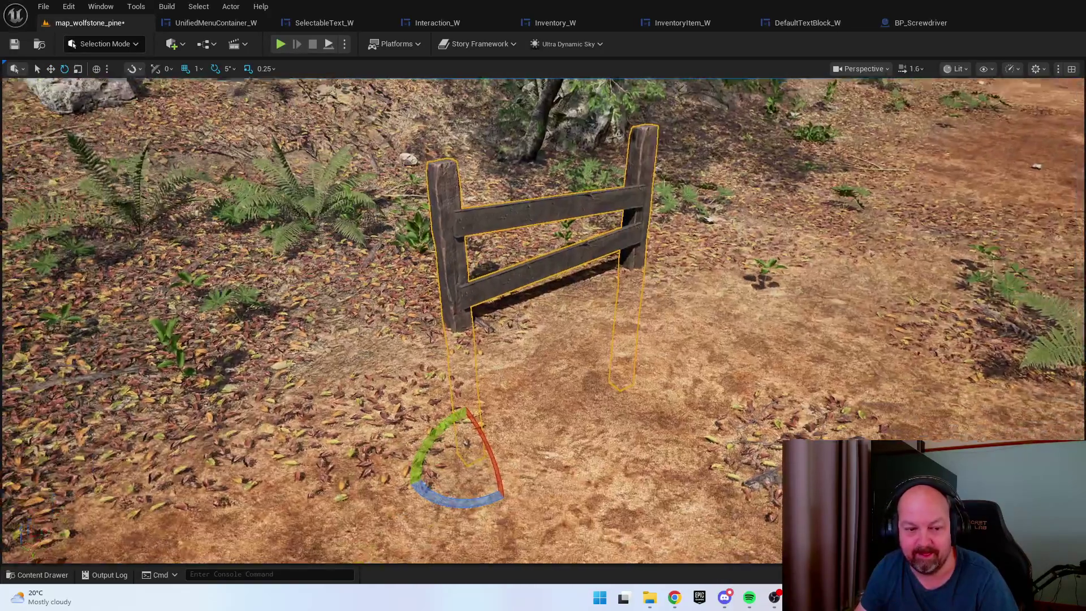
{"action": "key", "text": "s"}
{"action": "key", "text": "d"}
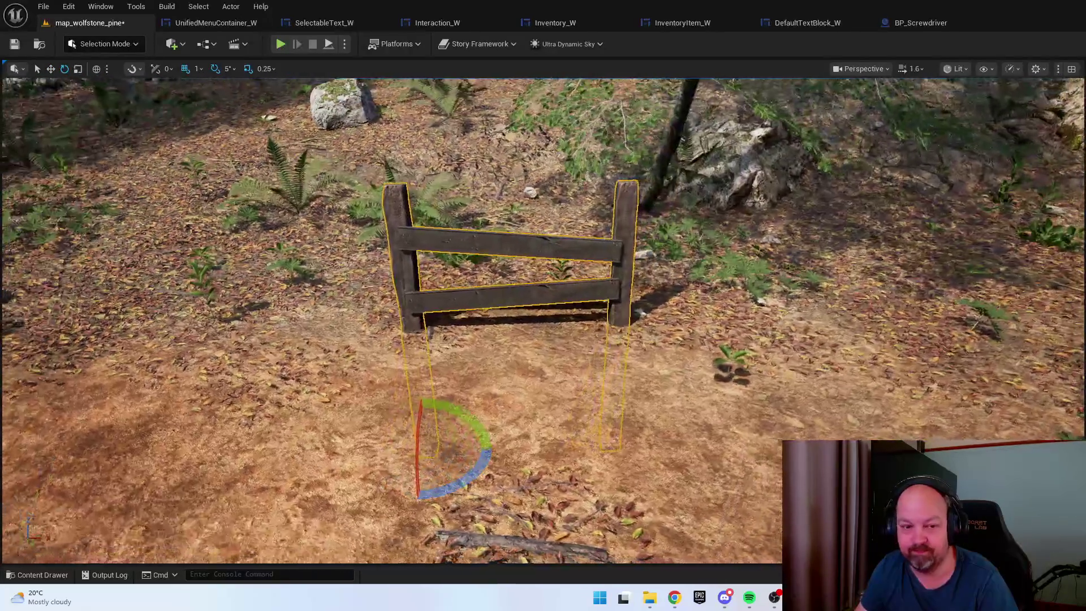
{"action": "key", "text": "e"}
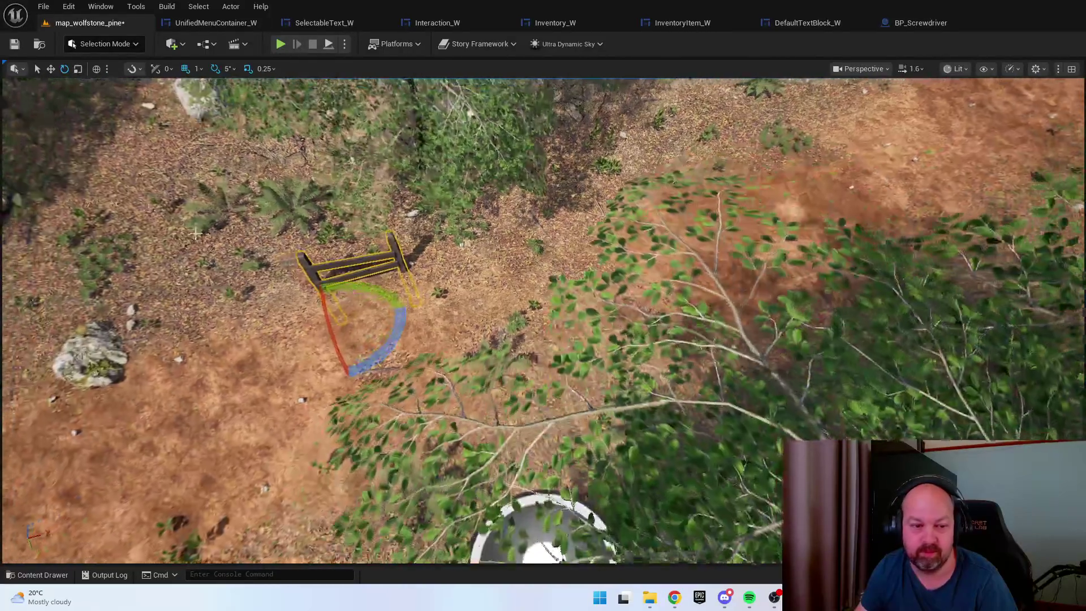
{"action": "left_click", "coordinate": [104, 45]}
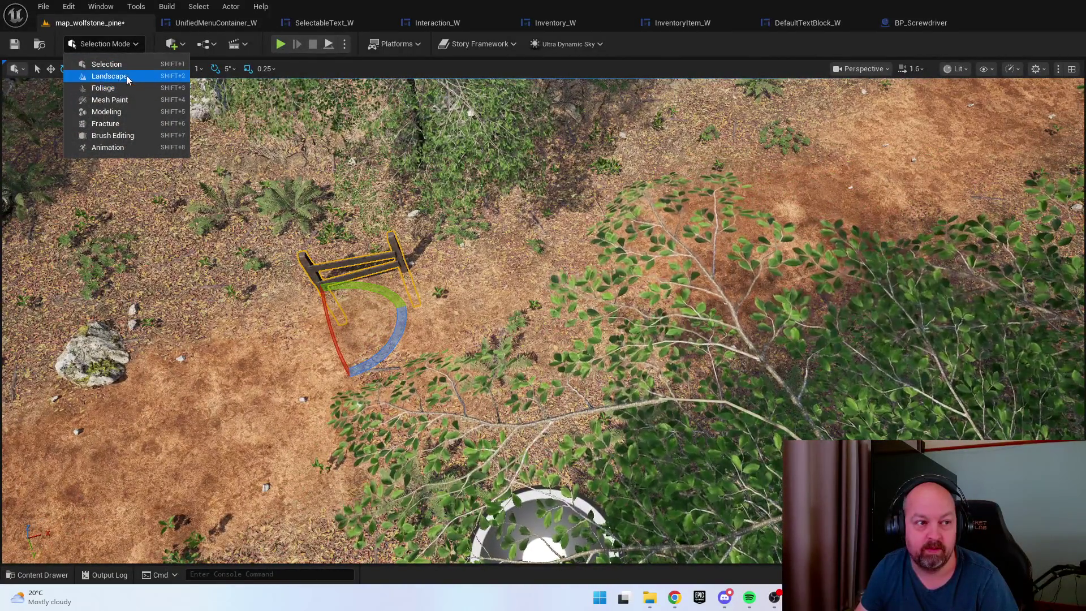
Paint the Red_Soil_LYR_a layer around the standalone fence, then return to Selection Mode
{"action": "left_click", "coordinate": [128, 80]}
{"action": "left_click", "coordinate": [162, 72]}
{"action": "scroll", "coordinate": [120, 456], "scroll_direction": "down", "scroll_amount": 1}
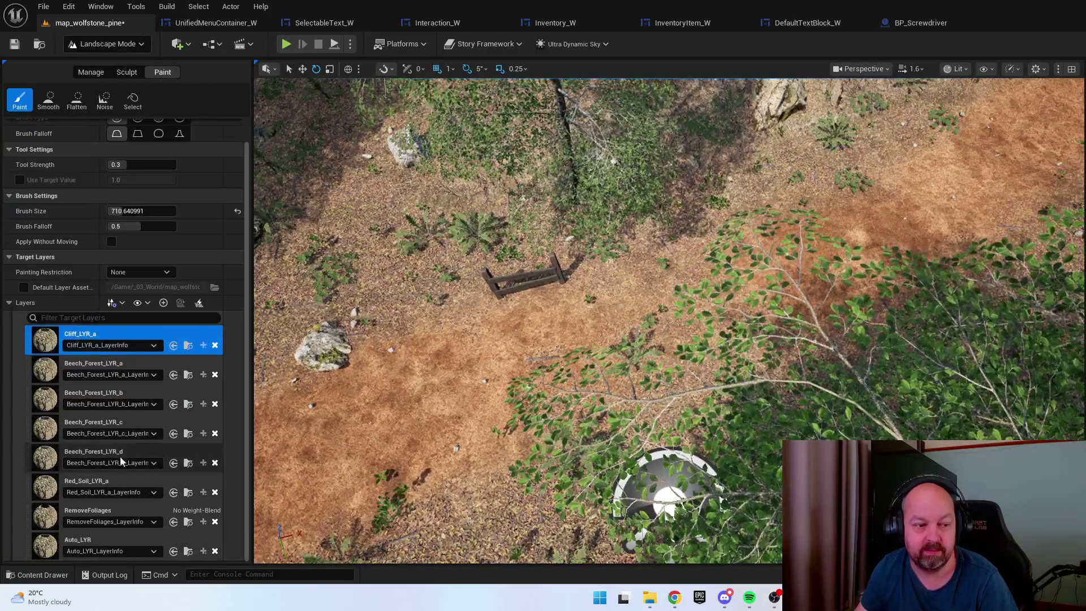
{"action": "left_click", "coordinate": [113, 485]}
{"action": "scroll", "coordinate": [645, 356], "scroll_direction": "up", "scroll_amount": 3}
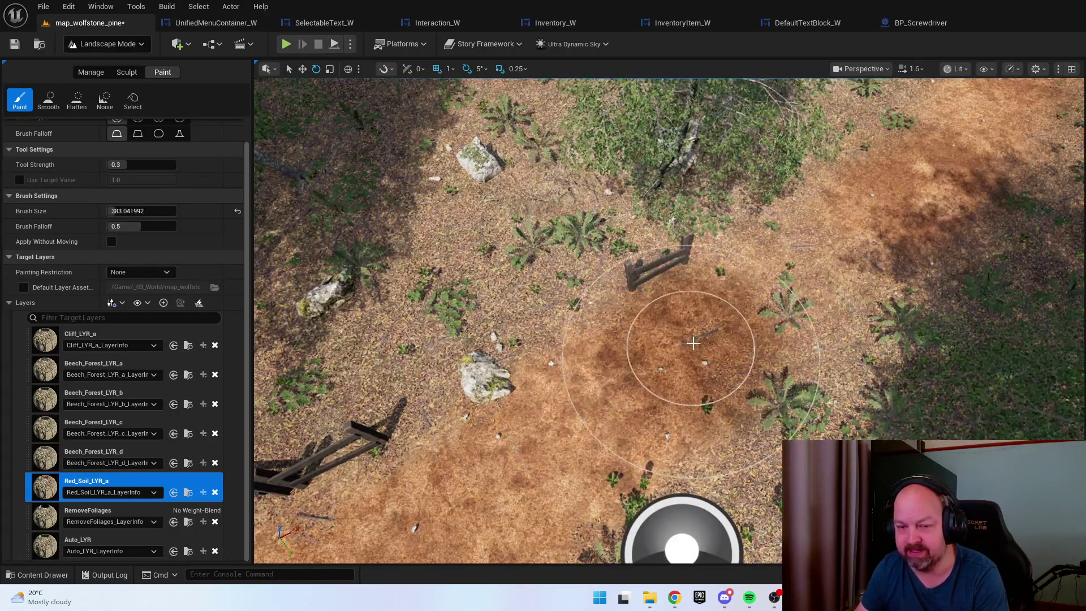
{"action": "scroll", "coordinate": [796, 256], "scroll_direction": "up", "scroll_amount": 3}
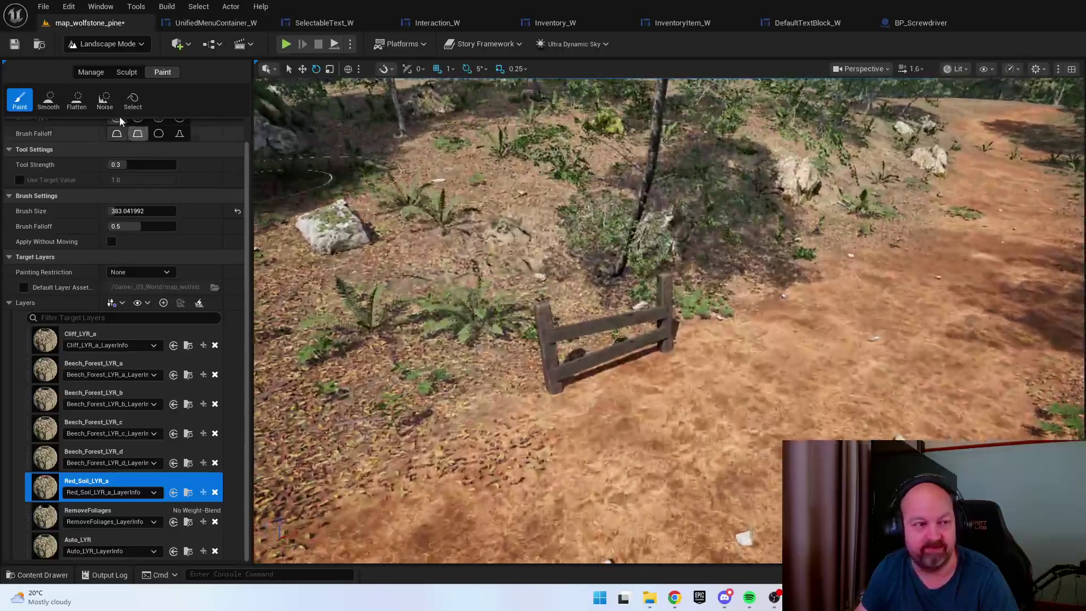
{"action": "left_click", "coordinate": [106, 44]}
{"action": "left_click", "coordinate": [119, 64]}
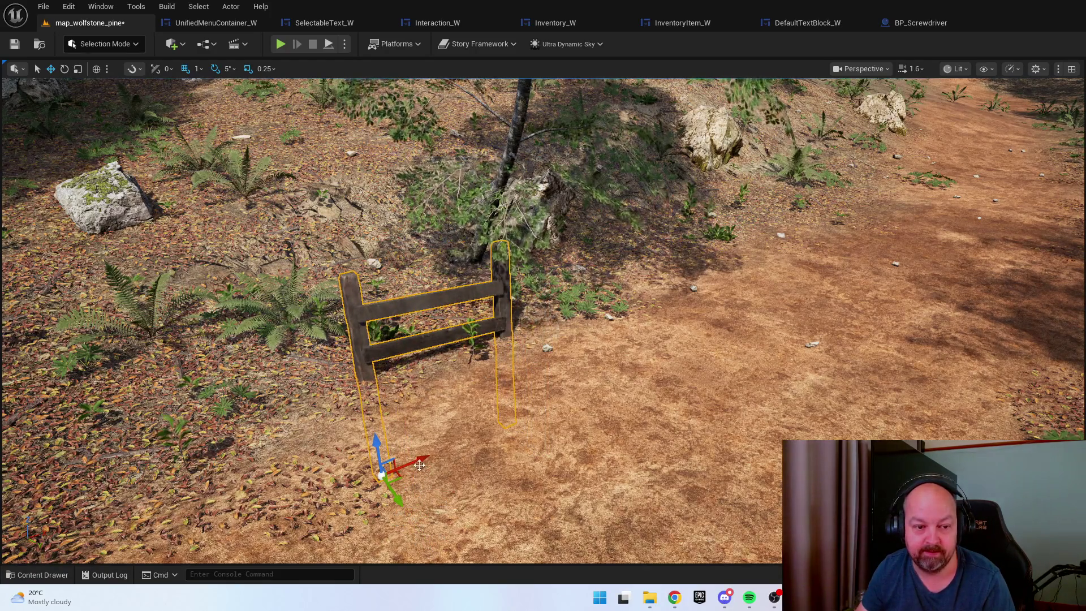
Alt-drag a fence copy further along the path and nudge it up-left along the edge
{"action": "mouse_move", "coordinate": [403, 527]}
{"action": "left_mouse_down"}
{"action": "mouse_move", "coordinate": [565, 410]}
{"action": "mouse_move", "coordinate": [875, 287]}
{"action": "left_mouse_up"}
{"action": "key", "text": "f"}
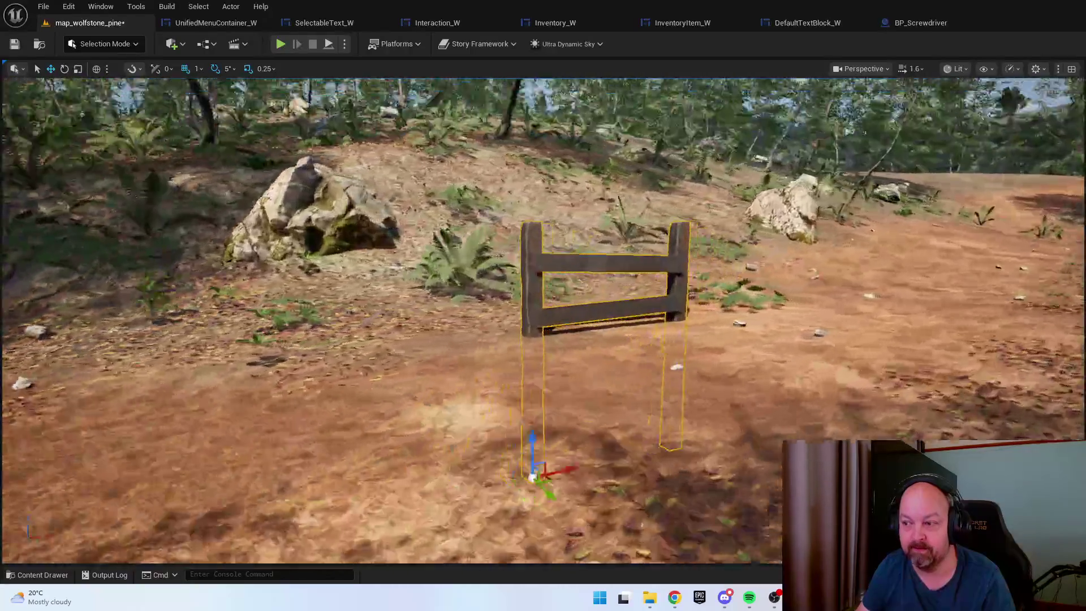
{"action": "scroll", "coordinate": [875, 287], "scroll_direction": "up", "scroll_amount": 5}
{"action": "scroll", "coordinate": [534, 483], "scroll_direction": "down", "scroll_amount": 5}
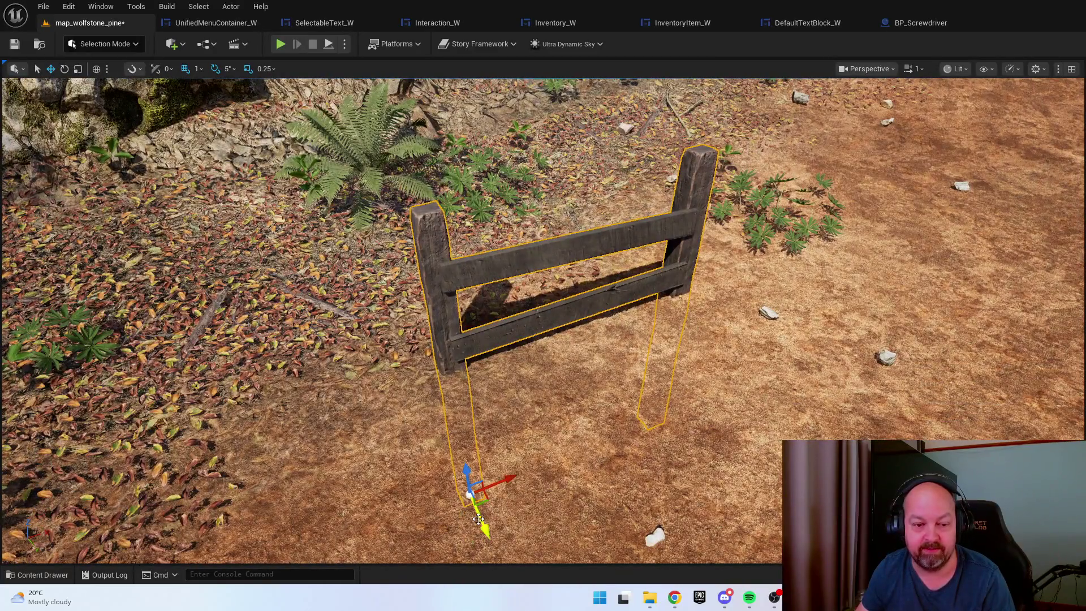
{"action": "mouse_move", "coordinate": [482, 521]}
{"action": "left_mouse_down"}
{"action": "mouse_move", "coordinate": [430, 439]}
{"action": "mouse_move", "coordinate": [407, 446]}
{"action": "left_mouse_up"}
{"action": "key", "text": "e"}
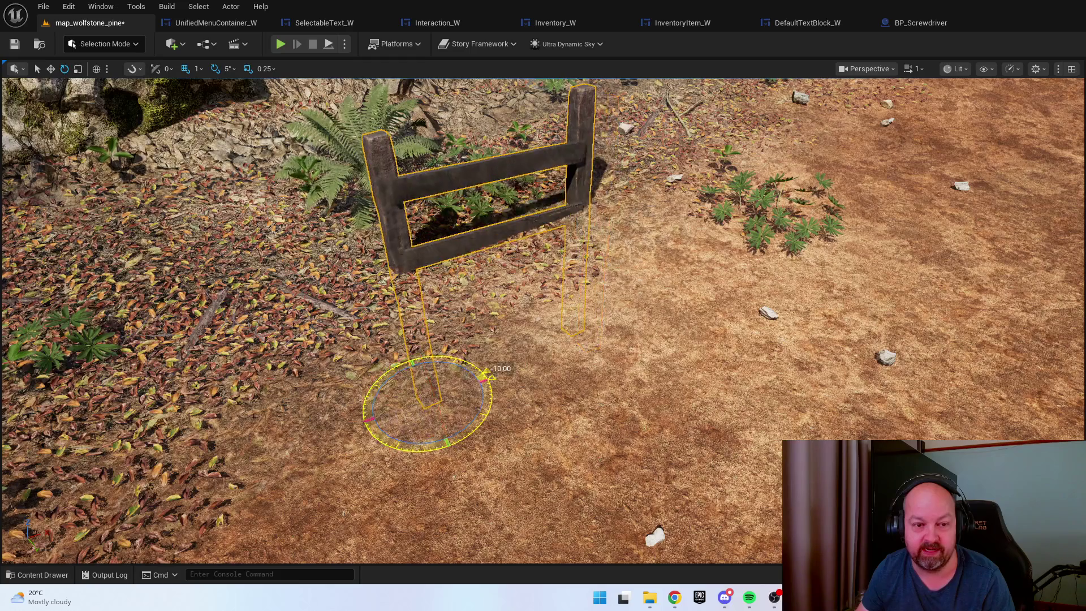
{"action": "key", "text": "w"}
{"action": "mouse_move", "coordinate": [421, 377]}
{"action": "left_mouse_down"}
{"action": "mouse_move", "coordinate": [430, 339]}
{"action": "mouse_move", "coordinate": [452, 362]}
{"action": "mouse_move", "coordinate": [464, 350]}
{"action": "mouse_move", "coordinate": [452, 354]}
{"action": "left_mouse_up"}
{"action": "left_click_drag", "start_coordinate": [509, 334], "coordinate": [511, 314]}
Add another fence copy further along the path and frame it to review the row
{"action": "mouse_move", "coordinate": [283, 406]}
{"action": "left_mouse_down"}
{"action": "mouse_move", "coordinate": [820, 294]}
{"action": "mouse_move", "coordinate": [945, 251]}
{"action": "left_mouse_up"}
{"action": "key", "text": "f"}
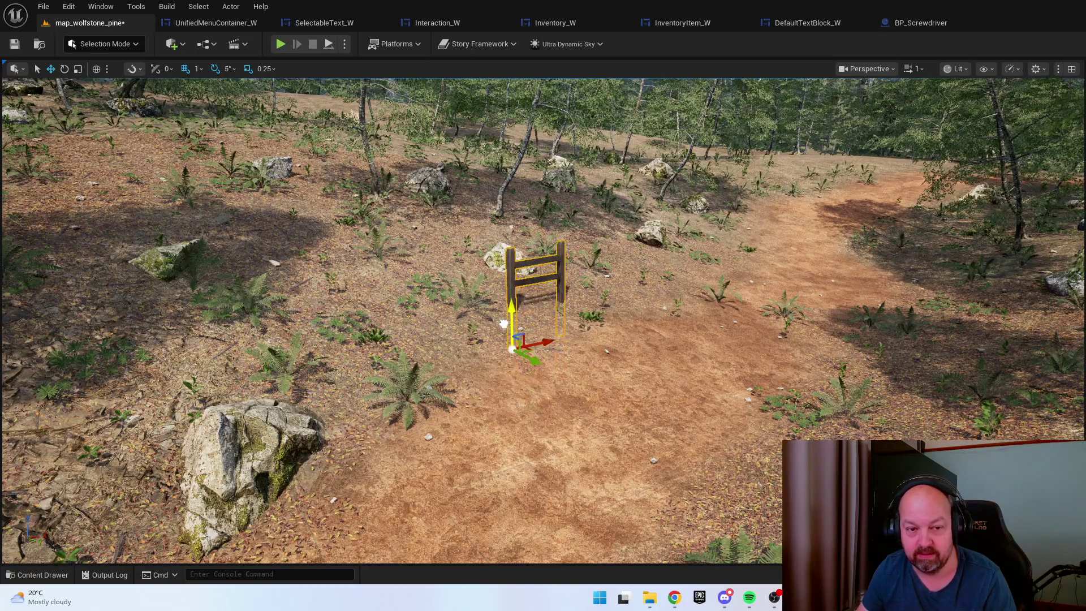
{"action": "scroll", "coordinate": [486, 254], "scroll_direction": "up", "scroll_amount": 3}
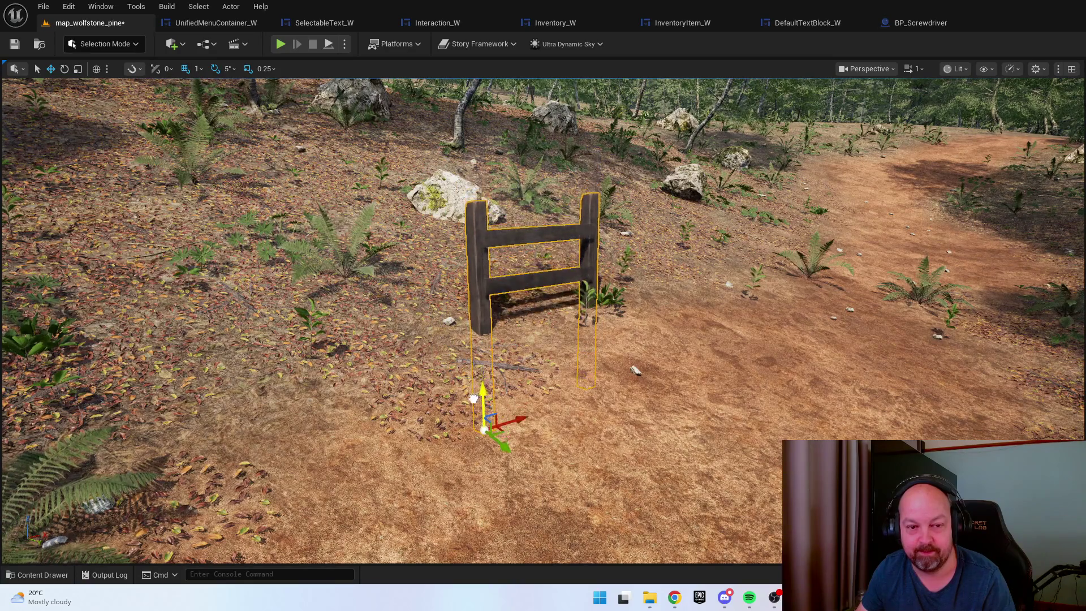
{"action": "key", "text": "f"}
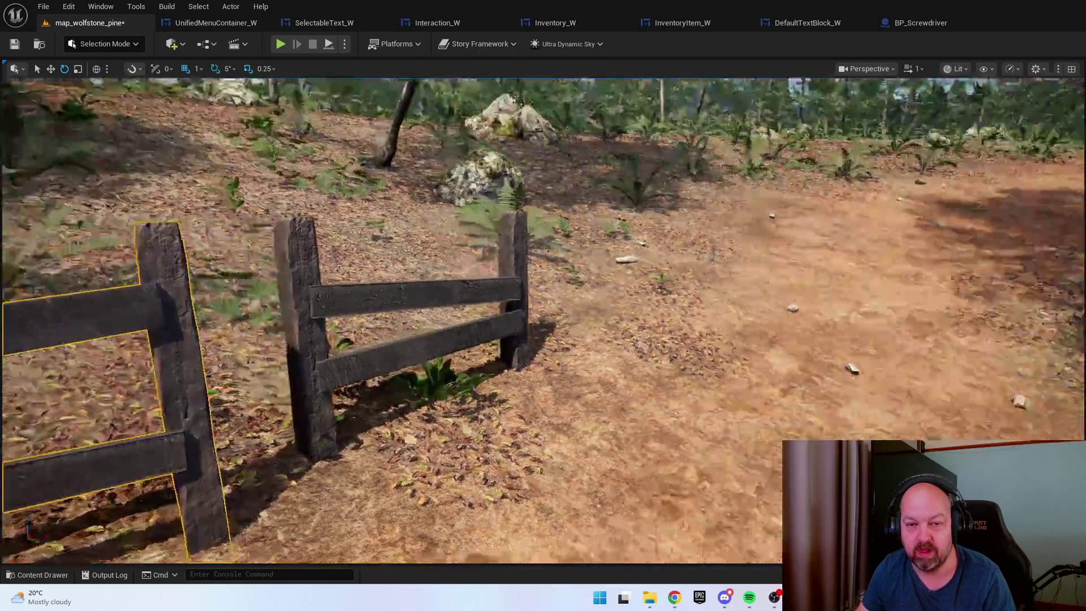
{"action": "mouse_move", "coordinate": [754, 419]}
{"action": "left_mouse_down"}
{"action": "mouse_move", "coordinate": [754, 384]}
{"action": "mouse_move", "coordinate": [754, 420]}
{"action": "left_mouse_up"}
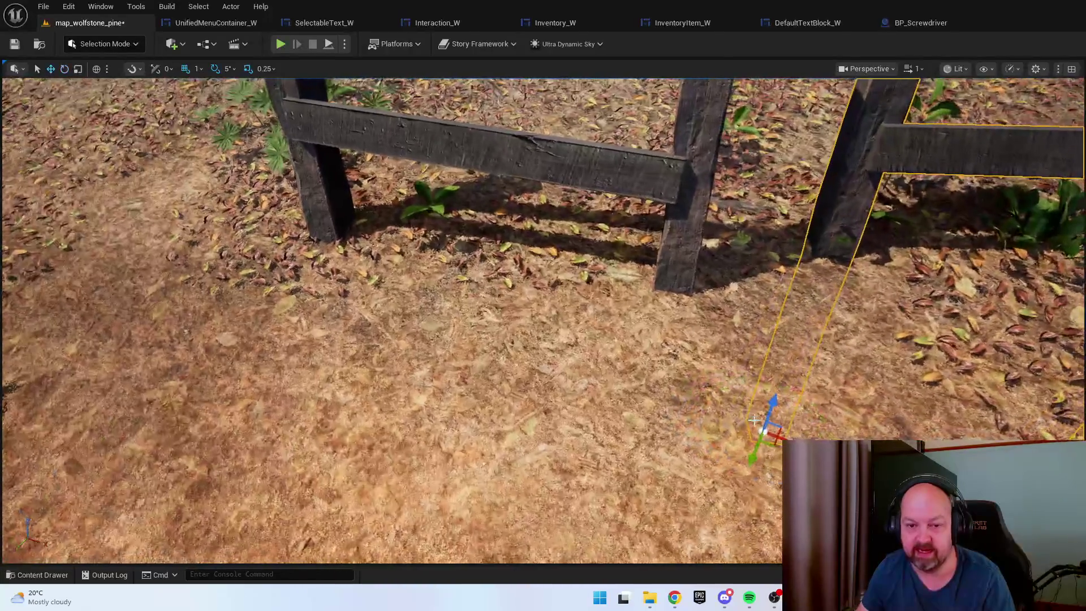
{"action": "mouse_move", "coordinate": [723, 468]}
{"action": "left_mouse_down"}
{"action": "mouse_move", "coordinate": [712, 497]}
{"action": "mouse_move", "coordinate": [668, 497]}
{"action": "mouse_move", "coordinate": [701, 492]}
{"action": "mouse_move", "coordinate": [690, 475]}
{"action": "mouse_move", "coordinate": [735, 475]}
{"action": "mouse_move", "coordinate": [678, 475]}
{"action": "mouse_move", "coordinate": [678, 441]}
{"action": "mouse_move", "coordinate": [537, 446]}
{"action": "left_mouse_up"}
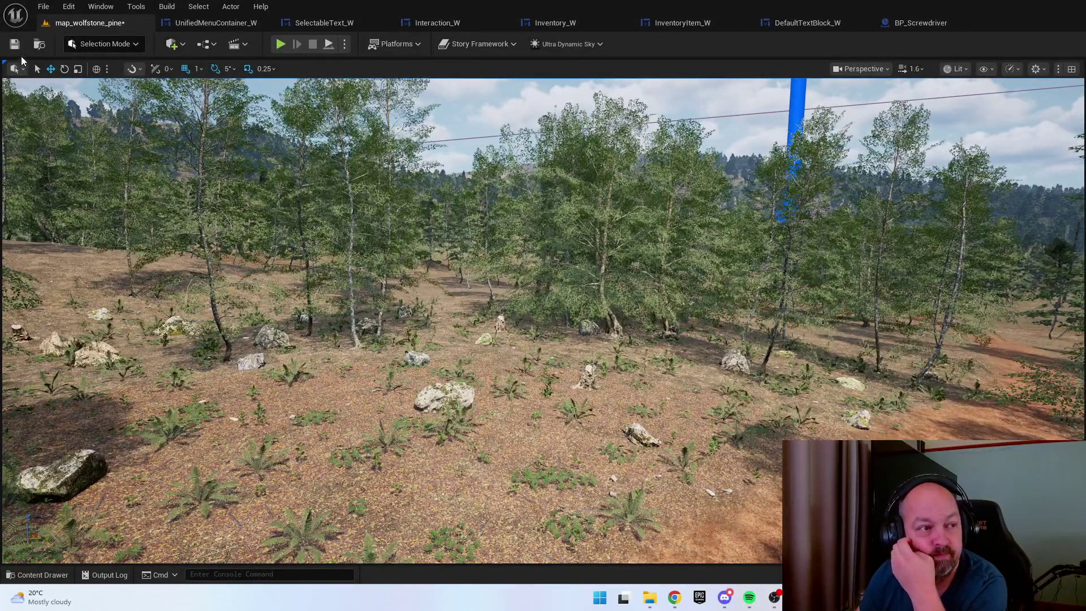
Save the map, close the widget and BP_Screwdriver editor tabs, then Save All
{"action": "left_click", "coordinate": [15, 45]}
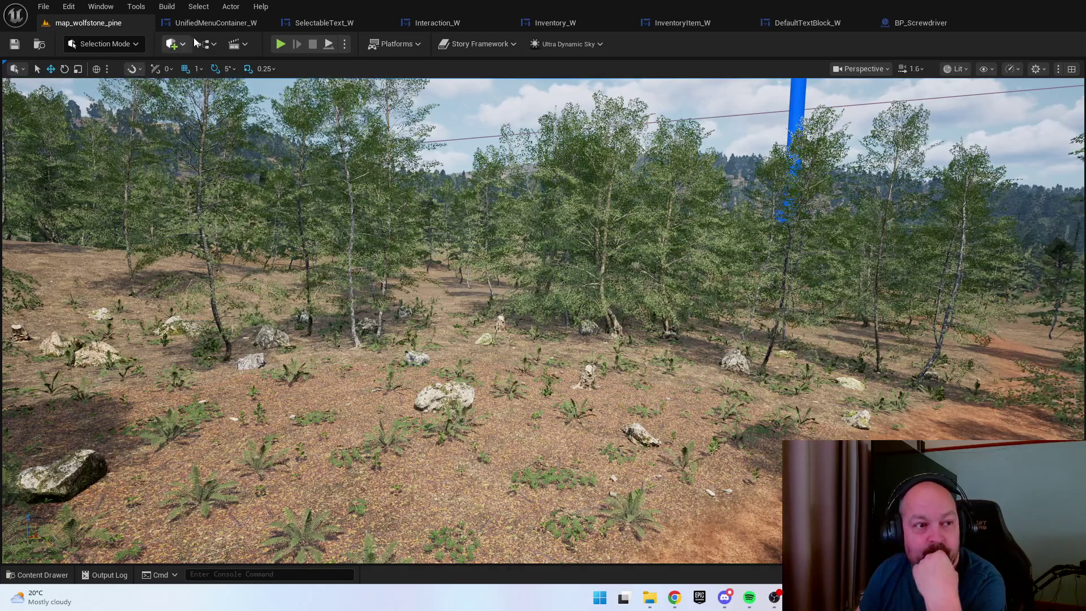
{"action": "left_click", "coordinate": [258, 23]}
{"action": "left_click", "coordinate": [264, 22]}
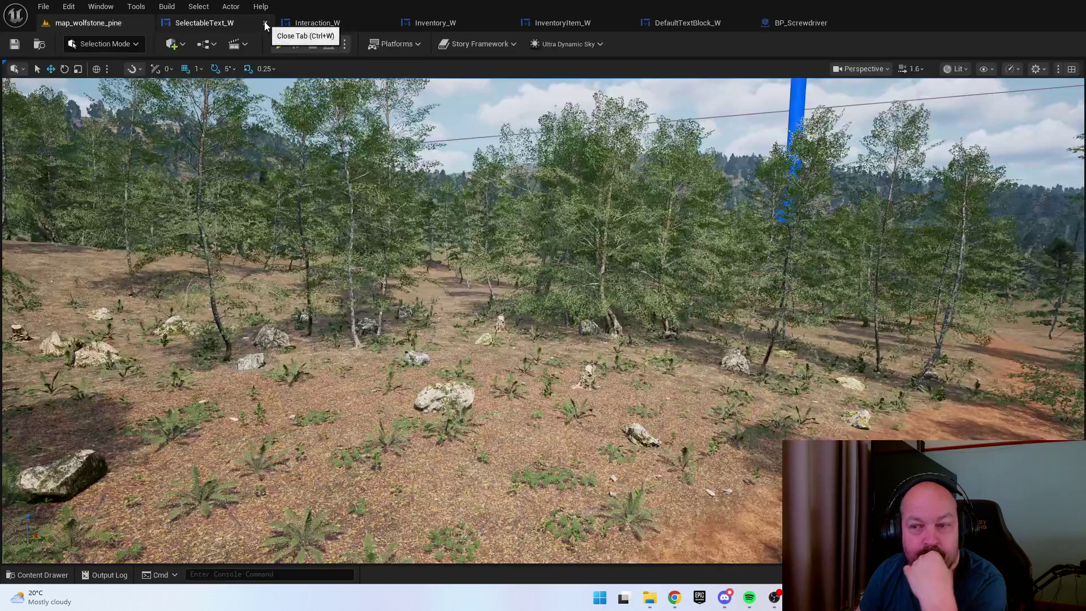
{"action": "left_click", "coordinate": [261, 22]}
{"action": "left_click", "coordinate": [265, 22]}
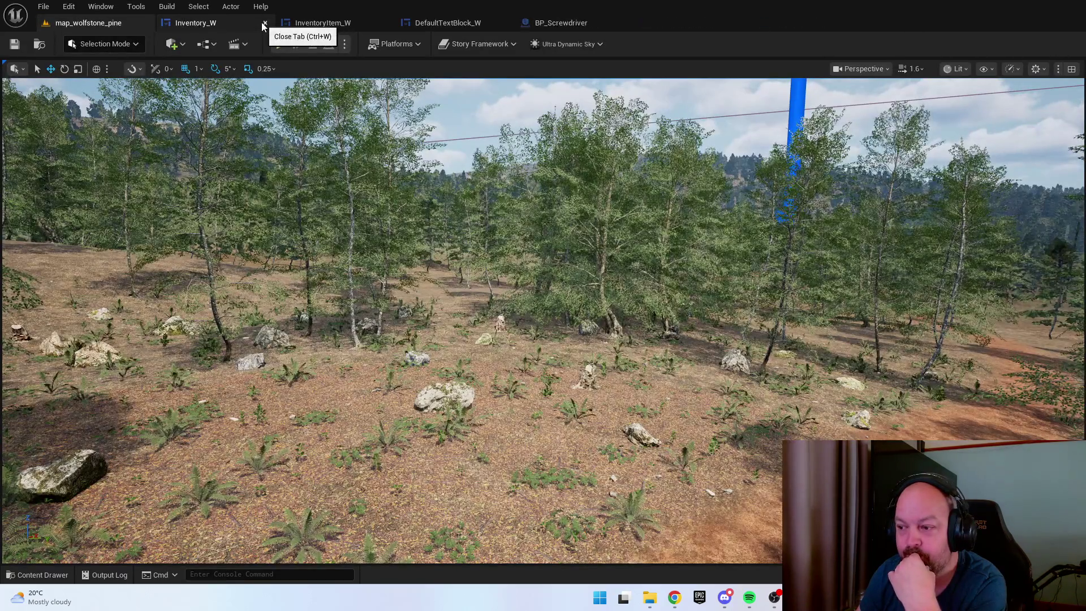
{"action": "left_click", "coordinate": [264, 22]}
{"action": "left_click", "coordinate": [264, 23]}
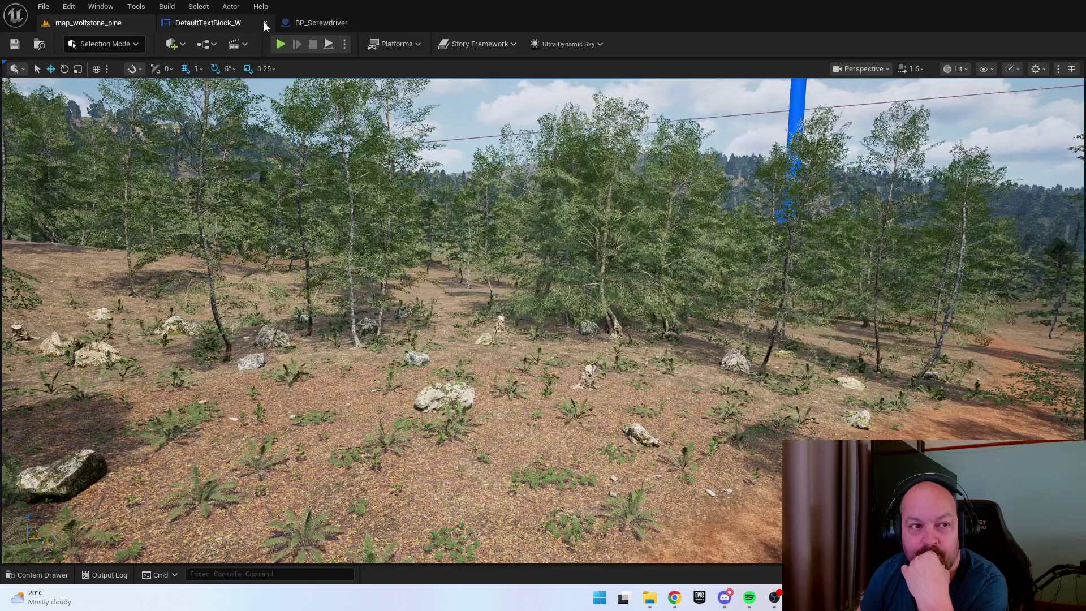
{"action": "left_click", "coordinate": [264, 23]}
{"action": "left_click", "coordinate": [263, 22]}
{"action": "left_click", "coordinate": [44, 6]}
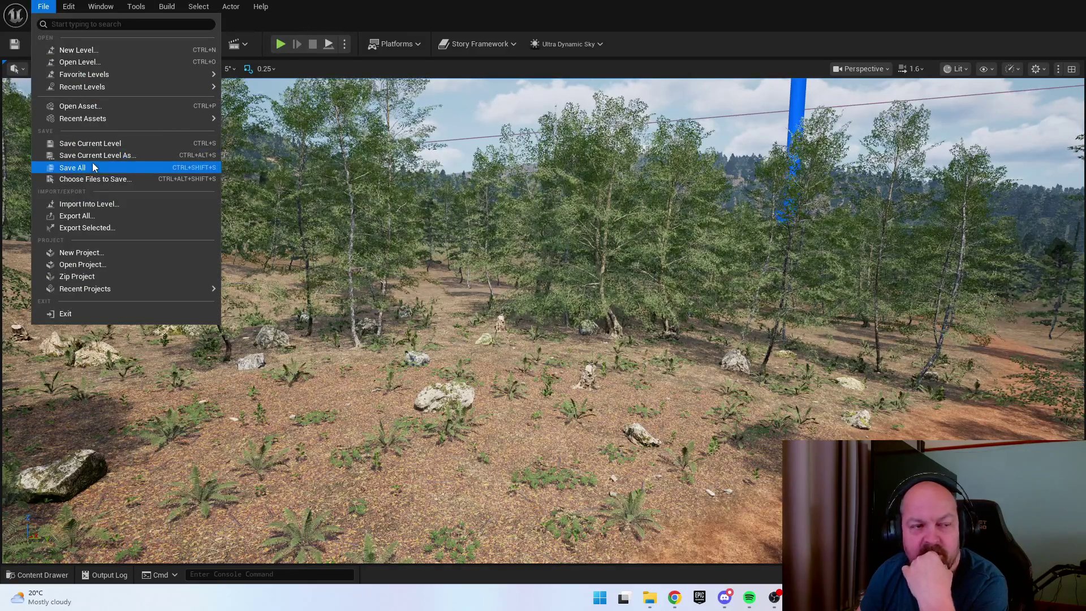
{"action": "left_click", "coordinate": [68, 165]}
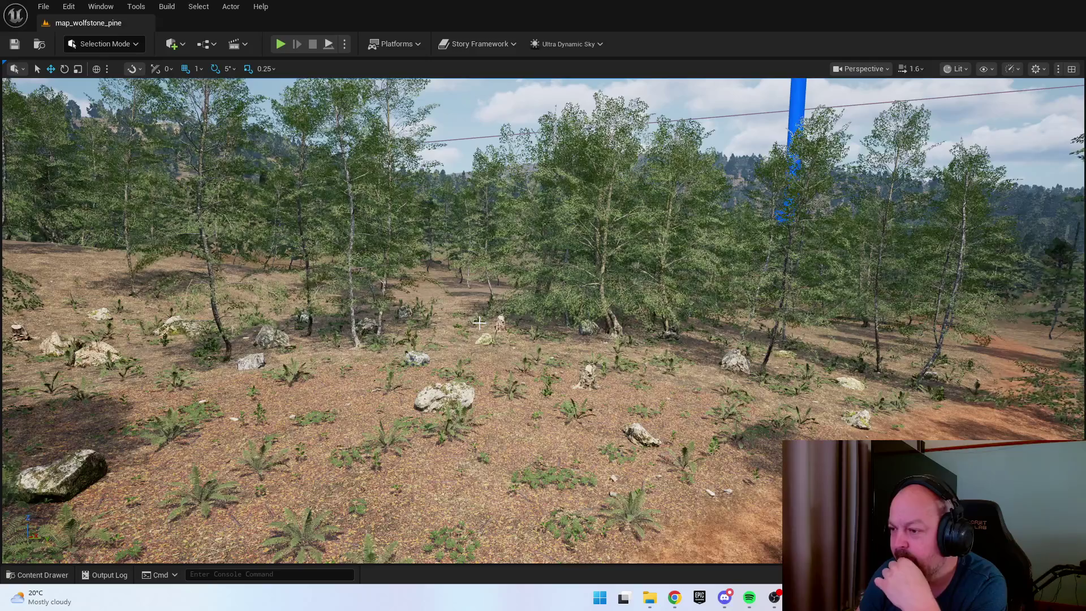
Turn the selected fence around its vertical axis, slide it into place, and sink its posts
{"action": "key", "text": "f"}
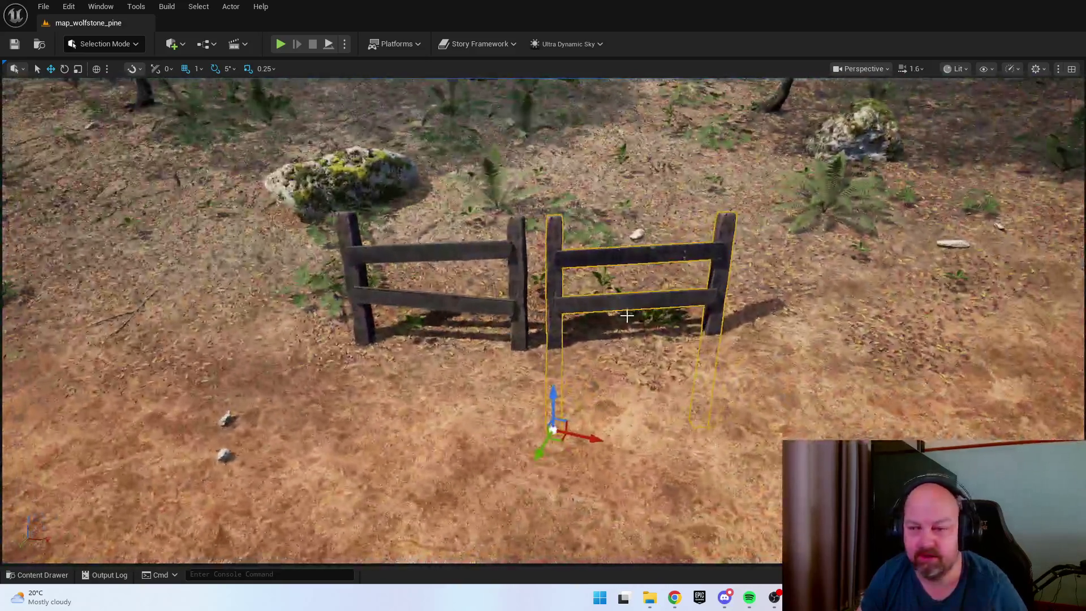
{"action": "left_click_drag", "start_coordinate": [625, 314], "coordinate": [471, 358]}
{"action": "key", "text": "f"}
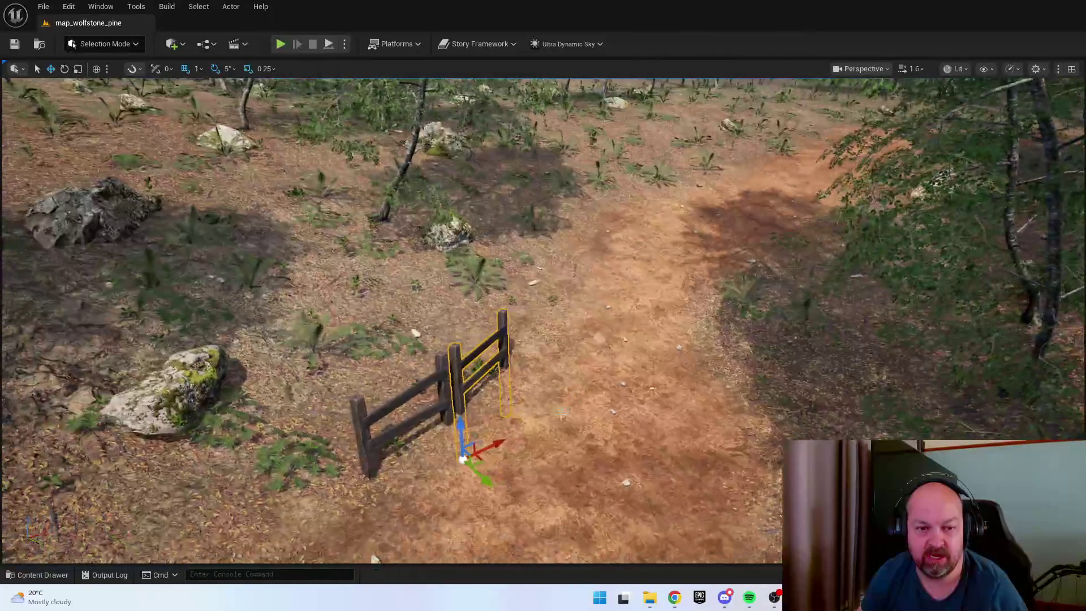
{"action": "mouse_move", "coordinate": [461, 435]}
{"action": "left_mouse_down"}
{"action": "mouse_move", "coordinate": [461, 455]}
{"action": "mouse_move", "coordinate": [467, 364]}
{"action": "left_mouse_up"}
{"action": "key", "text": "f"}
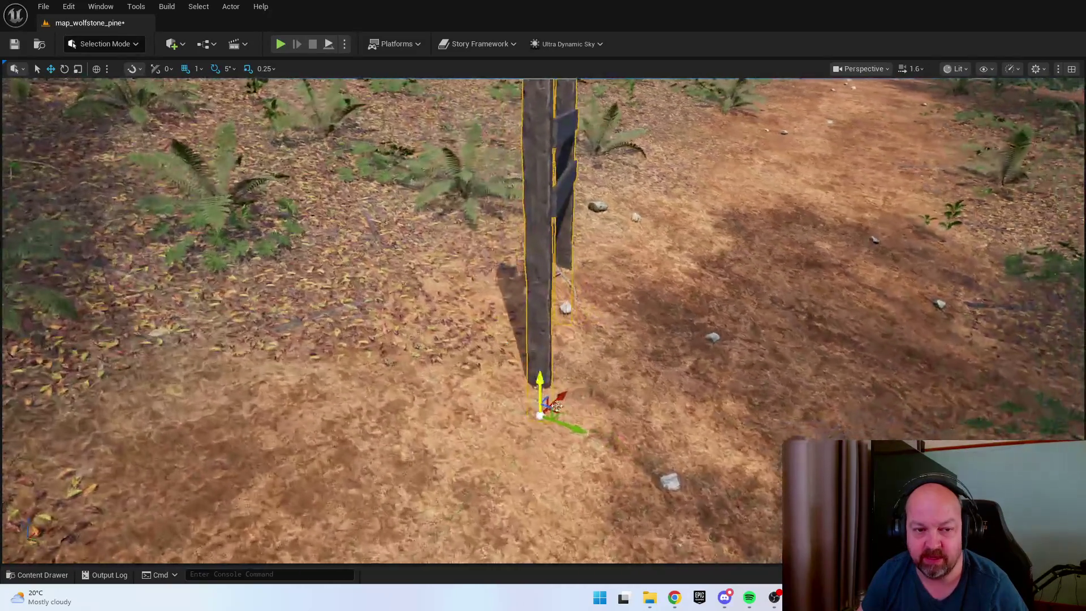
{"action": "key", "text": "e"}
{"action": "left_click_drag", "start_coordinate": [568, 451], "coordinate": [602, 393]}
{"action": "key", "text": "w"}
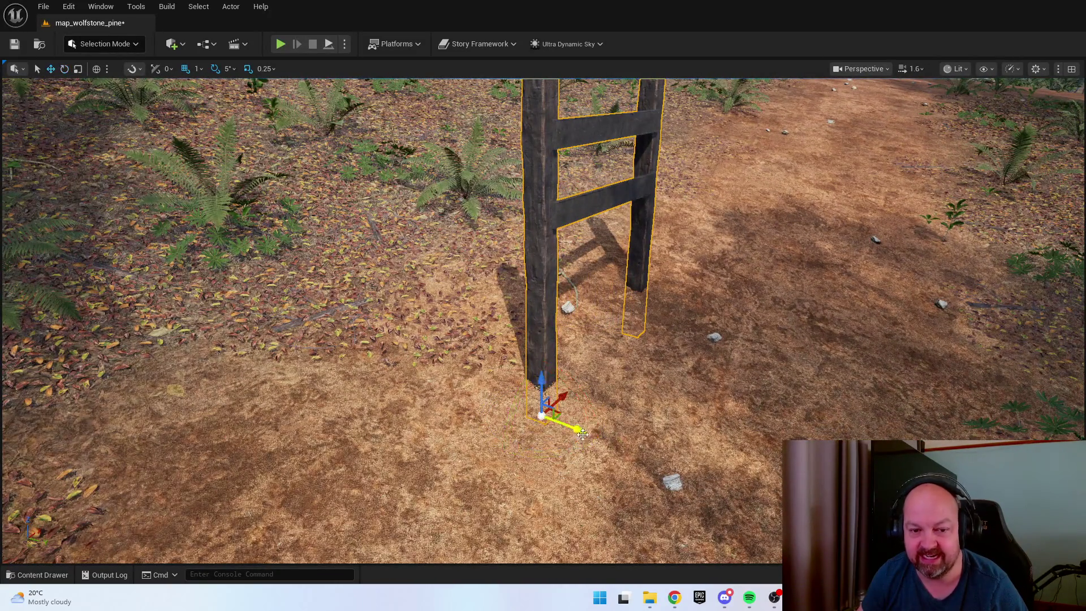
{"action": "left_click_drag", "start_coordinate": [518, 403], "coordinate": [433, 371]}
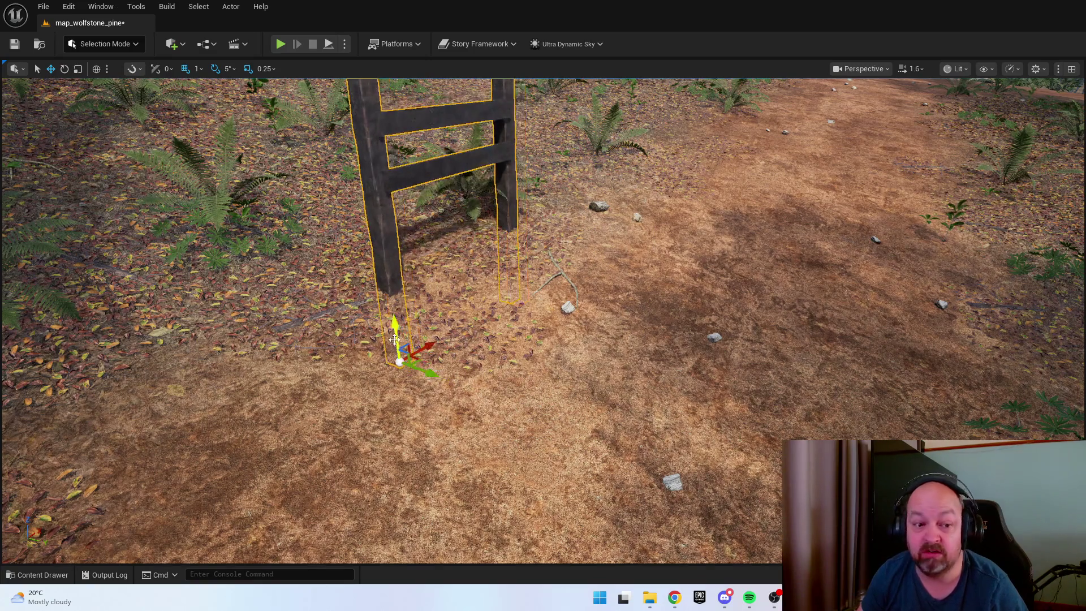
{"action": "left_click_drag", "start_coordinate": [398, 318], "coordinate": [398, 367]}
{"action": "scroll", "coordinate": [776, 372], "scroll_direction": "down", "scroll_amount": 3}
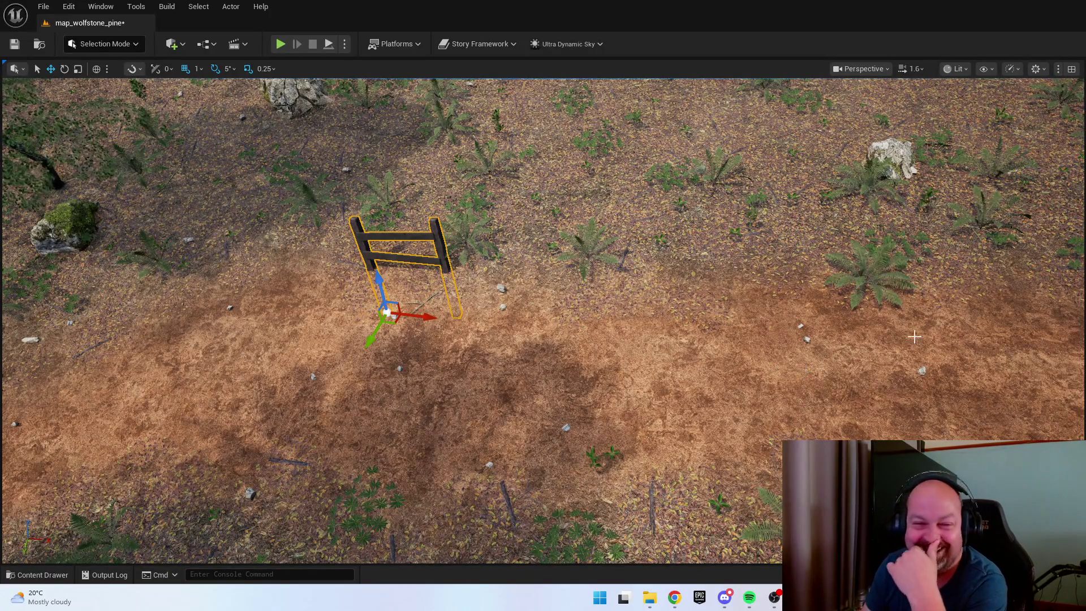
Alt-drag a copy of the fence to the right and position it along the path edge
{"action": "mouse_move", "coordinate": [390, 321]}
{"action": "left_mouse_down"}
{"action": "mouse_move", "coordinate": [877, 303]}
{"action": "mouse_move", "coordinate": [950, 314]}
{"action": "left_mouse_up"}
{"action": "key", "text": "f"}
{"action": "mouse_move", "coordinate": [433, 383]}
{"action": "left_mouse_down"}
{"action": "mouse_move", "coordinate": [593, 379]}
{"action": "mouse_move", "coordinate": [565, 274]}
{"action": "left_mouse_up"}
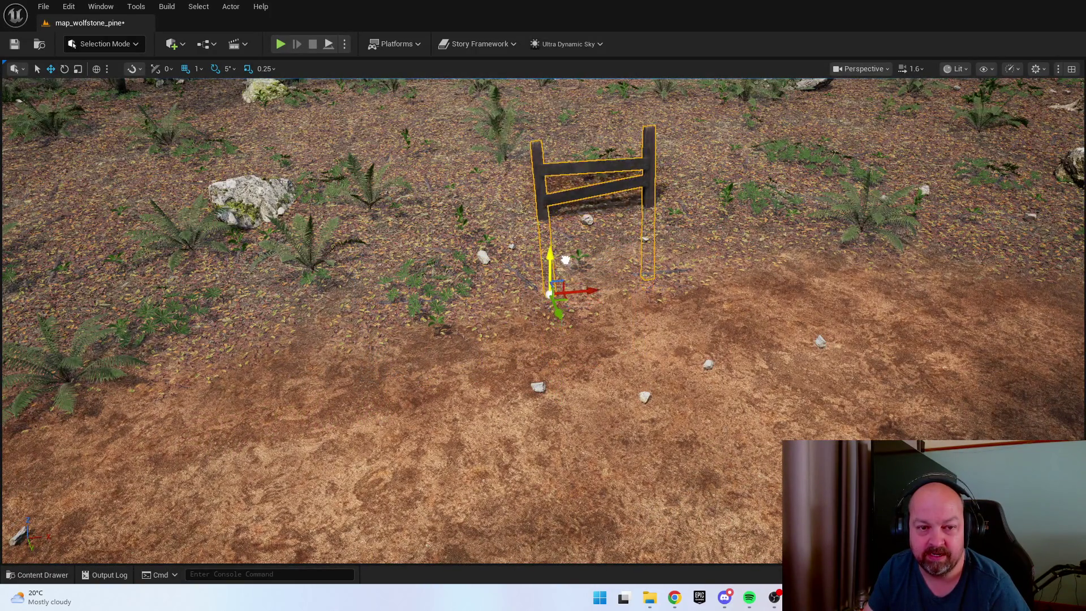
{"action": "mouse_move", "coordinate": [558, 337]}
{"action": "left_mouse_down"}
{"action": "mouse_move", "coordinate": [585, 387]}
{"action": "mouse_move", "coordinate": [640, 323]}
{"action": "left_mouse_up"}
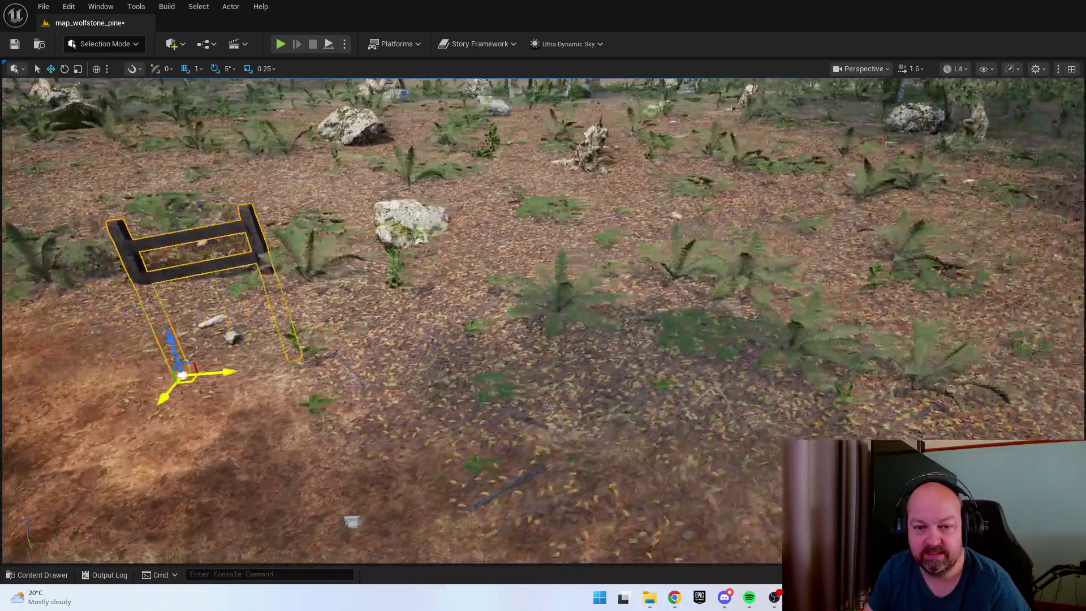
{"action": "key", "text": "f"}
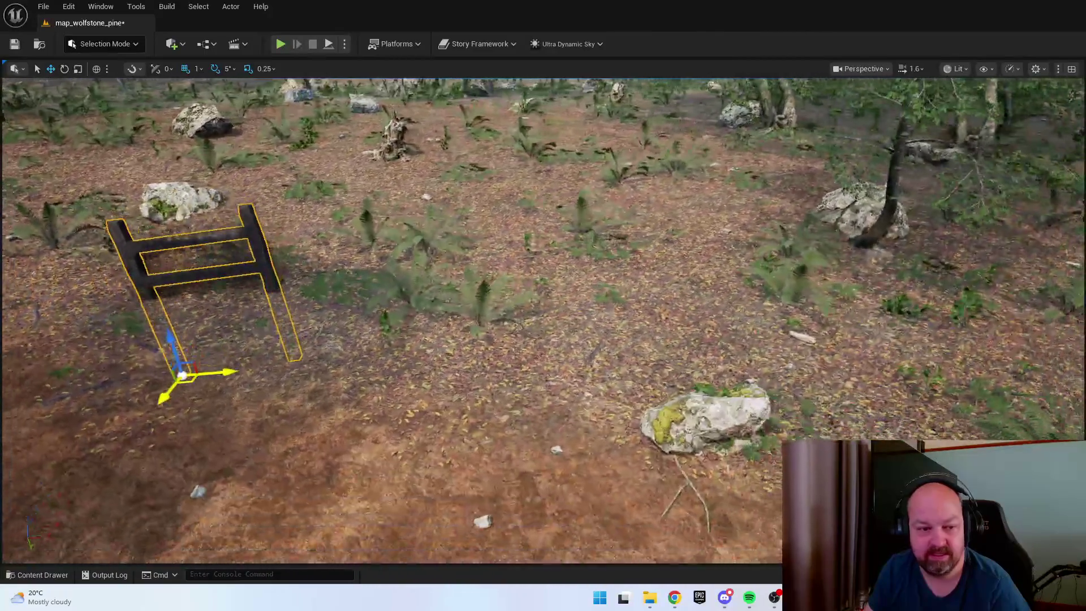
{"action": "key", "text": "e"}
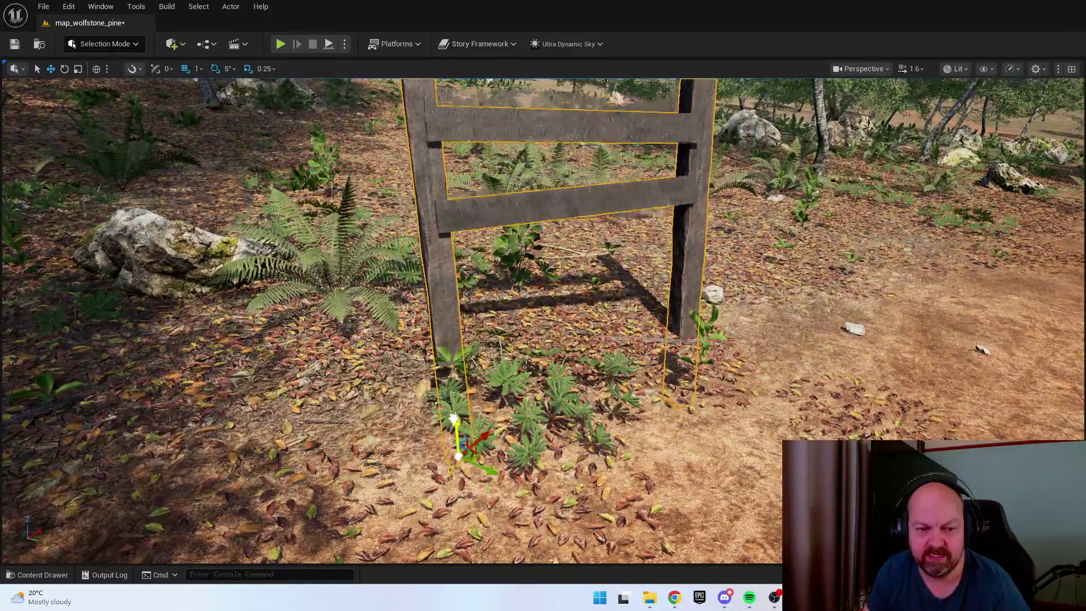
Lower the copied fence on the Z axis until its posts are buried, then deselect it
{"action": "left_click_drag", "start_coordinate": [454, 419], "coordinate": [437, 491]}
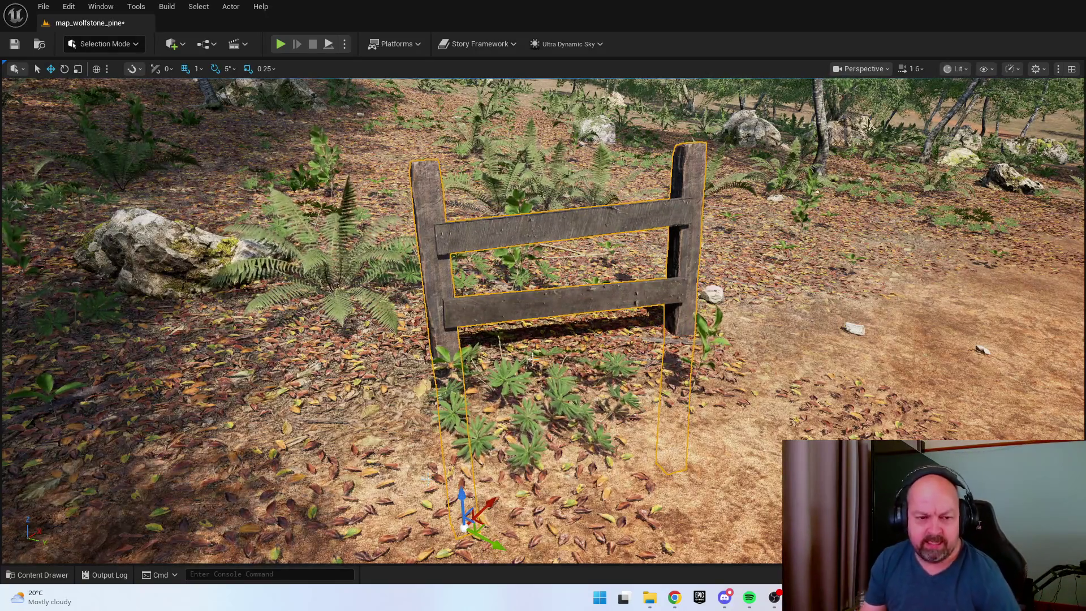
{"action": "scroll", "coordinate": [656, 391], "scroll_direction": "down", "scroll_amount": 3}
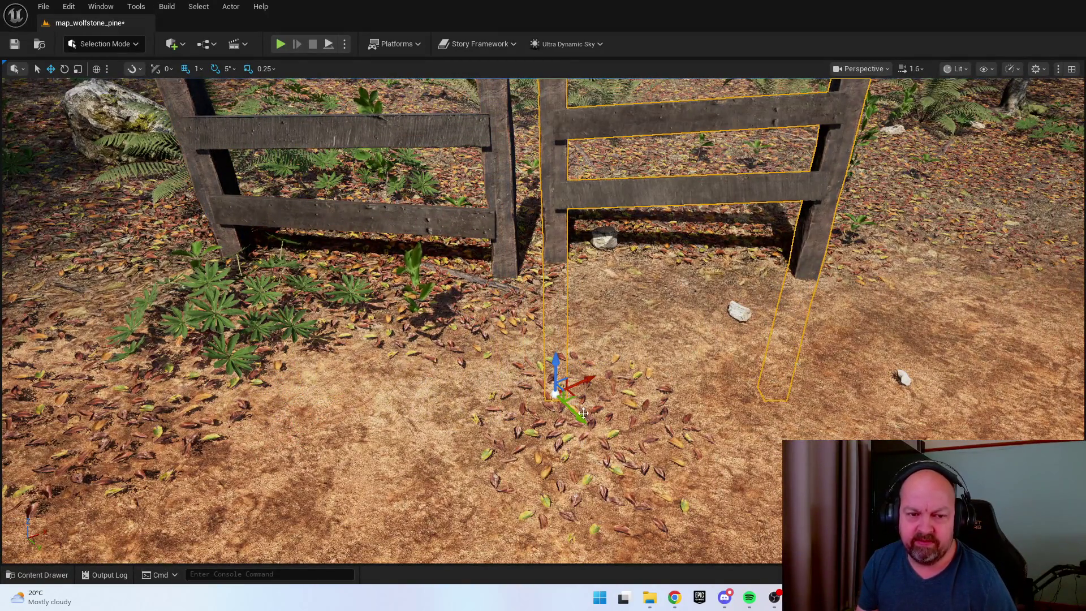
{"action": "scroll", "coordinate": [576, 471], "scroll_direction": "up", "scroll_amount": 3}
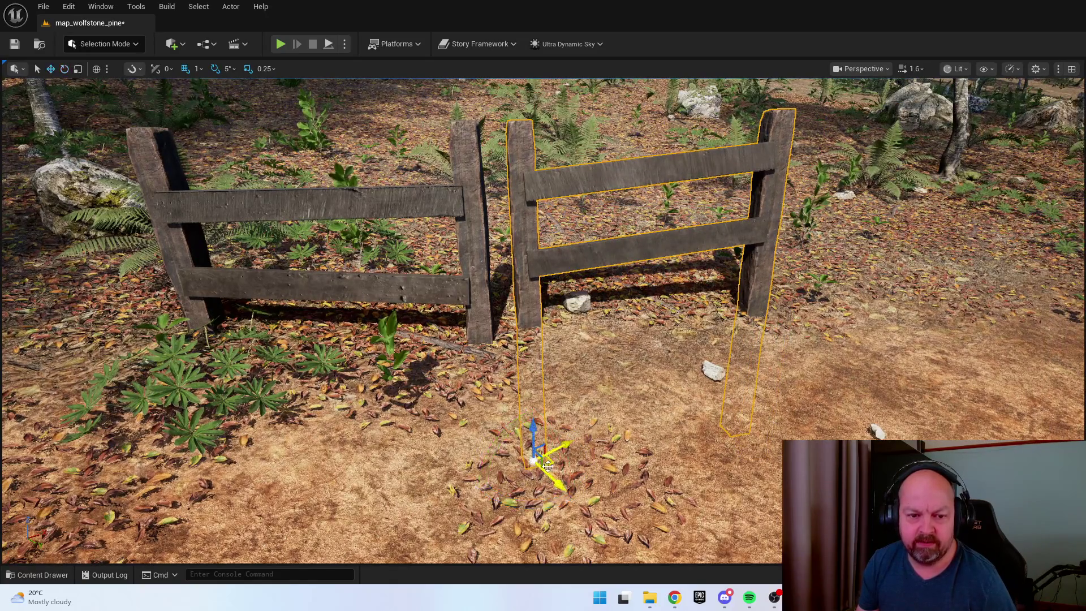
{"action": "key", "text": "Escape"}
Reselect the fence and frame it to check its placement in front of the rock
{"action": "mouse_move", "coordinate": [543, 317]}
{"action": "left_mouse_down"}
{"action": "mouse_move", "coordinate": [540, 339]}
{"action": "mouse_move", "coordinate": [486, 396]}
{"action": "mouse_move", "coordinate": [441, 340]}
{"action": "left_mouse_up"}
{"action": "left_click", "coordinate": [266, 339]}
{"action": "scroll", "coordinate": [543, 317], "scroll_direction": "up", "scroll_amount": 4}
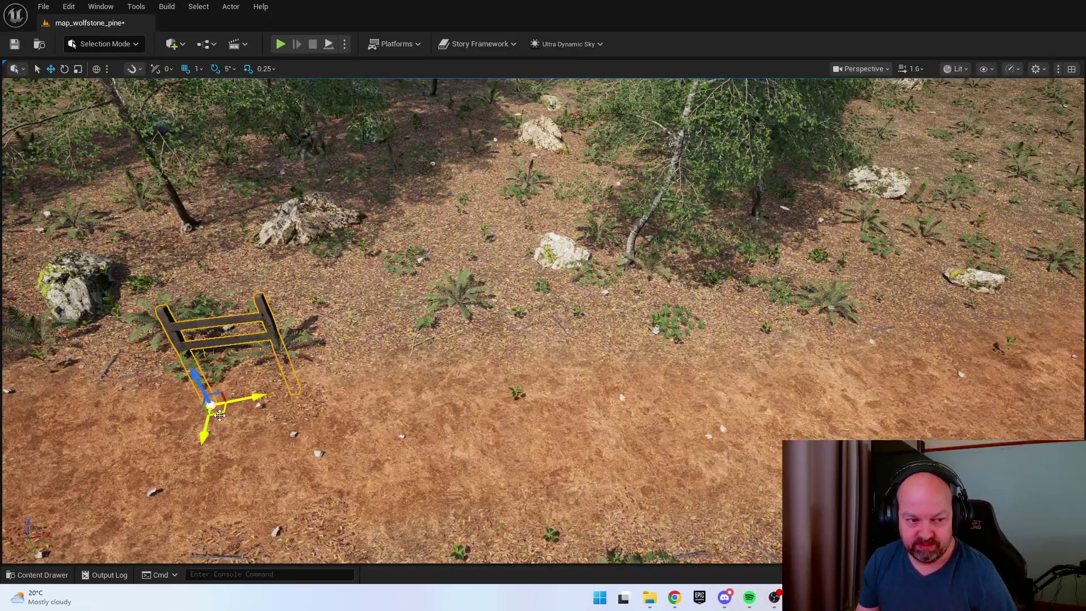
{"action": "left_click_drag", "start_coordinate": [220, 416], "coordinate": [266, 393]}
{"action": "scroll", "coordinate": [543, 316], "scroll_direction": "down", "scroll_amount": 1}
{"action": "key", "text": "f"}
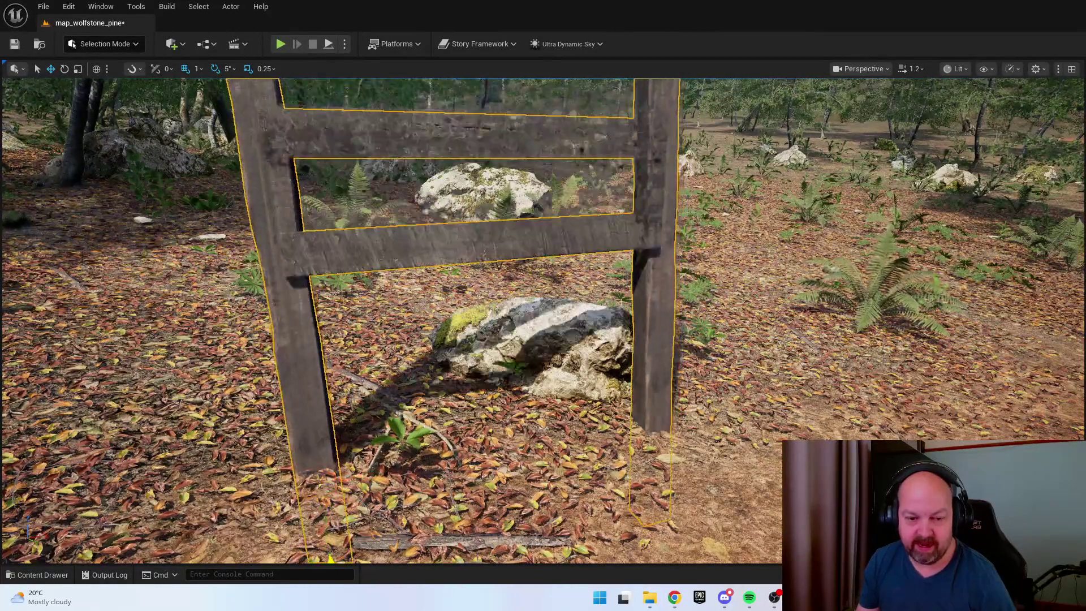
{"action": "left_click_drag", "start_coordinate": [266, 393], "coordinate": [266, 435]}
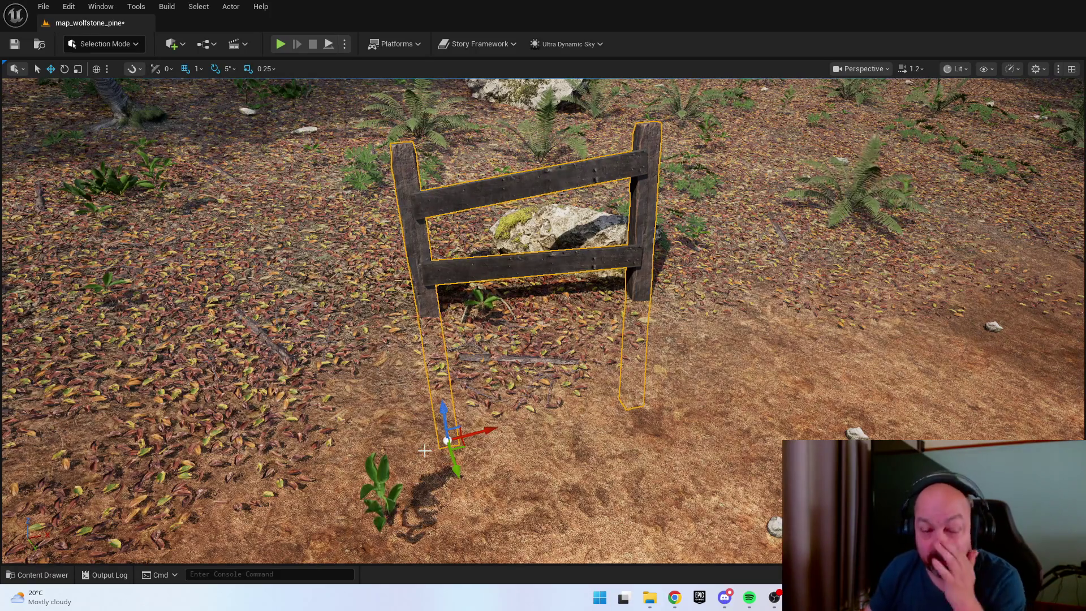
Drag out another fence copy, sink its posts, and slide it next to the previous piece
{"action": "scroll", "coordinate": [509, 407], "scroll_direction": "down", "scroll_amount": 5}
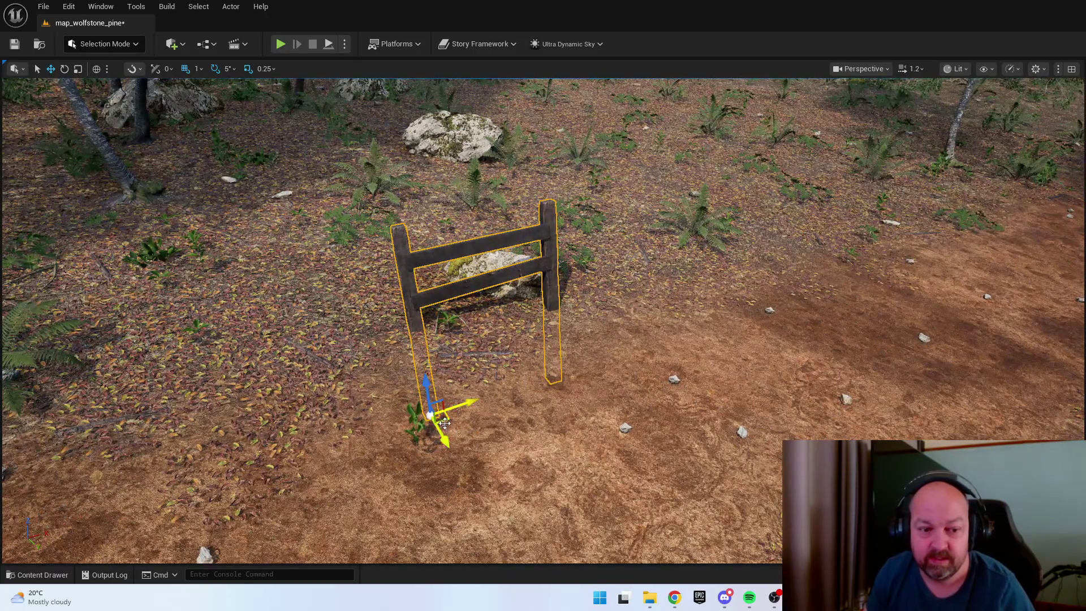
{"action": "mouse_move", "coordinate": [441, 415]}
{"action": "left_mouse_down"}
{"action": "mouse_move", "coordinate": [555, 404]}
{"action": "mouse_move", "coordinate": [432, 417]}
{"action": "left_mouse_up"}
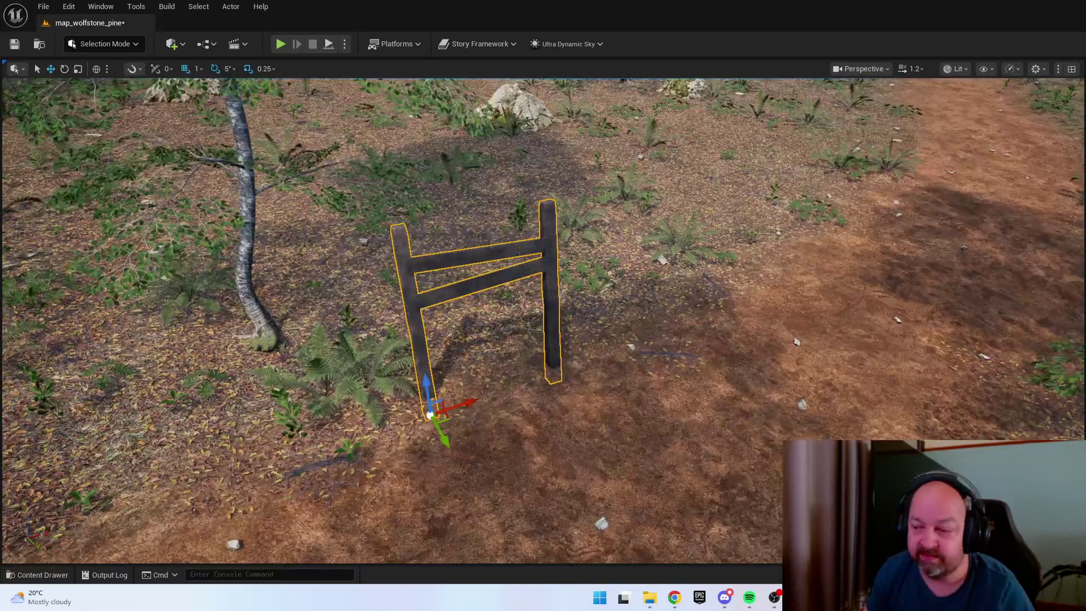
{"action": "scroll", "coordinate": [447, 404], "scroll_direction": "up", "scroll_amount": 5}
{"action": "scroll", "coordinate": [461, 394], "scroll_direction": "down", "scroll_amount": 4}
{"action": "left_click_drag", "start_coordinate": [477, 353], "coordinate": [470, 470]}
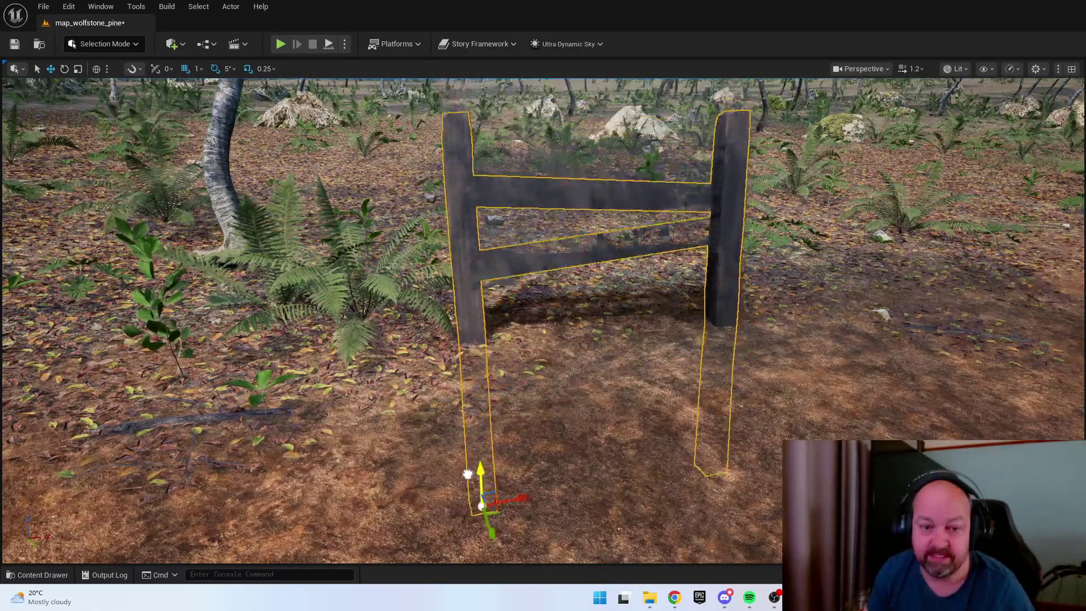
{"action": "scroll", "coordinate": [467, 475], "scroll_direction": "up", "scroll_amount": 5}
{"action": "scroll", "coordinate": [345, 477], "scroll_direction": "down", "scroll_amount": 5}
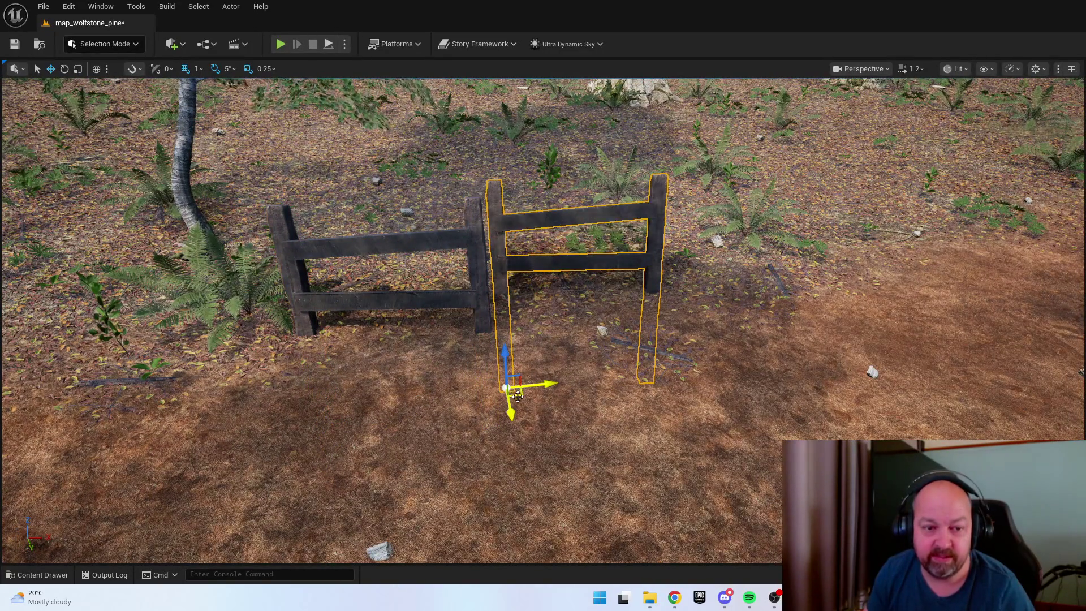
{"action": "left_click_drag", "start_coordinate": [518, 396], "coordinate": [558, 412]}
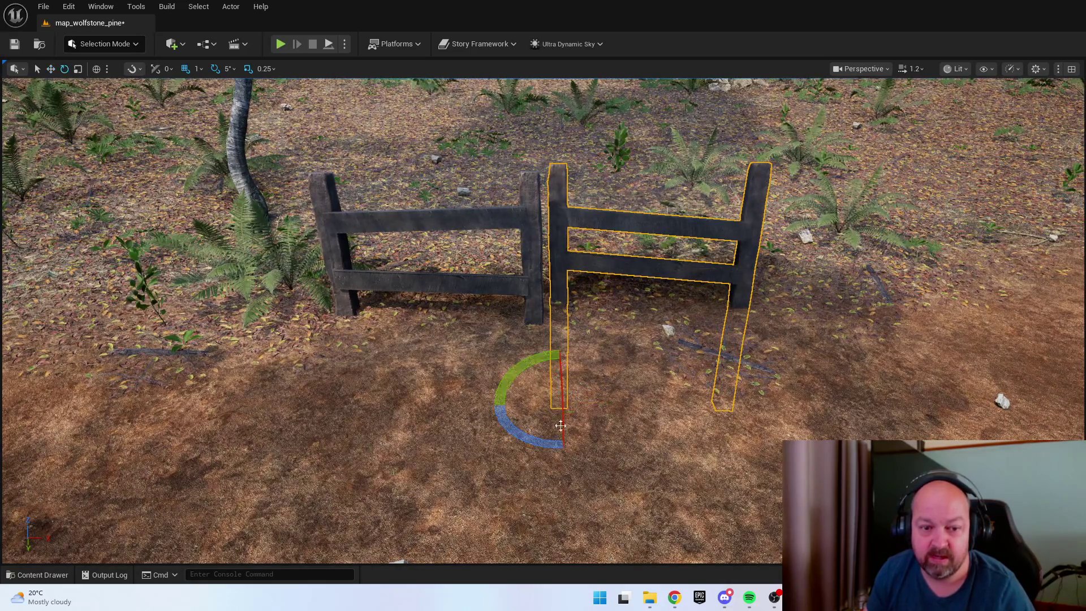
Check the copy from the front and nudge it into line with its neighbour
{"action": "scroll", "coordinate": [559, 417], "scroll_direction": "down", "scroll_amount": 3}
{"action": "left_click_drag", "start_coordinate": [560, 417], "coordinate": [692, 417]}
{"action": "mouse_move", "coordinate": [611, 427]}
{"action": "left_mouse_down"}
{"action": "mouse_move", "coordinate": [661, 426]}
{"action": "mouse_move", "coordinate": [611, 426]}
{"action": "left_mouse_up"}
{"action": "scroll", "coordinate": [540, 413], "scroll_direction": "up", "scroll_amount": 3}
{"action": "key", "text": "w"}
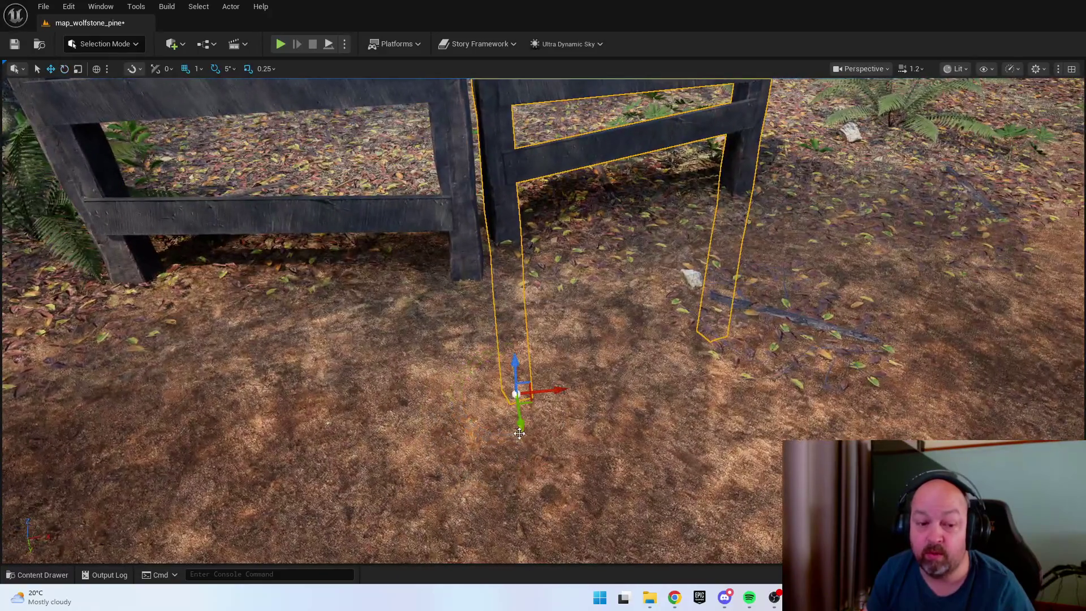
{"action": "left_click_drag", "start_coordinate": [534, 452], "coordinate": [537, 462]}
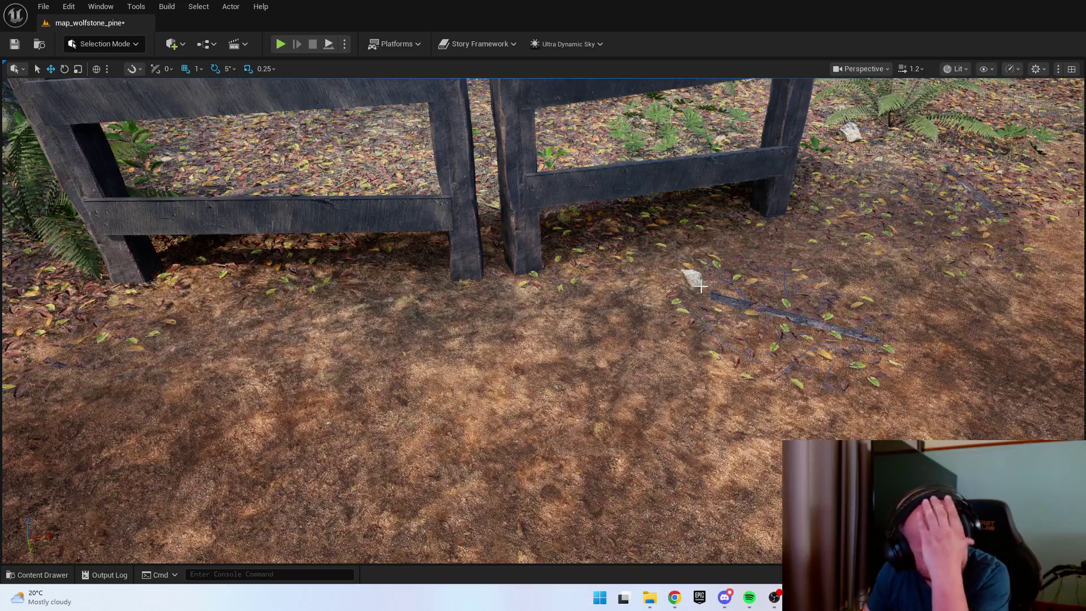
Frame the fence and carry a piece farther along the path edge
{"action": "scroll", "coordinate": [498, 437], "scroll_direction": "down", "scroll_amount": 10}
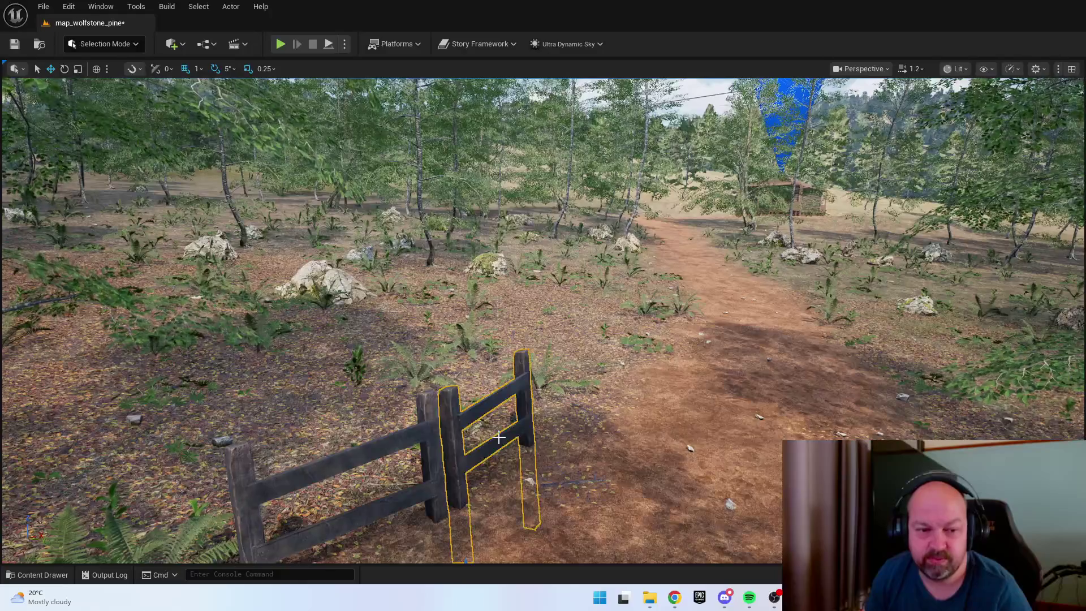
{"action": "key", "text": "f"}
{"action": "mouse_move", "coordinate": [556, 459]}
{"action": "left_mouse_down"}
{"action": "mouse_move", "coordinate": [578, 433]}
{"action": "mouse_move", "coordinate": [536, 419]}
{"action": "mouse_move", "coordinate": [539, 369]}
{"action": "left_mouse_up"}
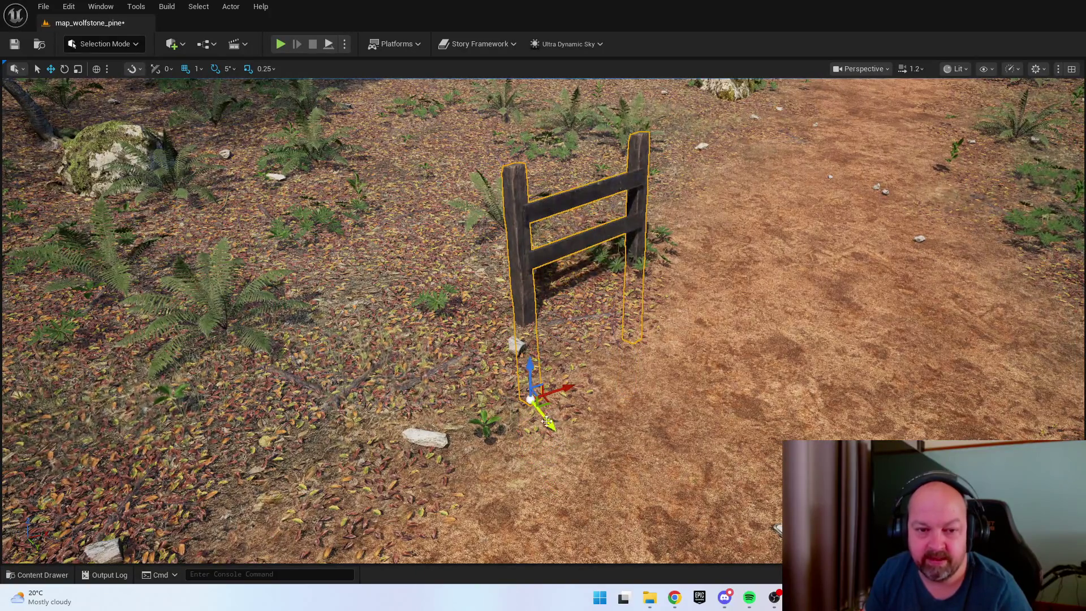
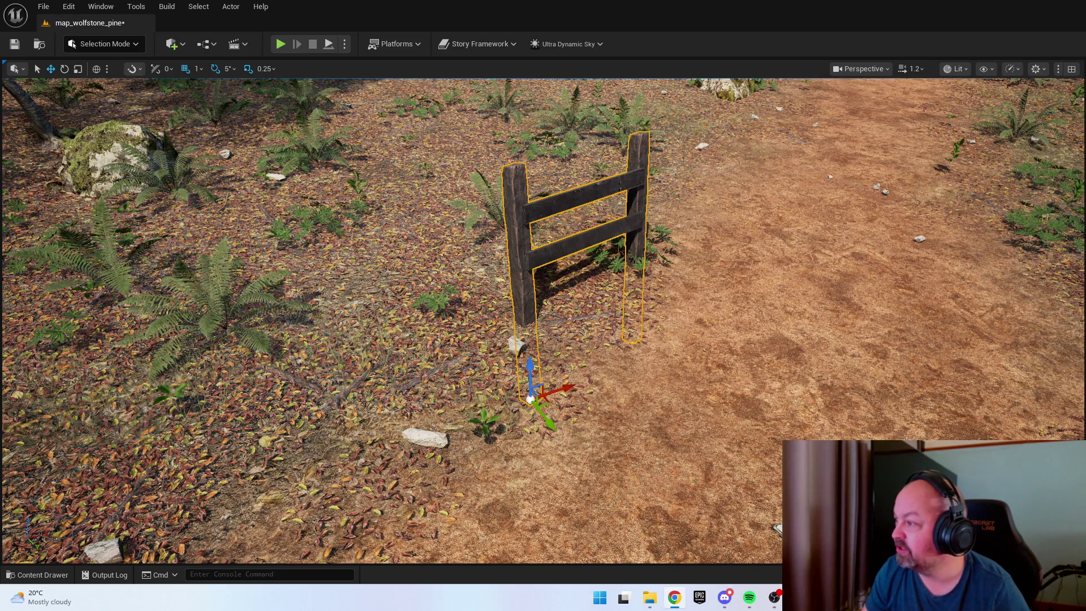
In the browser, return to the street art article and select the mural artist's name
{"action": "key", "text": "alt+Tab"}
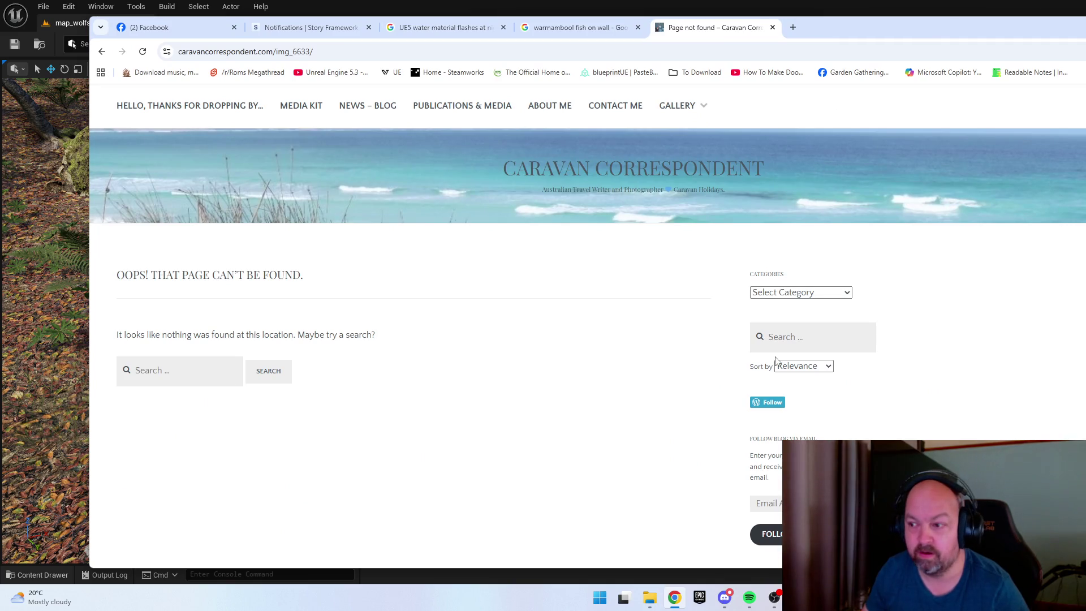
{"action": "scroll", "coordinate": [775, 360], "scroll_direction": "down", "scroll_amount": 3}
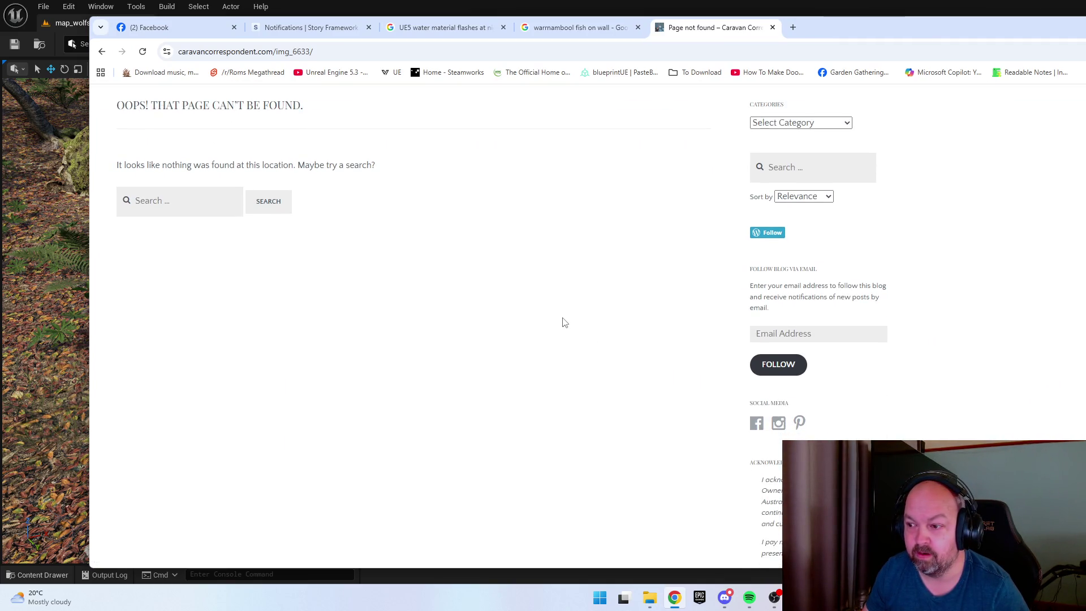
{"action": "scroll", "coordinate": [568, 314], "scroll_direction": "down", "scroll_amount": 5}
{"action": "scroll", "coordinate": [568, 321], "scroll_direction": "up", "scroll_amount": 10}
{"action": "key", "text": "alt+Left"}
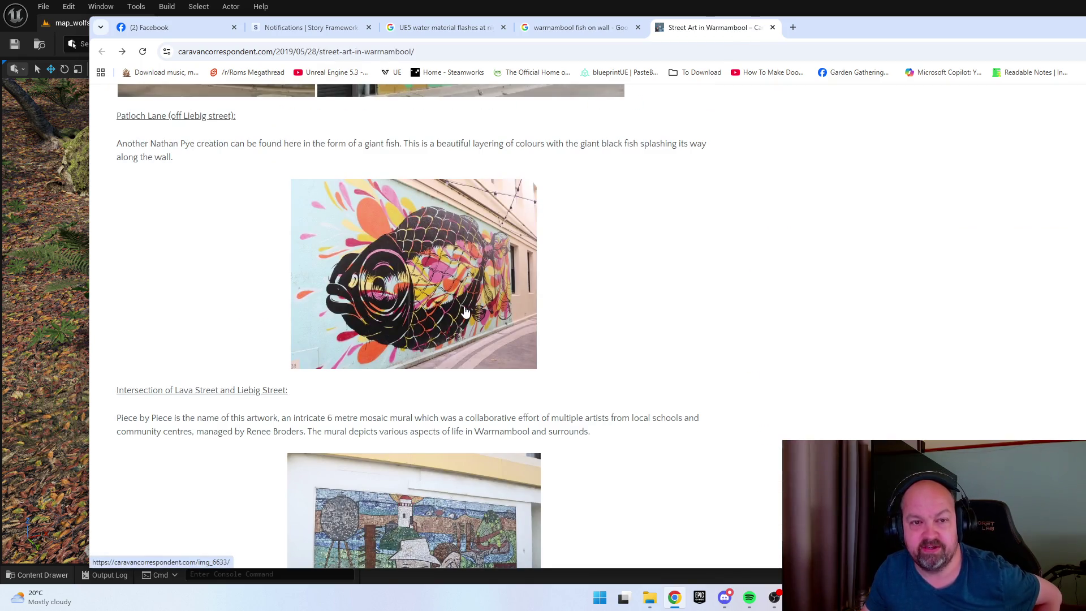
{"action": "scroll", "coordinate": [425, 311], "scroll_direction": "up", "scroll_amount": 4, "text": "ctrl"}
{"action": "scroll", "coordinate": [426, 311], "scroll_direction": "up", "scroll_amount": 1, "text": "ctrl"}
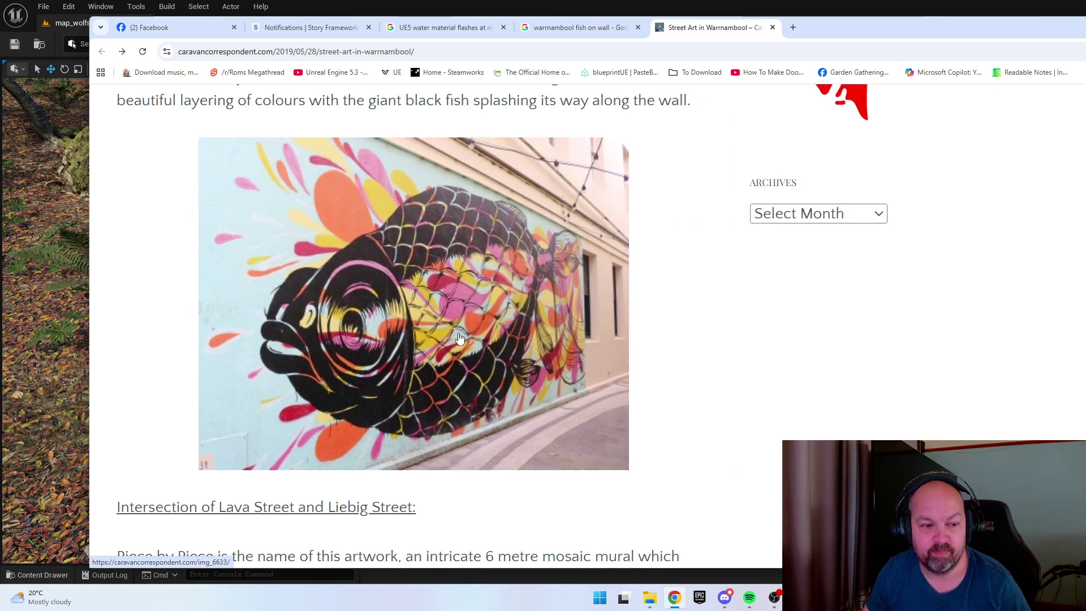
{"action": "scroll", "coordinate": [487, 348], "scroll_direction": "down", "scroll_amount": 2, "text": "ctrl"}
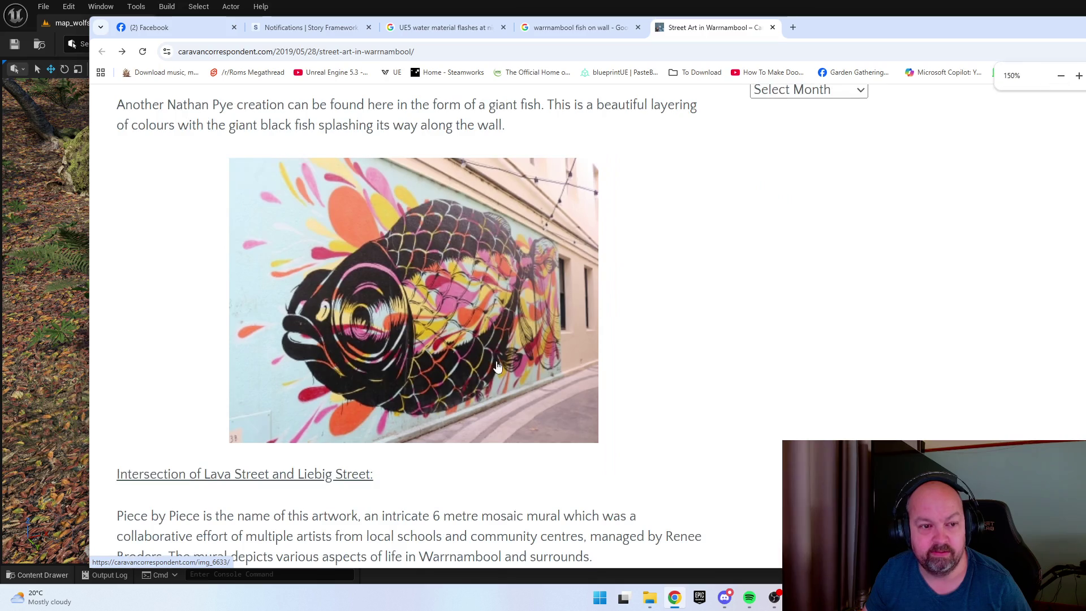
{"action": "scroll", "coordinate": [483, 346], "scroll_direction": "down", "scroll_amount": 1, "text": "ctrl"}
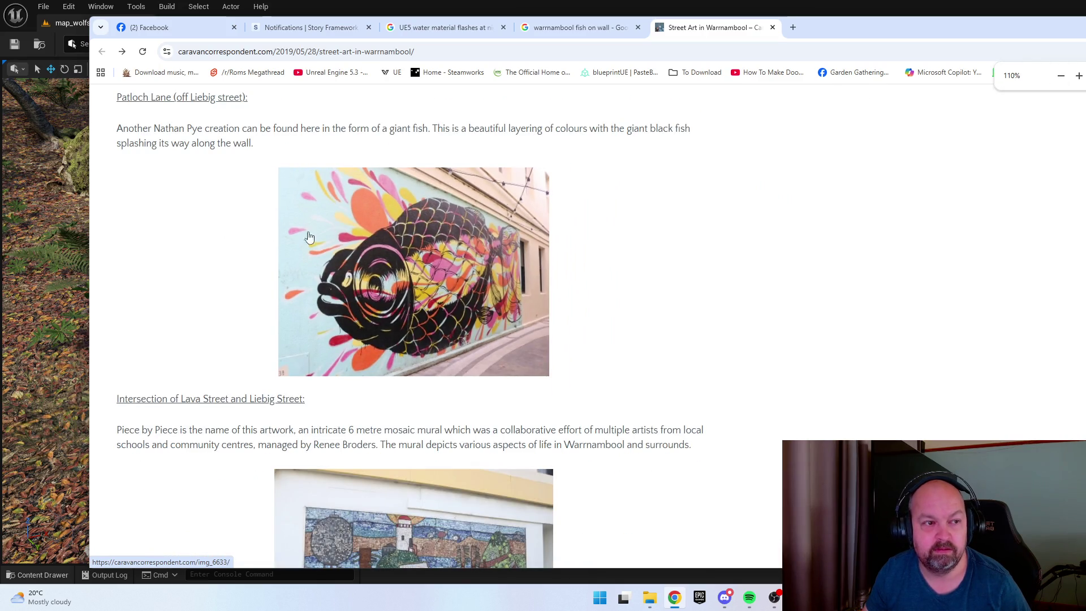
{"action": "left_click_drag", "start_coordinate": [152, 129], "coordinate": [204, 129]}
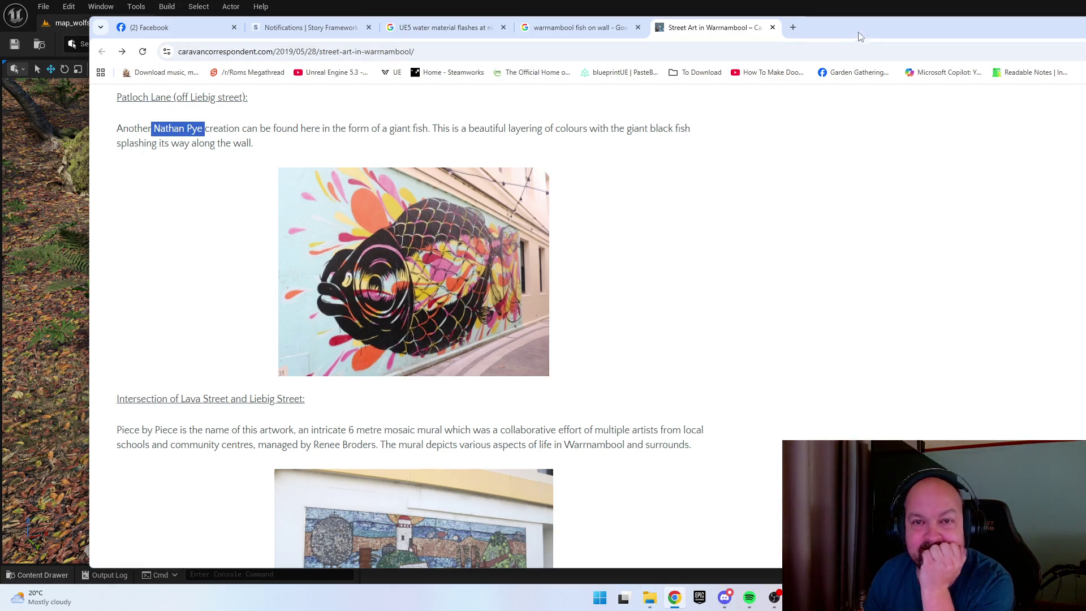
{"action": "left_click", "coordinate": [1021, 25]}
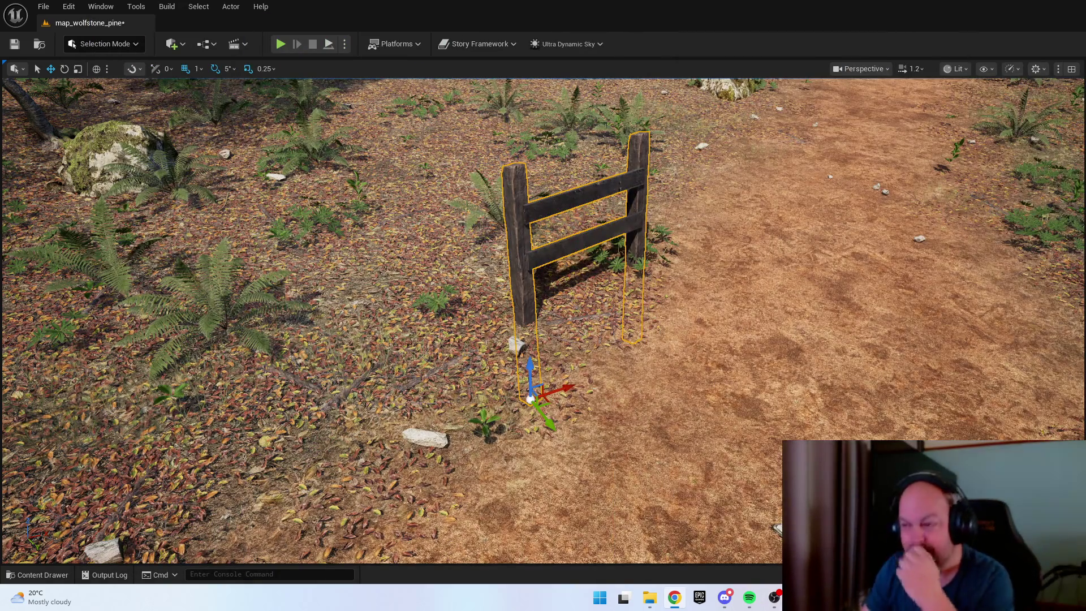
Bring the view in close to the fence, toggling between rotate and move modes
{"action": "left_click_drag", "start_coordinate": [543, 340], "coordinate": [543, 305]}
{"action": "left_click_drag", "start_coordinate": [469, 529], "coordinate": [469, 509]}
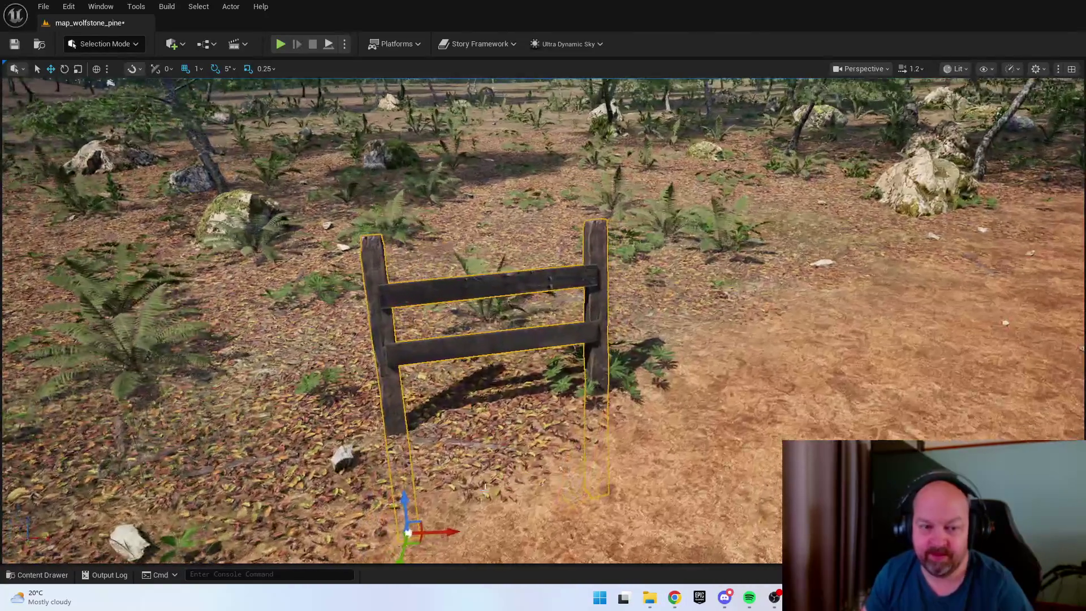
{"action": "key", "text": "e"}
{"action": "scroll", "coordinate": [469, 528], "scroll_direction": "down", "scroll_amount": 2}
{"action": "key", "text": "w"}
{"action": "left_click_drag", "start_coordinate": [470, 528], "coordinate": [526, 498]}
Frame the fence and lower it on Z so its posts sink into the forest floor
{"action": "key", "text": "f"}
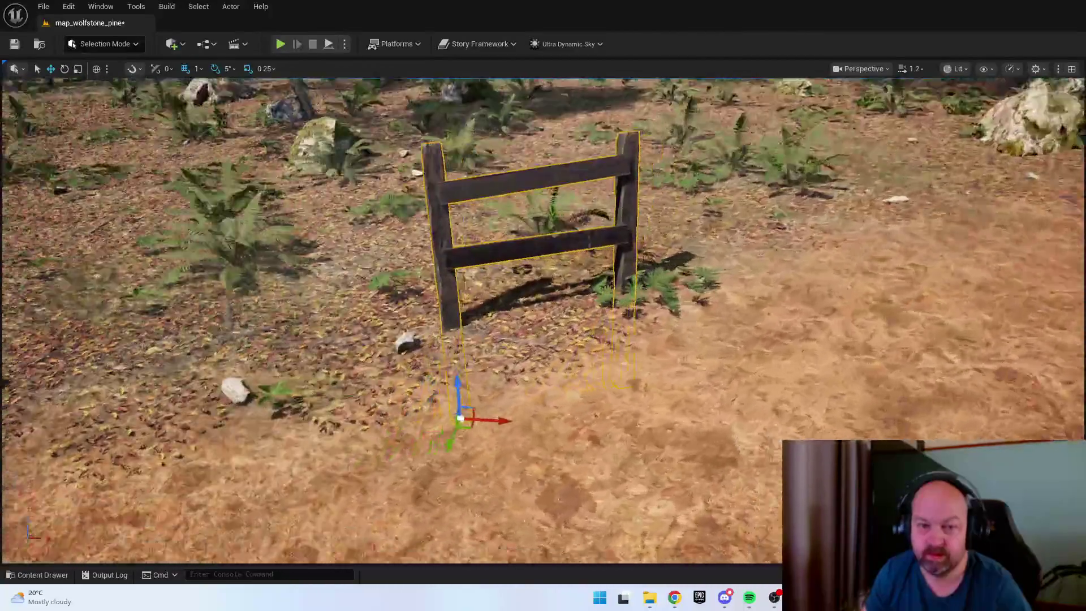
{"action": "left_click_drag", "start_coordinate": [555, 428], "coordinate": [555, 442]}
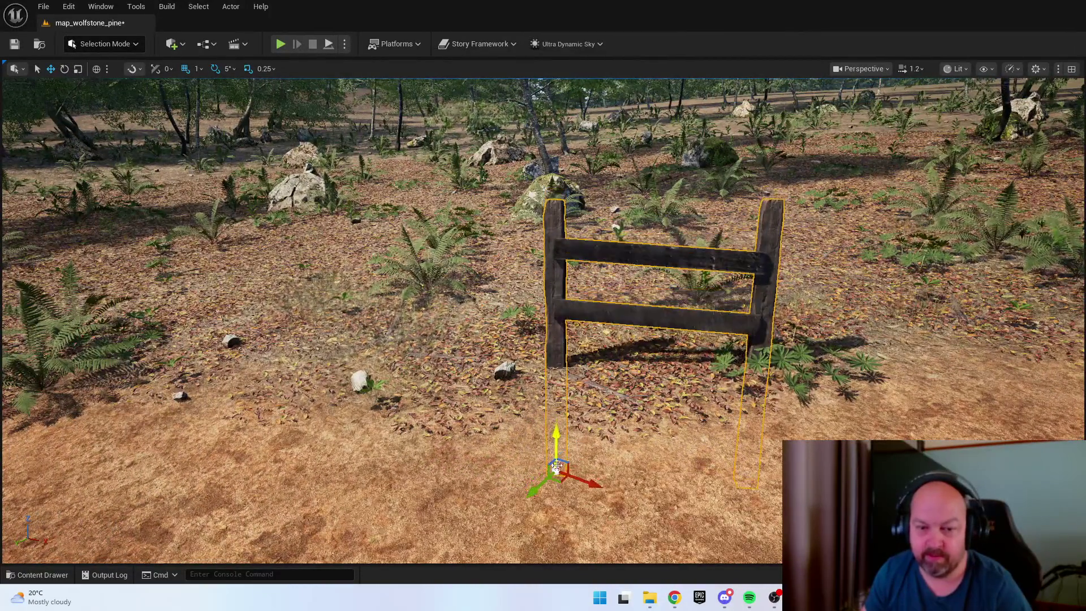
{"action": "key", "text": "e"}
{"action": "scroll", "coordinate": [608, 505], "scroll_direction": "down", "scroll_amount": 2}
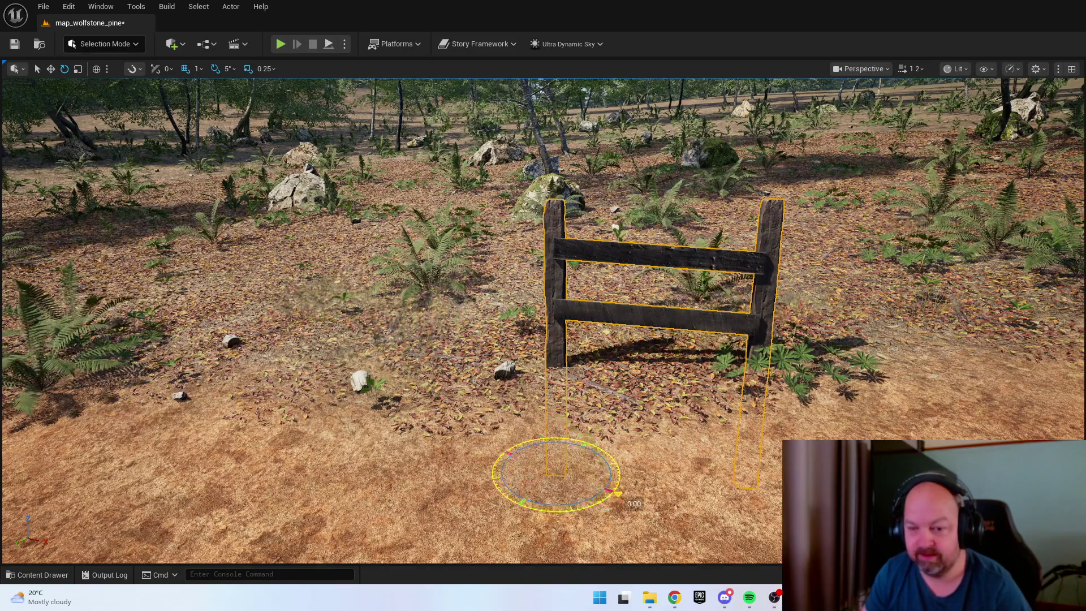
{"action": "scroll", "coordinate": [608, 505], "scroll_direction": "up", "scroll_amount": 3}
{"action": "key", "text": "f"}
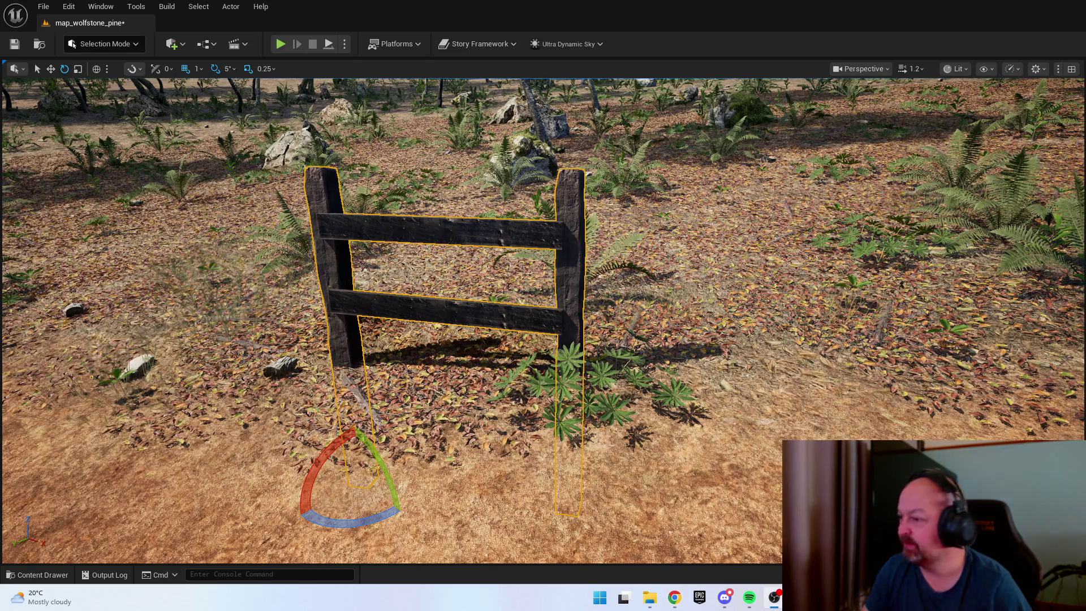
{"action": "key", "text": "f"}
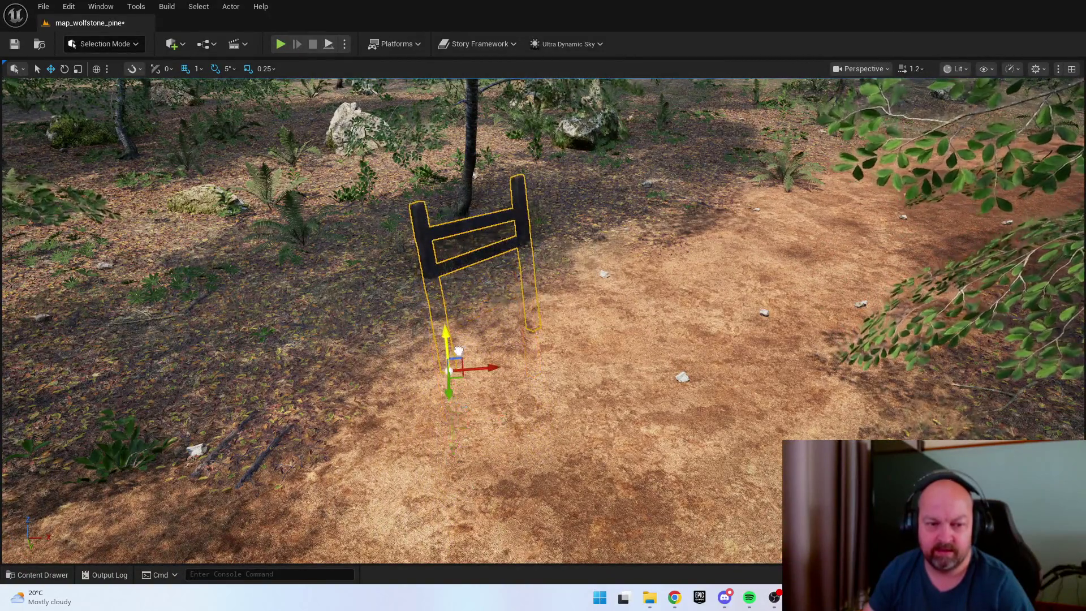
Alt-drag a copy of the fence alongside the first and nudge it into line at a shared post
{"action": "left_click_drag", "start_coordinate": [458, 347], "coordinate": [509, 317]}
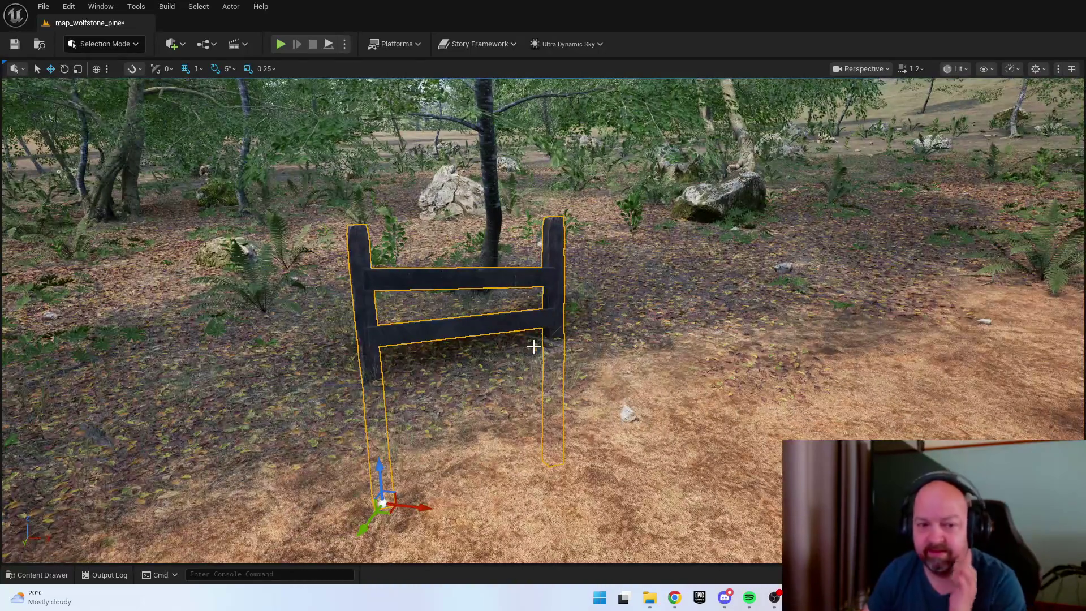
{"action": "left_click_drag", "start_coordinate": [534, 348], "coordinate": [565, 346]}
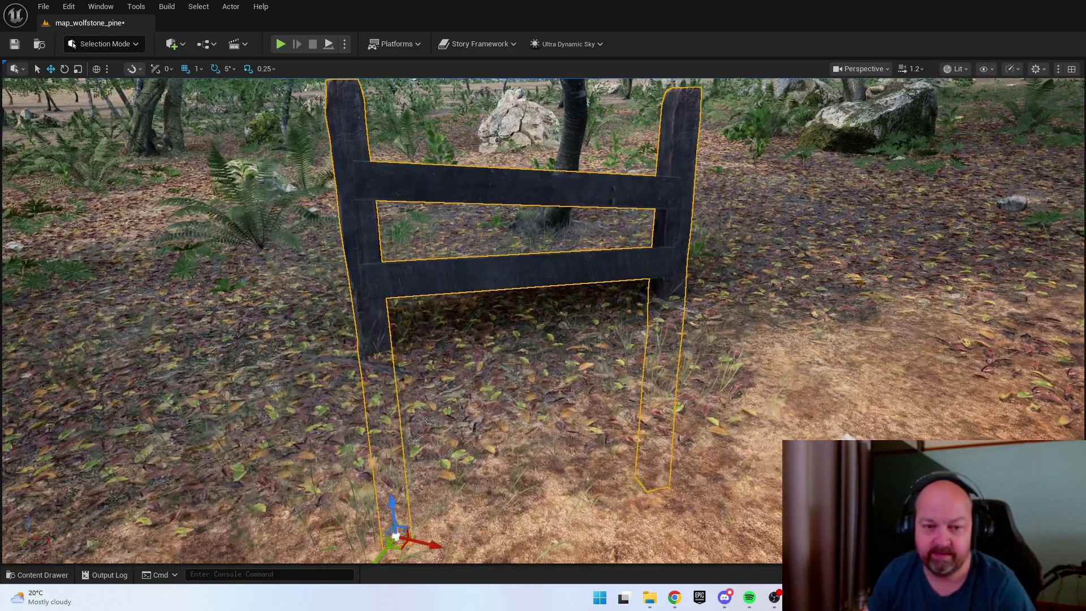
{"action": "left_click_drag", "start_coordinate": [405, 481], "coordinate": [438, 547]}
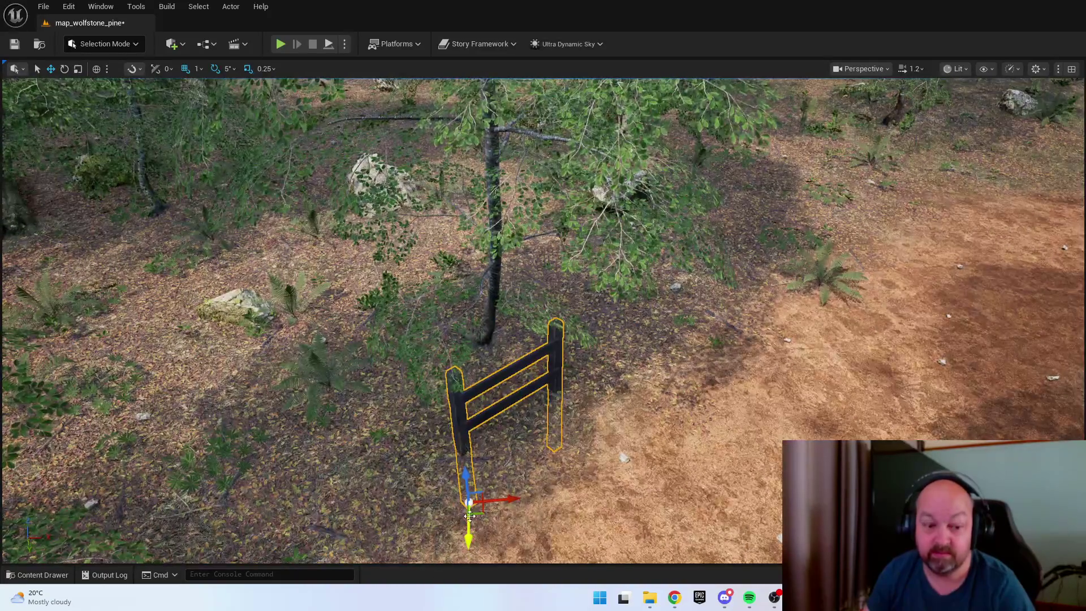
{"action": "mouse_move", "coordinate": [481, 511]}
{"action": "left_mouse_down"}
{"action": "mouse_move", "coordinate": [492, 523]}
{"action": "mouse_move", "coordinate": [515, 501]}
{"action": "mouse_move", "coordinate": [568, 499]}
{"action": "left_mouse_up"}
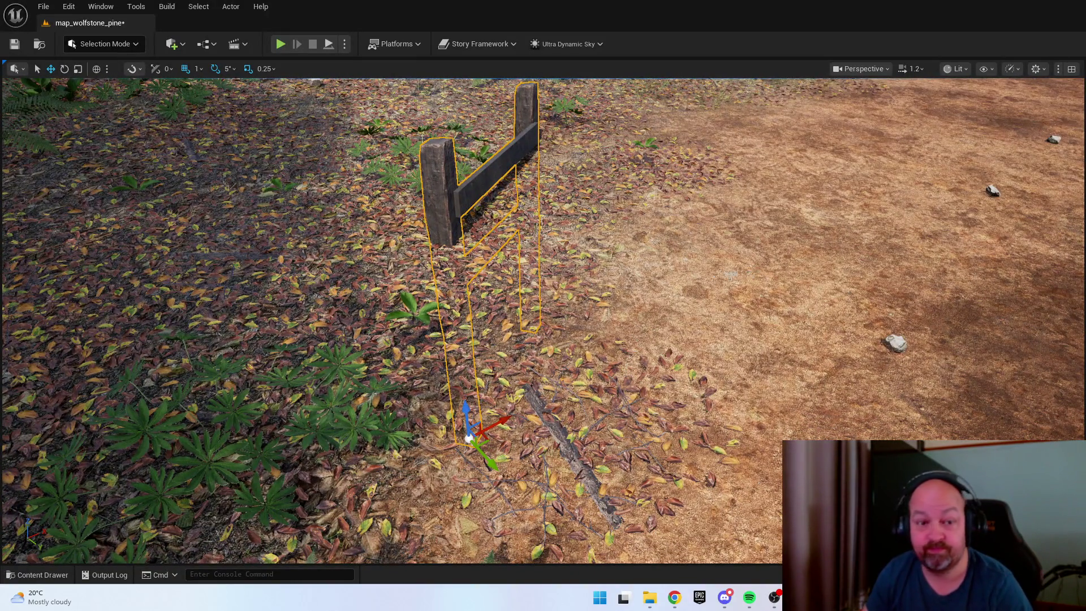
{"action": "left_click_drag", "start_coordinate": [743, 272], "coordinate": [726, 270]}
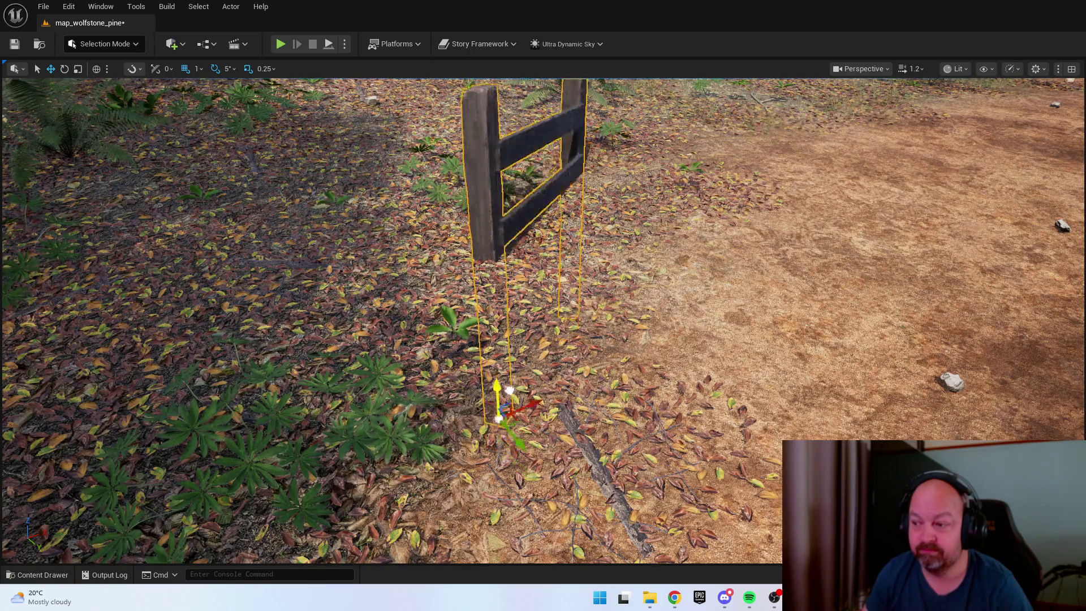
{"action": "left_click_drag", "start_coordinate": [896, 320], "coordinate": [896, 320]}
{"action": "mouse_move", "coordinate": [364, 460]}
{"action": "left_mouse_down"}
{"action": "mouse_move", "coordinate": [497, 376]}
{"action": "mouse_move", "coordinate": [587, 375]}
{"action": "mouse_move", "coordinate": [673, 414]}
{"action": "mouse_move", "coordinate": [591, 419]}
{"action": "left_mouse_up"}
{"action": "key", "text": "e"}
{"action": "key", "text": "w"}
{"action": "left_click_drag", "start_coordinate": [562, 517], "coordinate": [572, 526]}
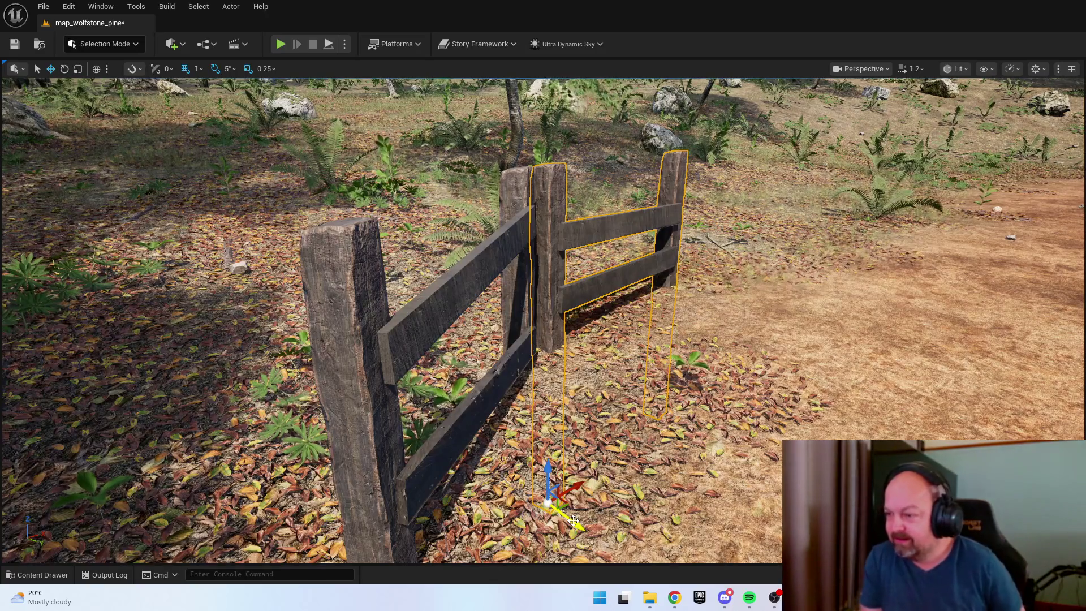
Alt-drag a fence copy across the clearing toward the cabin and rotate it to run along the path
{"action": "scroll", "coordinate": [573, 520], "scroll_direction": "down", "scroll_amount": 3}
{"action": "left_click_drag", "start_coordinate": [573, 520], "coordinate": [574, 396]}
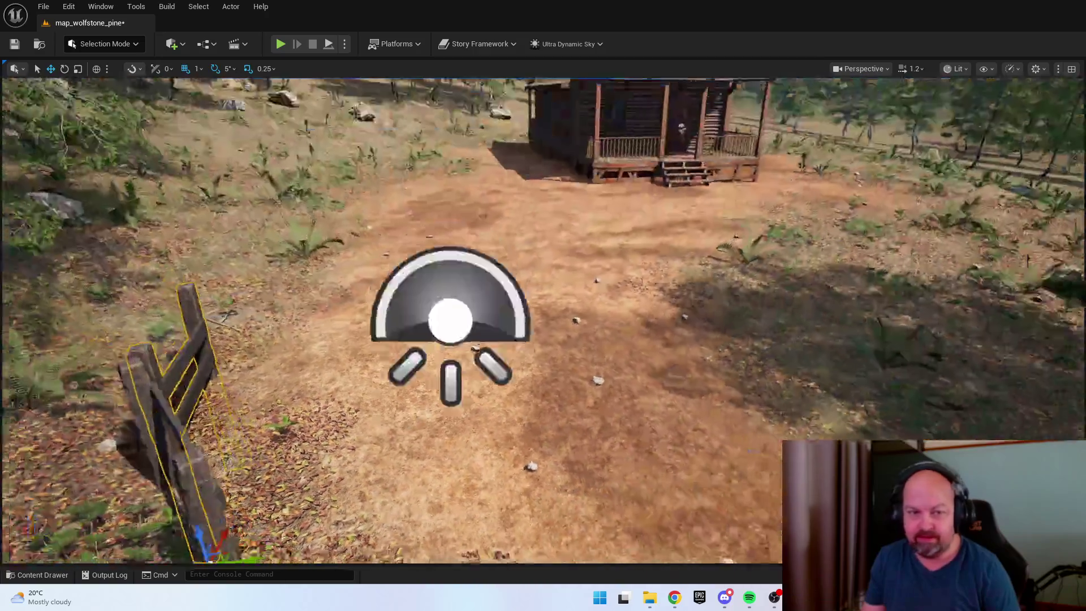
{"action": "scroll", "coordinate": [335, 463], "scroll_direction": "up", "scroll_amount": 3}
{"action": "left_click_drag", "start_coordinate": [335, 463], "coordinate": [783, 308]}
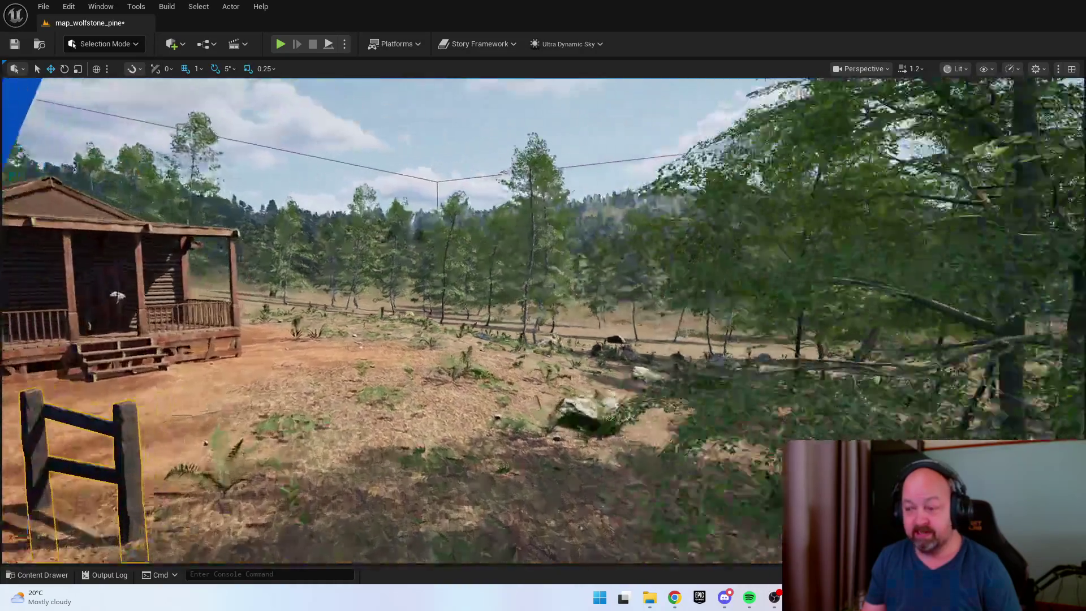
{"action": "key", "text": "f"}
{"action": "key", "text": "e"}
{"action": "left_click_drag", "start_coordinate": [458, 387], "coordinate": [562, 455]}
{"action": "key", "text": "f"}
{"action": "key", "text": "w"}
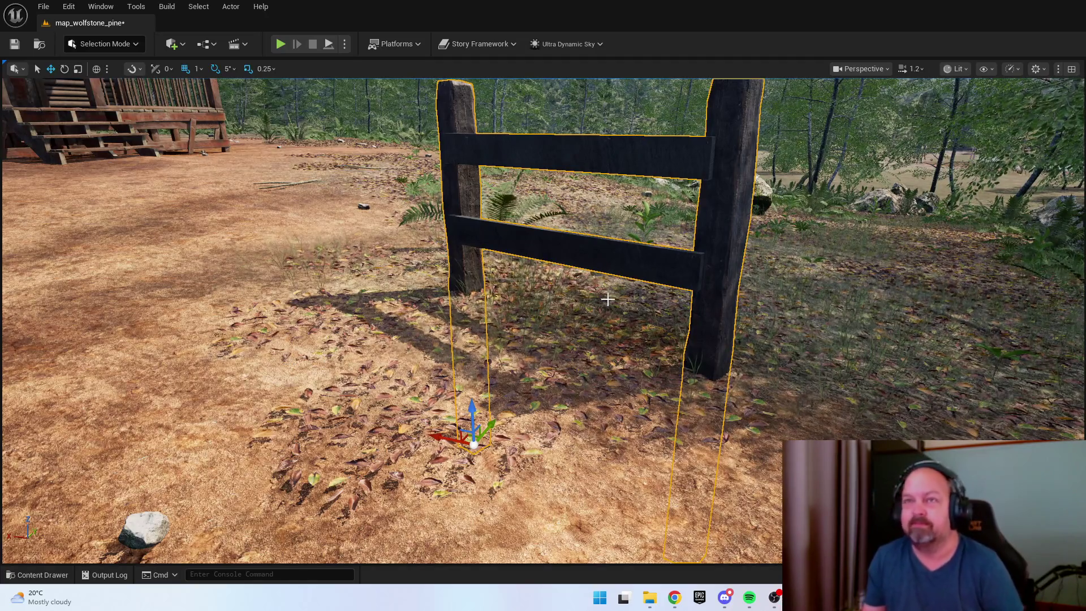
{"action": "left_click_drag", "start_coordinate": [471, 441], "coordinate": [905, 464]}
{"action": "key", "text": "f"}
{"action": "scroll", "coordinate": [473, 409], "scroll_direction": "up", "scroll_amount": 3}
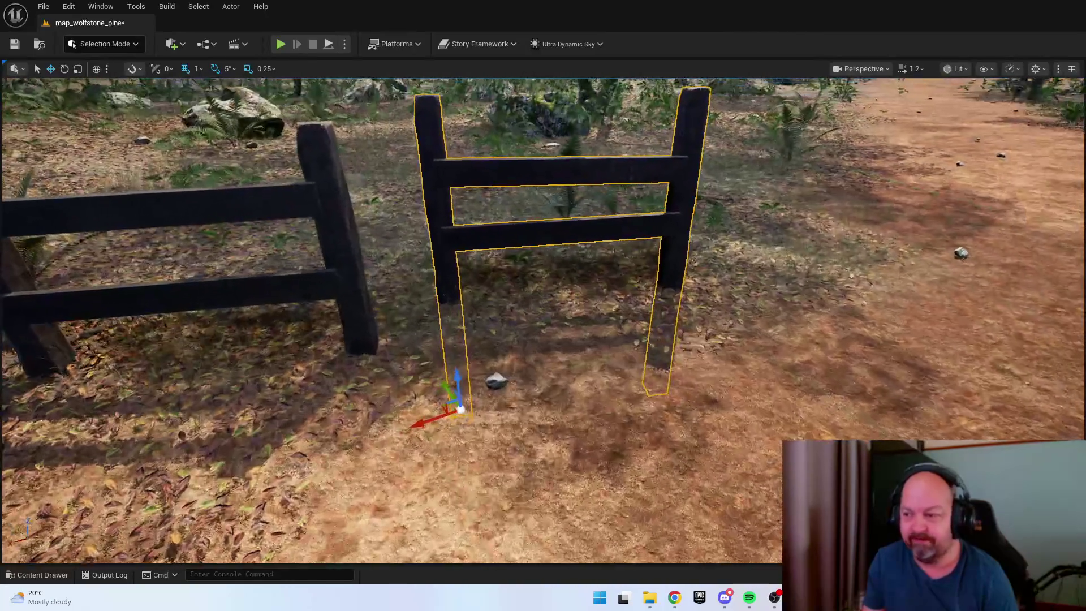
{"action": "left_click_drag", "start_coordinate": [452, 412], "coordinate": [421, 436]}
{"action": "key", "text": "e"}
{"action": "left_click_drag", "start_coordinate": [429, 500], "coordinate": [408, 499]}
{"action": "left_click_drag", "start_coordinate": [374, 477], "coordinate": [396, 492]}
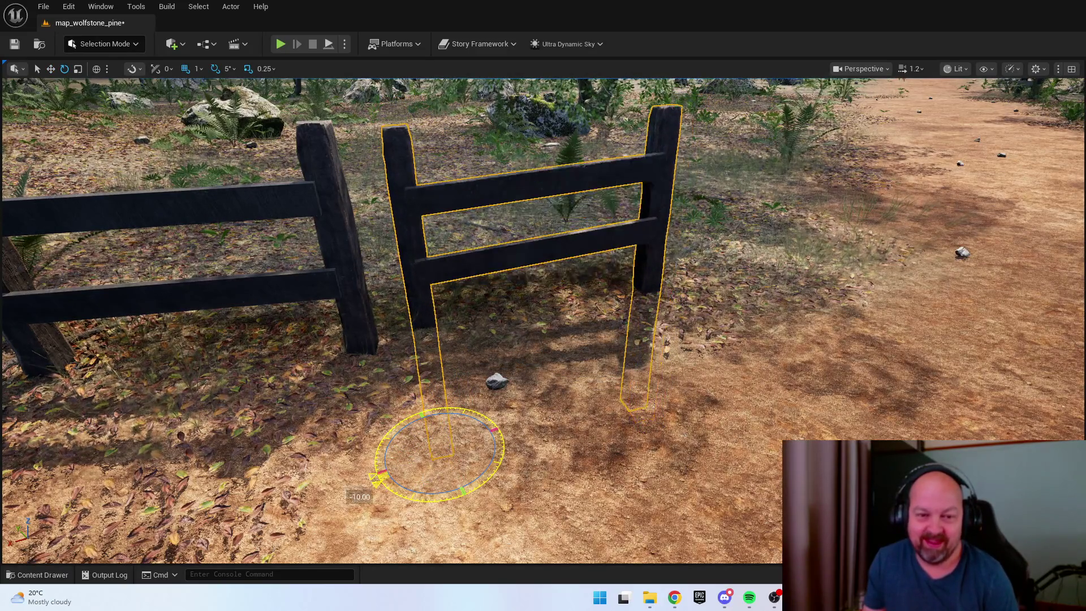
{"action": "key", "text": "w"}
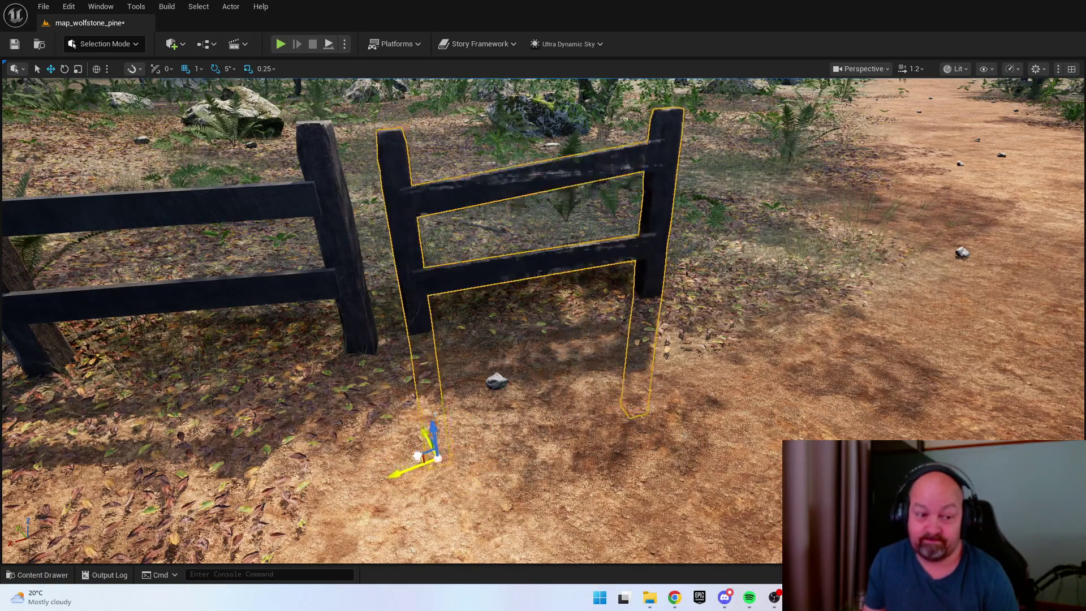
{"action": "left_click_drag", "start_coordinate": [419, 446], "coordinate": [376, 418]}
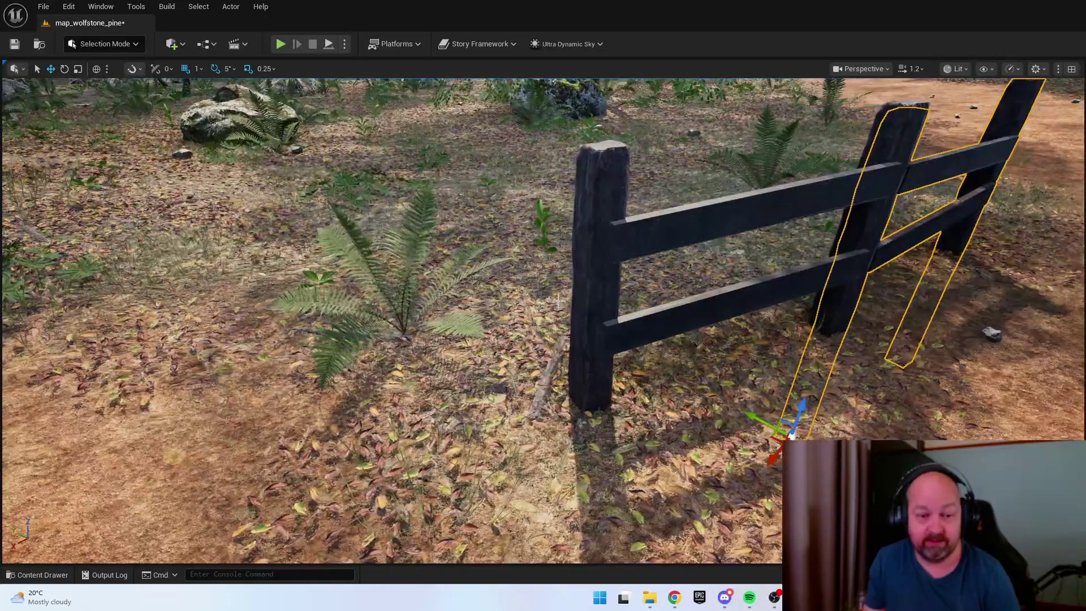
{"action": "left_click_drag", "start_coordinate": [596, 337], "coordinate": [554, 339]}
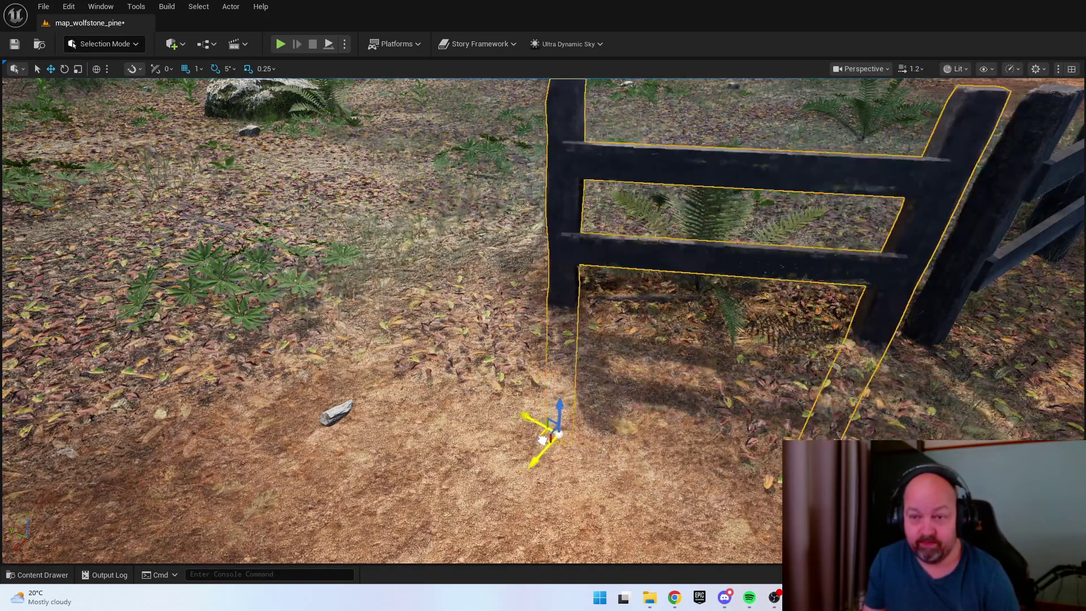
{"action": "mouse_move", "coordinate": [641, 360]}
{"action": "left_mouse_down"}
{"action": "mouse_move", "coordinate": [641, 390]}
{"action": "mouse_move", "coordinate": [616, 399]}
{"action": "mouse_move", "coordinate": [656, 395]}
{"action": "left_mouse_up"}
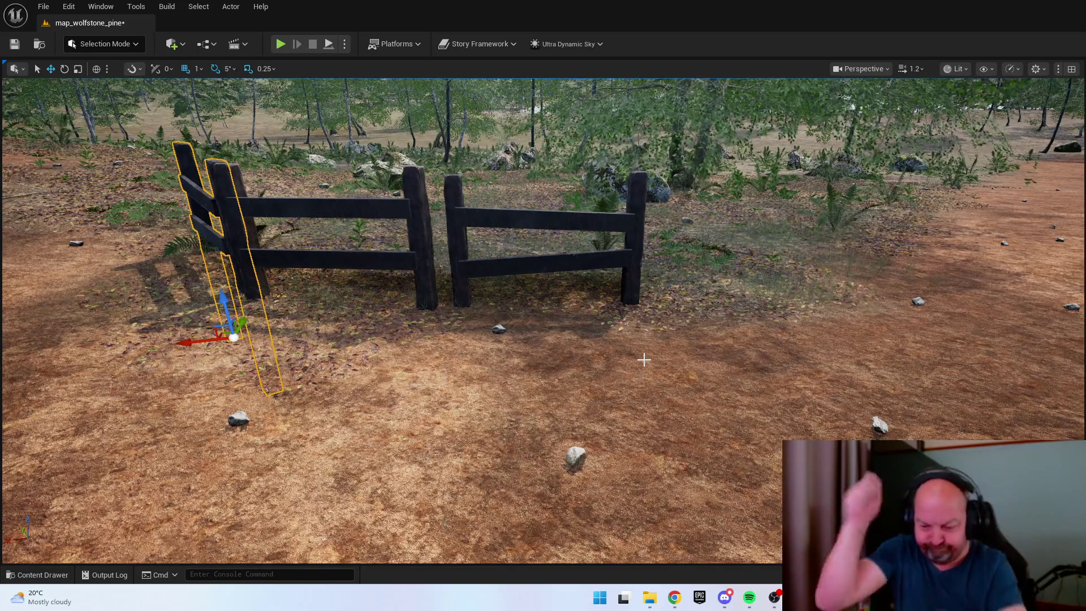
{"action": "mouse_move", "coordinate": [484, 285]}
{"action": "left_mouse_down"}
{"action": "mouse_move", "coordinate": [452, 300]}
{"action": "mouse_move", "coordinate": [462, 373]}
{"action": "mouse_move", "coordinate": [438, 419]}
{"action": "left_mouse_up"}
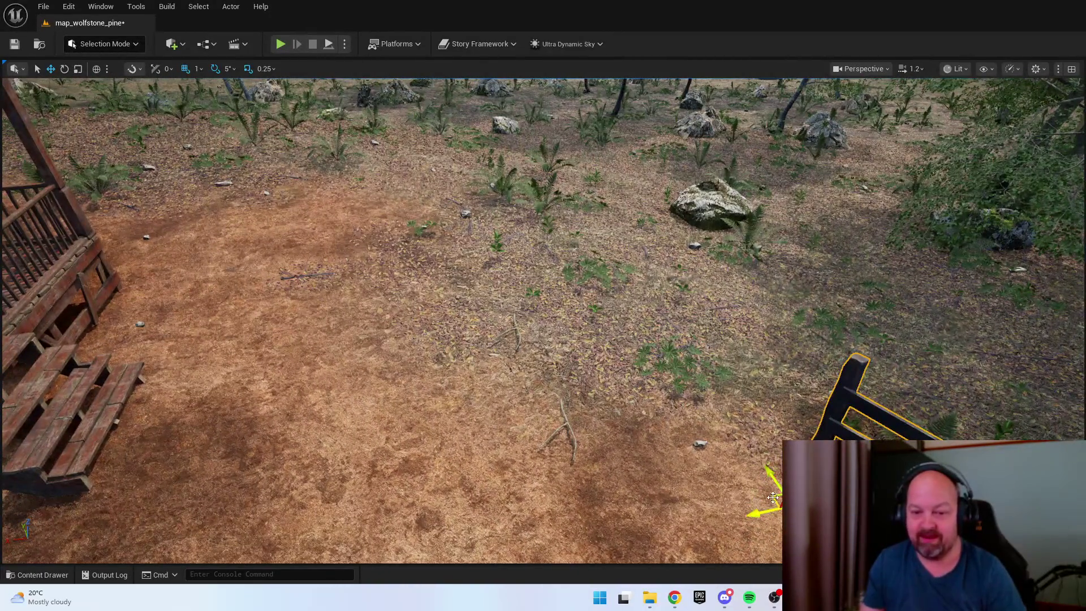
{"action": "left_click_drag", "start_coordinate": [775, 497], "coordinate": [776, 499]}
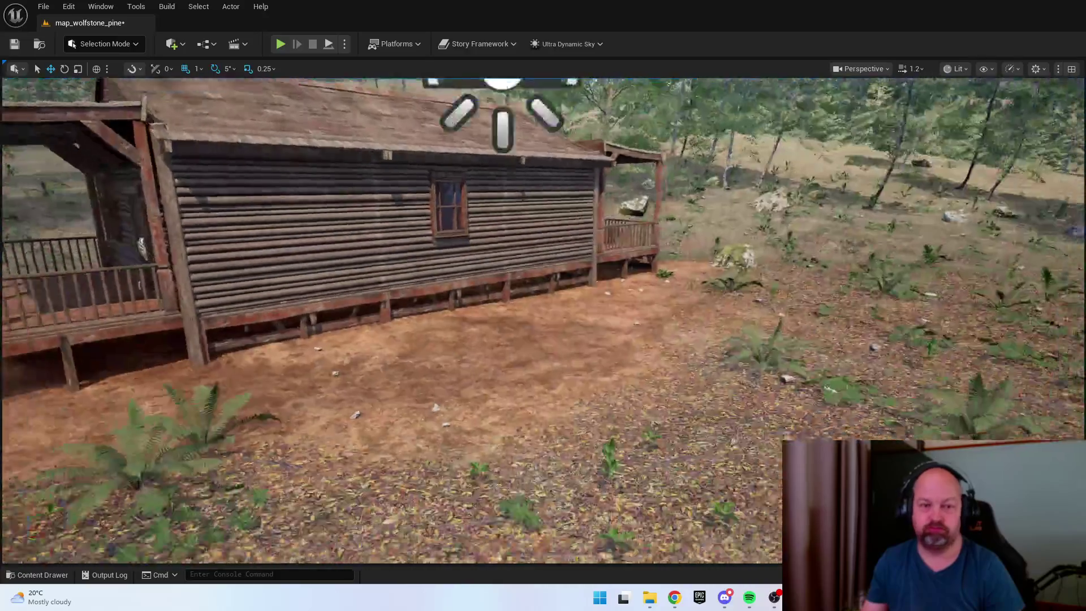
{"action": "key", "text": "w"}
{"action": "key", "text": "s"}
{"action": "key", "text": "w"}
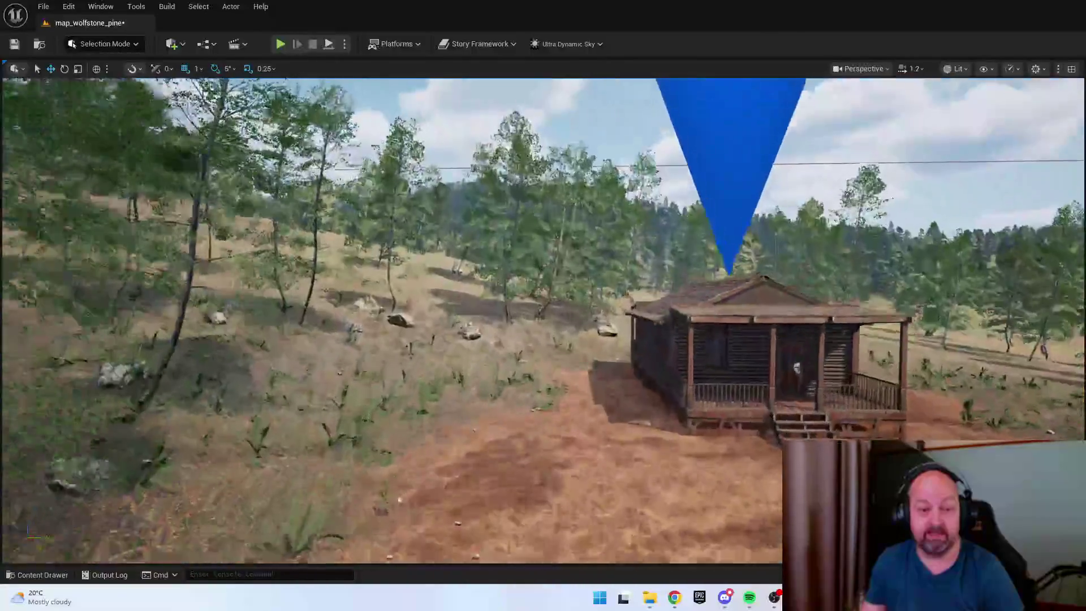
{"action": "key", "text": "w"}
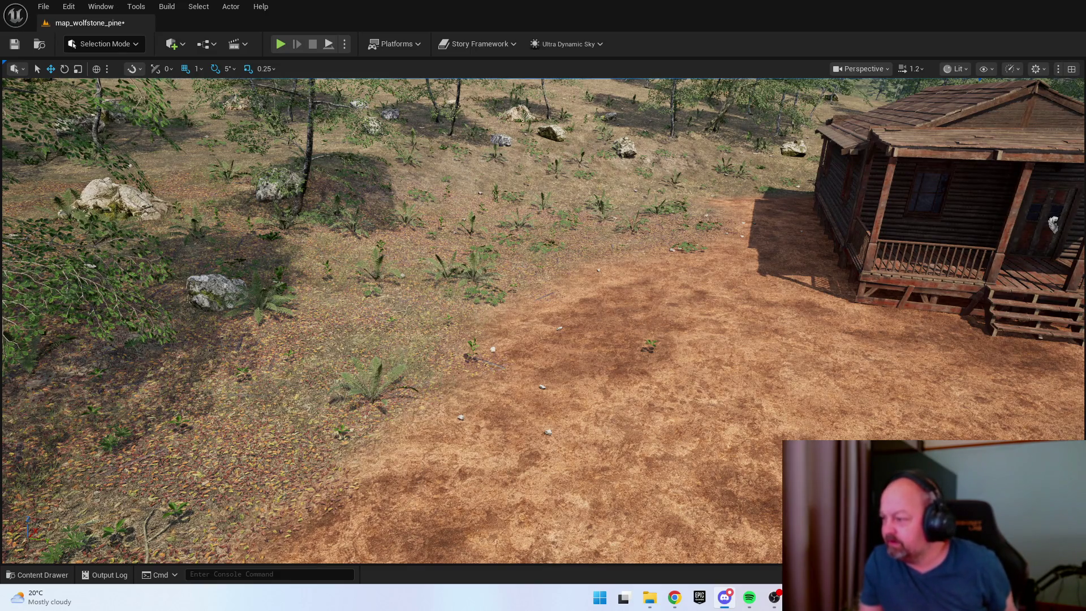
{"action": "key", "text": "Up"}
{"action": "key", "text": "Right"}
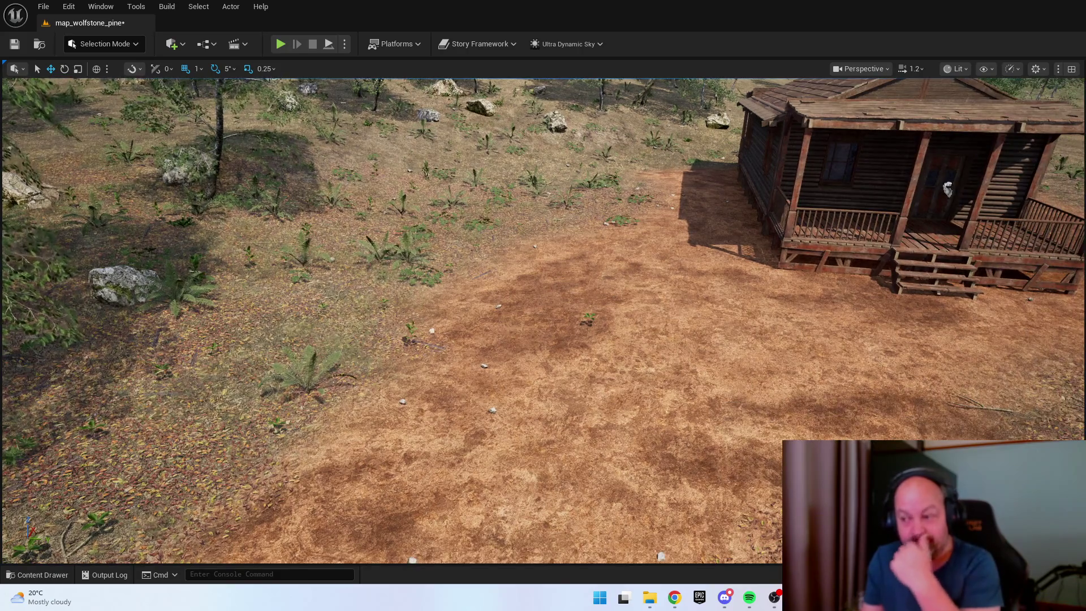
{"action": "key", "text": "Right"}
{"action": "key", "text": "Down"}
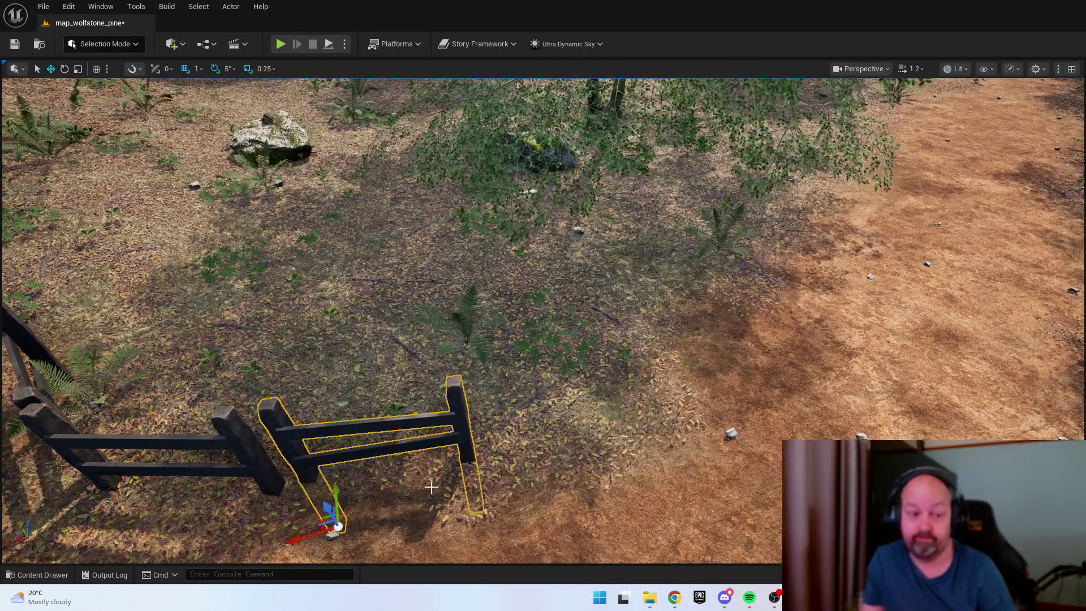
Place a fence copy further along the path and orbit to view it front-on
{"action": "mouse_move", "coordinate": [337, 525]}
{"action": "left_mouse_down", "text": "alt"}
{"action": "mouse_move", "coordinate": [577, 327]}
{"action": "mouse_move", "coordinate": [652, 314]}
{"action": "left_mouse_up", "text": "alt"}
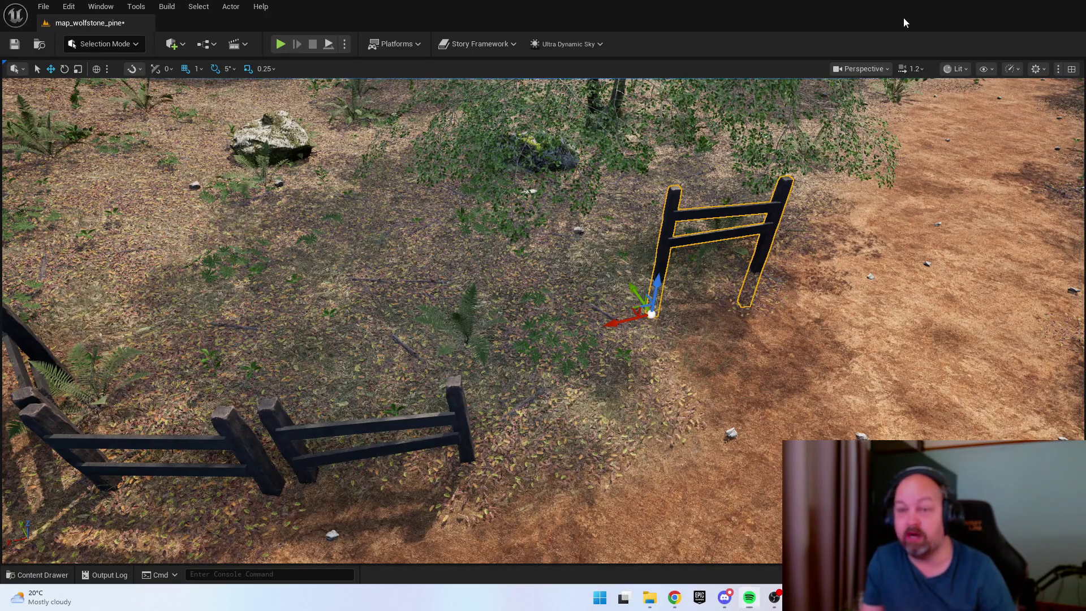
{"action": "key", "text": "f"}
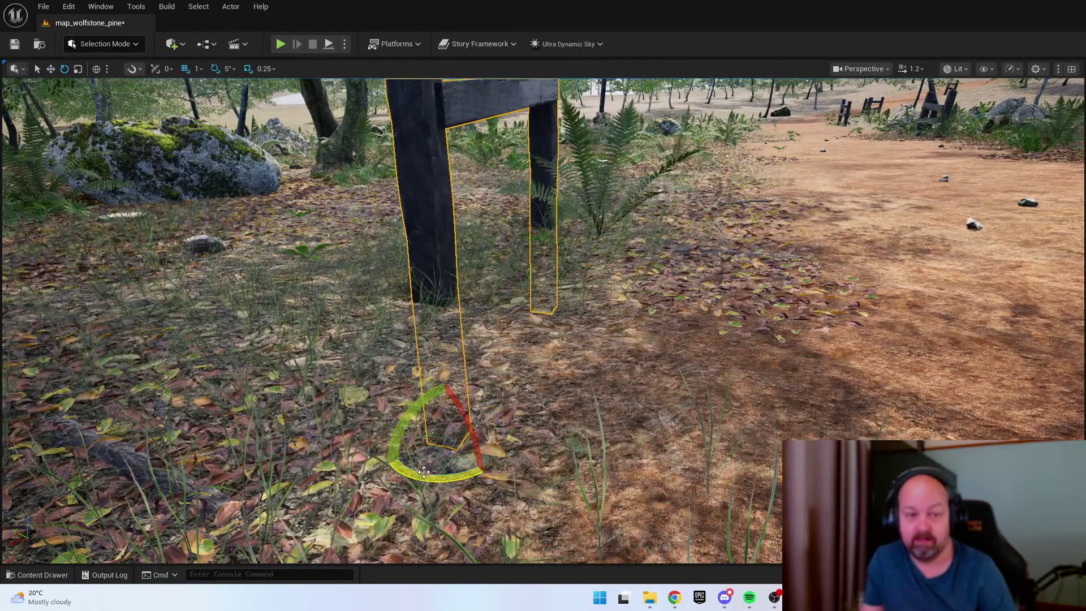
{"action": "left_click_drag", "start_coordinate": [564, 419], "coordinate": [520, 423]}
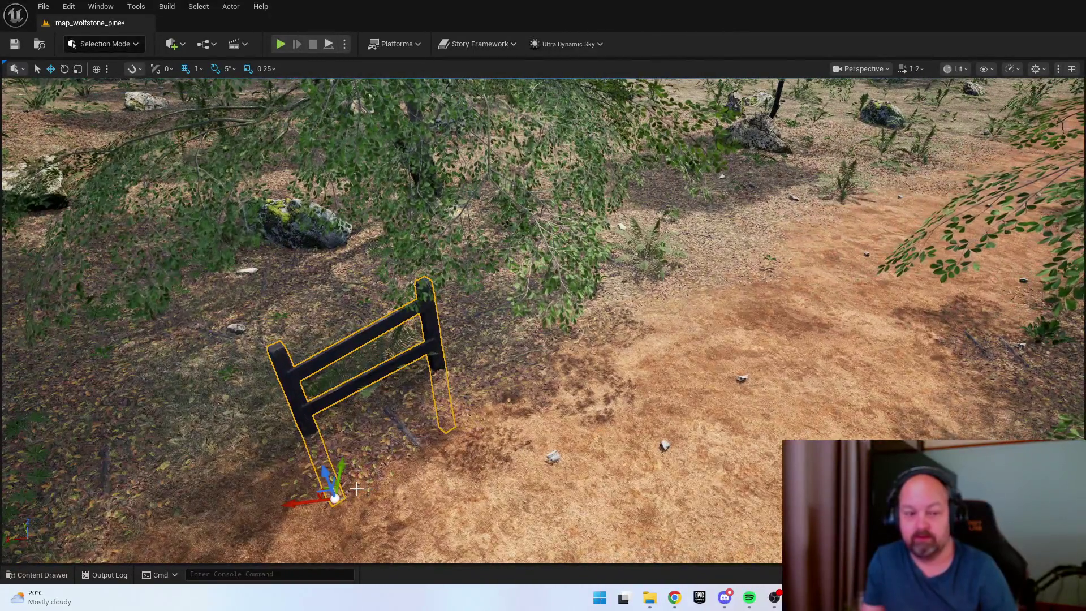
{"action": "left_click_drag", "start_coordinate": [356, 487], "coordinate": [351, 487]}
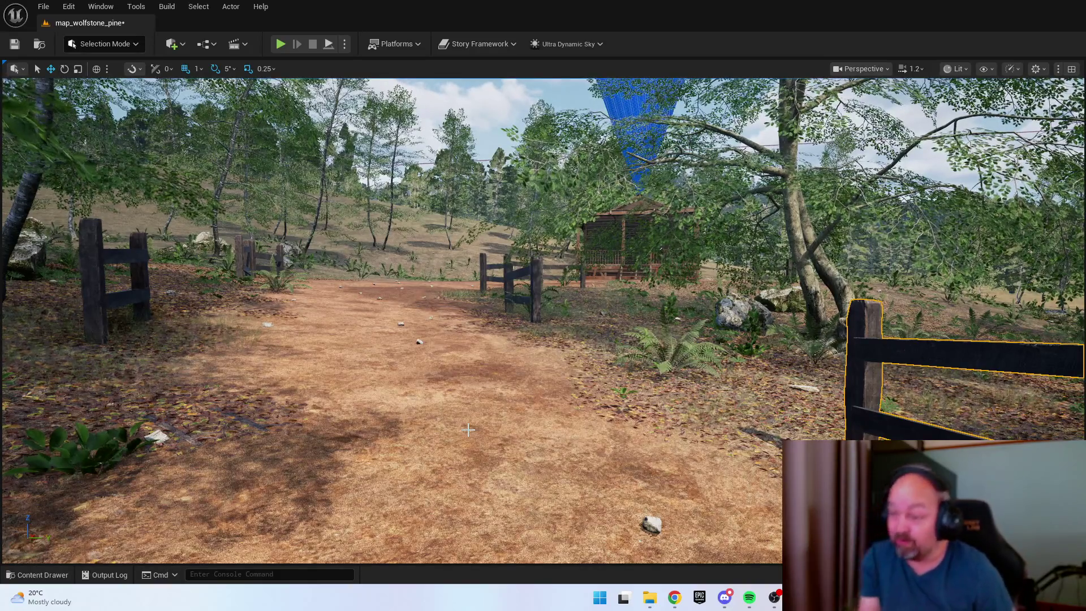
{"action": "key", "text": "f"}
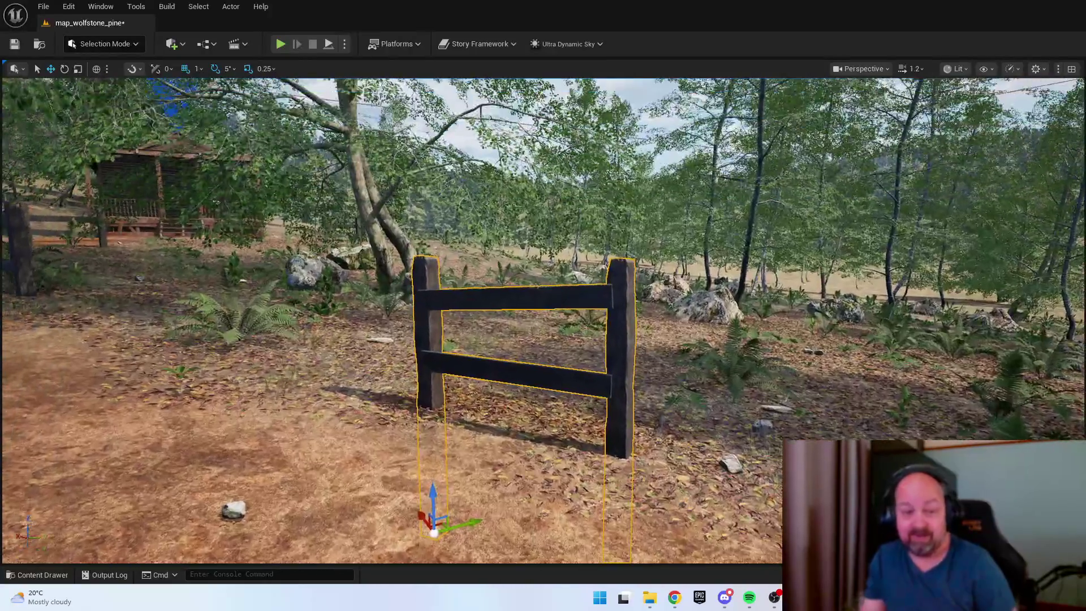
{"action": "scroll", "coordinate": [258, 361], "scroll_direction": "down", "scroll_amount": 3}
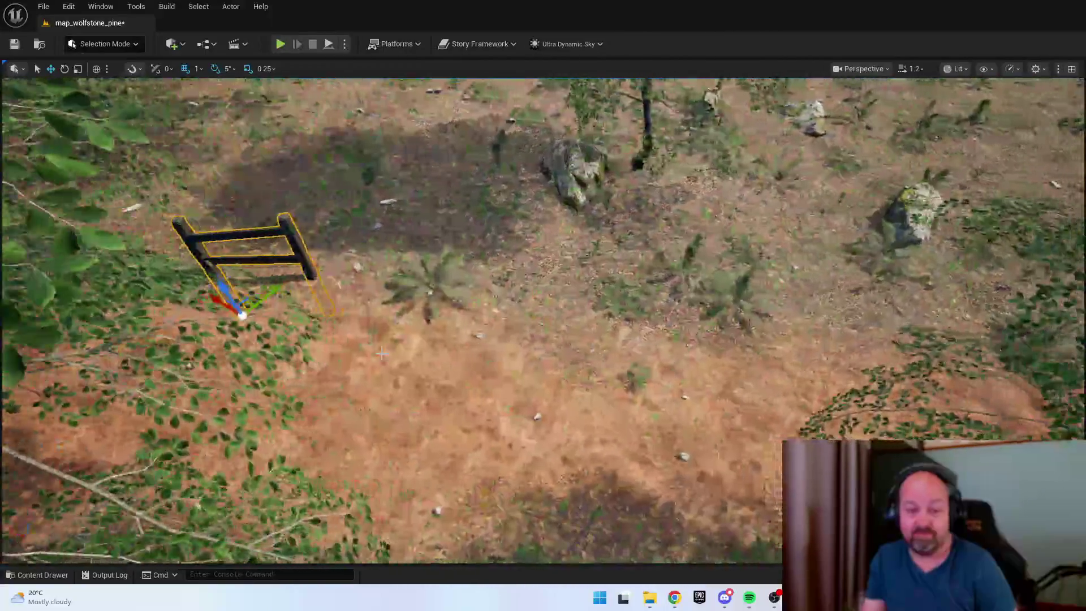
Place another fence copy across the path and orbit to check its placement
{"action": "left_click_drag", "start_coordinate": [244, 307], "coordinate": [716, 341], "text": "alt"}
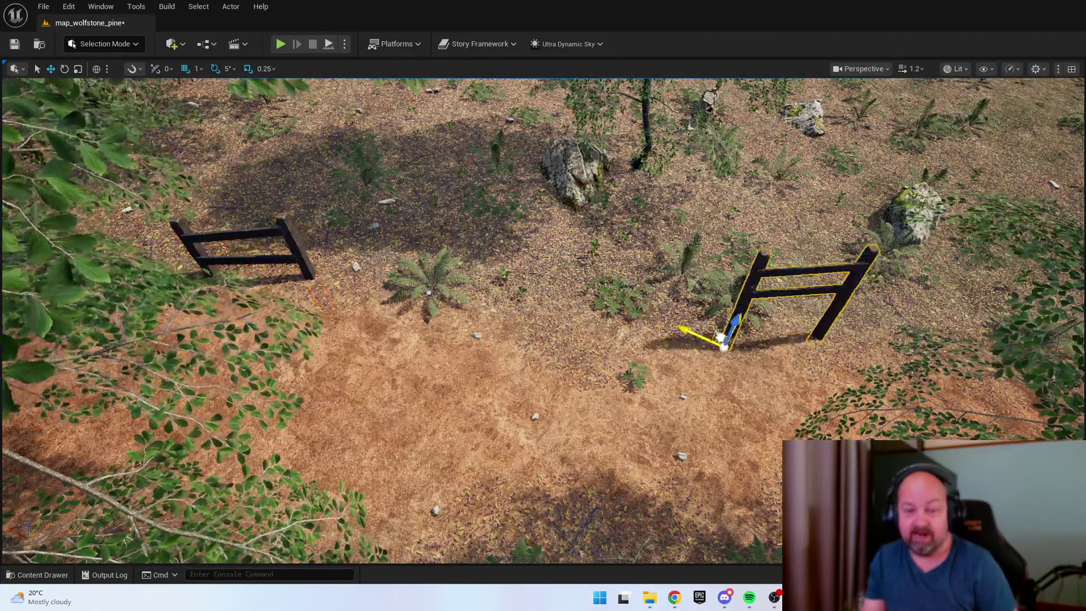
{"action": "key", "text": "f"}
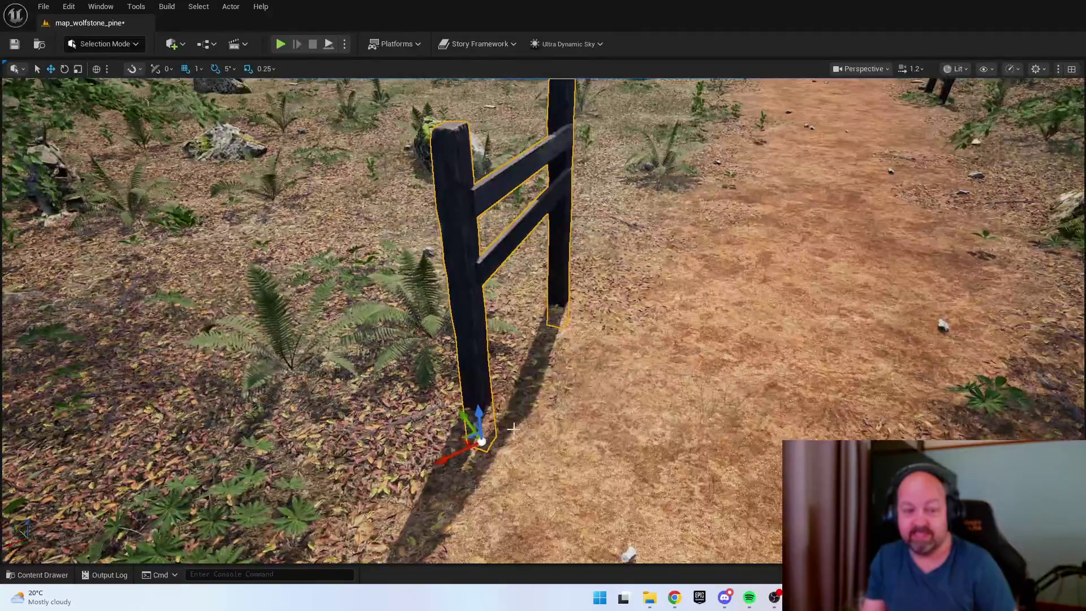
{"action": "mouse_move", "coordinate": [490, 470]}
{"action": "left_mouse_down", "text": "alt"}
{"action": "mouse_move", "coordinate": [384, 467]}
{"action": "mouse_move", "coordinate": [441, 460]}
{"action": "mouse_move", "coordinate": [608, 405]}
{"action": "left_mouse_up", "text": "alt"}
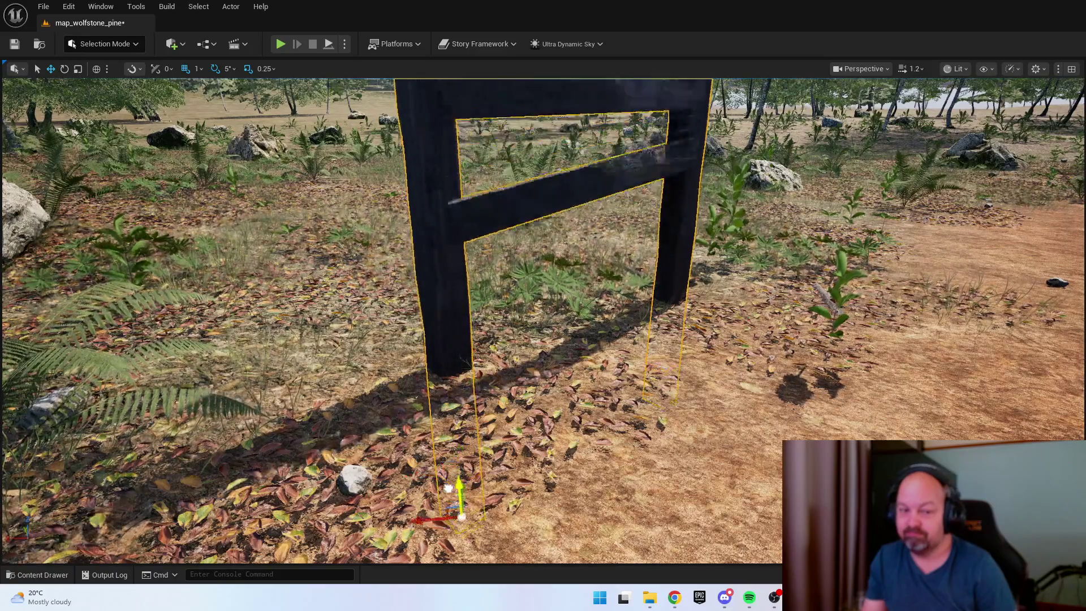
Alt-drag the fence's Y arrow to add a copy extending the run to the left
{"action": "left_click_drag", "start_coordinate": [468, 500], "coordinate": [576, 393], "text": "alt"}
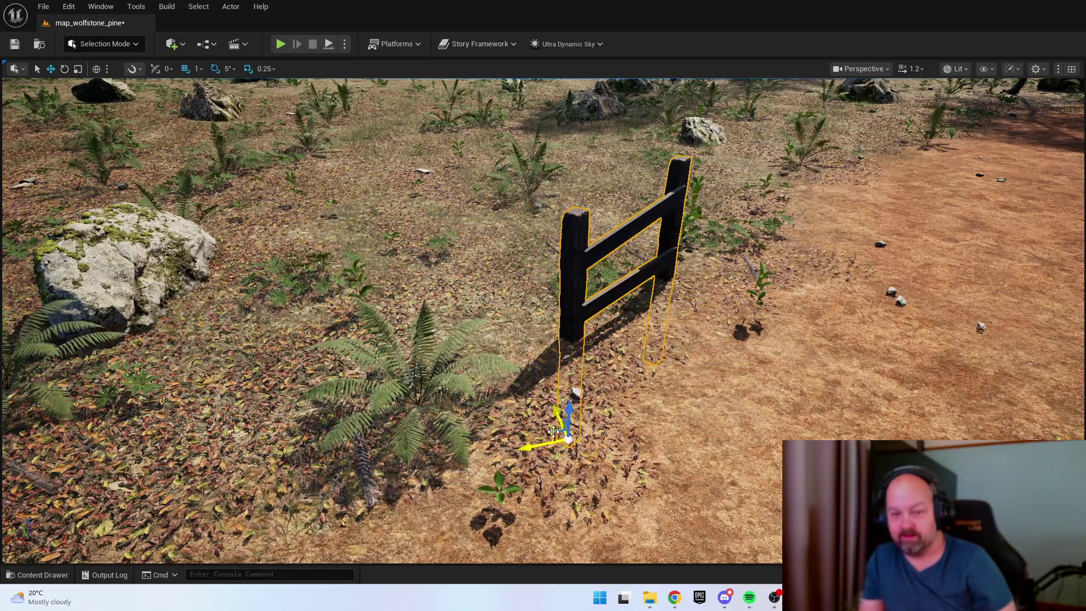
{"action": "mouse_move", "coordinate": [554, 431]}
{"action": "left_mouse_down"}
{"action": "mouse_move", "coordinate": [600, 403]}
{"action": "mouse_move", "coordinate": [542, 443]}
{"action": "left_mouse_up"}
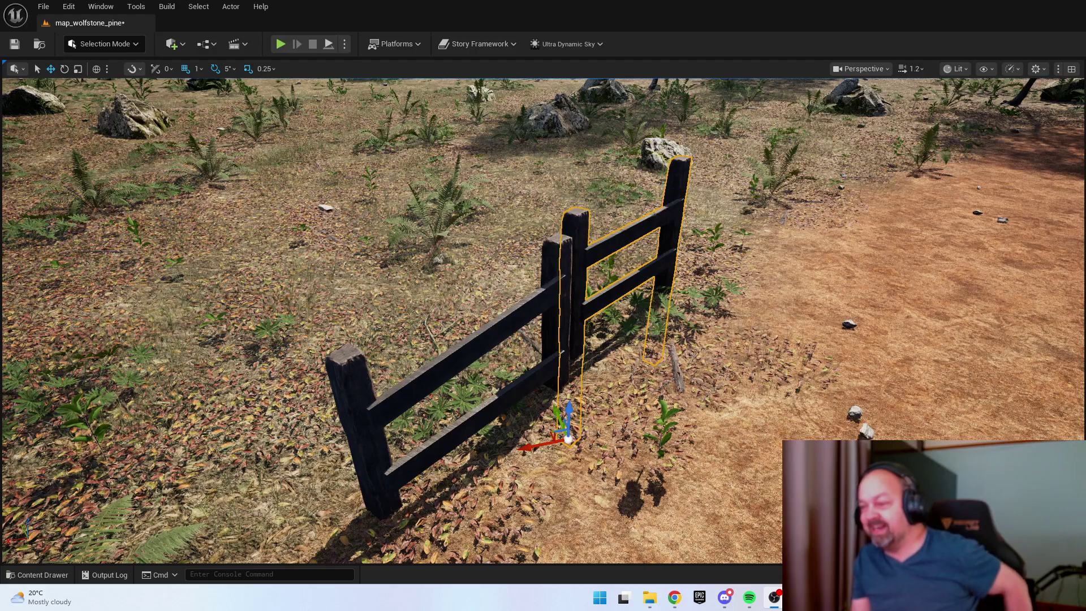
Slide the fence further back along the path edge and rotate it about 20°
{"action": "scroll", "coordinate": [543, 319], "scroll_direction": "down", "scroll_amount": 2}
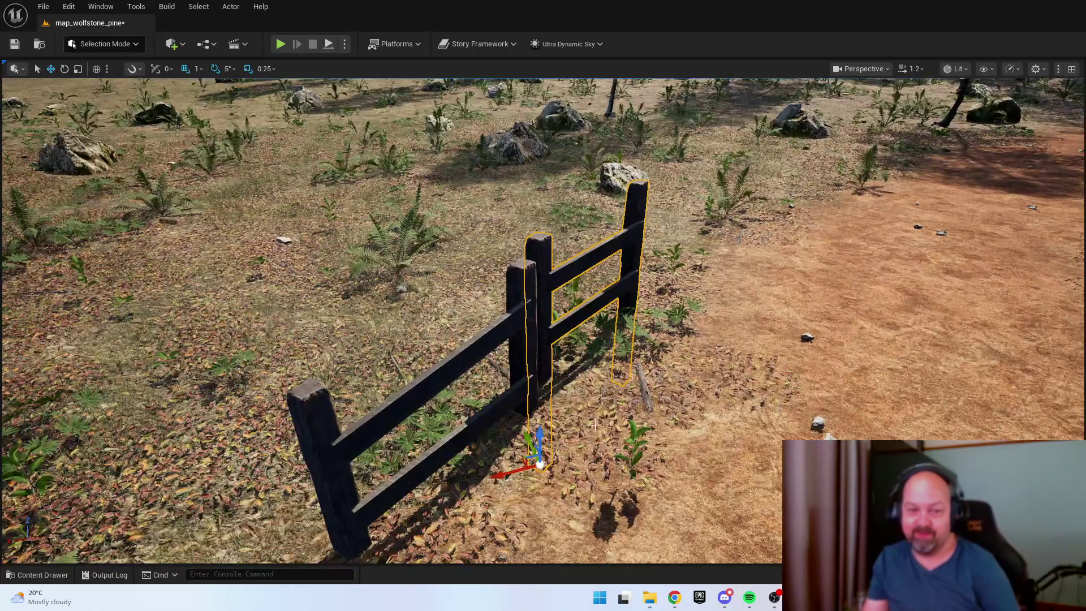
{"action": "mouse_move", "coordinate": [524, 459]}
{"action": "left_mouse_down"}
{"action": "mouse_move", "coordinate": [557, 368]}
{"action": "mouse_move", "coordinate": [654, 302]}
{"action": "left_mouse_up"}
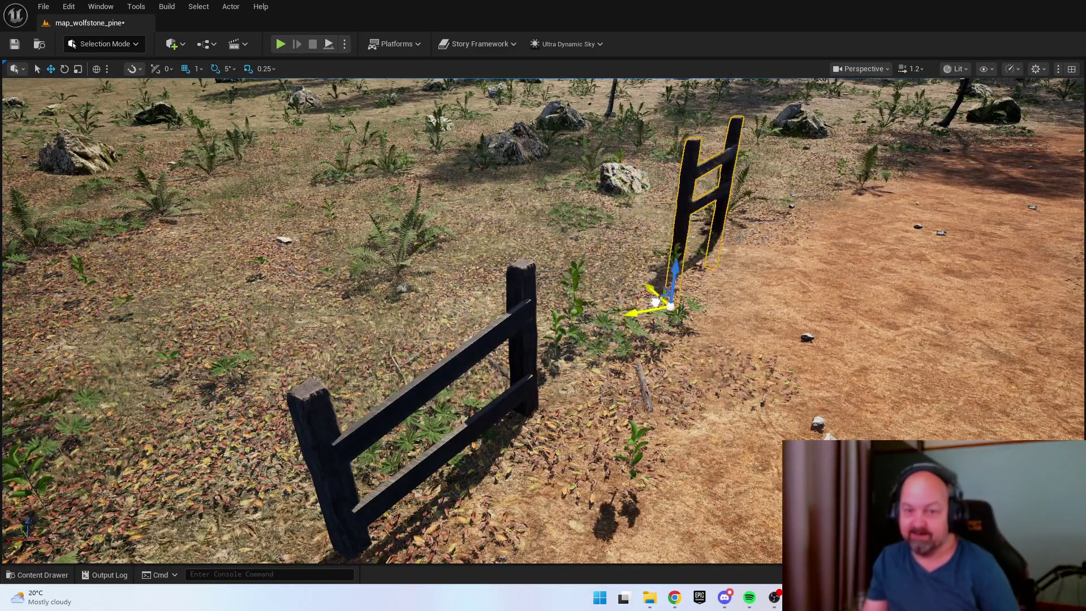
{"action": "scroll", "coordinate": [654, 303], "scroll_direction": "up", "scroll_amount": 10}
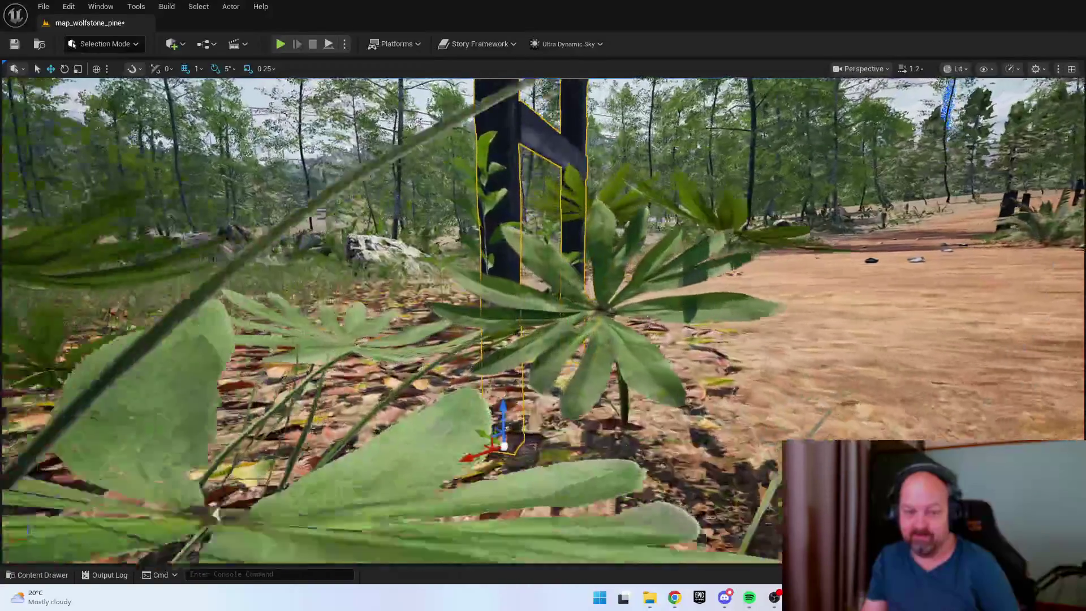
{"action": "scroll", "coordinate": [583, 363], "scroll_direction": "up", "scroll_amount": 6}
{"action": "scroll", "coordinate": [543, 320], "scroll_direction": "down", "scroll_amount": 15}
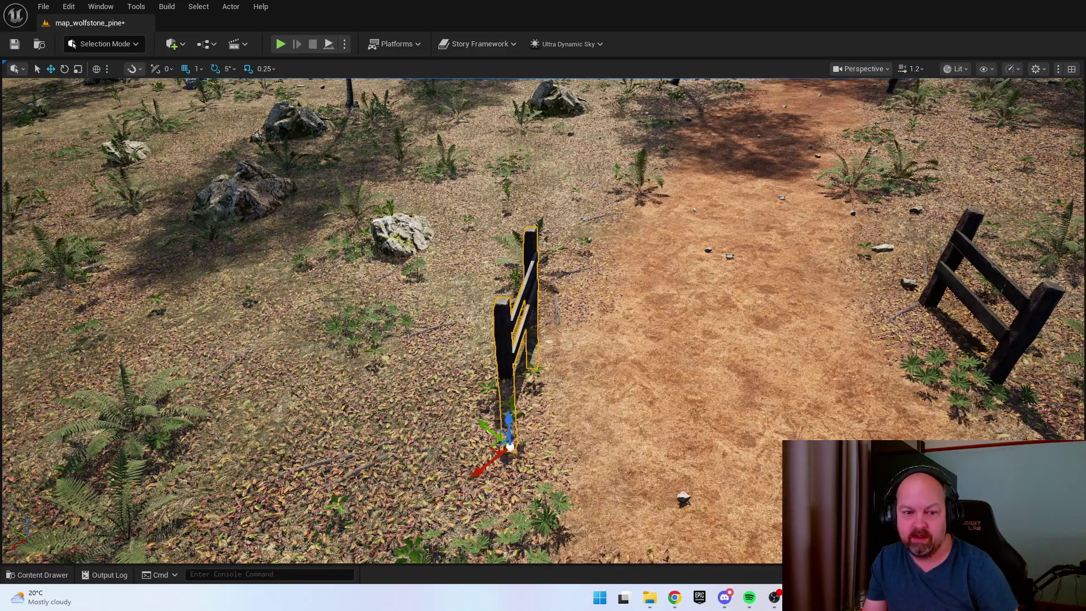
{"action": "mouse_move", "coordinate": [498, 442]}
{"action": "left_mouse_down"}
{"action": "mouse_move", "coordinate": [505, 457]}
{"action": "mouse_move", "coordinate": [470, 454]}
{"action": "mouse_move", "coordinate": [400, 420]}
{"action": "left_mouse_up"}
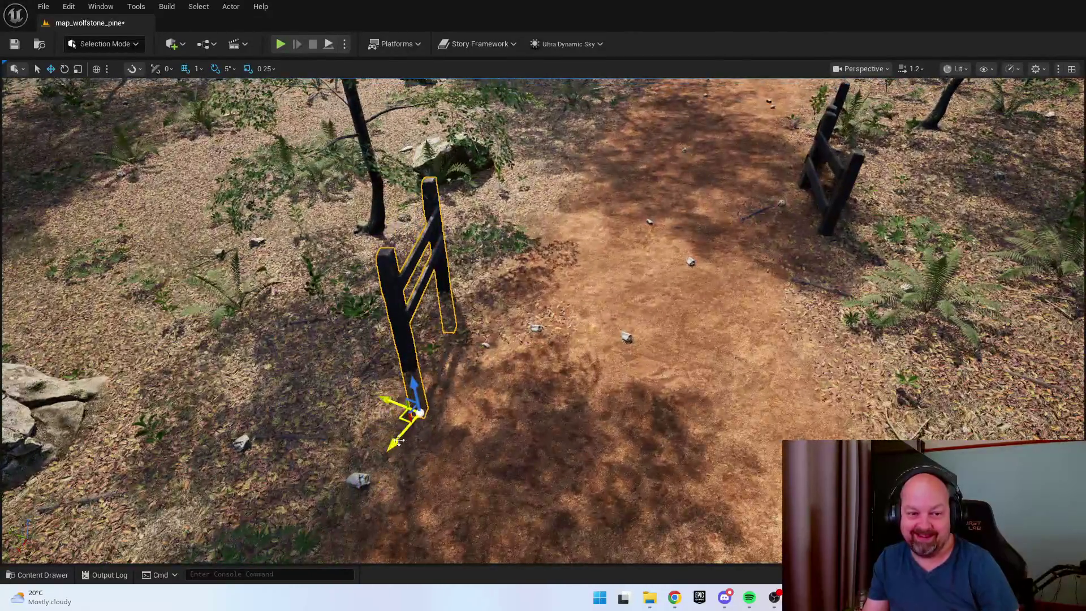
{"action": "key", "text": "e"}
{"action": "left_click_drag", "start_coordinate": [377, 459], "coordinate": [359, 455]}
{"action": "key", "text": "w"}
{"action": "left_click_drag", "start_coordinate": [523, 396], "coordinate": [522, 493]}
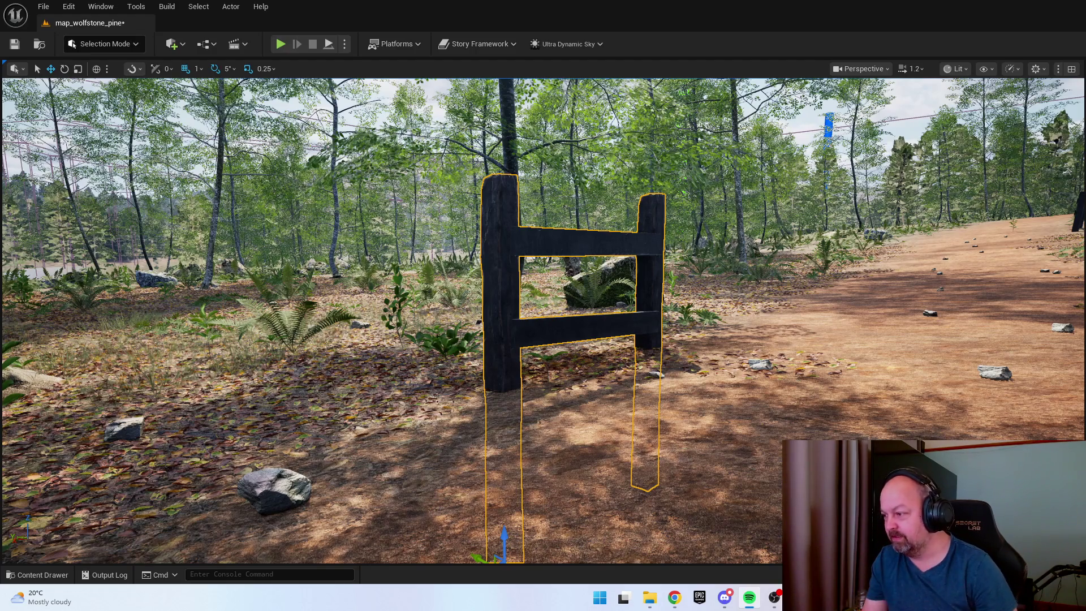
Tilt the left-edge fence to suit the uneven ground and raise it slightly along Z
{"action": "key", "text": "alt+Tab"}
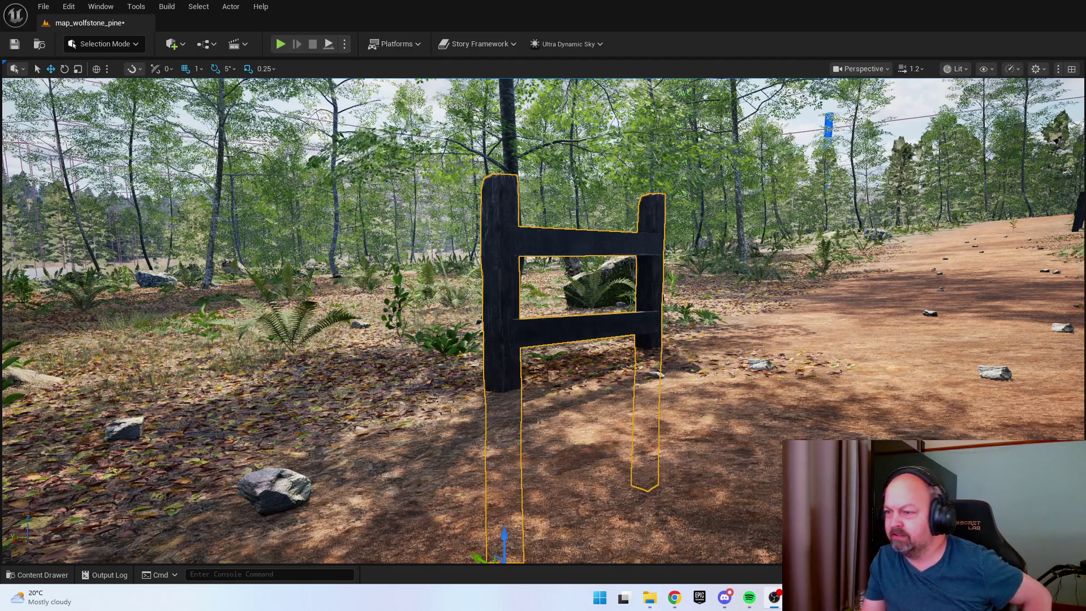
{"action": "key", "text": "f"}
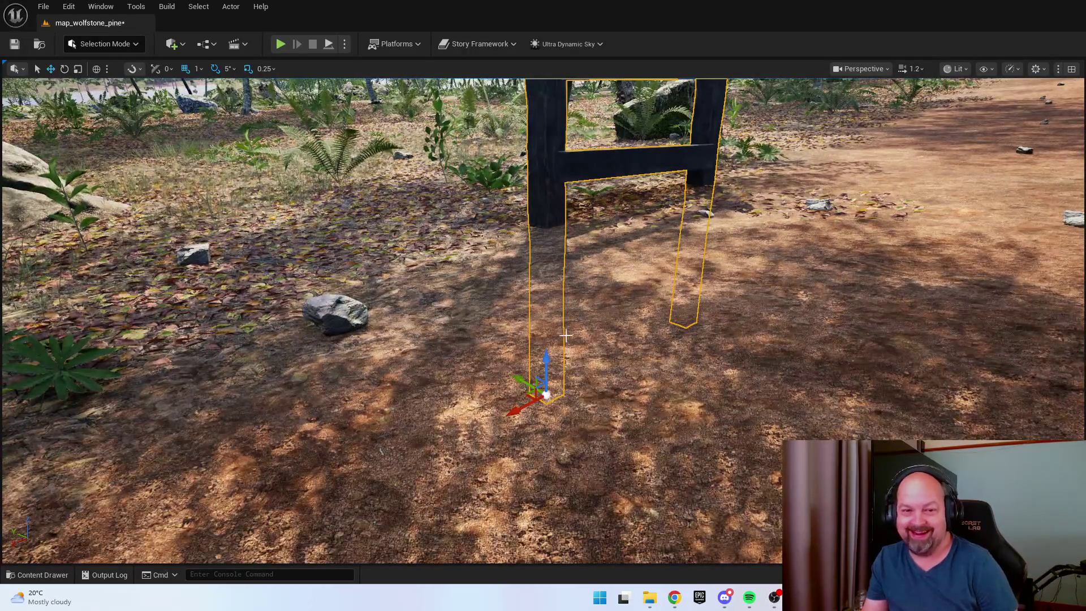
{"action": "left_click_drag", "start_coordinate": [486, 480], "coordinate": [487, 396]}
{"action": "key", "text": "f"}
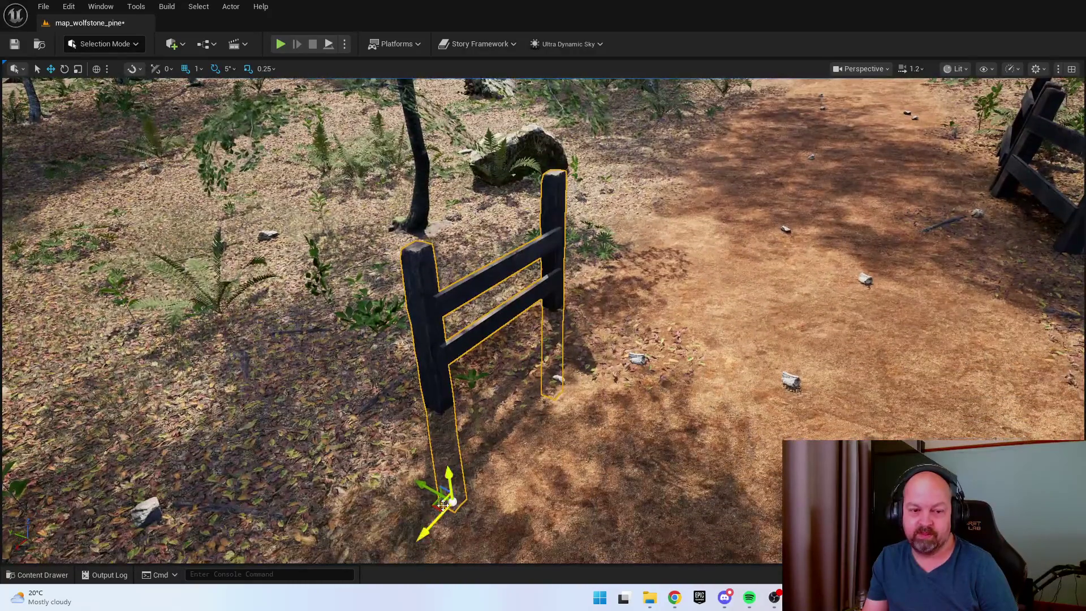
{"action": "scroll", "coordinate": [450, 500], "scroll_direction": "up", "scroll_amount": 2}
{"action": "left_click_drag", "start_coordinate": [451, 499], "coordinate": [373, 497]}
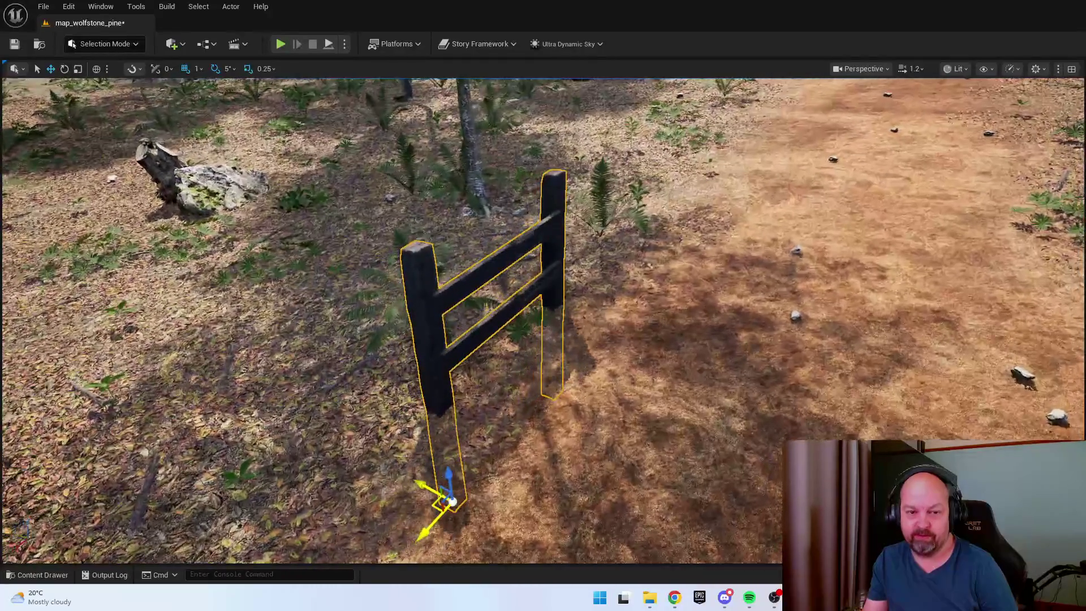
{"action": "mouse_move", "coordinate": [441, 493]}
{"action": "left_mouse_down"}
{"action": "mouse_move", "coordinate": [455, 500]}
{"action": "mouse_move", "coordinate": [563, 458]}
{"action": "mouse_move", "coordinate": [611, 457]}
{"action": "left_mouse_up"}
{"action": "key", "text": "e"}
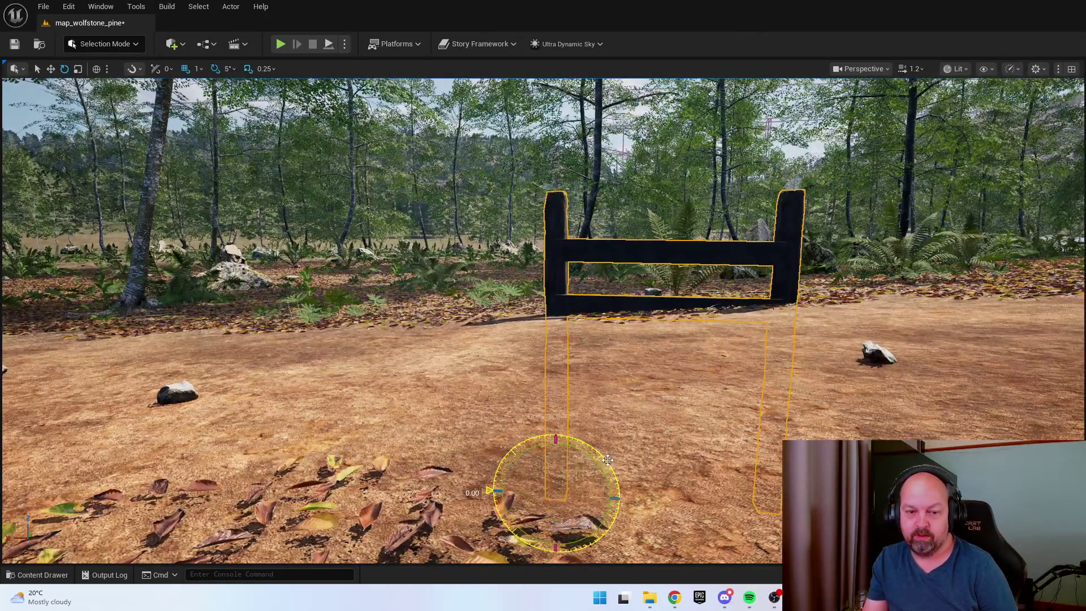
{"action": "key", "text": "w"}
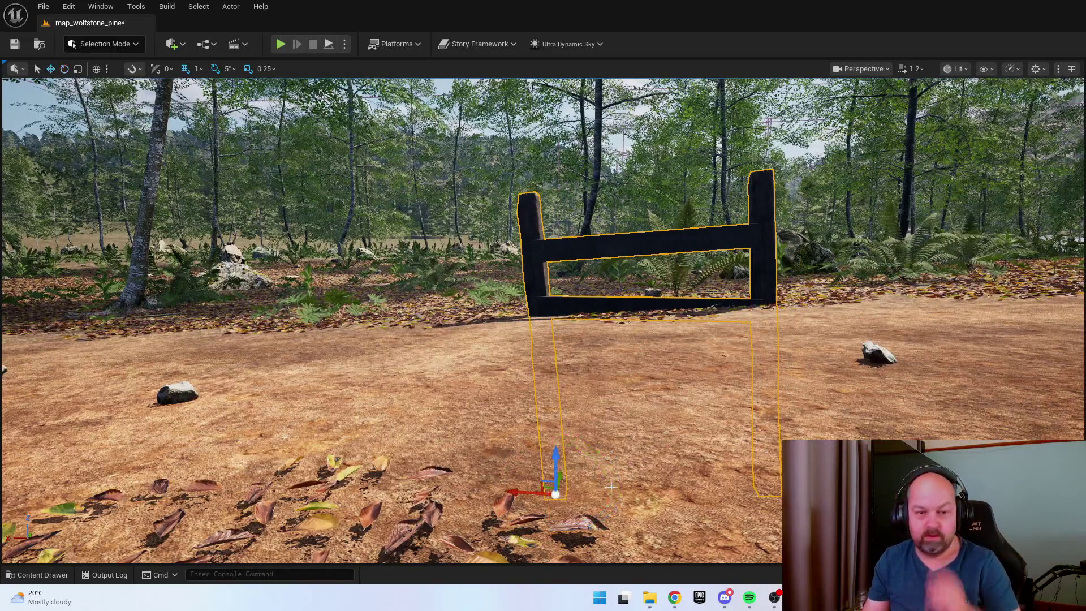
{"action": "left_click_drag", "start_coordinate": [562, 481], "coordinate": [564, 429]}
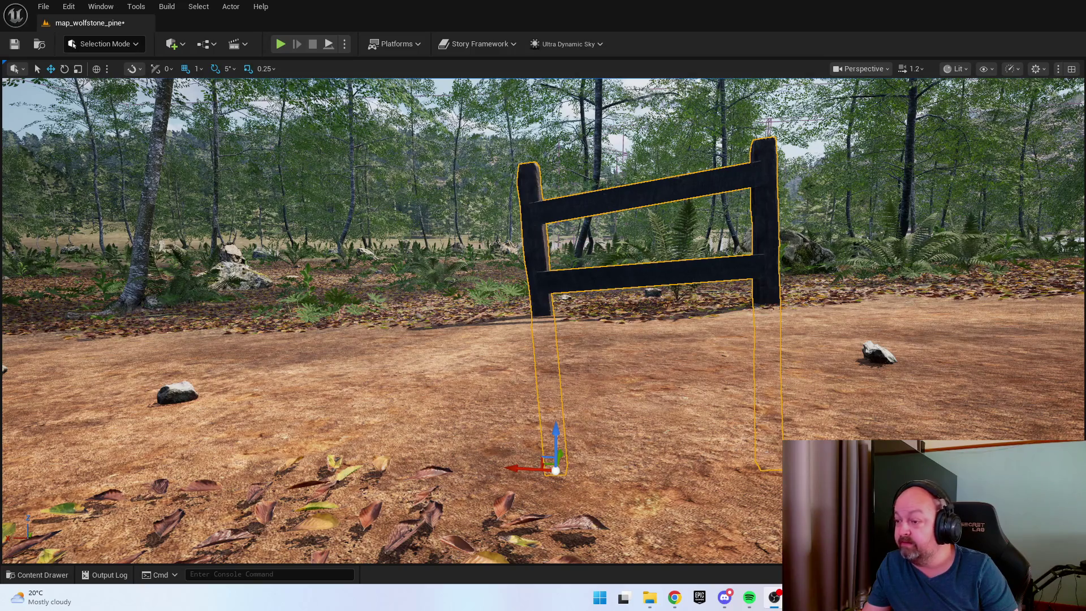
{"action": "mouse_move", "coordinate": [1011, 250]}
{"action": "left_mouse_down"}
{"action": "mouse_move", "coordinate": [893, 357]}
{"action": "mouse_move", "coordinate": [882, 404]}
{"action": "left_mouse_up"}
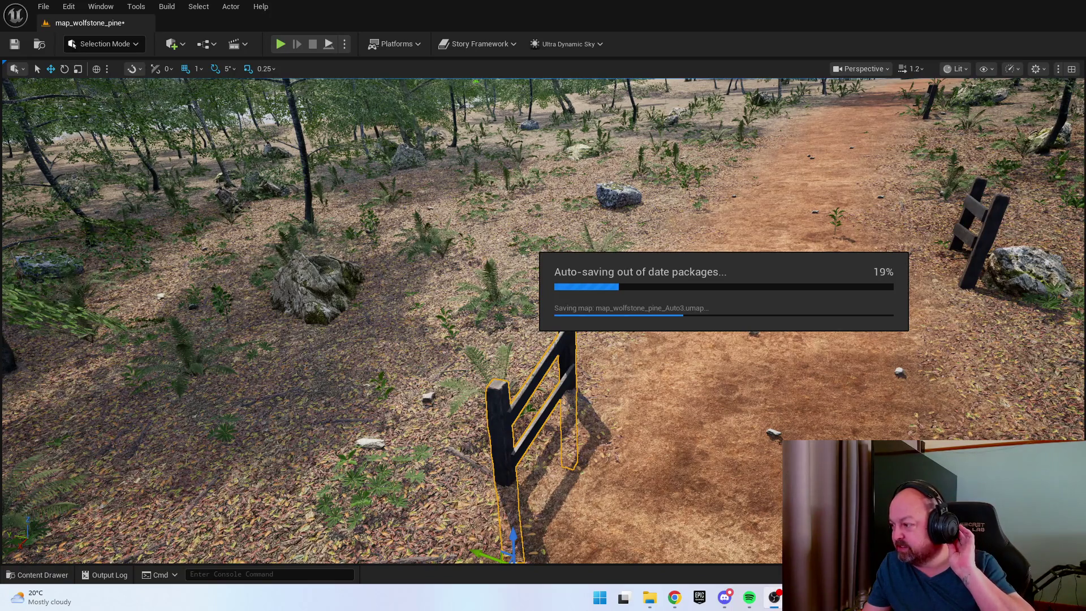
Undo the last change and reframe the view around the fence
{"action": "mouse_move", "coordinate": [523, 486]}
{"action": "left_mouse_down"}
{"action": "mouse_move", "coordinate": [524, 512]}
{"action": "mouse_move", "coordinate": [508, 489]}
{"action": "mouse_move", "coordinate": [519, 457]}
{"action": "left_mouse_up"}
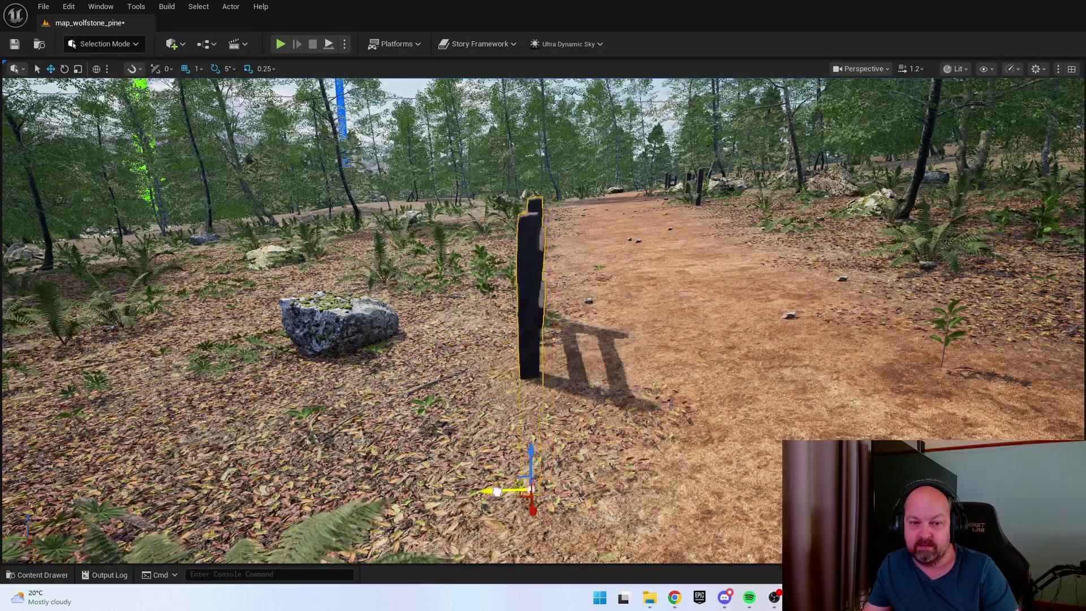
{"action": "key", "text": "ctrl+z"}
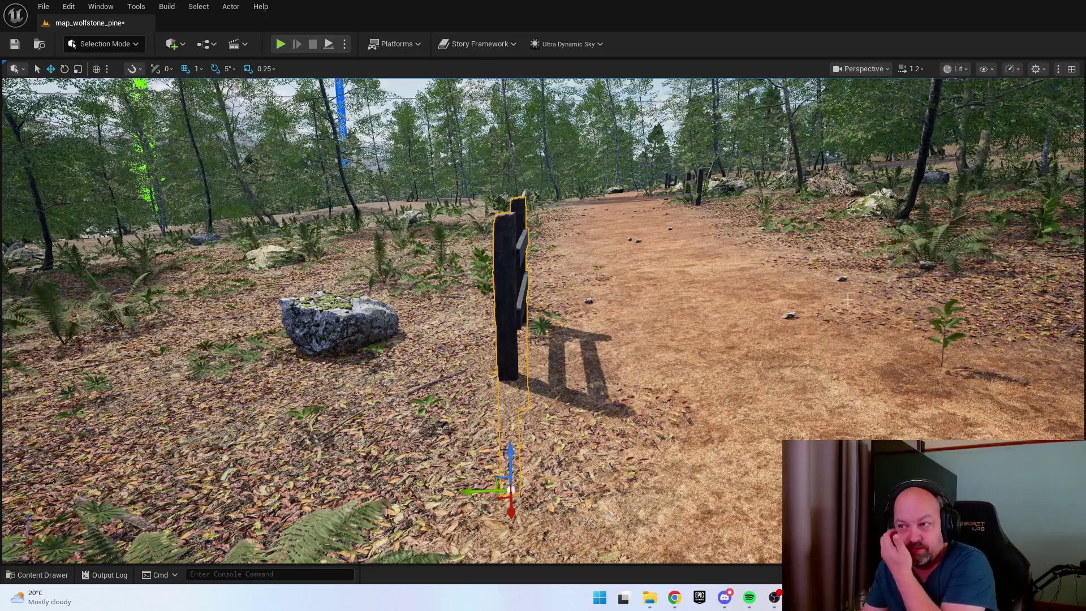
{"action": "left_click_drag", "start_coordinate": [845, 305], "coordinate": [792, 299]}
{"action": "key", "text": "f"}
{"action": "left_click_drag", "start_coordinate": [543, 396], "coordinate": [519, 423]}
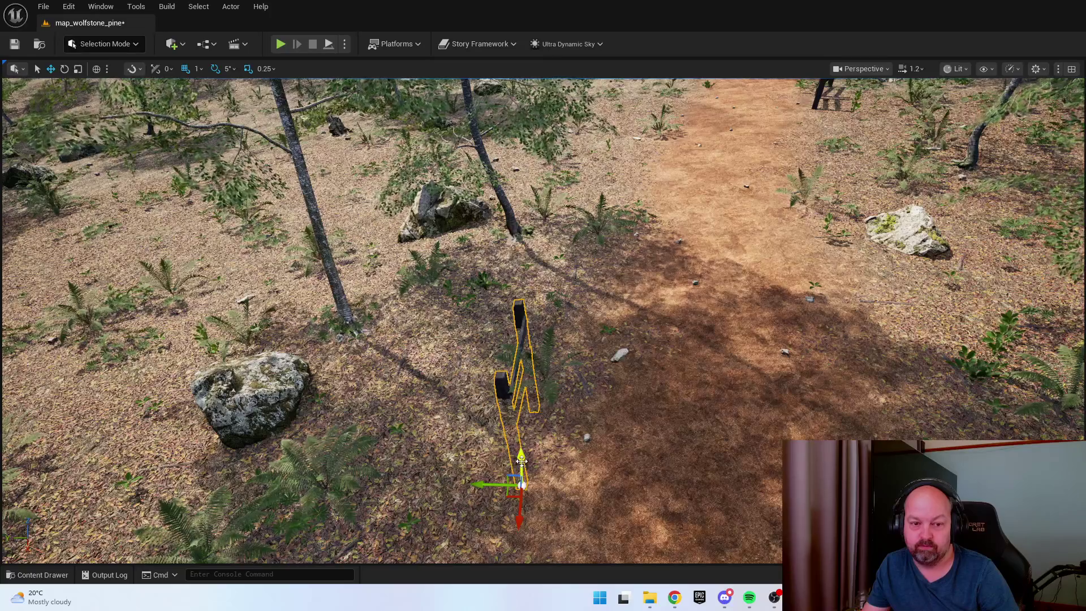
{"action": "key", "text": "w"}
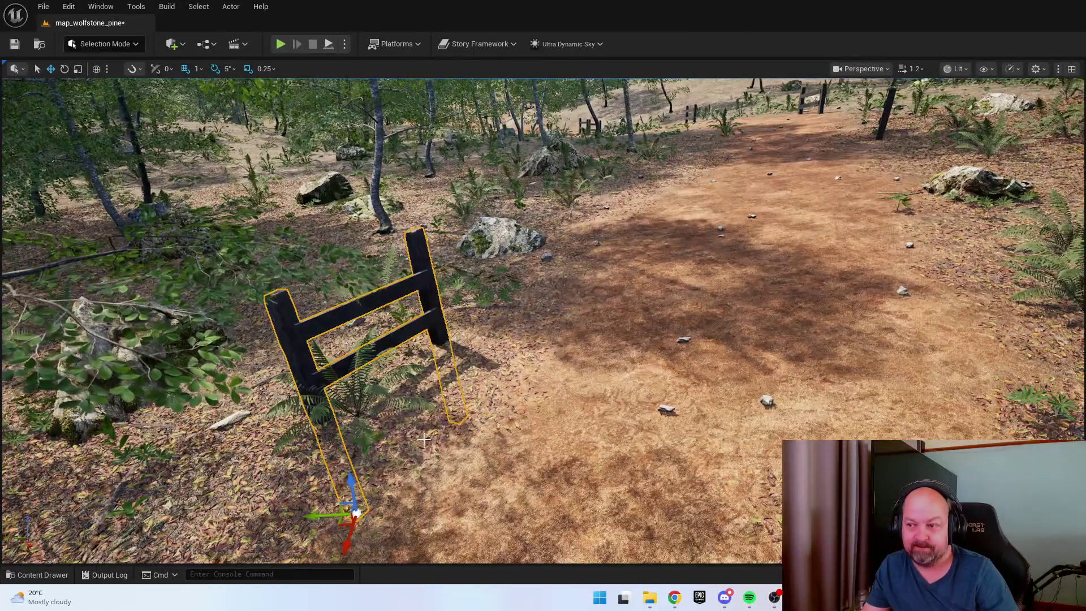
Rotate the fence about 15° and move it onto the dirt path's left edge
{"action": "key", "text": "e"}
{"action": "left_click_drag", "start_coordinate": [418, 512], "coordinate": [391, 543]}
{"action": "key", "text": "w"}
{"action": "mouse_move", "coordinate": [344, 516]}
{"action": "left_mouse_down"}
{"action": "mouse_move", "coordinate": [396, 510]}
{"action": "mouse_move", "coordinate": [393, 493]}
{"action": "mouse_move", "coordinate": [417, 485]}
{"action": "mouse_move", "coordinate": [411, 456]}
{"action": "left_mouse_up"}
{"action": "key", "text": "e"}
{"action": "key", "text": "w"}
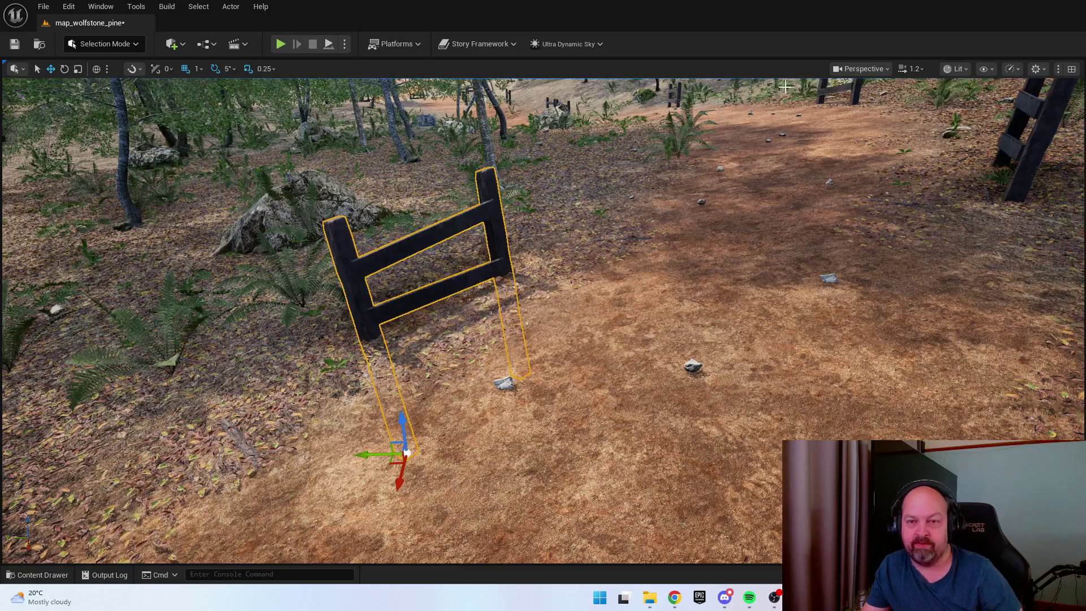
{"action": "left_click", "coordinate": [955, 68]}
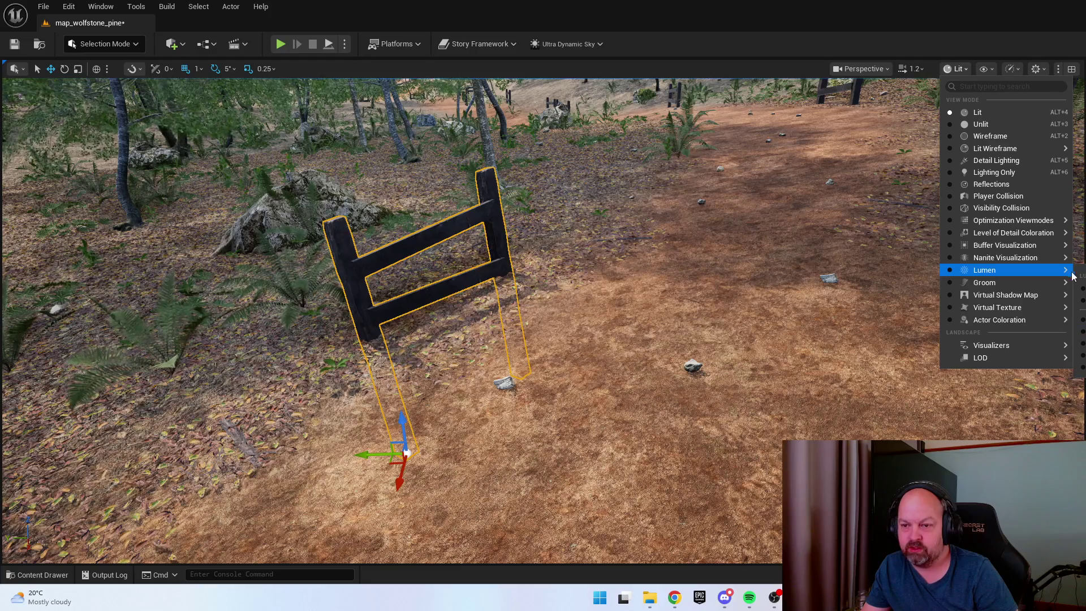
{"action": "left_click", "coordinate": [1081, 313]}
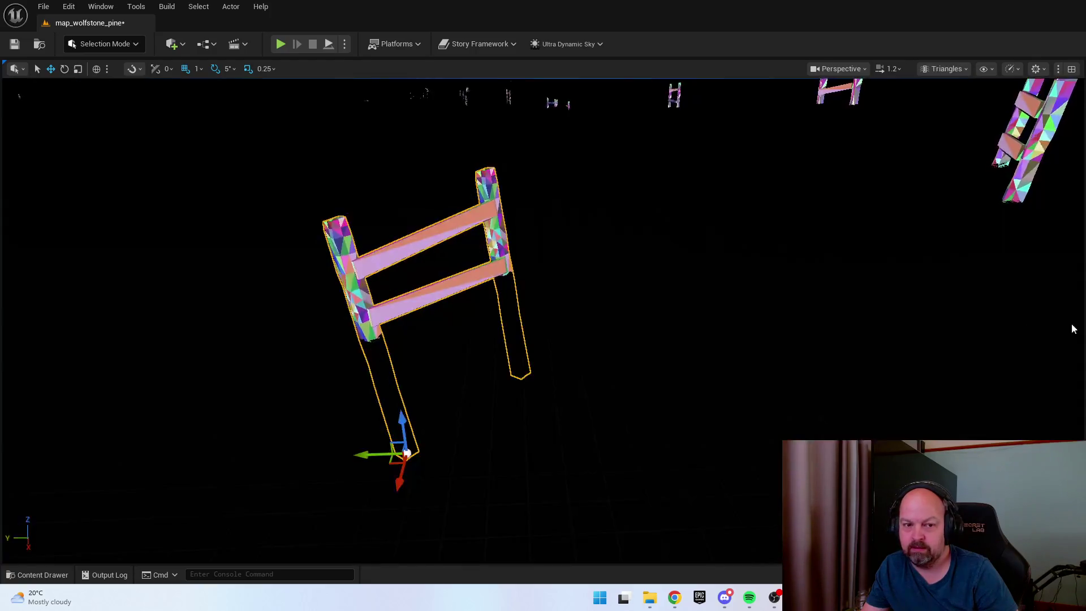
{"action": "left_click", "coordinate": [429, 371]}
{"action": "scroll", "coordinate": [430, 372], "scroll_direction": "down", "scroll_amount": 5}
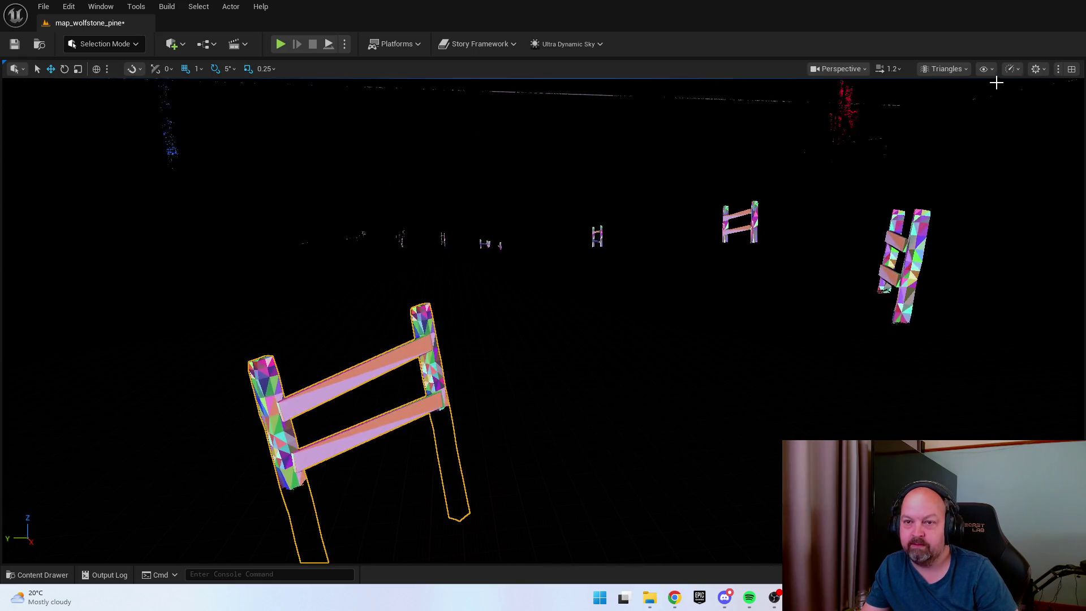
{"action": "left_click", "coordinate": [985, 69]}
{"action": "left_click", "coordinate": [992, 73]}
{"action": "left_click", "coordinate": [993, 72]}
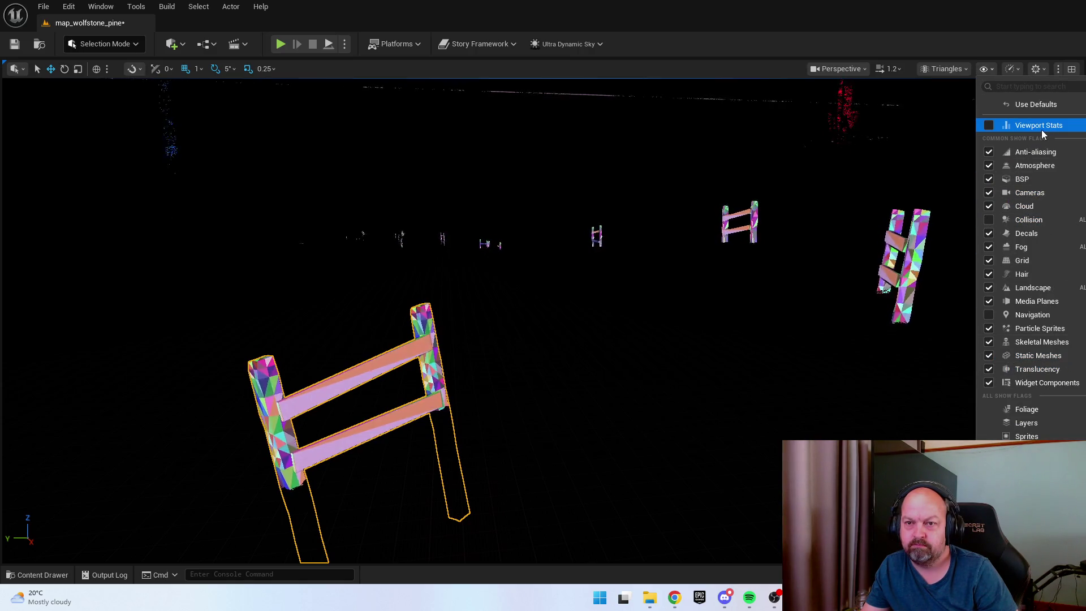
{"action": "left_click", "coordinate": [953, 70]}
{"action": "left_click", "coordinate": [958, 113]}
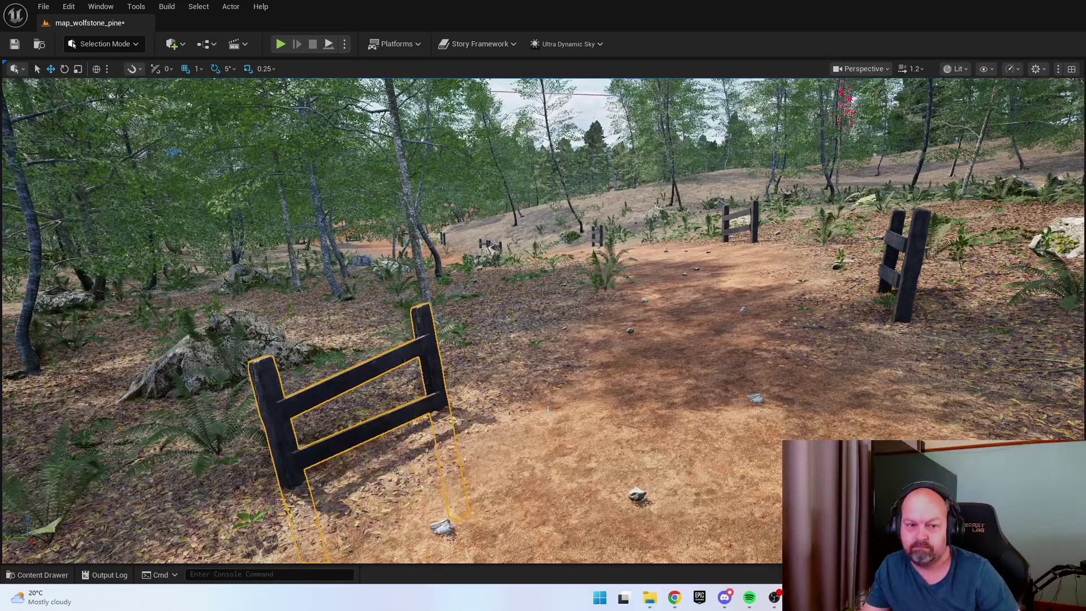
Adjust the fence height, rotate it about 25°, and slide it along the path
{"action": "key", "text": "f"}
{"action": "mouse_move", "coordinate": [553, 487]}
{"action": "left_mouse_down"}
{"action": "mouse_move", "coordinate": [554, 477]}
{"action": "mouse_move", "coordinate": [531, 500]}
{"action": "left_mouse_up"}
{"action": "key", "text": "e"}
{"action": "left_click_drag", "start_coordinate": [568, 550], "coordinate": [552, 549]}
{"action": "key", "text": "w"}
{"action": "mouse_move", "coordinate": [550, 492]}
{"action": "left_mouse_down"}
{"action": "mouse_move", "coordinate": [615, 492]}
{"action": "mouse_move", "coordinate": [608, 469]}
{"action": "mouse_move", "coordinate": [390, 497]}
{"action": "mouse_move", "coordinate": [305, 532]}
{"action": "left_mouse_up"}
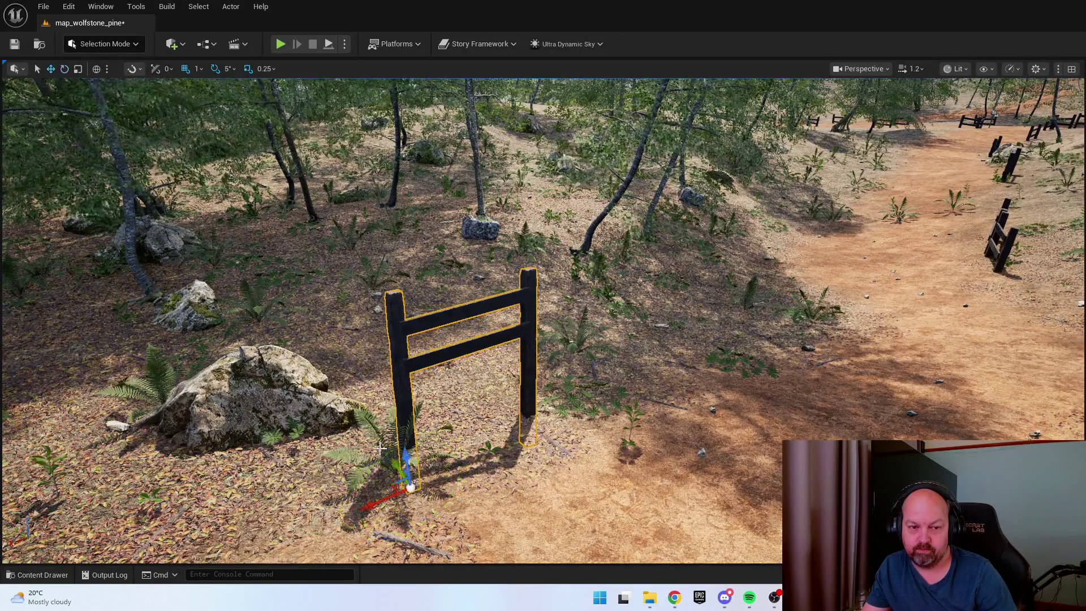
{"action": "mouse_move", "coordinate": [400, 531]}
{"action": "left_mouse_down"}
{"action": "mouse_move", "coordinate": [395, 517]}
{"action": "mouse_move", "coordinate": [413, 520]}
{"action": "left_mouse_up"}
Duplicate the fence section and frame the copy beside it
{"action": "scroll", "coordinate": [501, 474], "scroll_direction": "up", "scroll_amount": 5}
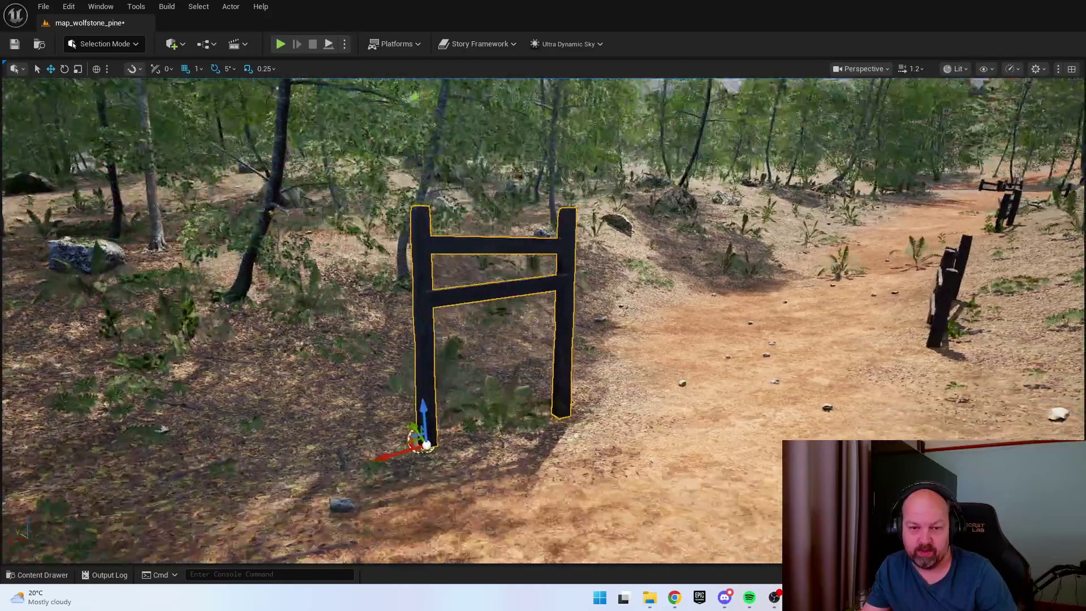
{"action": "scroll", "coordinate": [434, 280], "scroll_direction": "down", "scroll_amount": 5}
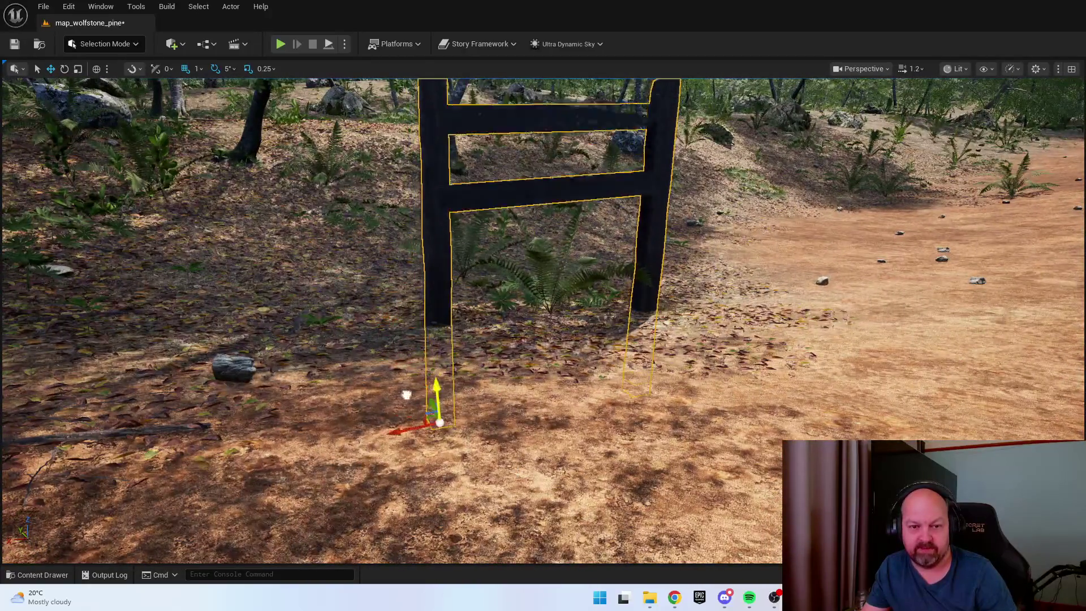
{"action": "mouse_move", "coordinate": [398, 449]}
{"action": "left_mouse_down"}
{"action": "mouse_move", "coordinate": [691, 464]}
{"action": "mouse_move", "coordinate": [633, 447]}
{"action": "mouse_move", "coordinate": [542, 472]}
{"action": "mouse_move", "coordinate": [527, 498]}
{"action": "left_mouse_up"}
{"action": "key", "text": "e"}
{"action": "key", "text": "f"}
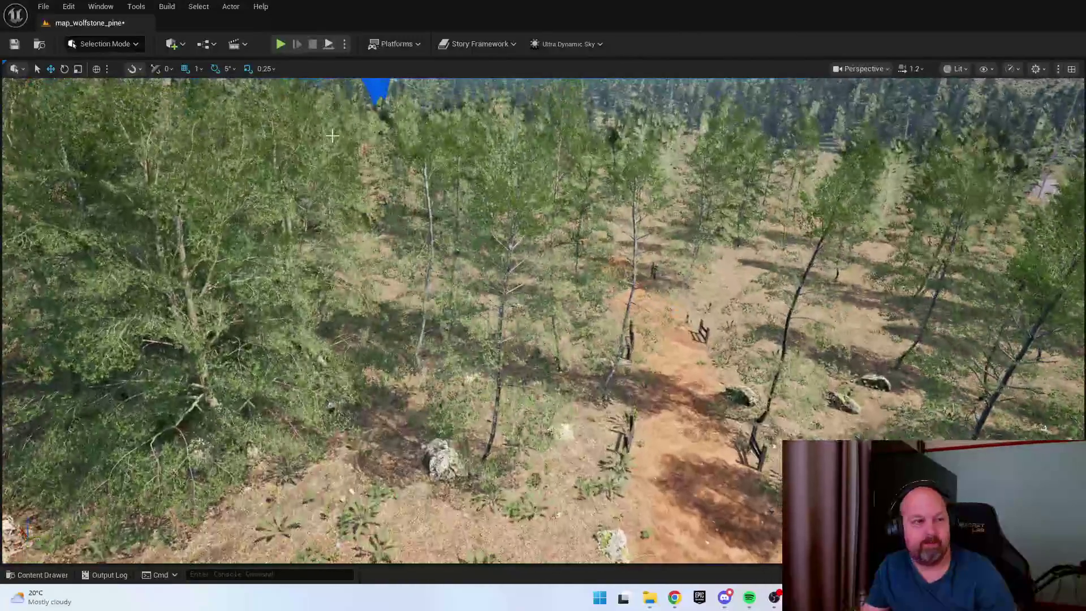
Switch to Landscape mode's Sculpt tool, enlarge the brush, and sculpt terrain near the path
{"action": "left_click", "coordinate": [122, 49]}
{"action": "left_click", "coordinate": [116, 63]}
{"action": "left_click", "coordinate": [104, 44]}
{"action": "left_click", "coordinate": [104, 76]}
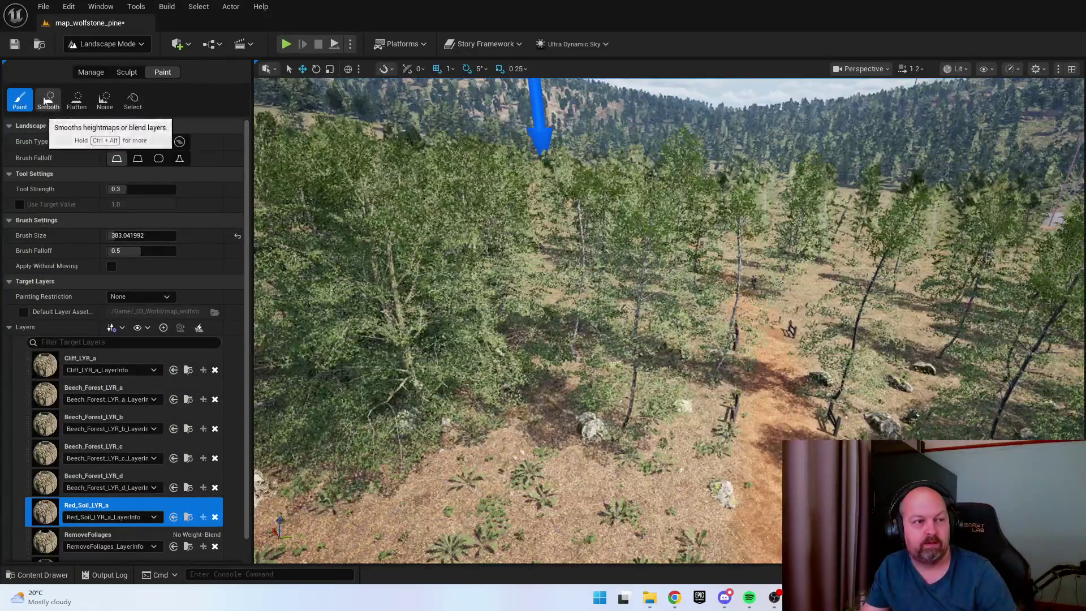
{"action": "left_click", "coordinate": [127, 72]}
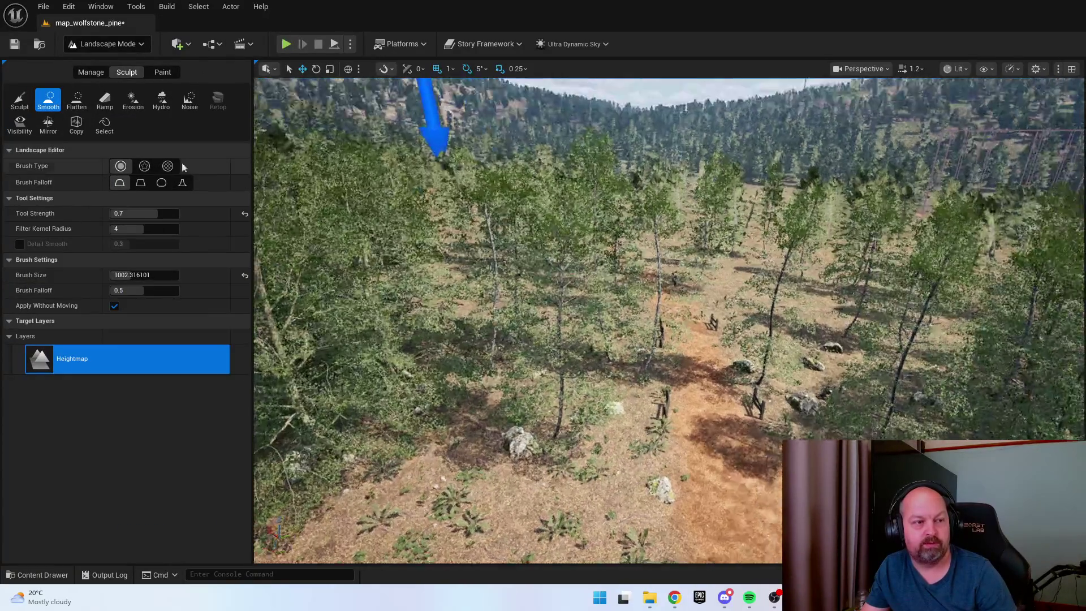
{"action": "left_click", "coordinate": [17, 102]}
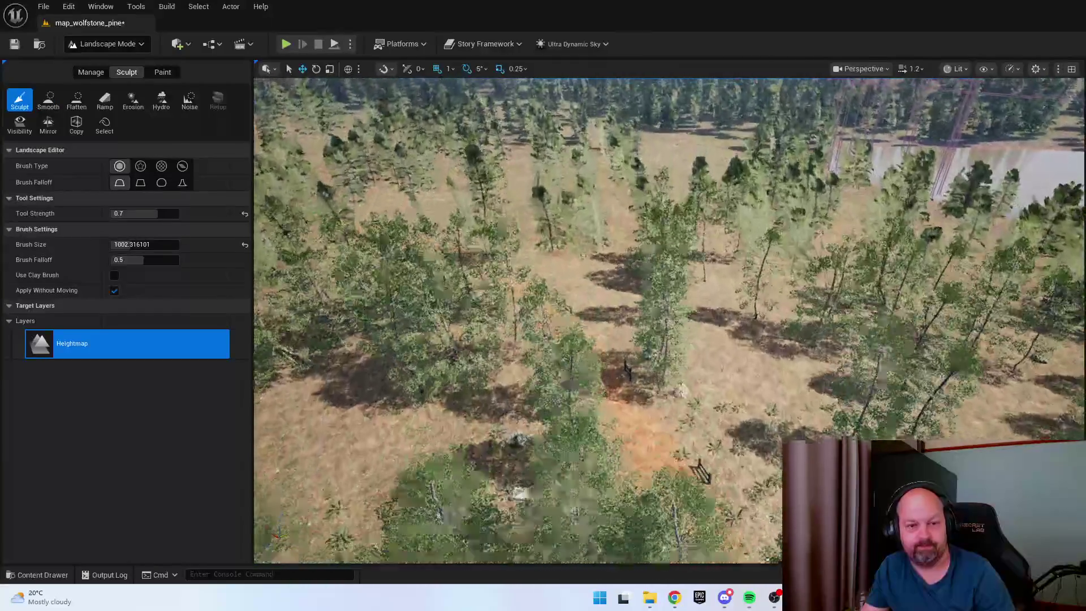
{"action": "key", "text": "bracketright"}
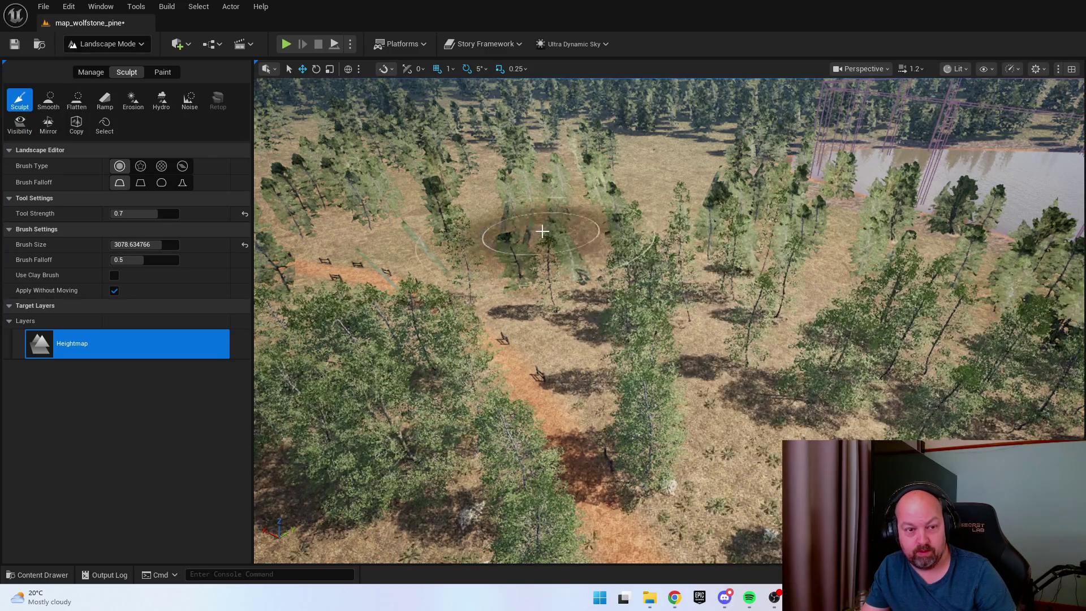
{"action": "left_click_drag", "start_coordinate": [560, 240], "coordinate": [620, 260]}
Orbit and fly the view over the sculpted terrain and pine trees
{"action": "mouse_move", "coordinate": [763, 352]}
{"action": "left_mouse_down"}
{"action": "mouse_move", "coordinate": [678, 334]}
{"action": "mouse_move", "coordinate": [650, 346]}
{"action": "left_mouse_up"}
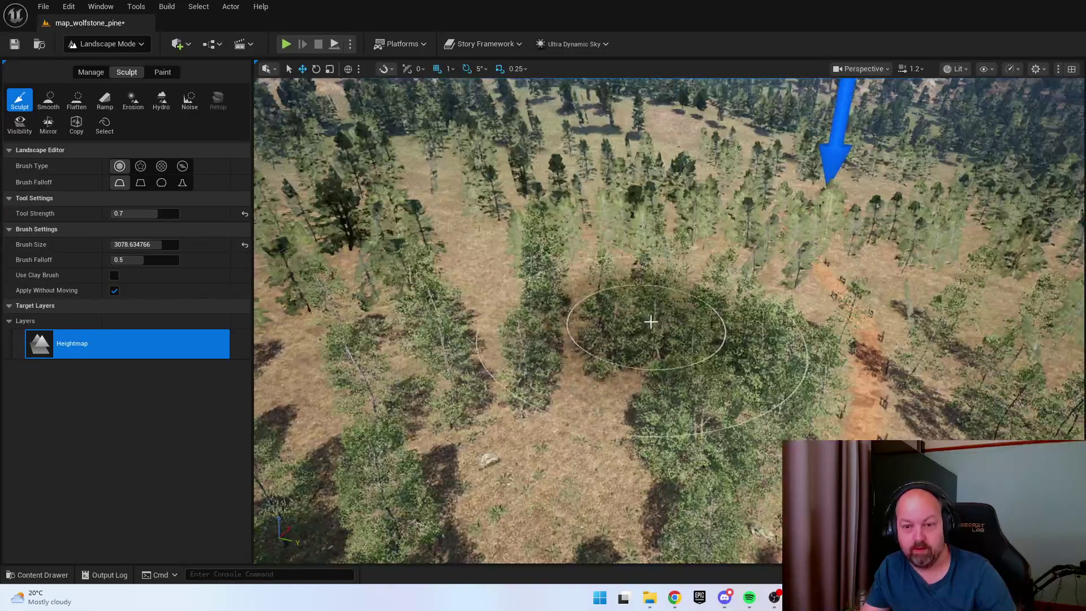
{"action": "left_click_drag", "start_coordinate": [645, 358], "coordinate": [626, 303]}
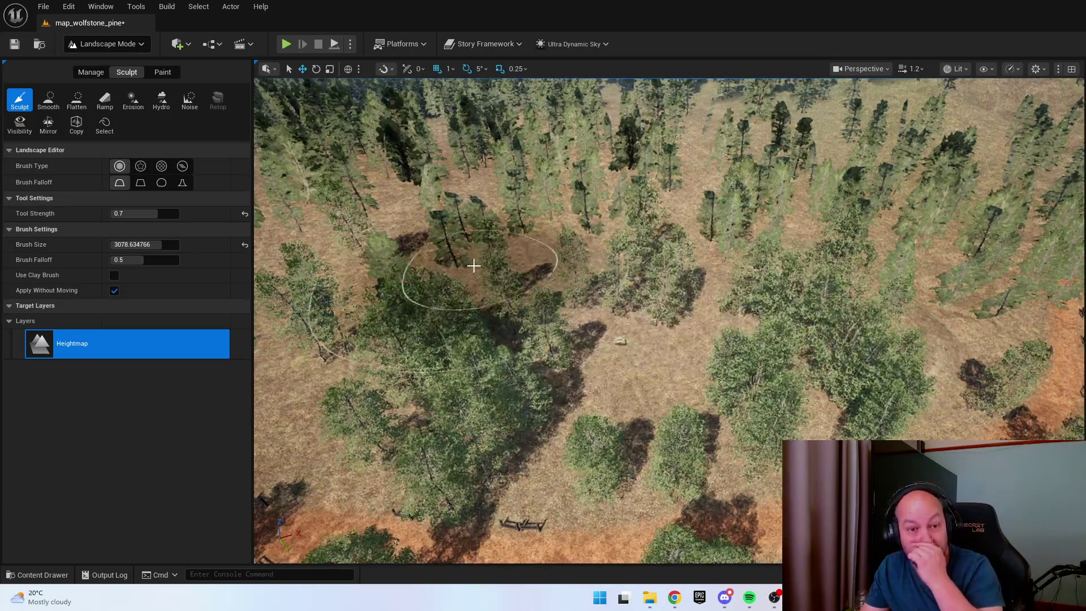
{"action": "mouse_move", "coordinate": [649, 315]}
{"action": "left_mouse_down"}
{"action": "mouse_move", "coordinate": [644, 254]}
{"action": "mouse_move", "coordinate": [662, 308]}
{"action": "left_mouse_up"}
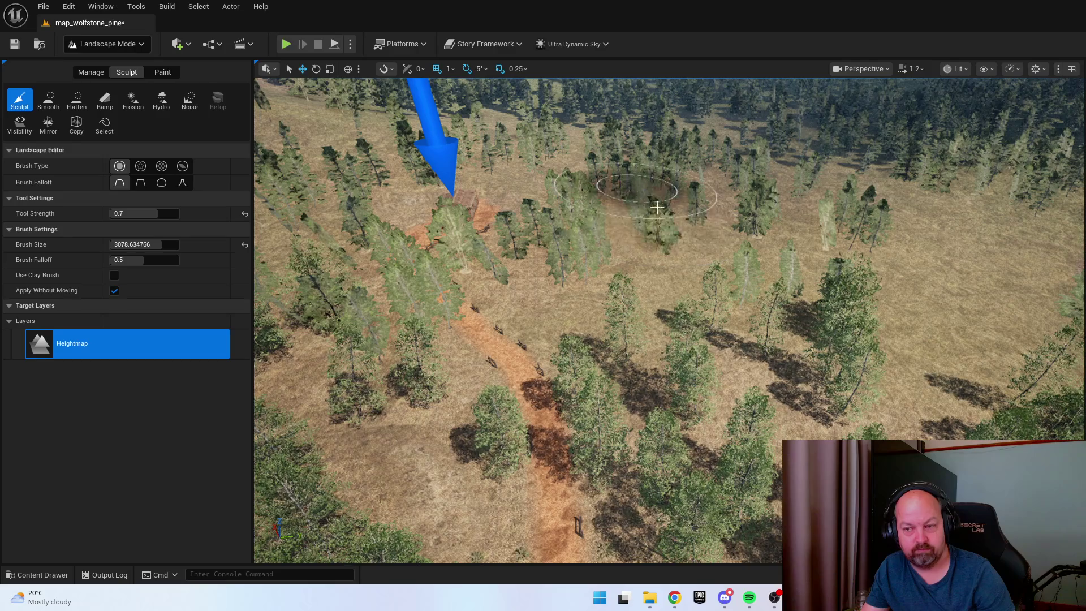
{"action": "left_click_drag", "start_coordinate": [696, 292], "coordinate": [741, 350]}
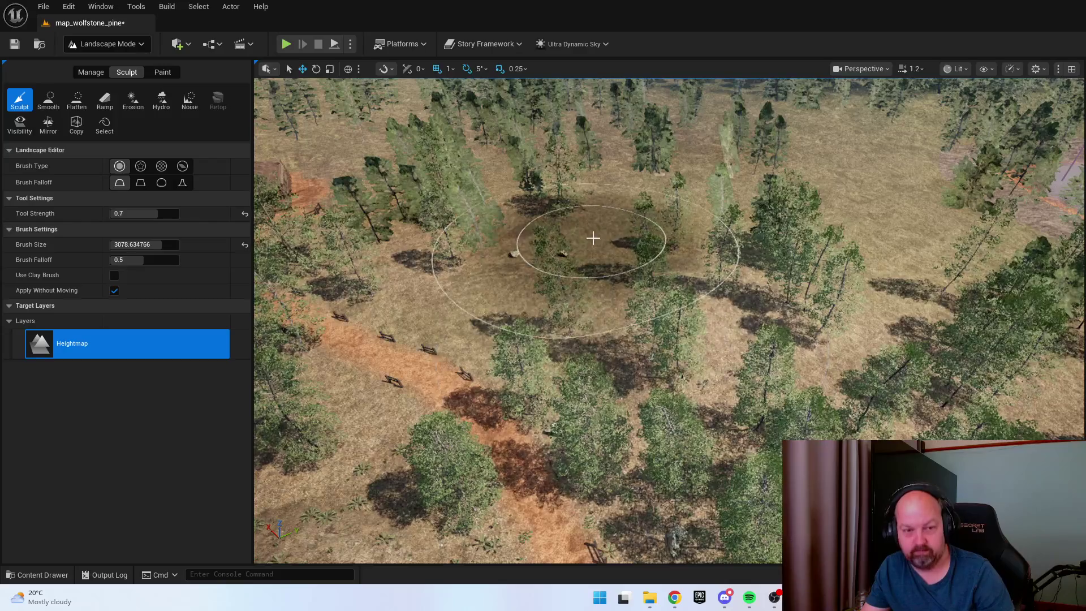
{"action": "mouse_move", "coordinate": [593, 238]}
{"action": "left_mouse_down"}
{"action": "mouse_move", "coordinate": [534, 295]}
{"action": "mouse_move", "coordinate": [536, 142]}
{"action": "mouse_move", "coordinate": [536, 226]}
{"action": "left_mouse_up"}
{"action": "scroll", "coordinate": [536, 209], "scroll_direction": "up", "scroll_amount": 1}
{"action": "scroll", "coordinate": [536, 192], "scroll_direction": "up", "scroll_amount": 1}
{"action": "left_click", "coordinate": [137, 46]}
Erase all foliage types (the ferns) from the dirt path, then return to Landscape painting
{"action": "left_click", "coordinate": [111, 86]}
{"action": "key", "text": "ctrl+a"}
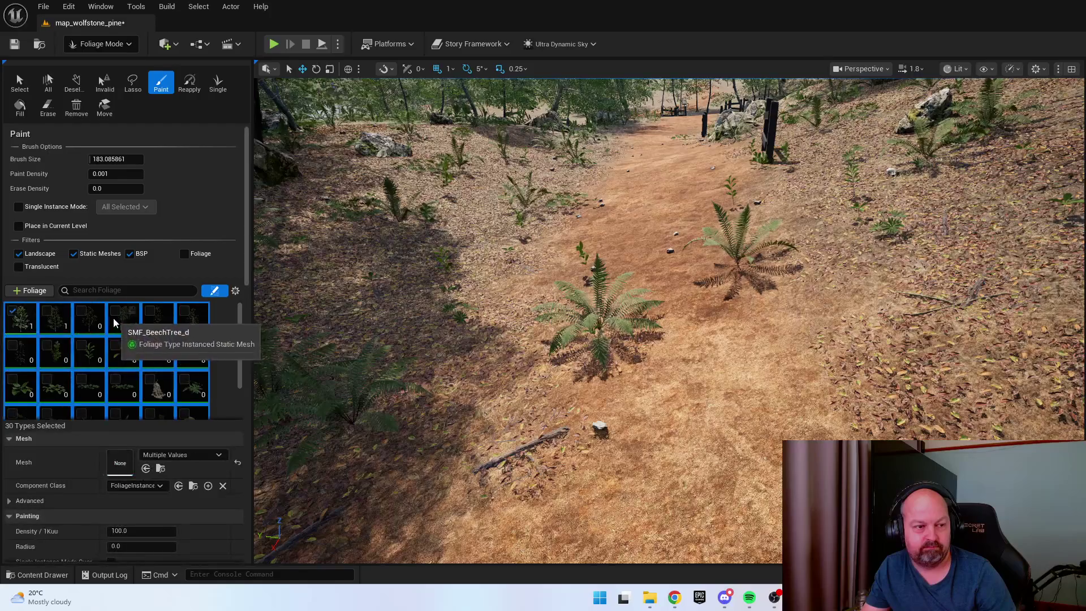
{"action": "key", "text": "shift"}
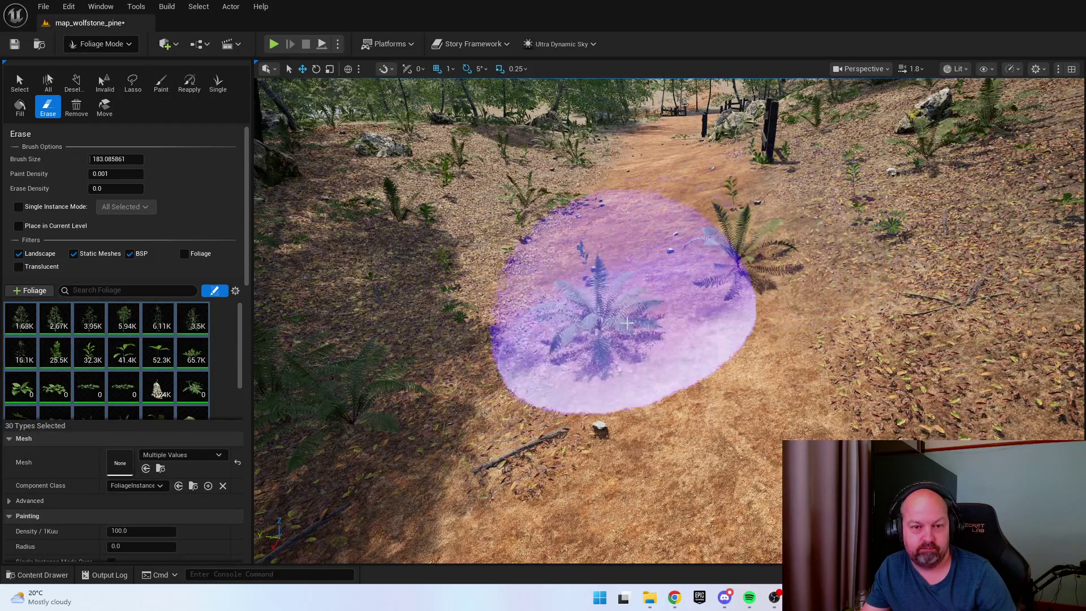
{"action": "left_click", "coordinate": [116, 45]}
{"action": "left_click", "coordinate": [107, 74]}
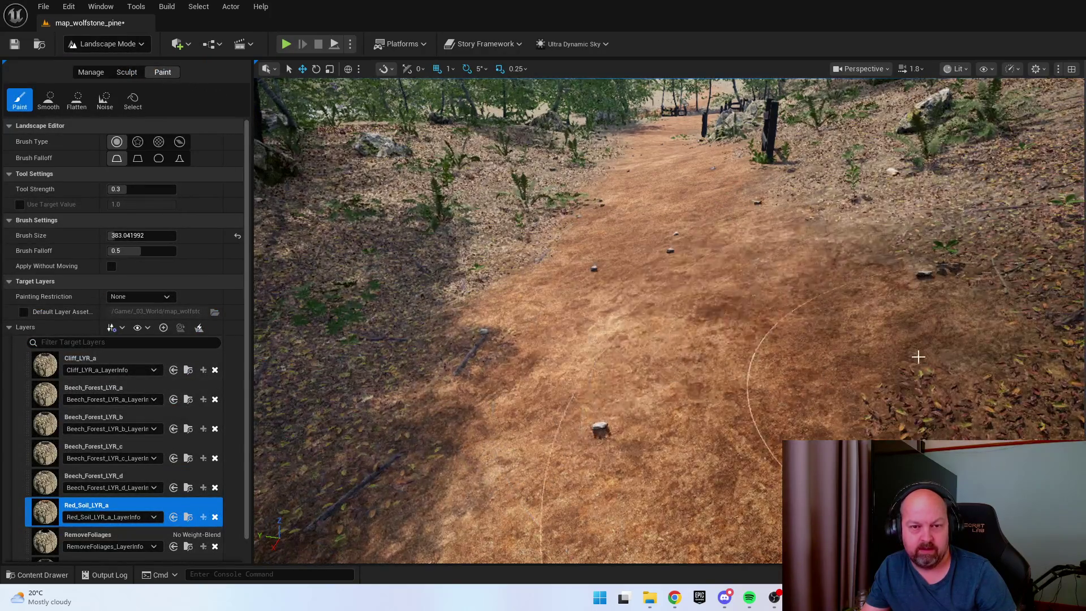
Return to Selection mode and frame the selected fence section over the dirt path
{"action": "key", "text": "w"}
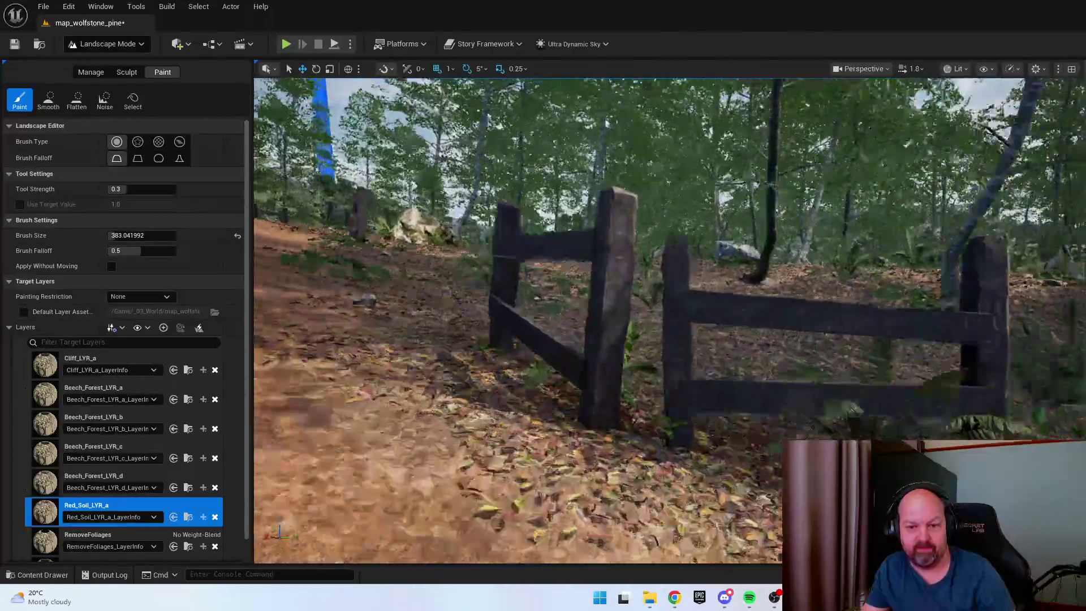
{"action": "key", "text": "s"}
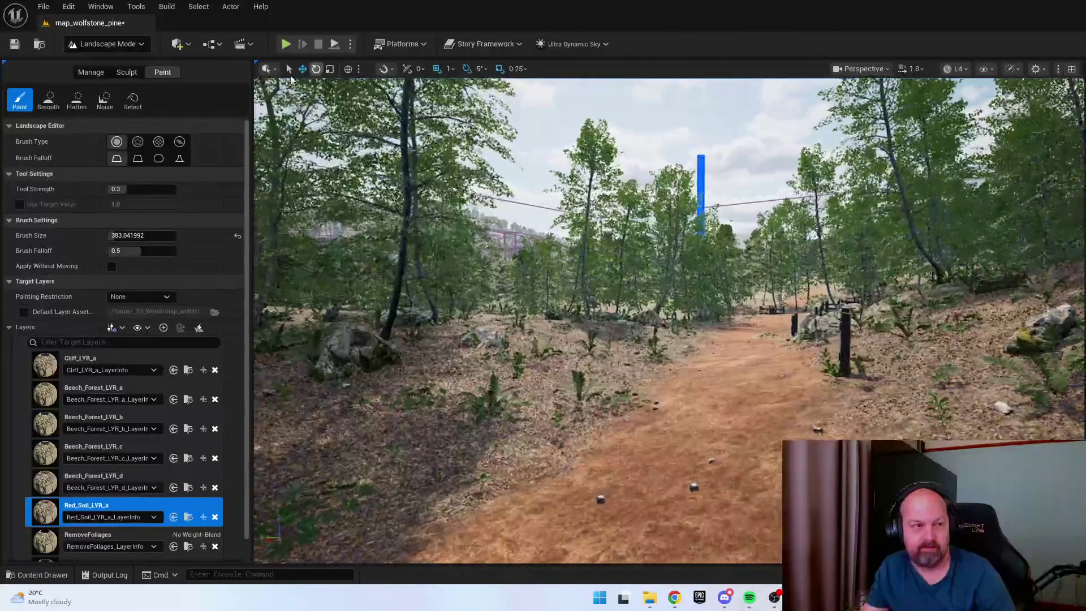
{"action": "left_click", "coordinate": [107, 43]}
{"action": "left_click", "coordinate": [96, 61]}
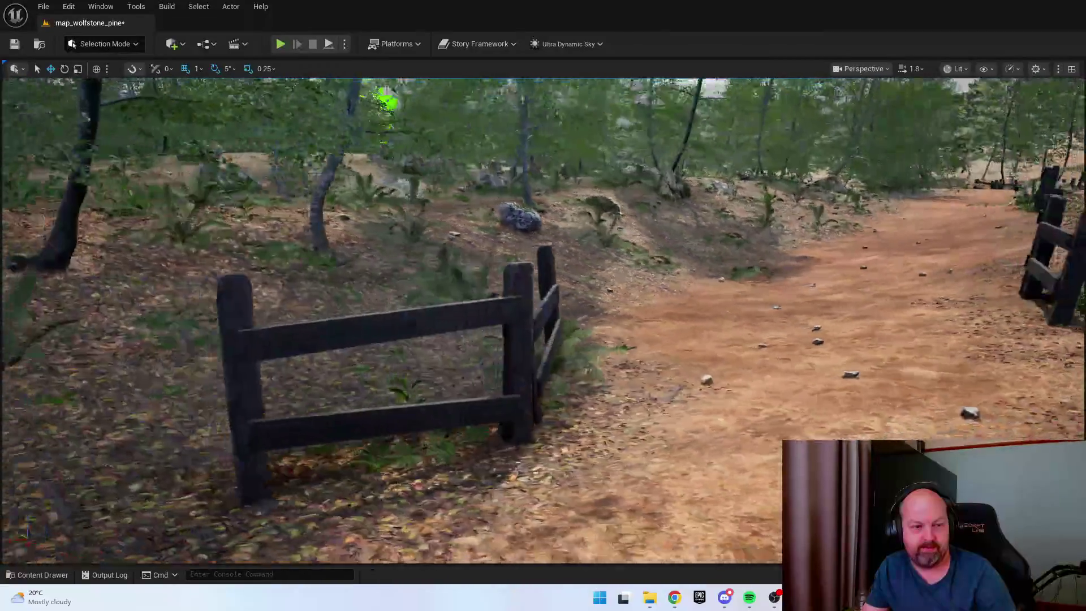
{"action": "left_click_drag", "start_coordinate": [415, 265], "coordinate": [415, 265]}
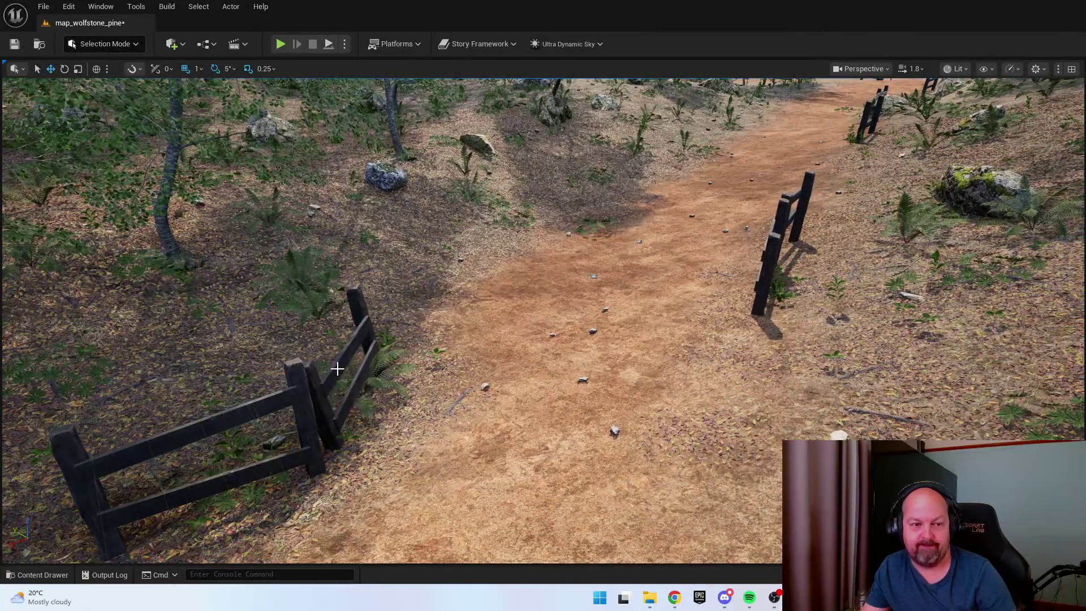
{"action": "left_click_drag", "start_coordinate": [346, 514], "coordinate": [379, 522]}
Rotate the last fence section about its base to line up with the path
{"action": "key", "text": "e"}
{"action": "left_click_drag", "start_coordinate": [686, 422], "coordinate": [686, 421]}
{"action": "key", "text": "w"}
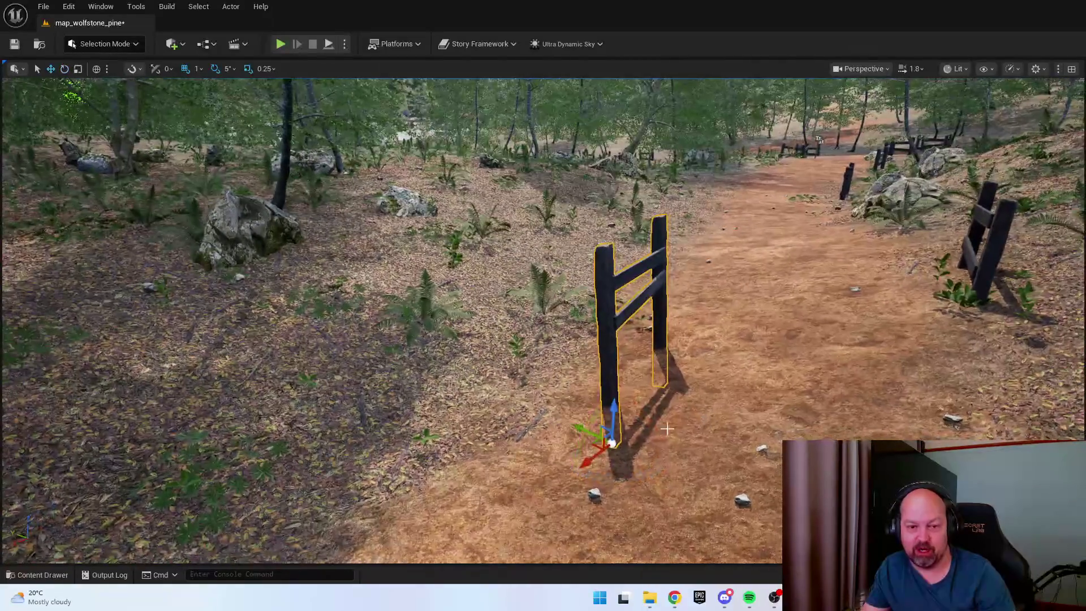
{"action": "left_click_drag", "start_coordinate": [592, 425], "coordinate": [595, 425]}
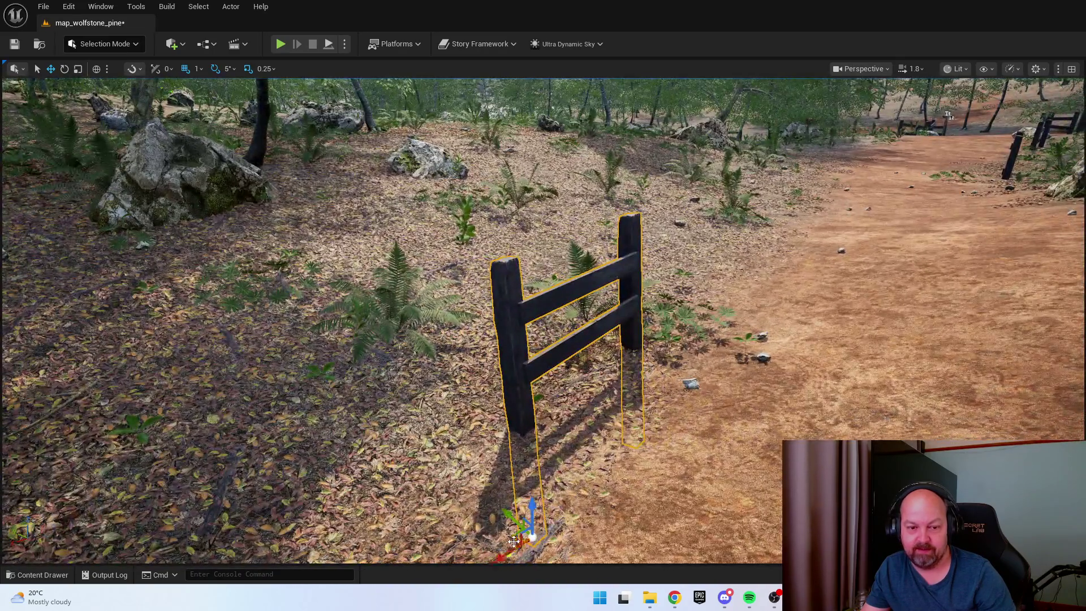
{"action": "left_click_drag", "start_coordinate": [513, 541], "coordinate": [502, 550]}
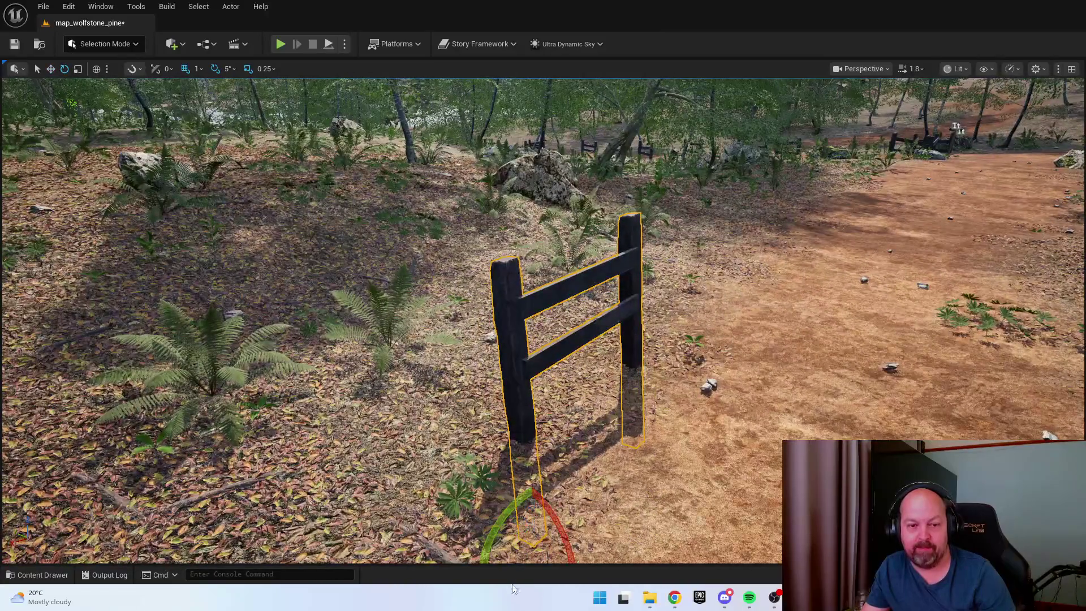
{"action": "left_click_drag", "start_coordinate": [513, 590], "coordinate": [511, 594]}
{"action": "left_click_drag", "start_coordinate": [519, 507], "coordinate": [529, 477]}
Move the rotated fence into place beside the dirt path to complete the run
{"action": "key", "text": "w"}
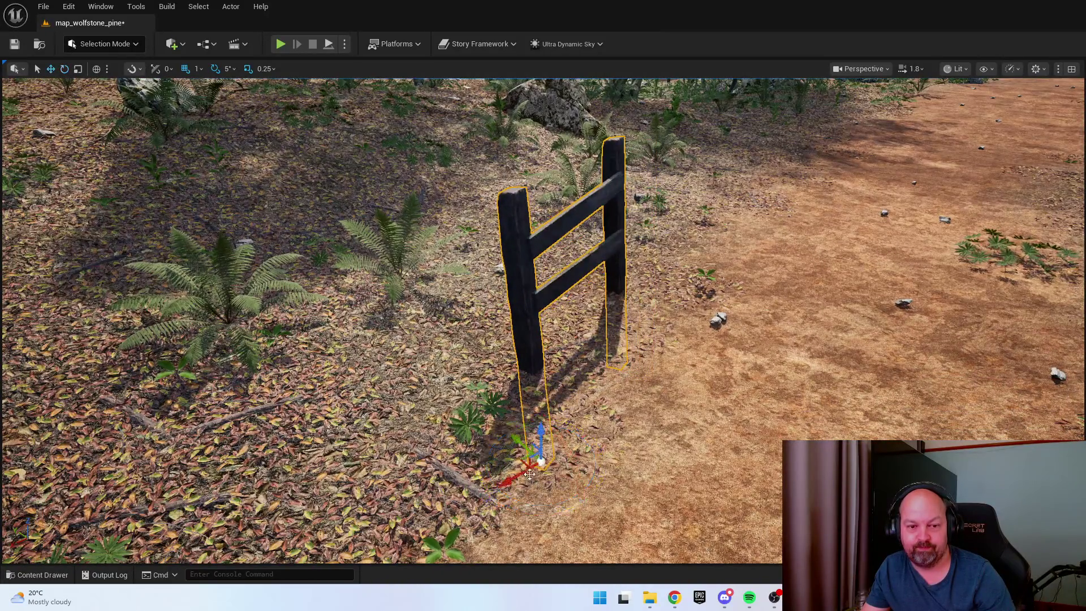
{"action": "mouse_move", "coordinate": [537, 440]}
{"action": "left_mouse_down"}
{"action": "mouse_move", "coordinate": [533, 454]}
{"action": "mouse_move", "coordinate": [571, 421]}
{"action": "left_mouse_up"}
{"action": "mouse_move", "coordinate": [433, 550]}
{"action": "left_mouse_down"}
{"action": "mouse_move", "coordinate": [480, 452]}
{"action": "mouse_move", "coordinate": [429, 443]}
{"action": "mouse_move", "coordinate": [430, 396]}
{"action": "mouse_move", "coordinate": [452, 441]}
{"action": "mouse_move", "coordinate": [509, 429]}
{"action": "mouse_move", "coordinate": [667, 349]}
{"action": "left_mouse_up"}
{"action": "right_click", "coordinate": [600, 269]}
{"action": "key", "text": "Escape"}
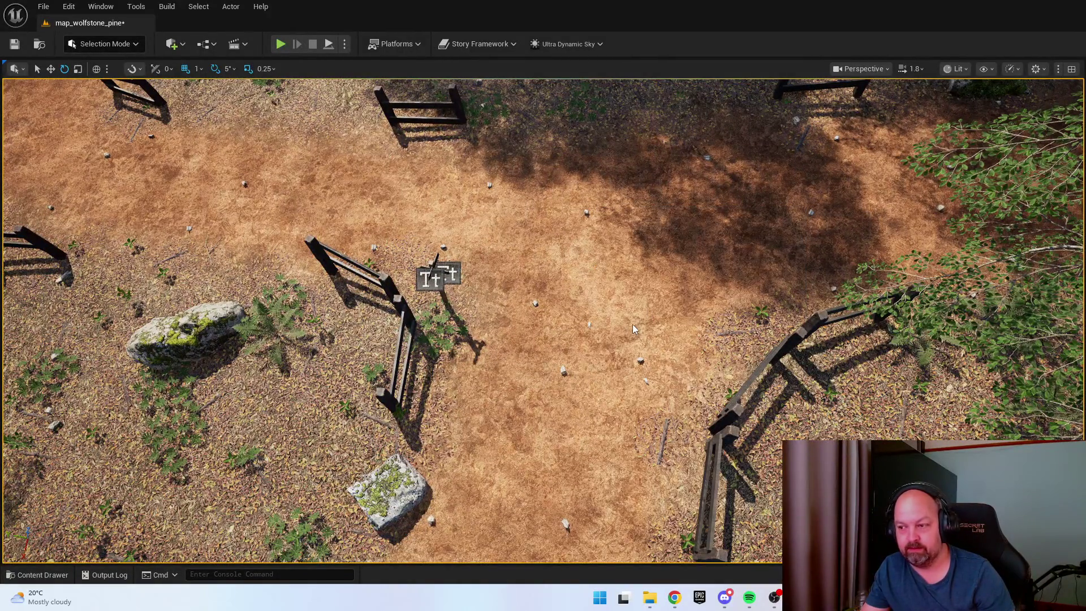
{"action": "key", "text": "alt+p"}
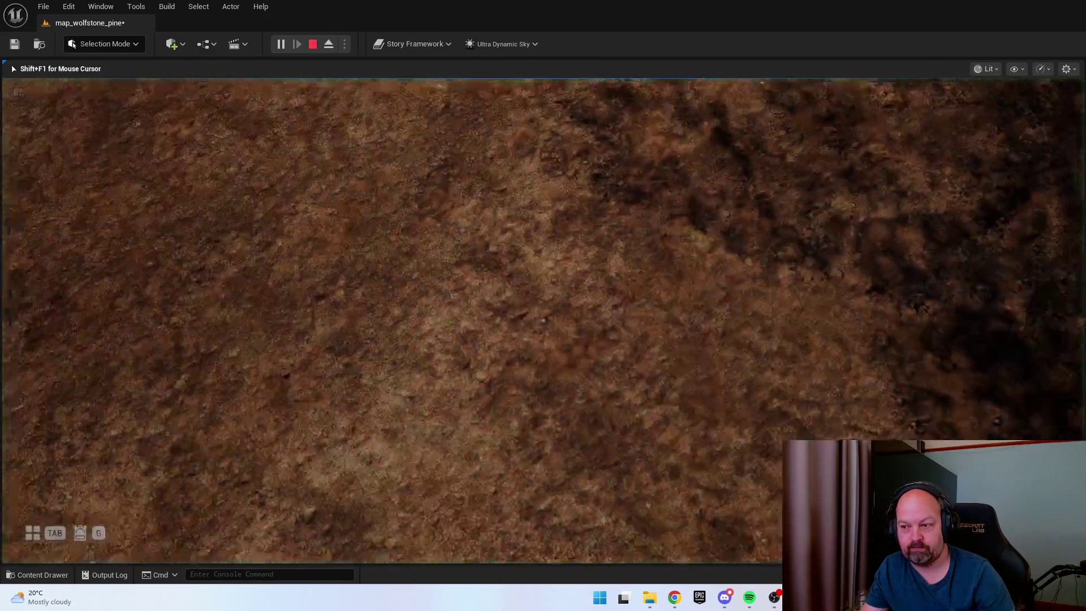
{"action": "key", "text": "w"}
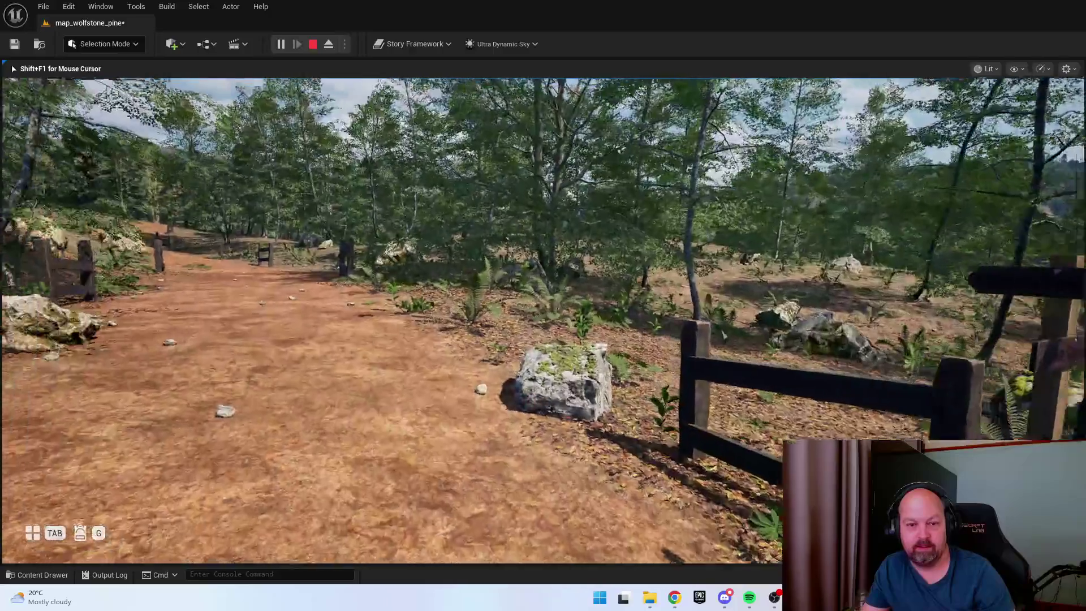
{"action": "key", "text": "w"}
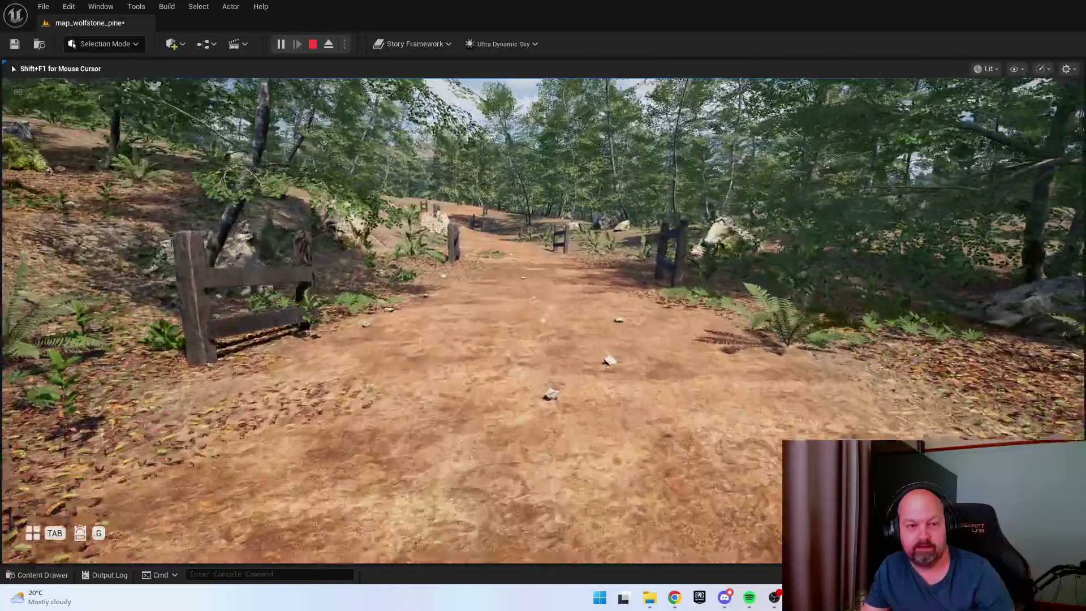
{"action": "key", "text": "w"}
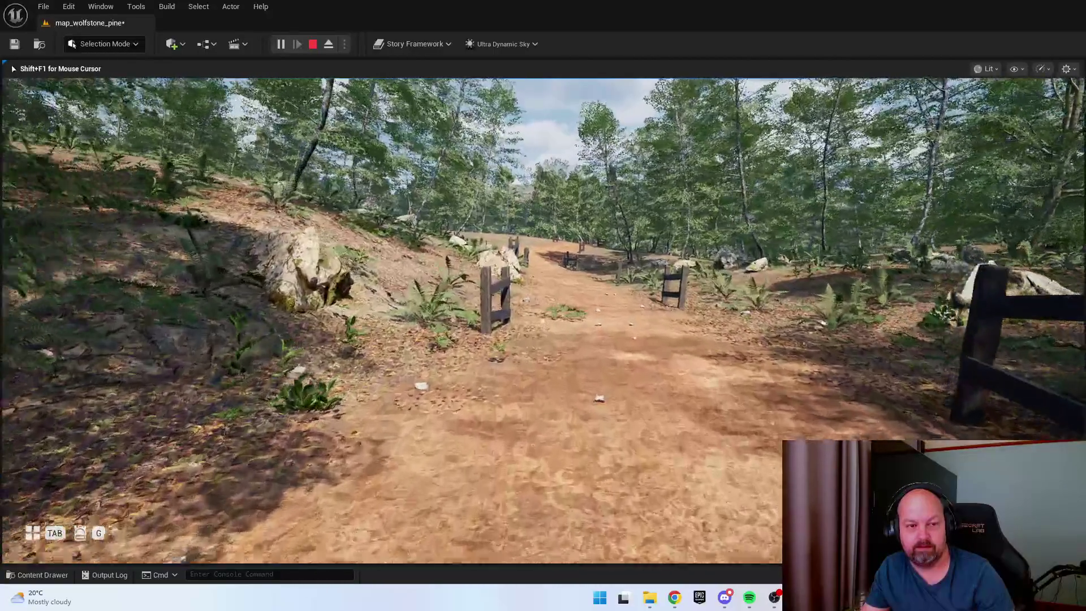
{"action": "key", "text": "w"}
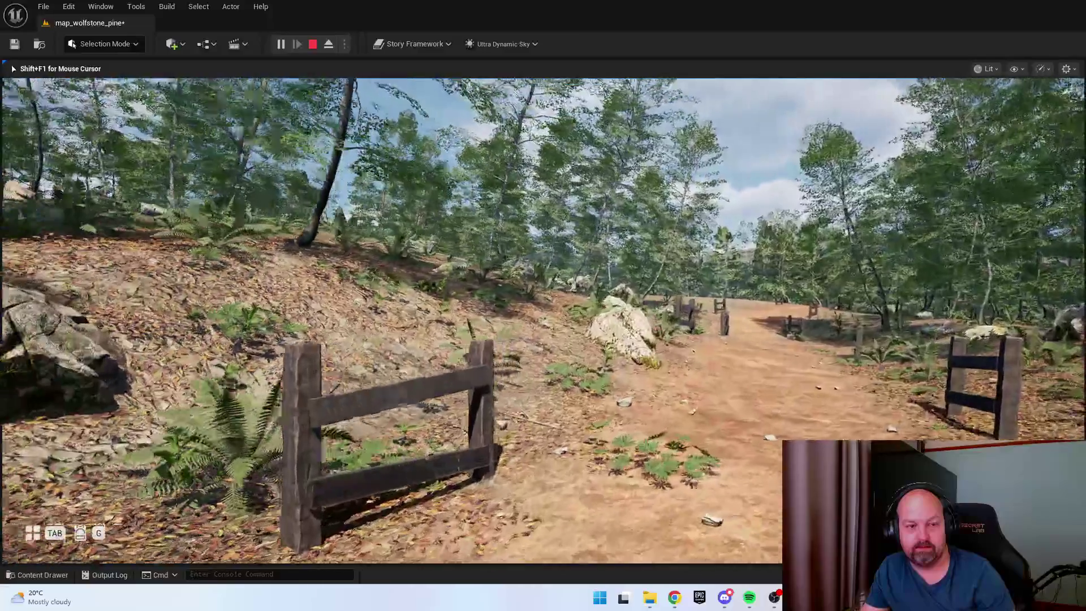
{"action": "key", "text": "w"}
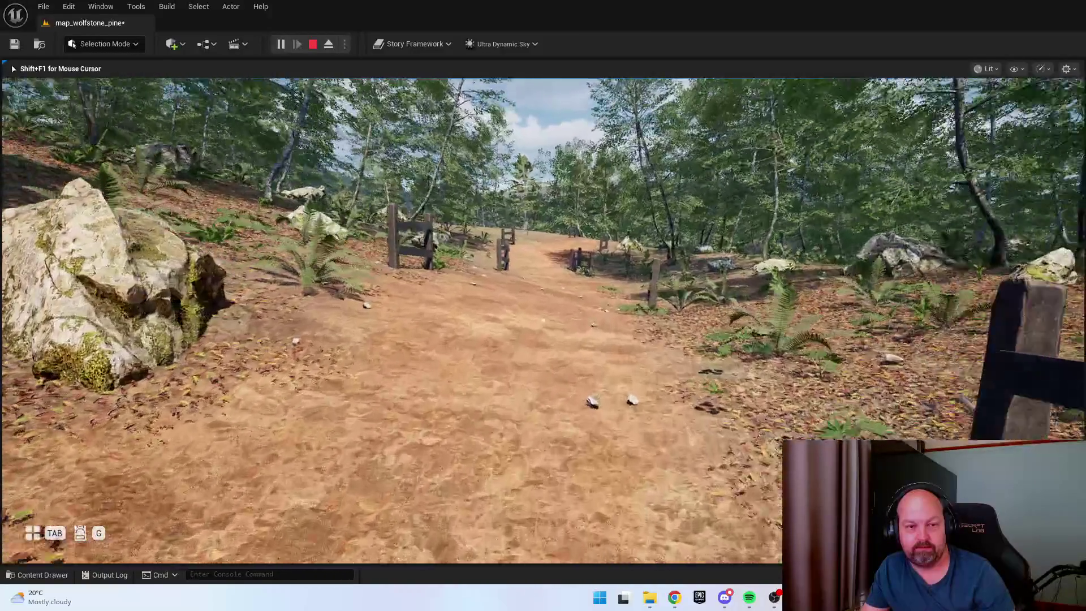
{"action": "key", "text": "w"}
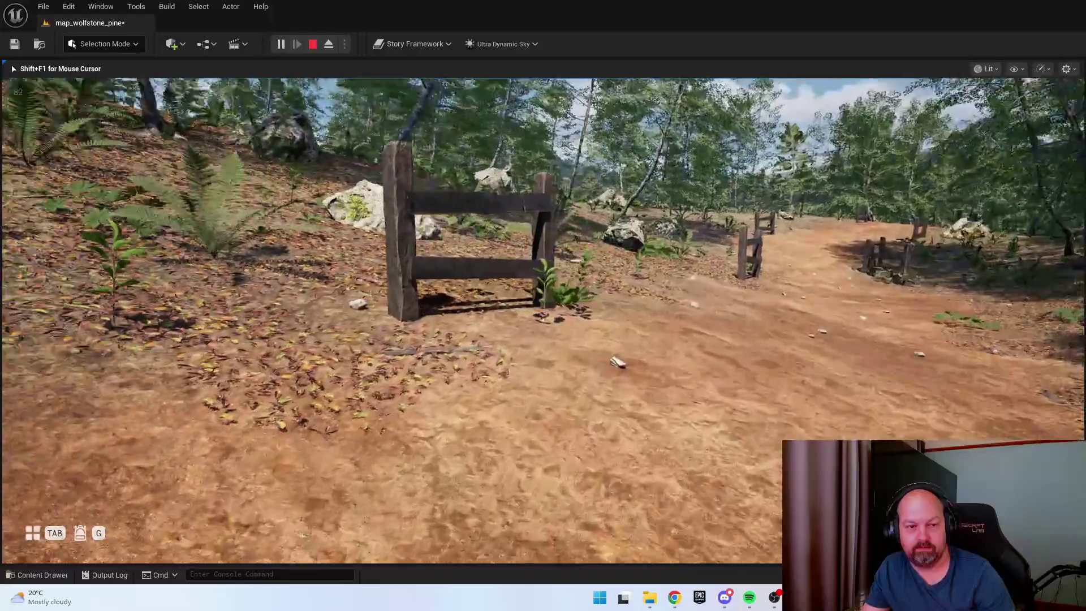
{"action": "key", "text": "w"}
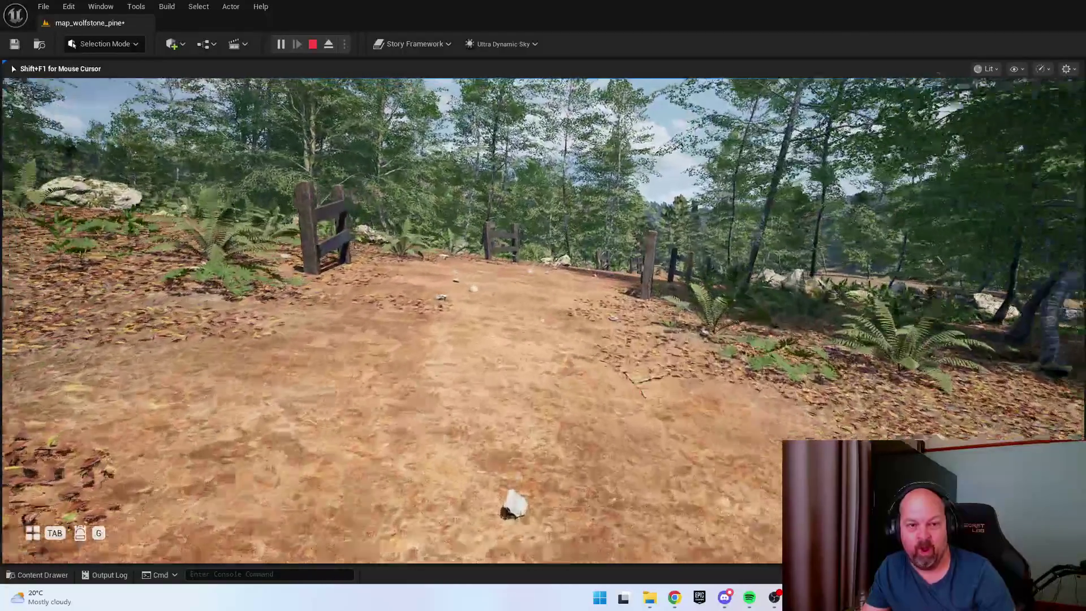
{"action": "key", "text": "w"}
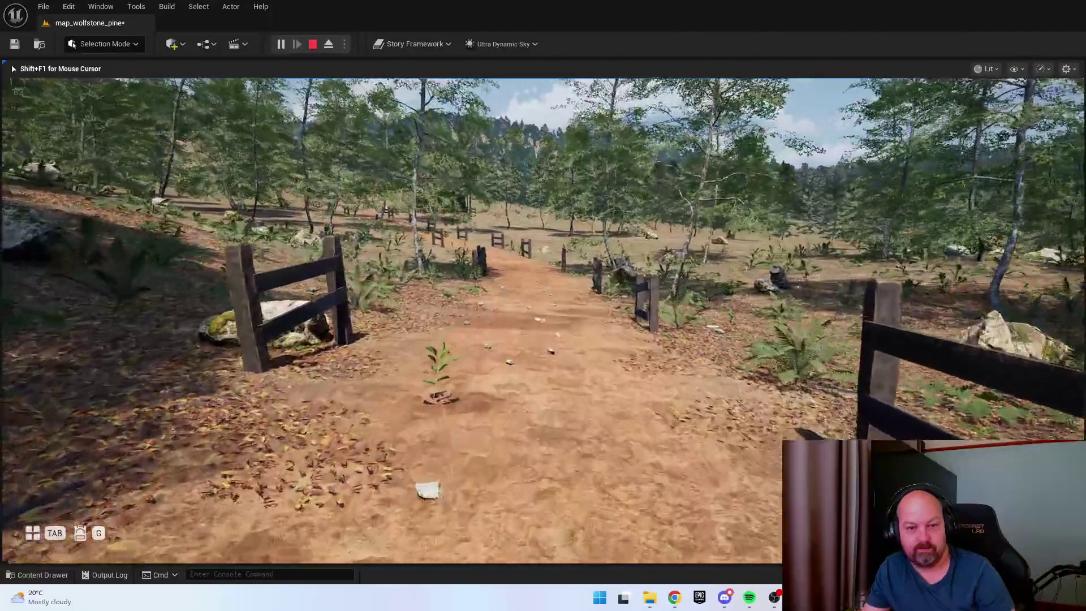
{"action": "key", "text": "w"}
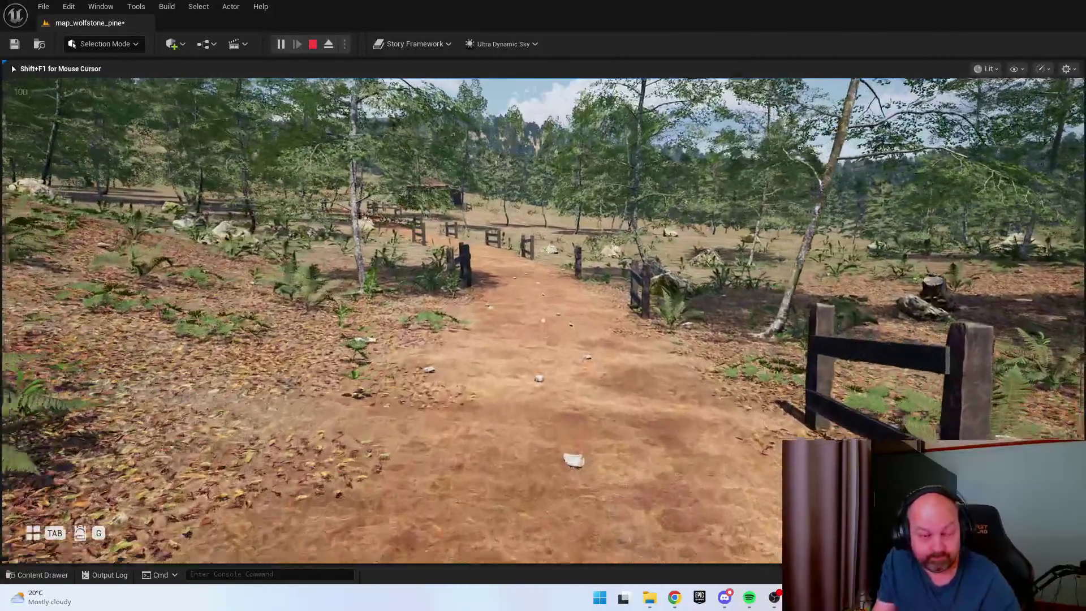
{"action": "key", "text": "w"}
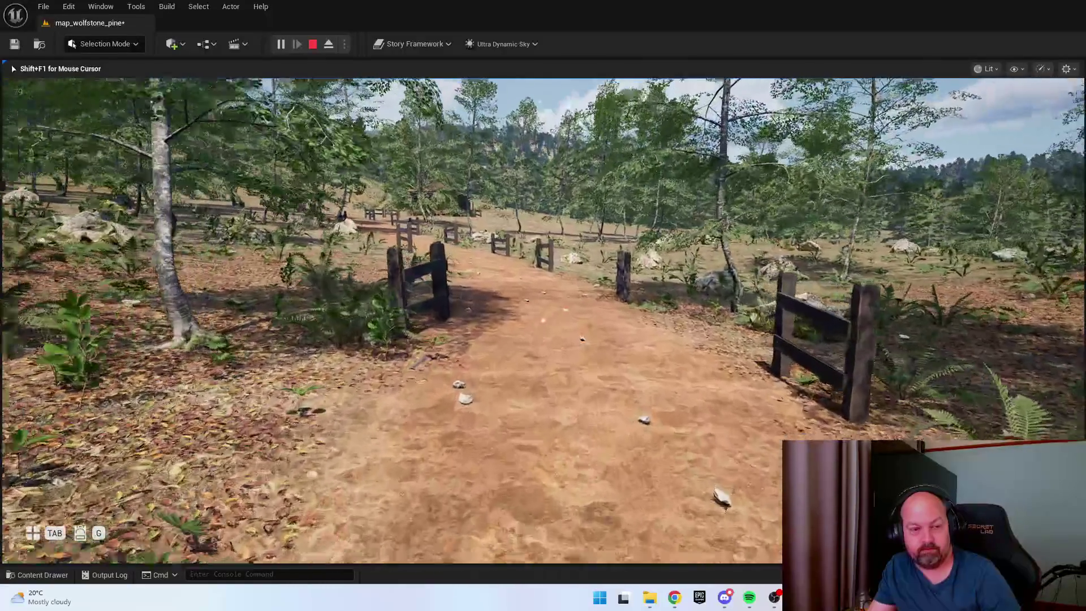
{"action": "key", "text": "w"}
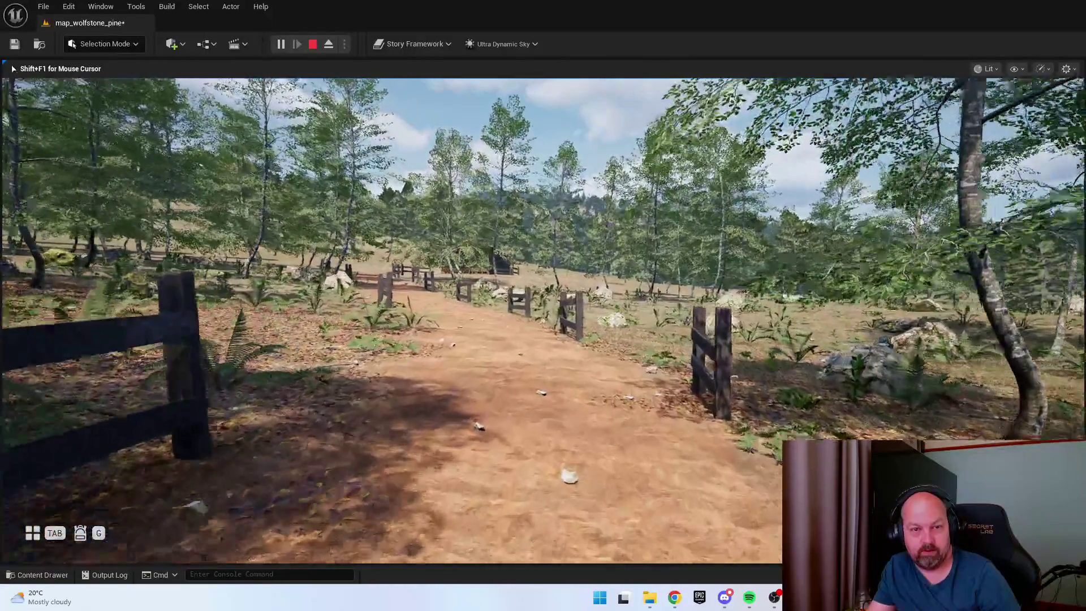
{"action": "key", "text": "w"}
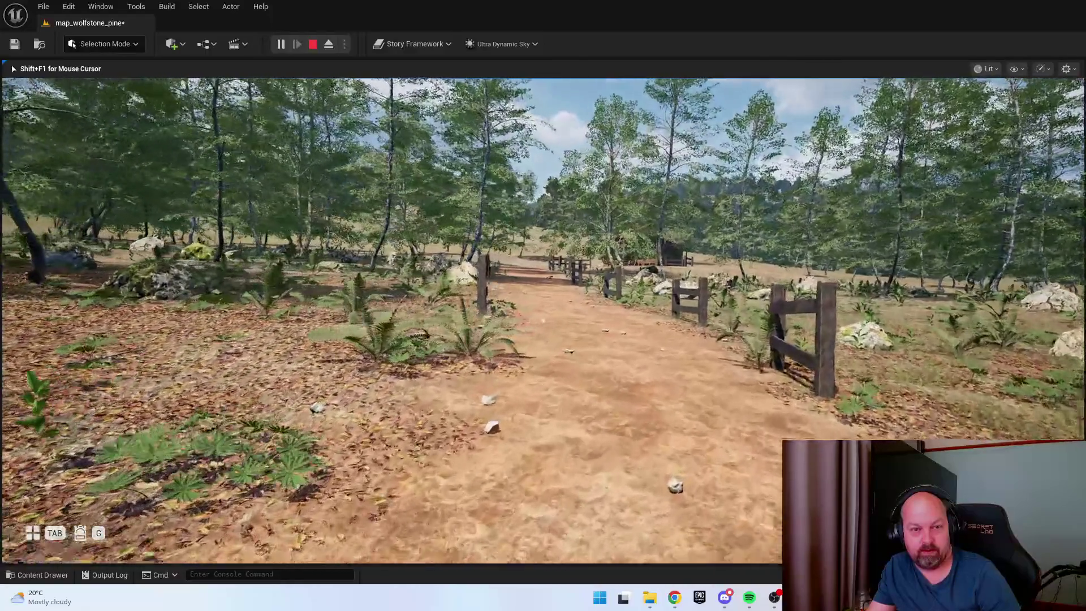
{"action": "key", "text": "w"}
{"action": "key", "text": "w"}
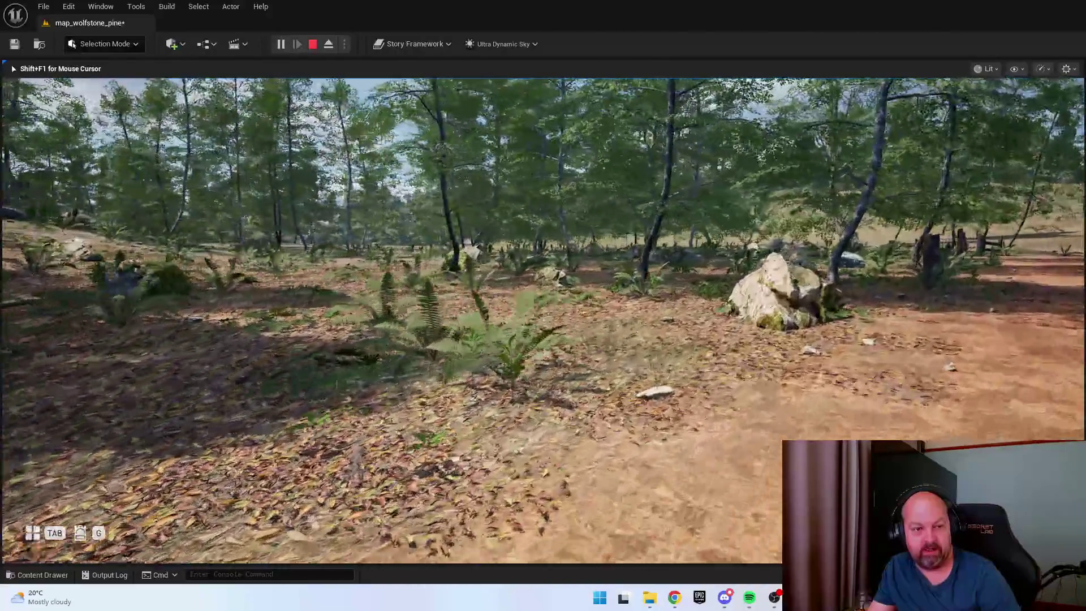
{"action": "key", "text": "w"}
{"action": "key", "text": "shift+F1"}
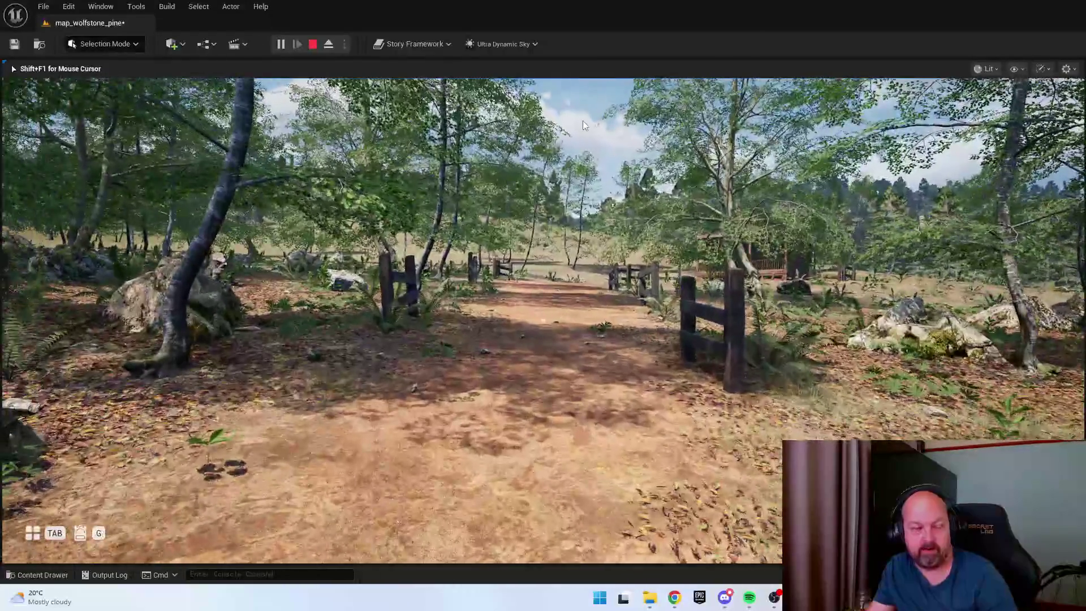
{"action": "key", "text": "Escape"}
{"action": "left_click", "coordinate": [105, 43]}
{"action": "key", "text": "Escape"}
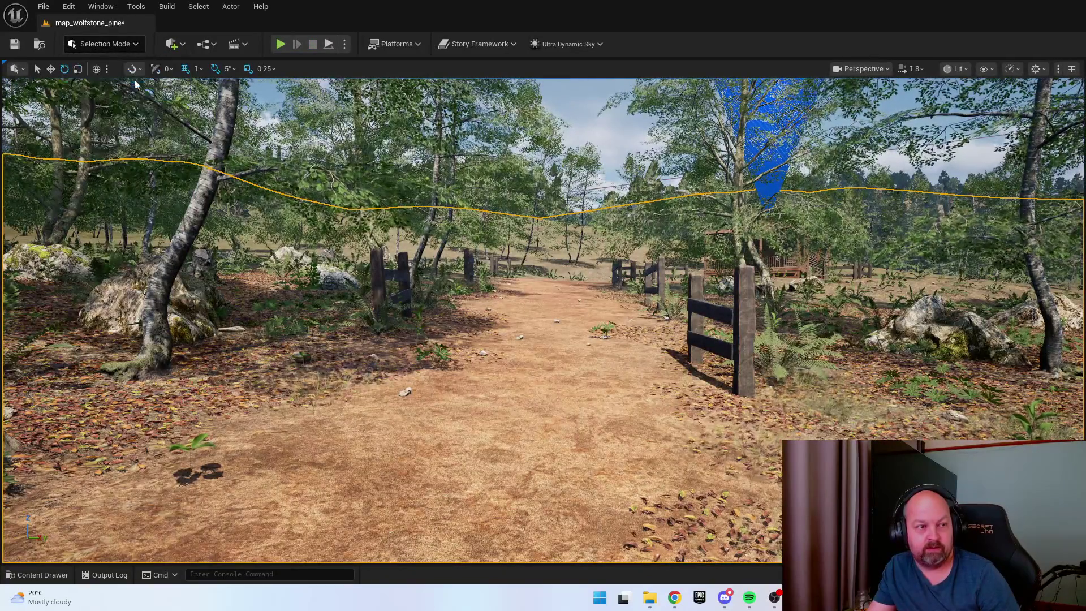
In Landscape Sculpt mode, raise a test mound around the rocks, then undo it
{"action": "key", "text": "shift+2"}
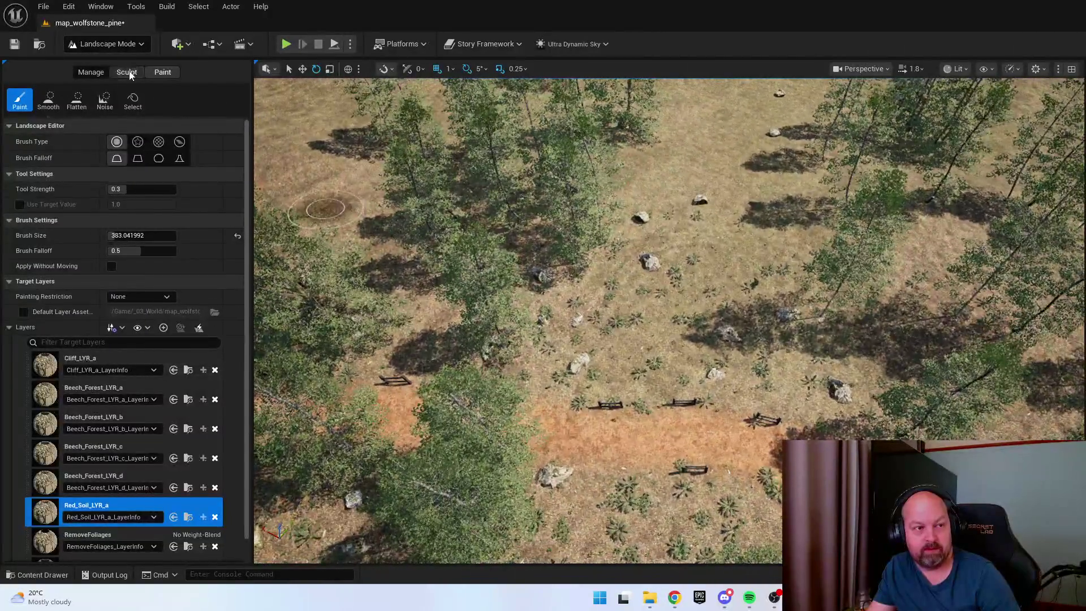
{"action": "left_click", "coordinate": [127, 72]}
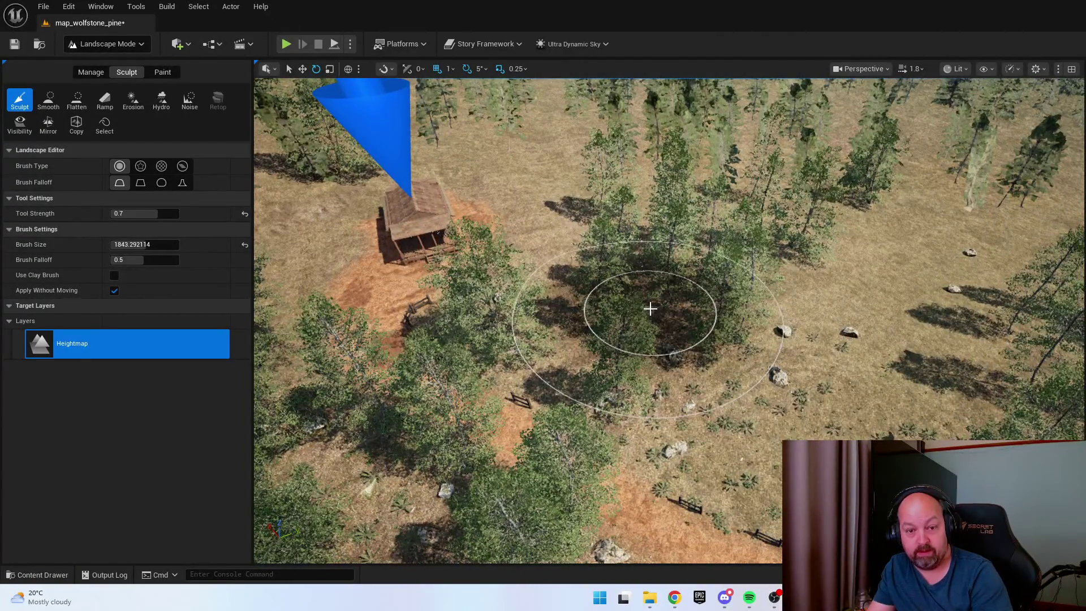
{"action": "mouse_move", "coordinate": [924, 389]}
{"action": "left_mouse_down"}
{"action": "mouse_move", "coordinate": [811, 364]}
{"action": "mouse_move", "coordinate": [837, 335]}
{"action": "left_mouse_up"}
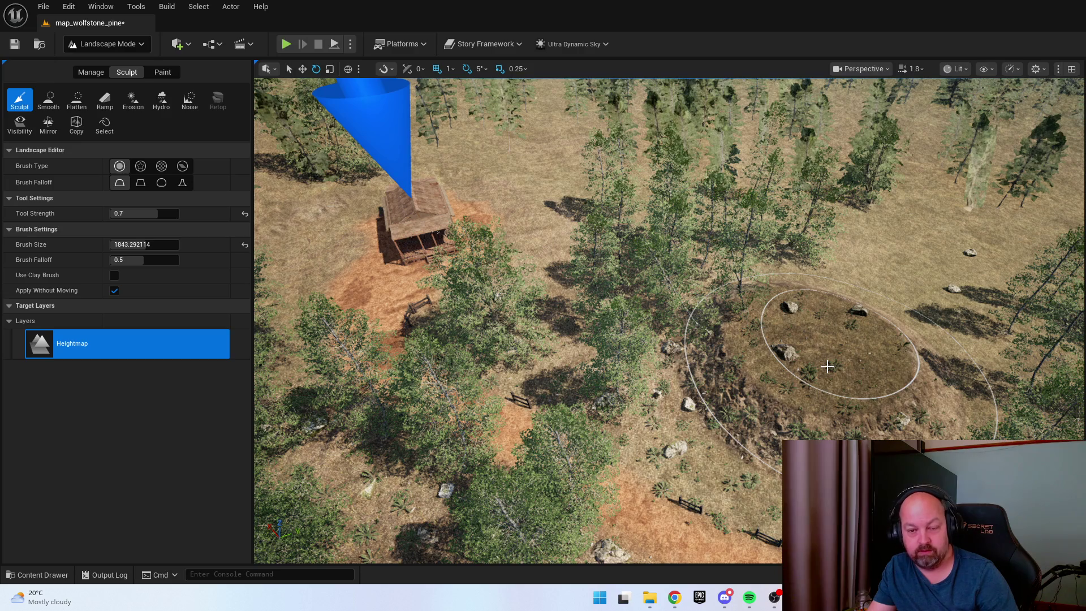
{"action": "key", "text": "ctrl+z"}
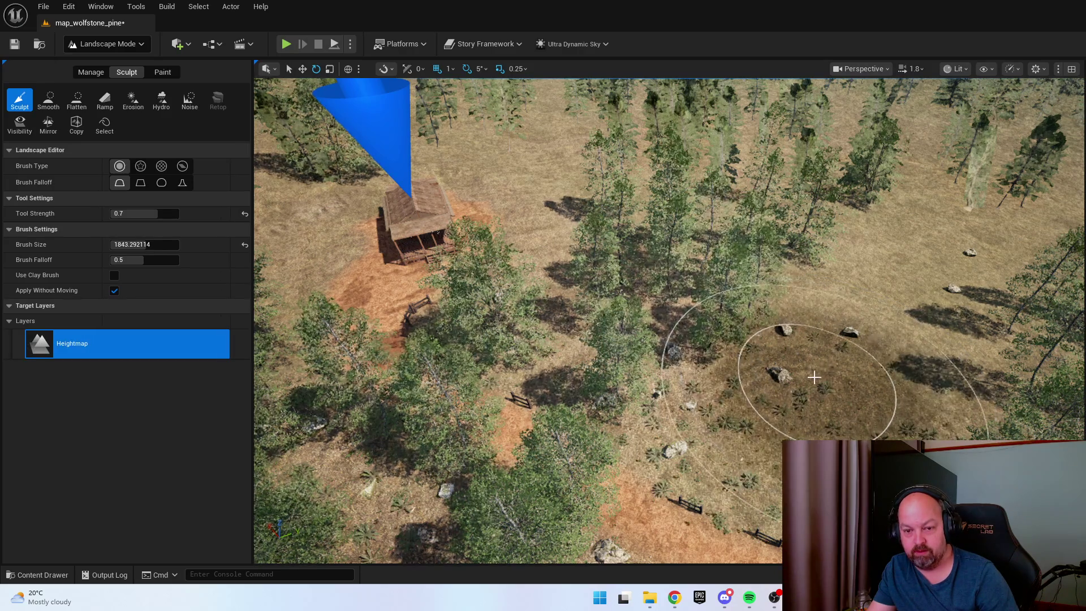
Fly over the forest and raise the ground among the trees beside the cabin
{"action": "left_click_drag", "start_coordinate": [645, 300], "coordinate": [722, 294]}
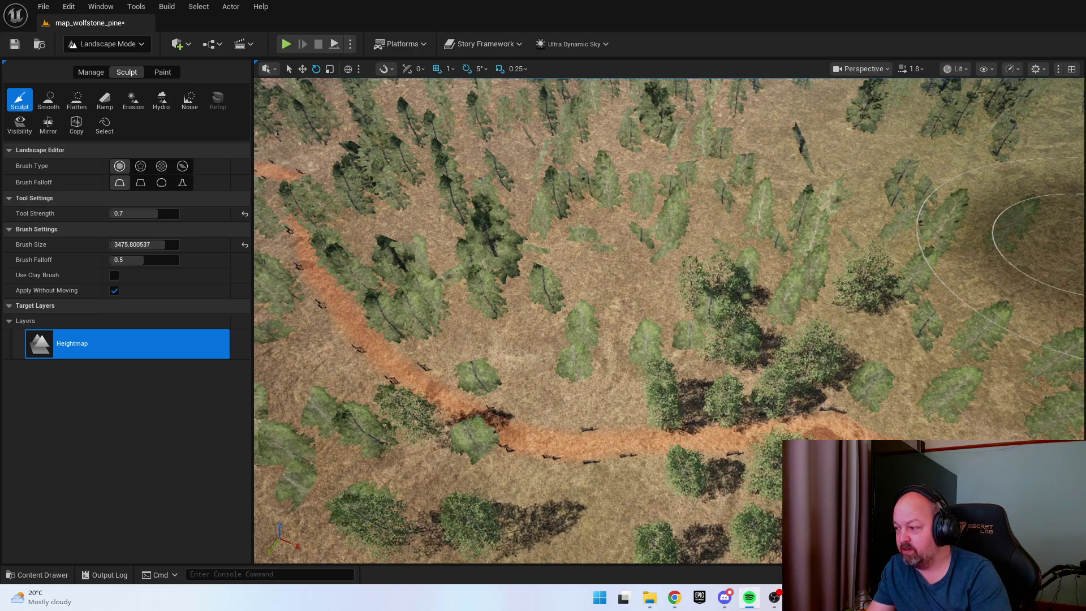
{"action": "key", "text": "Up"}
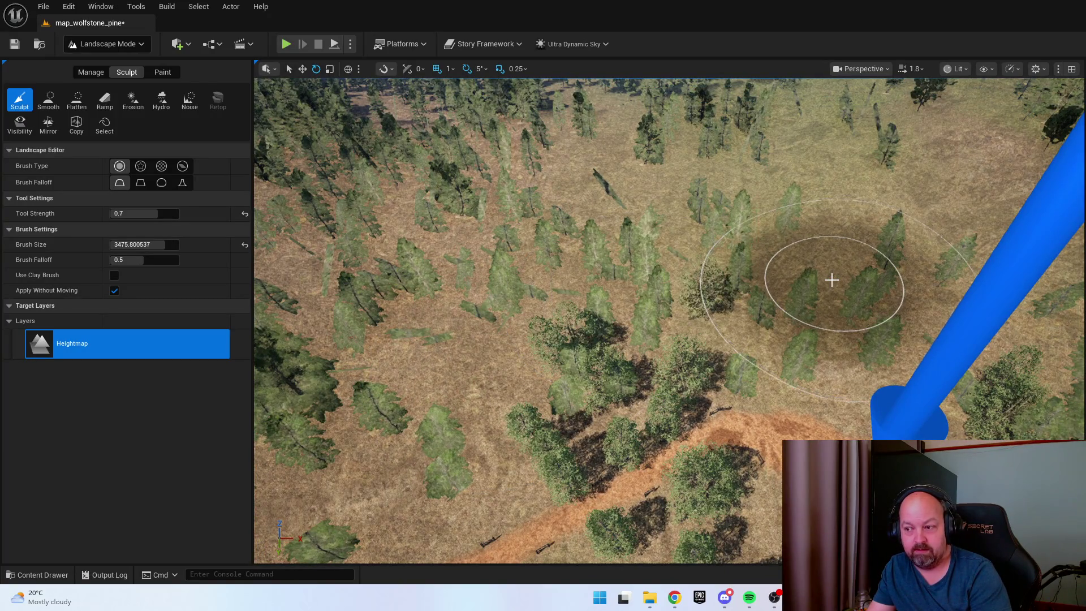
{"action": "scroll", "coordinate": [829, 274], "scroll_direction": "up", "scroll_amount": 5}
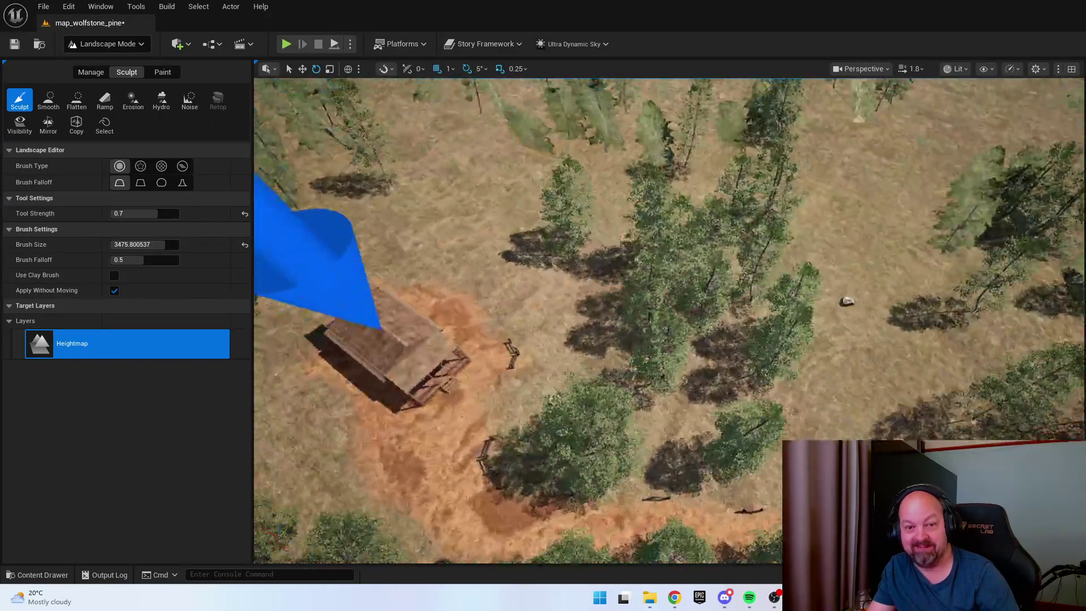
{"action": "scroll", "coordinate": [755, 260], "scroll_direction": "up", "scroll_amount": 5}
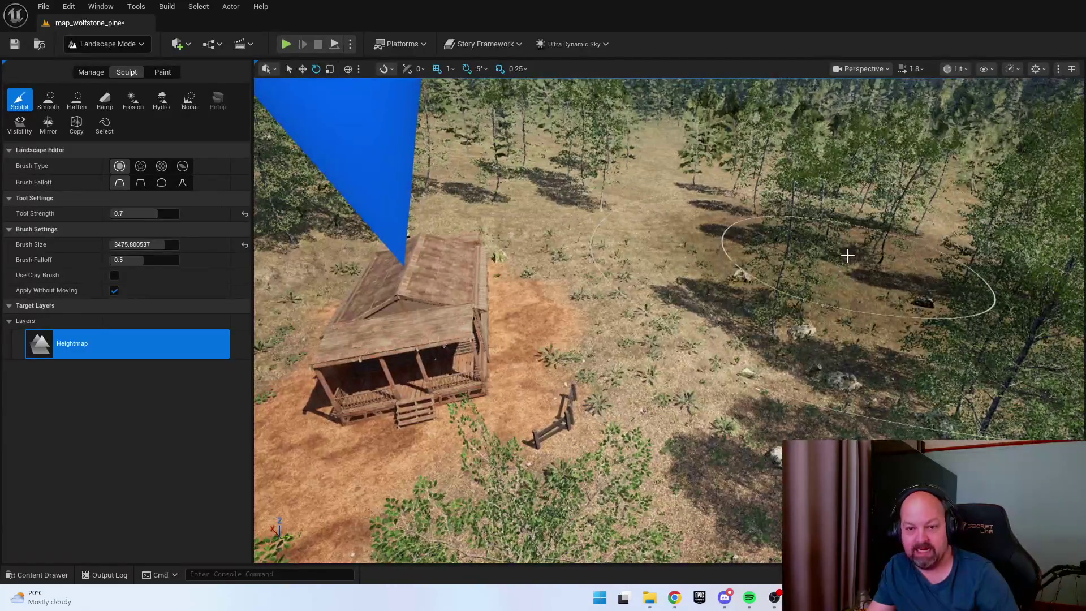
{"action": "left_click_drag", "start_coordinate": [863, 267], "coordinate": [865, 268]}
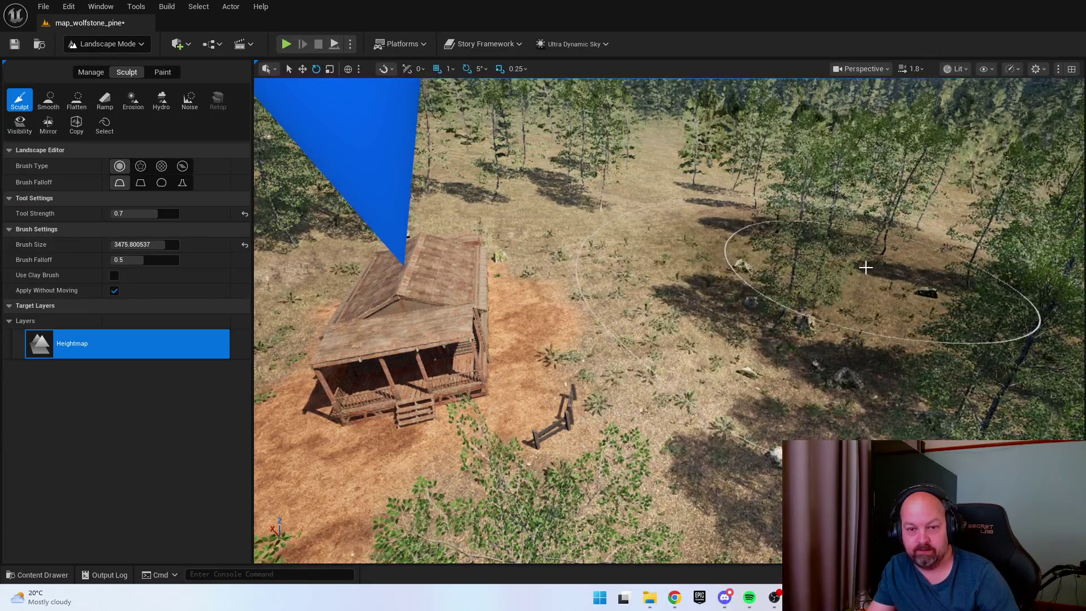